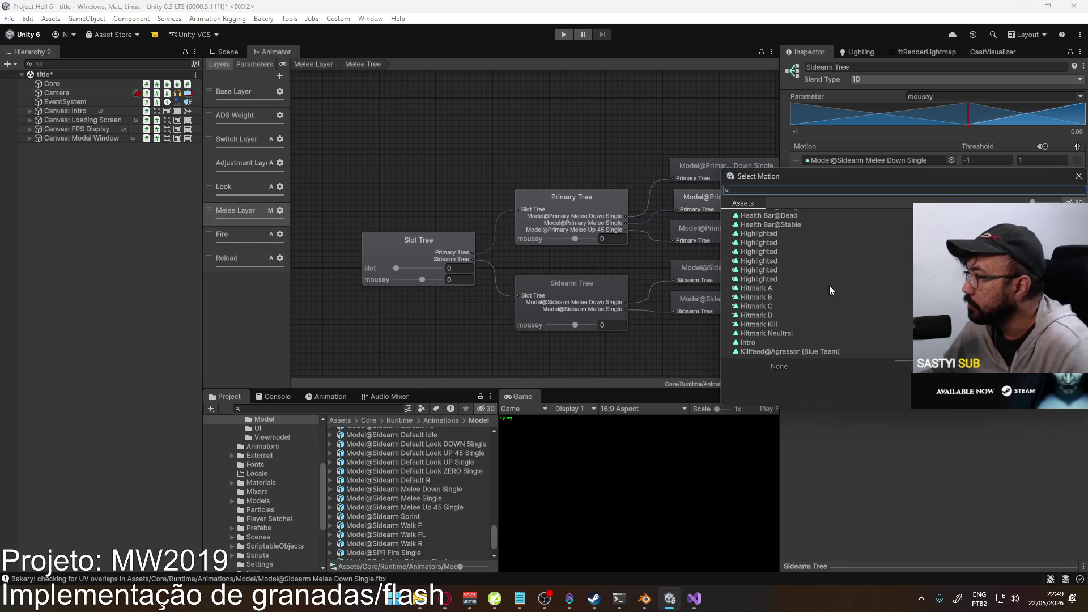
- Move the Select Motion picker aside, scroll its list, then close it to locate Sidearm Melee Single
{"action": "mouse_move", "coordinate": [817, 179]}
{"action": "left_mouse_down"}
{"action": "mouse_move", "coordinate": [493, 200]}
{"action": "mouse_move", "coordinate": [493, 177]}
{"action": "mouse_move", "coordinate": [499, 199]}
{"action": "left_mouse_up"}
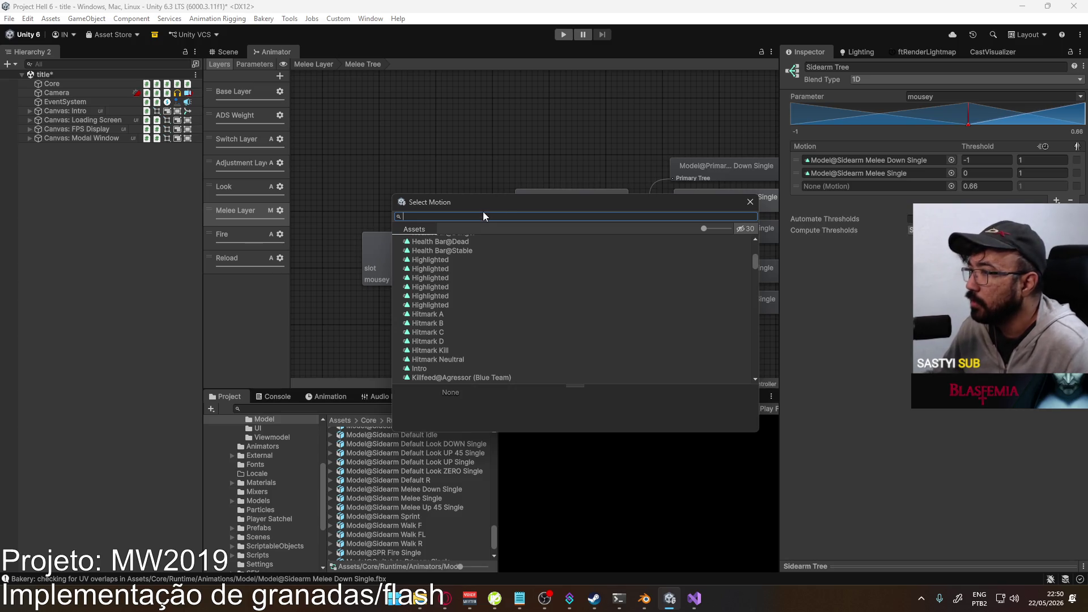
{"action": "mouse_move", "coordinate": [509, 203]}
{"action": "left_mouse_down"}
{"action": "mouse_move", "coordinate": [521, 207]}
{"action": "mouse_move", "coordinate": [422, 165]}
{"action": "left_mouse_up"}
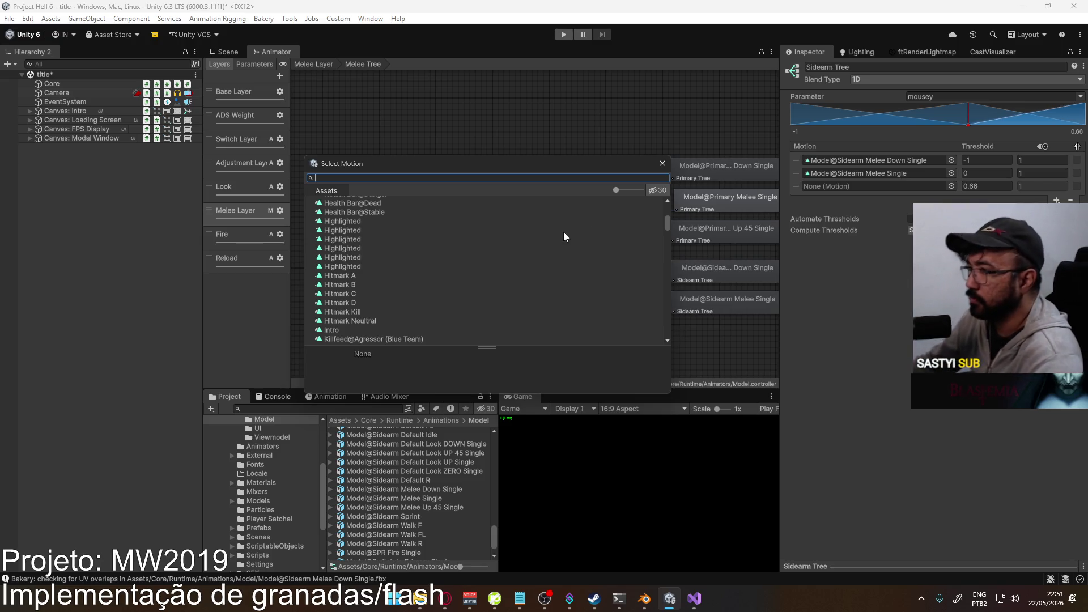
{"action": "scroll", "coordinate": [511, 234], "scroll_direction": "up", "scroll_amount": 10}
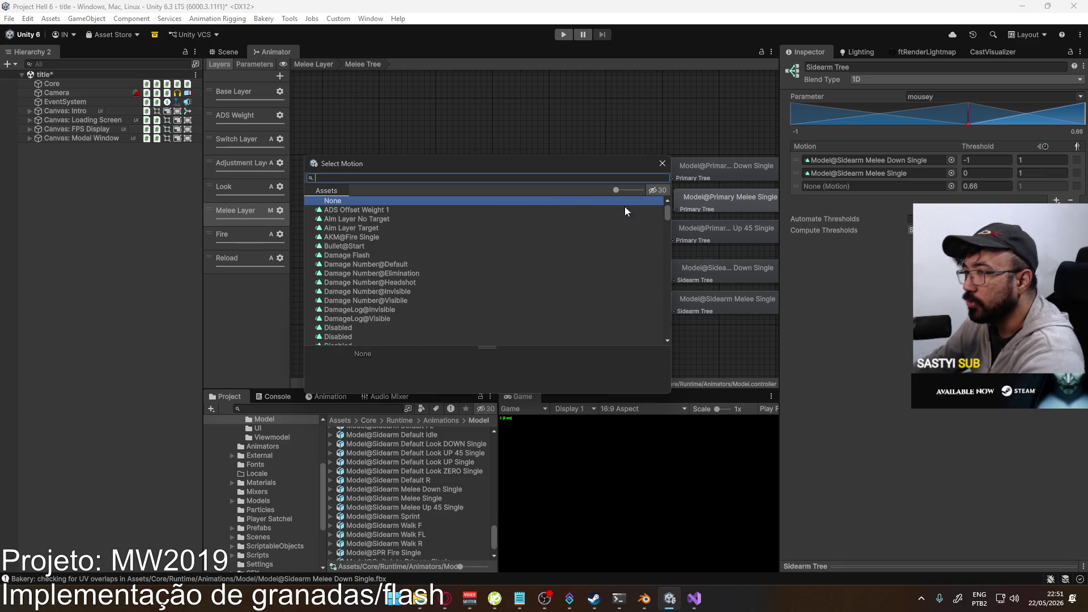
{"action": "left_click_drag", "start_coordinate": [665, 206], "coordinate": [671, 234]}
{"action": "left_click", "coordinate": [888, 170]}
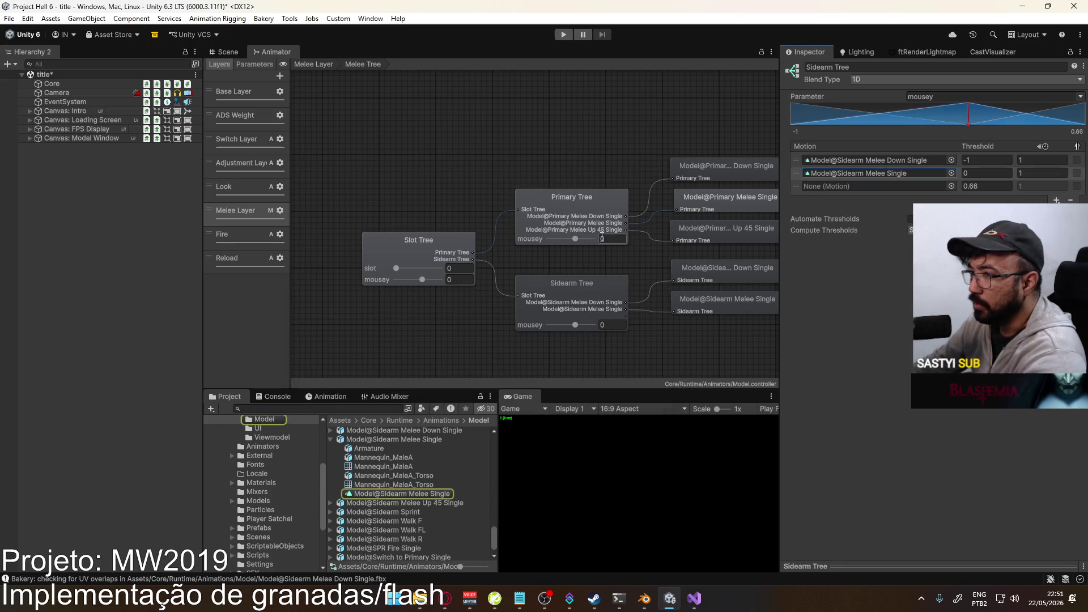
- Assign Model@Sidearm Melee Up 45 Single to Sidearm Tree's empty 0.66 motion slot
{"action": "left_click", "coordinate": [951, 186]}
{"action": "type", "text": "sid"}
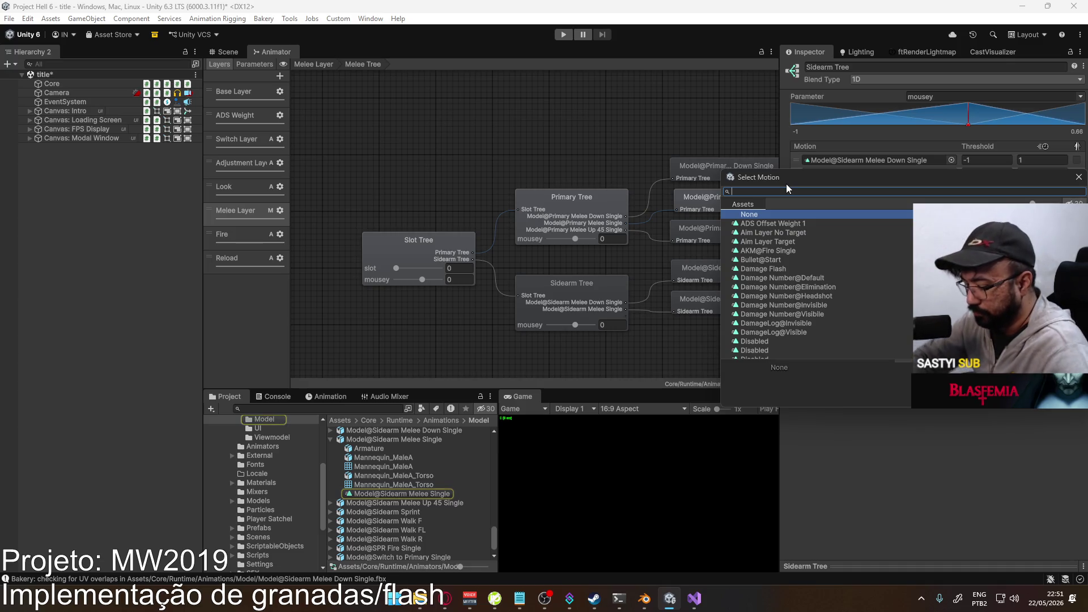
{"action": "type", "text": "earm"}
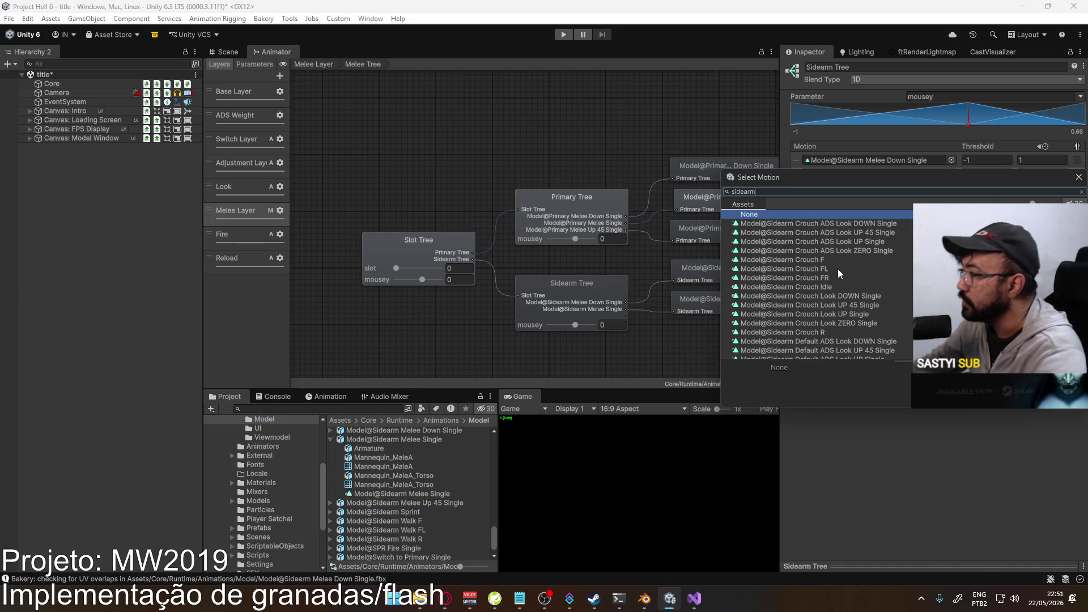
{"action": "scroll", "coordinate": [837, 309], "scroll_direction": "down", "scroll_amount": 3}
{"action": "left_click_drag", "start_coordinate": [878, 177], "coordinate": [597, 166]}
{"action": "scroll", "coordinate": [589, 261], "scroll_direction": "down", "scroll_amount": 4}
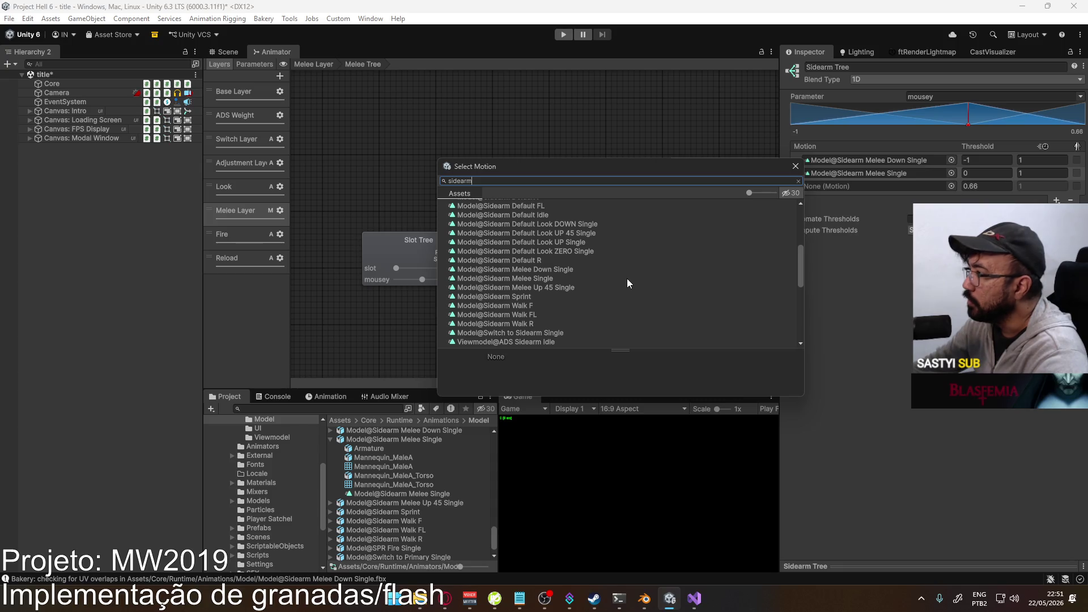
{"action": "double_click", "coordinate": [570, 287]}
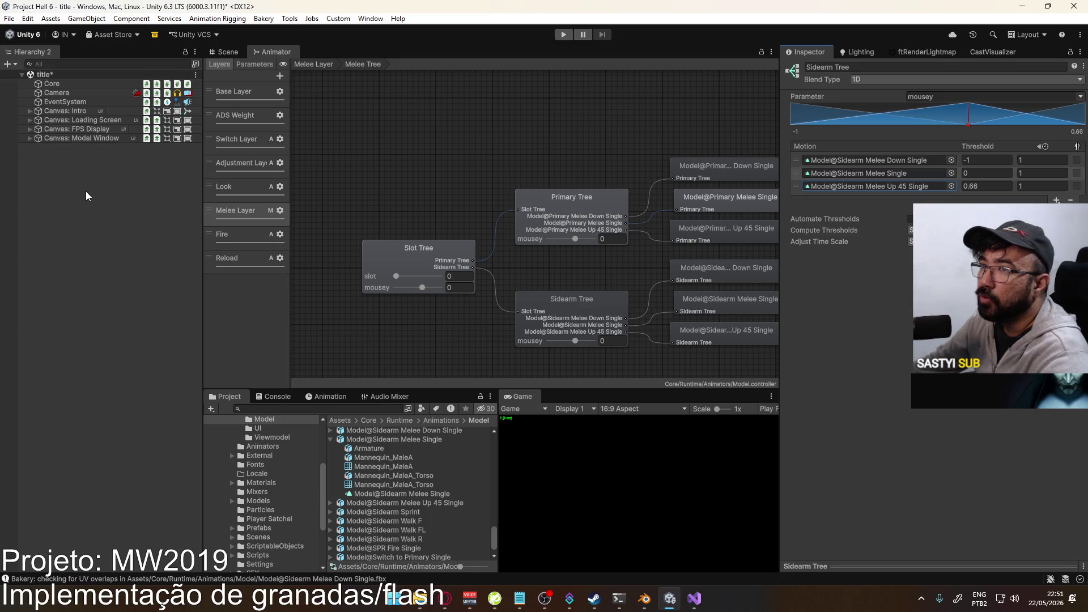
- Clear the selection, save the scene with Ctrl+S and return to the Scene view
{"action": "left_click", "coordinate": [108, 185]}
{"action": "key", "text": "ctrl+s"}
{"action": "left_click", "coordinate": [230, 52]}
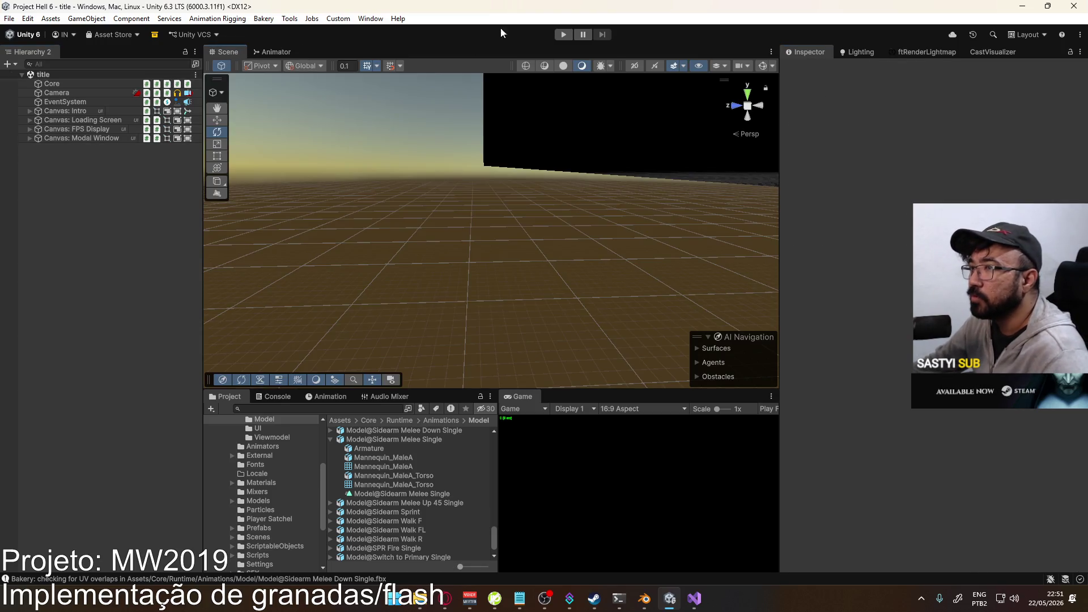
- Enter Play mode and start a match on the Shipment map from the in-game menu
{"action": "left_click", "coordinate": [563, 35]}
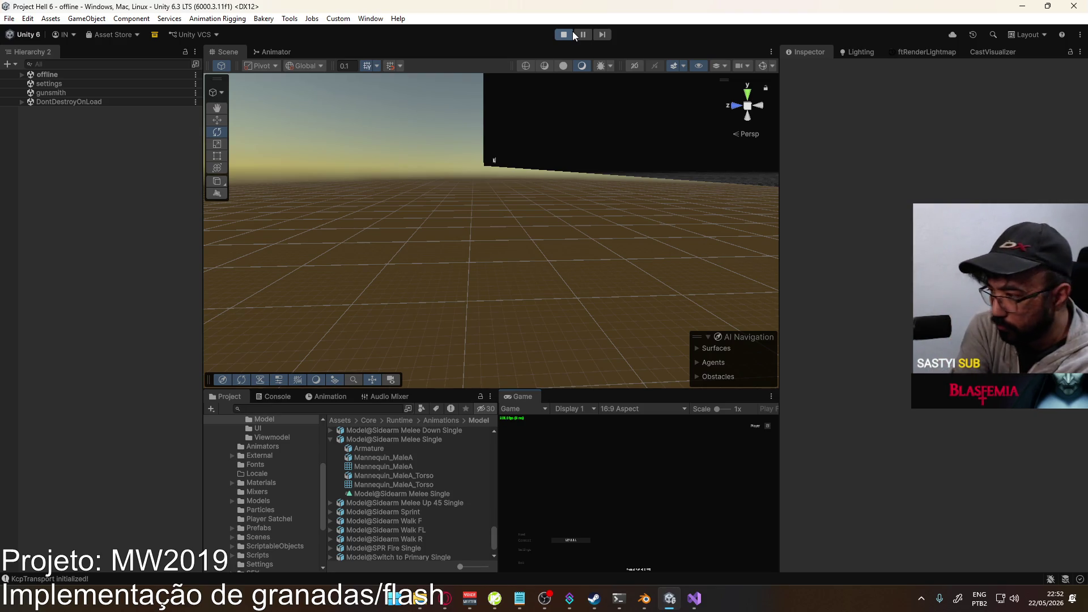
{"action": "left_click", "coordinate": [542, 531]}
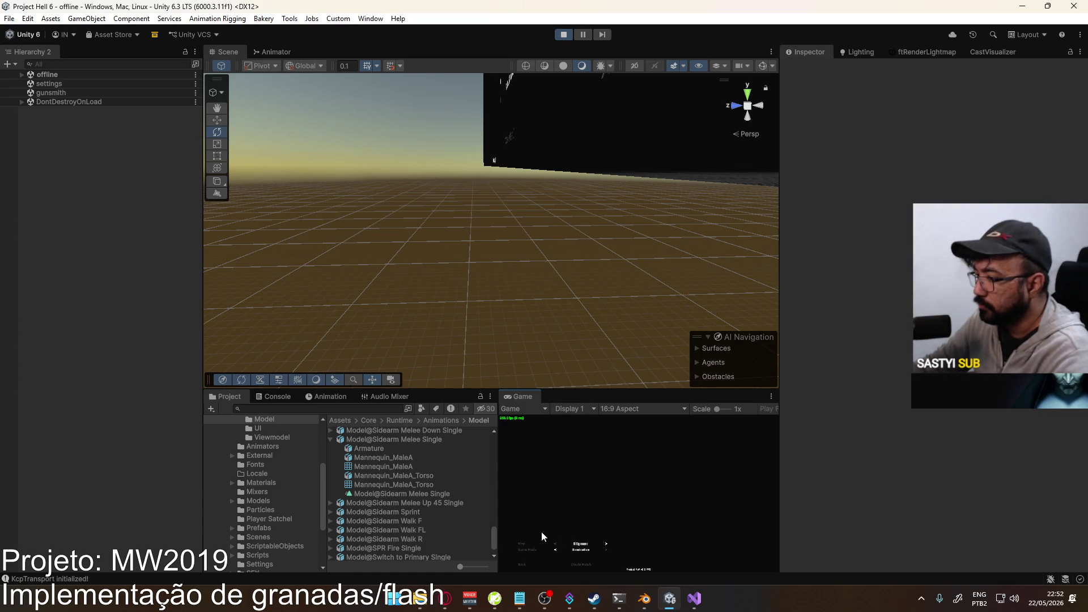
{"action": "left_click", "coordinate": [585, 565]}
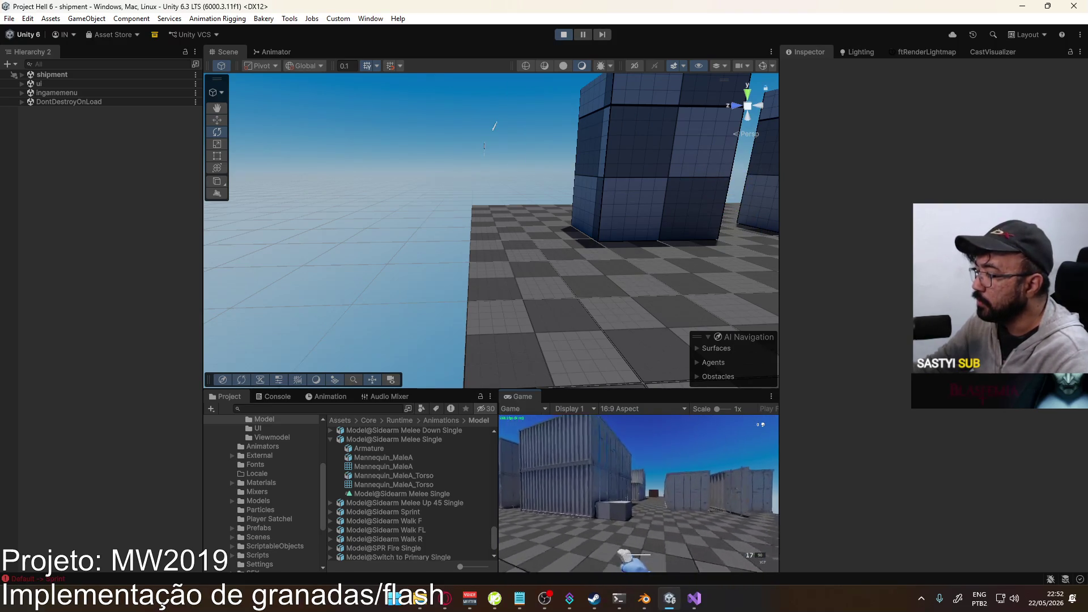
{"action": "key", "text": "super"}
- Fly the Scene camera to the player, select the mannequin and expand its third-person Model
{"action": "mouse_move", "coordinate": [567, 170]}
{"action": "right_mouse_down"}
{"action": "mouse_move", "coordinate": [703, 98]}
{"action": "mouse_move", "coordinate": [561, 191]}
{"action": "right_mouse_up"}
{"action": "key", "text": "w"}
{"action": "left_click", "coordinate": [561, 191]}
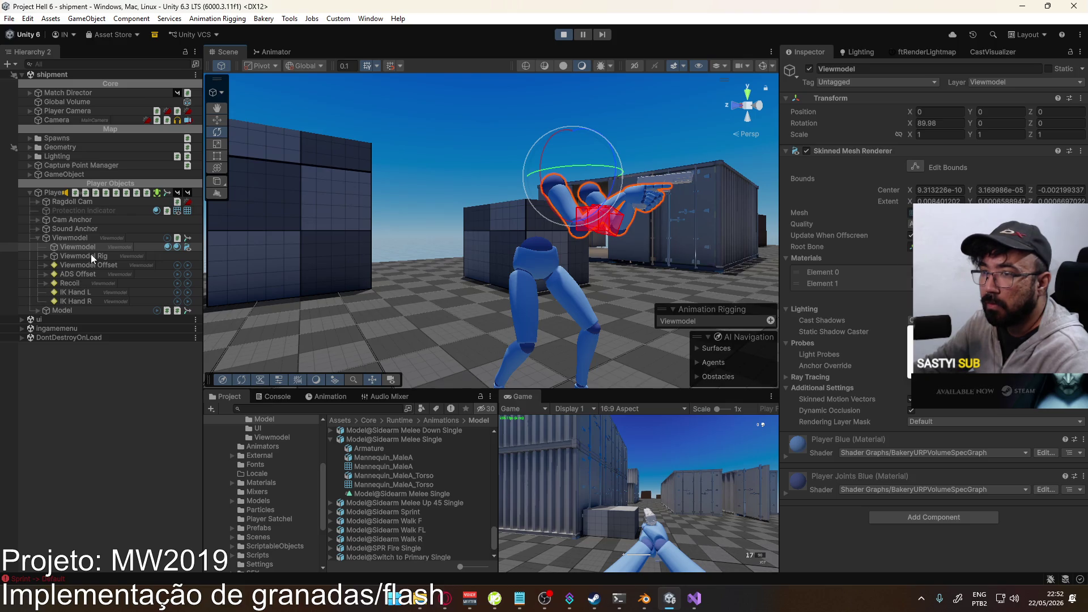
{"action": "left_click", "coordinate": [38, 237]}
{"action": "left_click", "coordinate": [55, 246]}
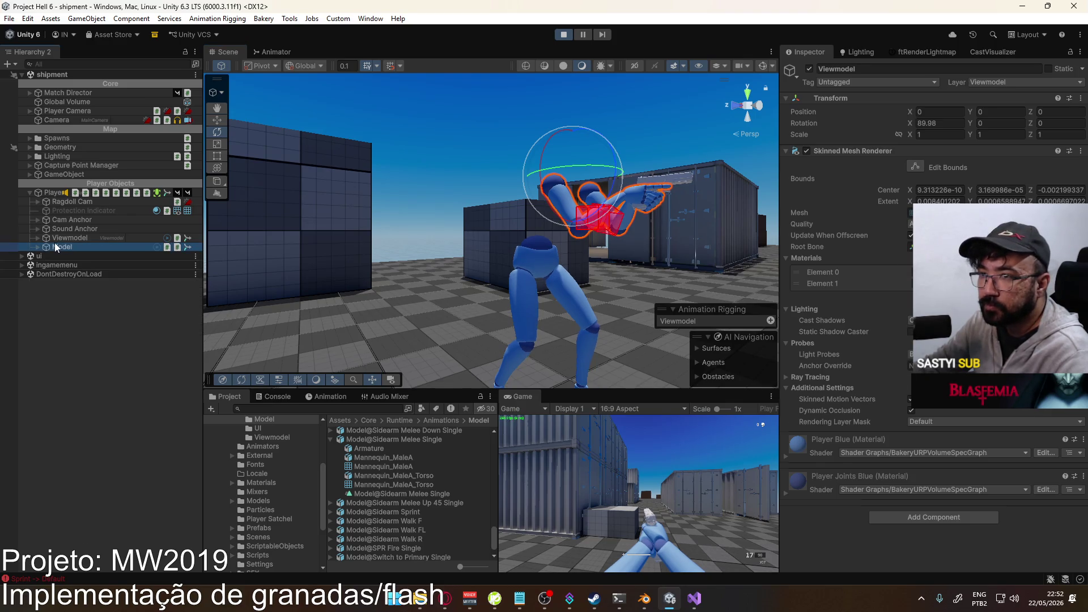
{"action": "left_click", "coordinate": [38, 247]}
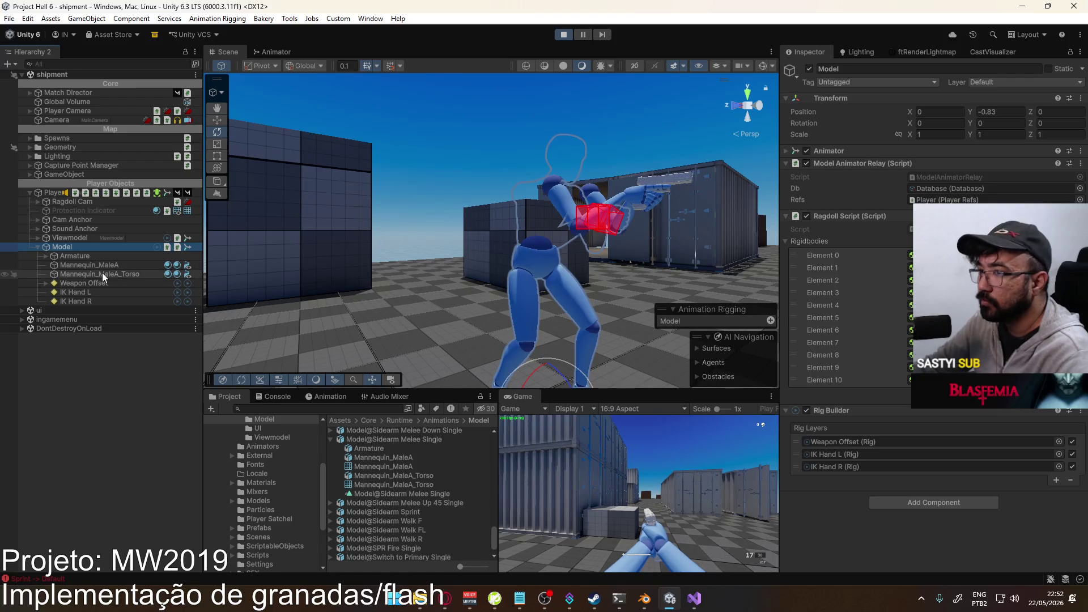
- Inspect the mannequin's torso and lower body meshes, then the Model object
{"action": "left_click", "coordinate": [102, 274]}
{"action": "left_click", "coordinate": [963, 320]}
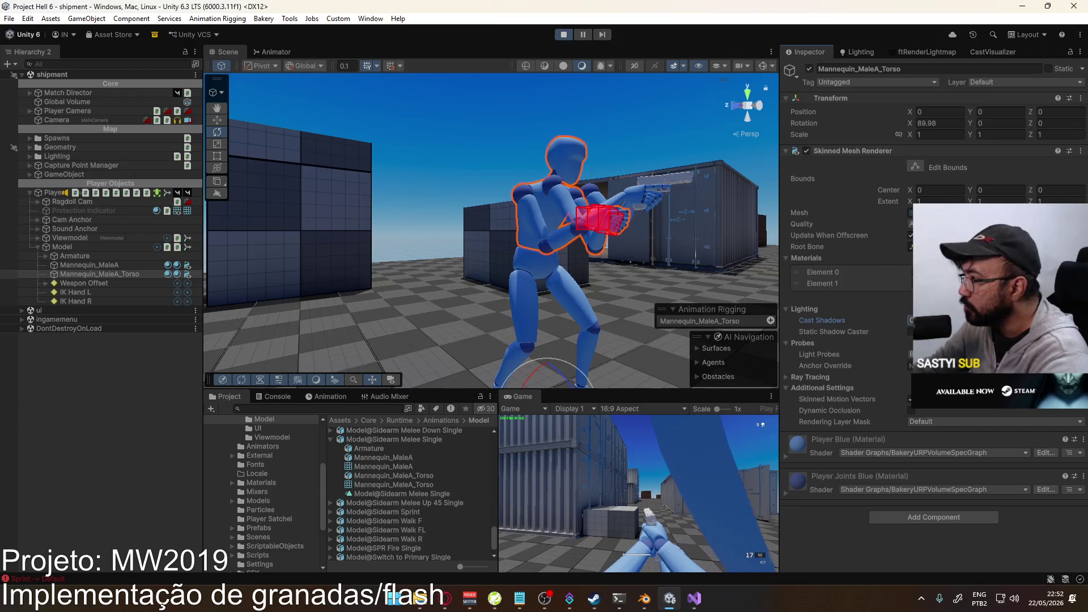
{"action": "left_click", "coordinate": [140, 265]}
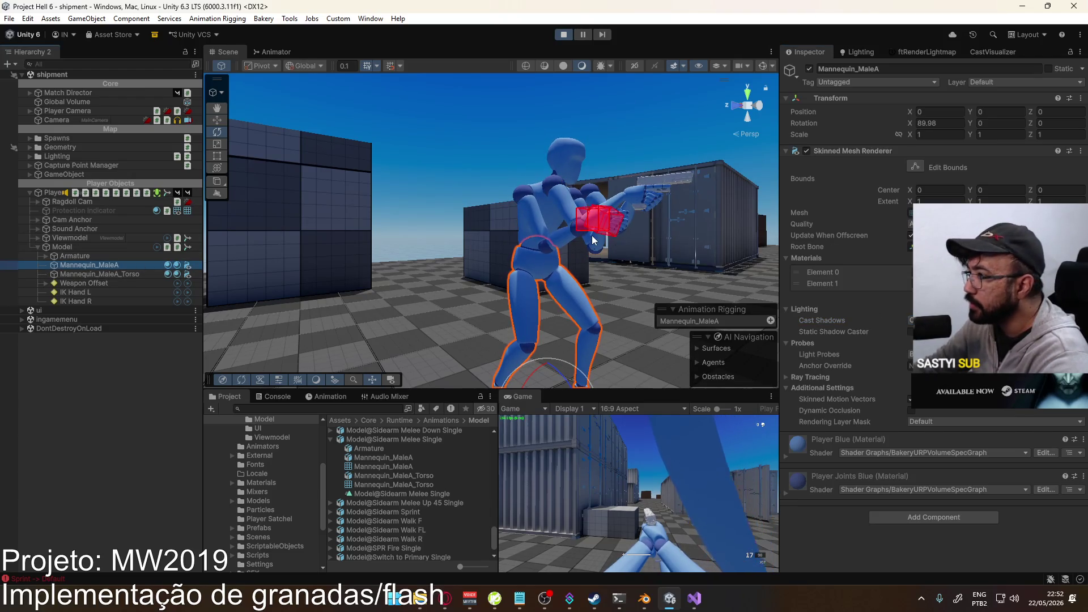
{"action": "left_click", "coordinate": [120, 272]}
{"action": "left_click", "coordinate": [103, 264]}
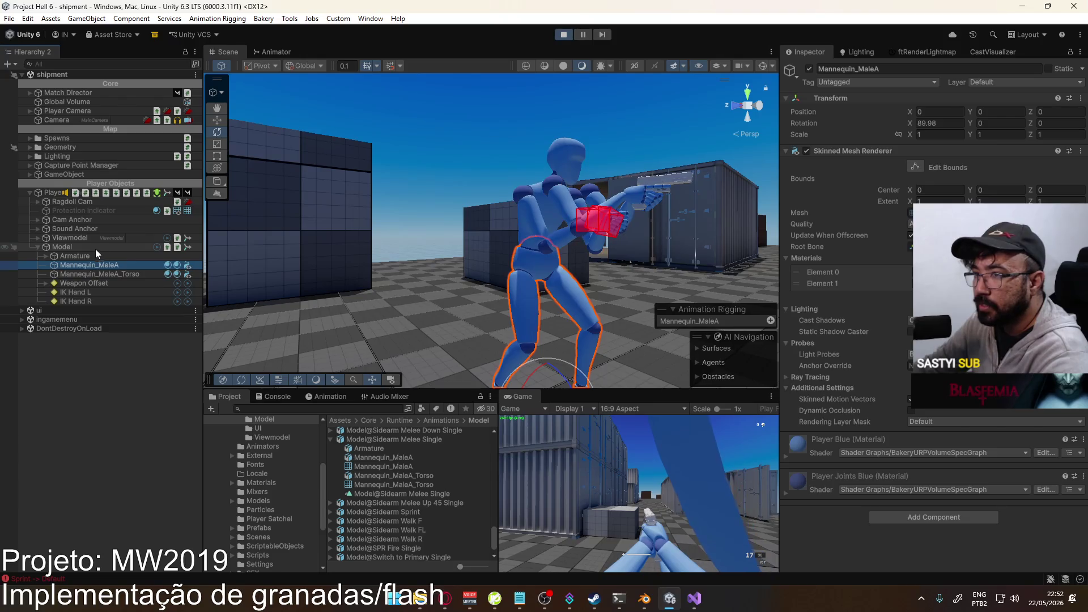
{"action": "left_click", "coordinate": [94, 247]}
- Inspect the Viewmodel's rig, offset and arms mesh, then show the weapon prefabs folder
{"action": "left_click", "coordinate": [84, 238]}
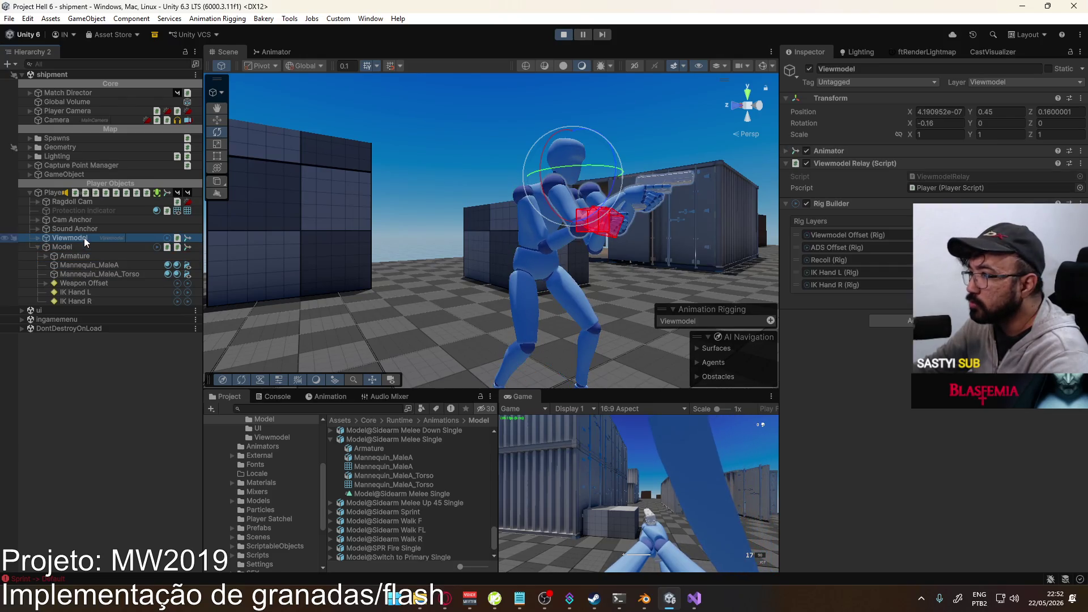
{"action": "left_click", "coordinate": [44, 238]}
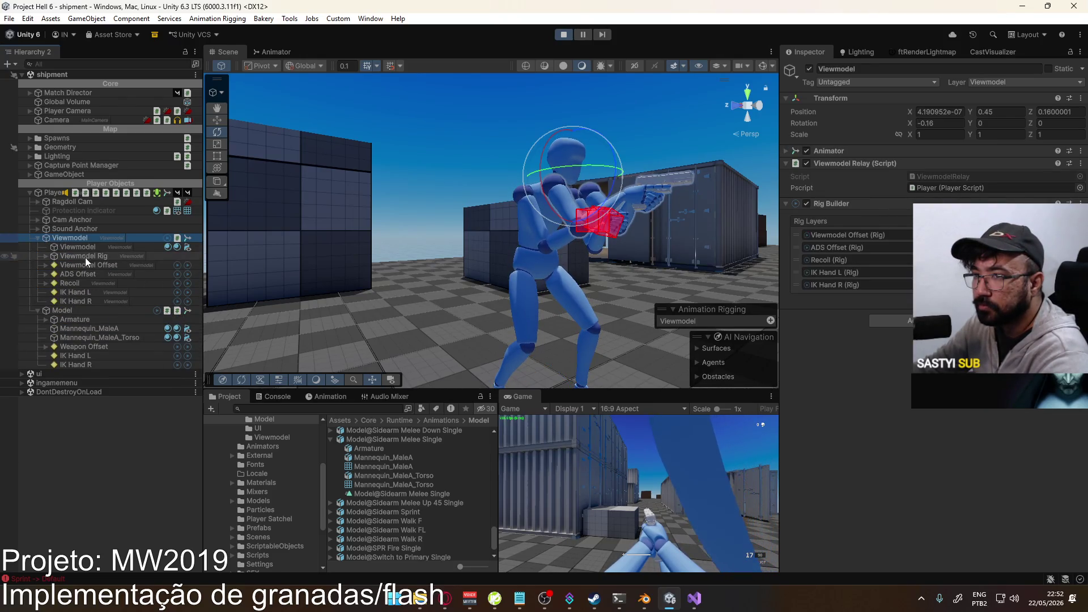
{"action": "left_click", "coordinate": [86, 255]}
{"action": "left_click", "coordinate": [85, 247]}
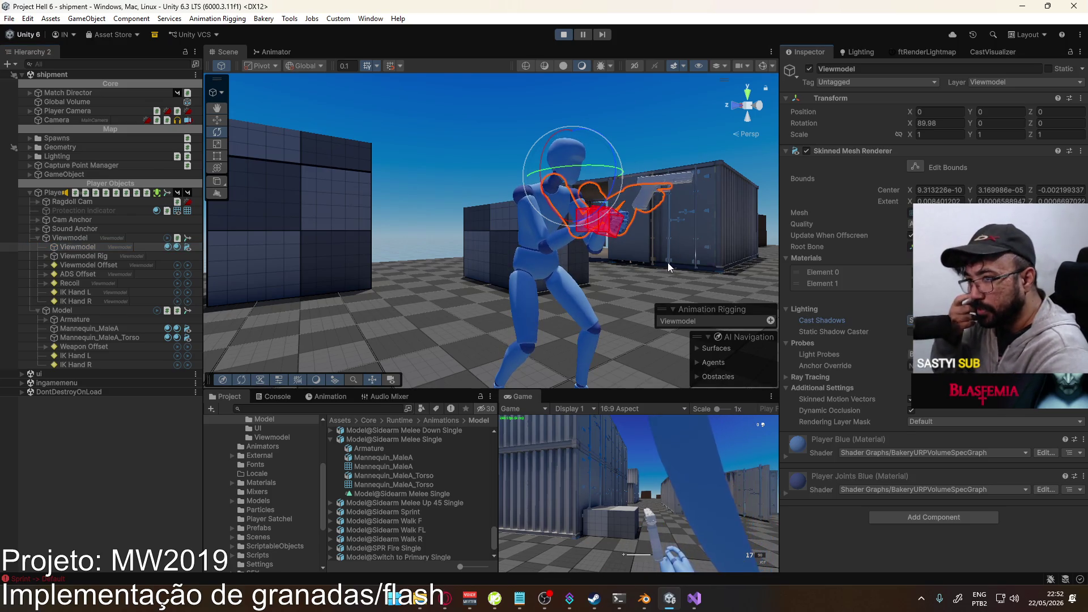
{"action": "left_click", "coordinate": [98, 311]}
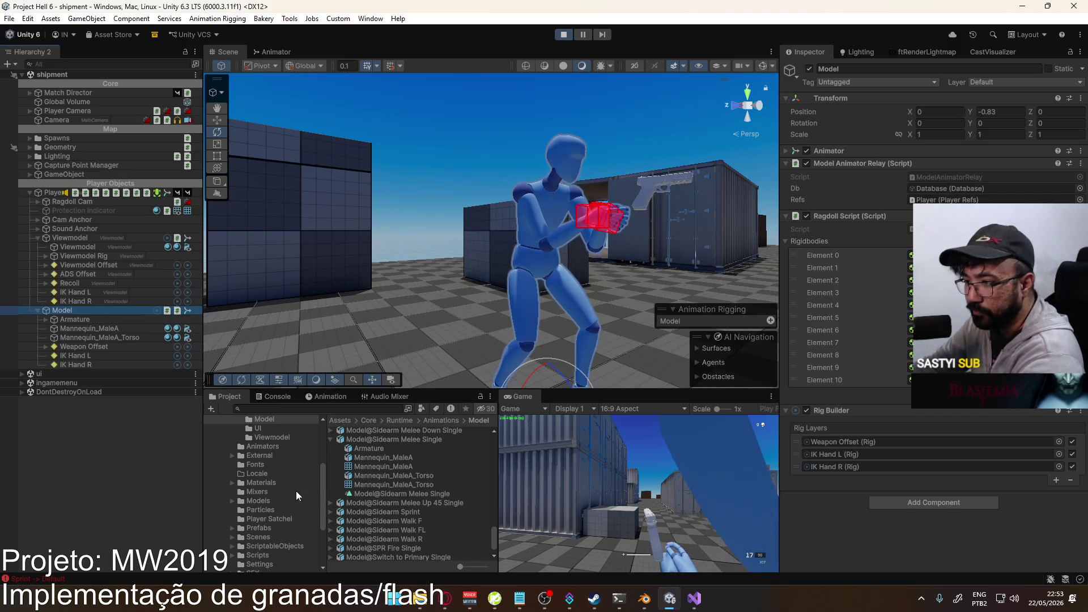
{"action": "left_click", "coordinate": [268, 528]}
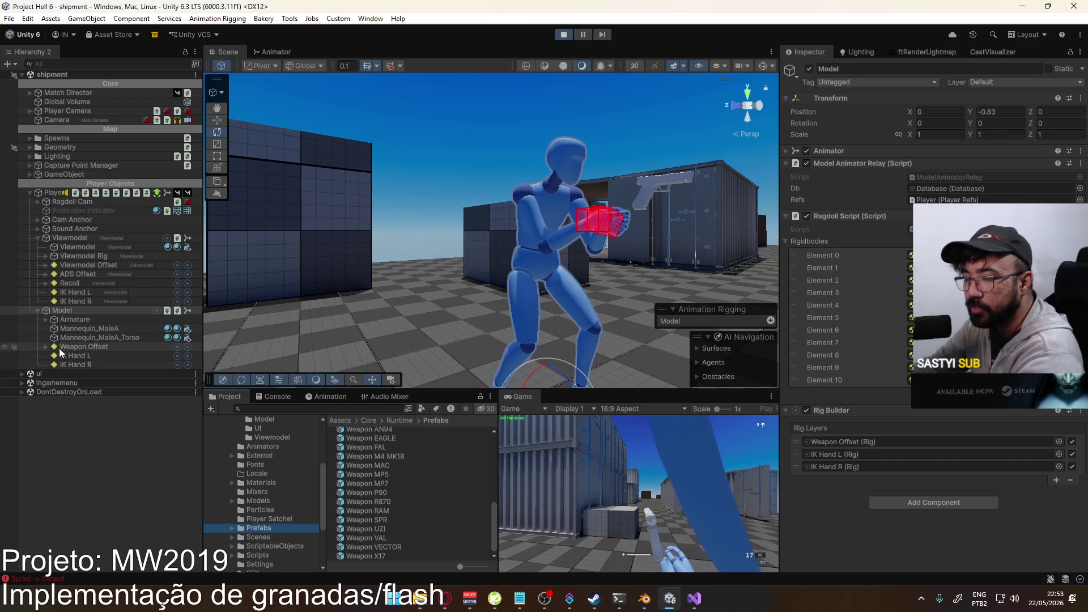
- Expand the Model's Armature and root bones to reveal Socket Weapon's Mag and hand sockets
{"action": "left_click", "coordinate": [45, 319]}
{"action": "left_click", "coordinate": [54, 328]}
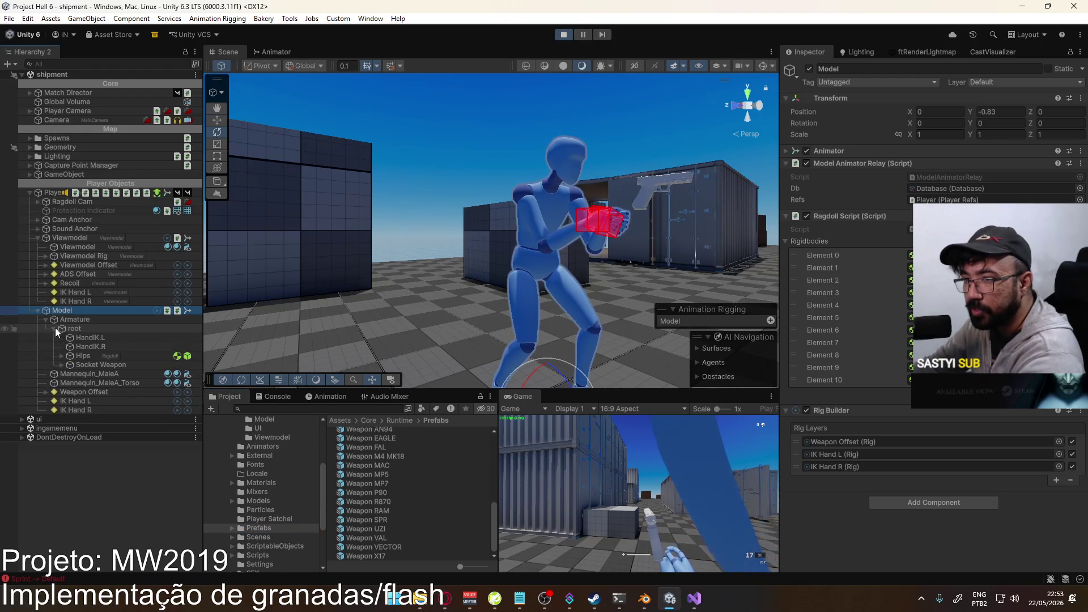
{"action": "left_click", "coordinate": [61, 355]}
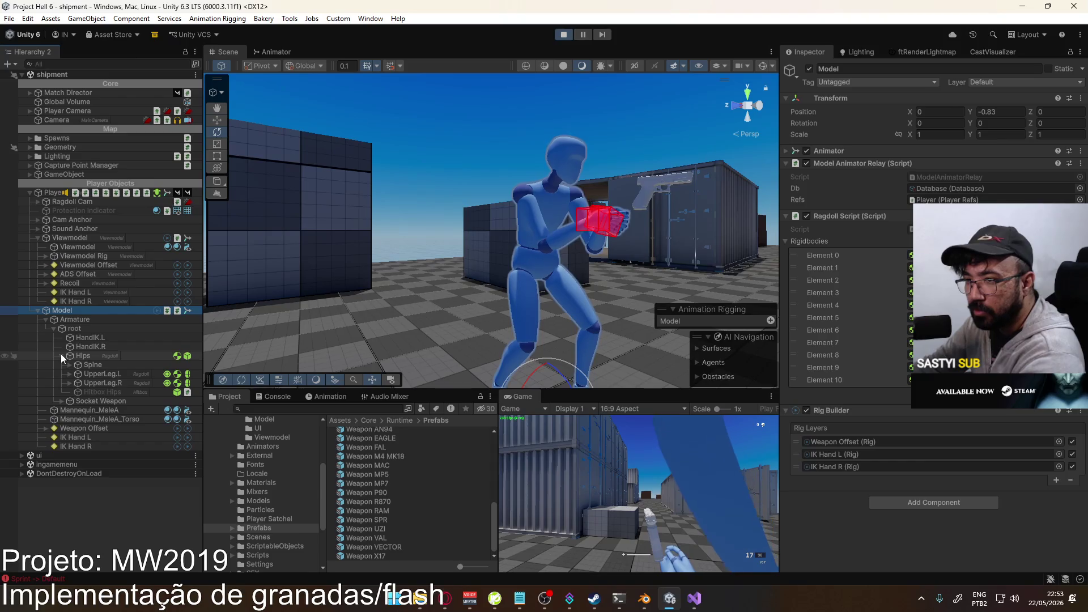
{"action": "left_click", "coordinate": [70, 364]}
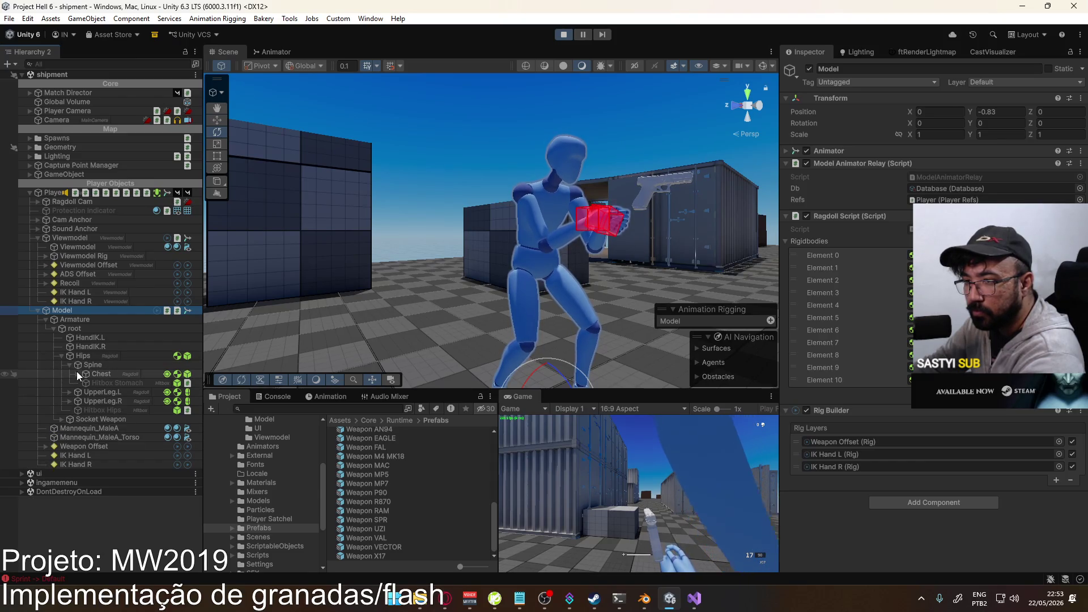
{"action": "left_click", "coordinate": [70, 364]}
{"action": "left_click", "coordinate": [61, 356]}
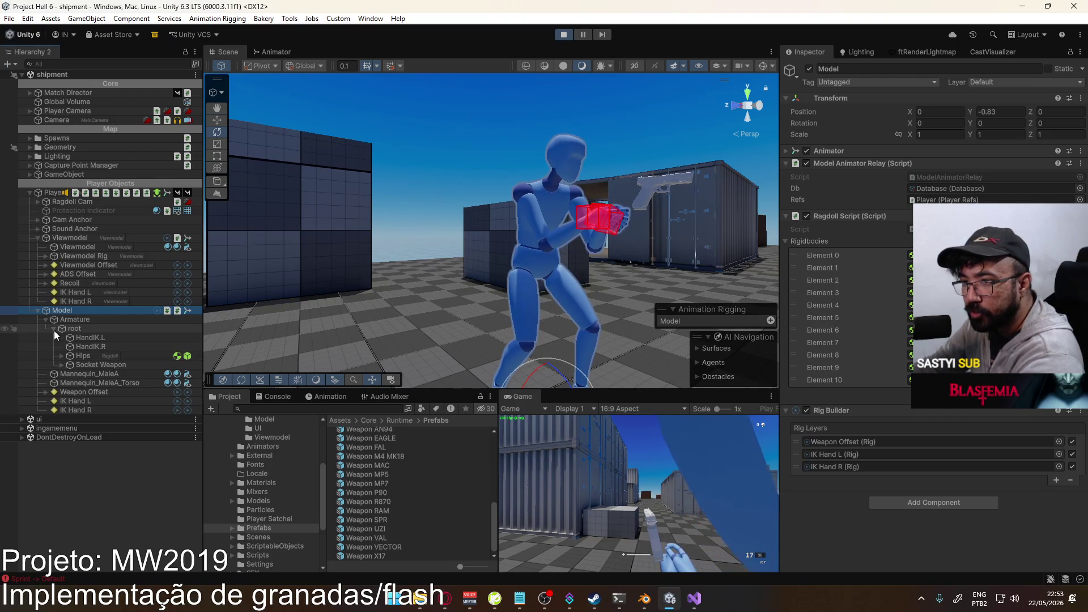
{"action": "left_click", "coordinate": [63, 365]}
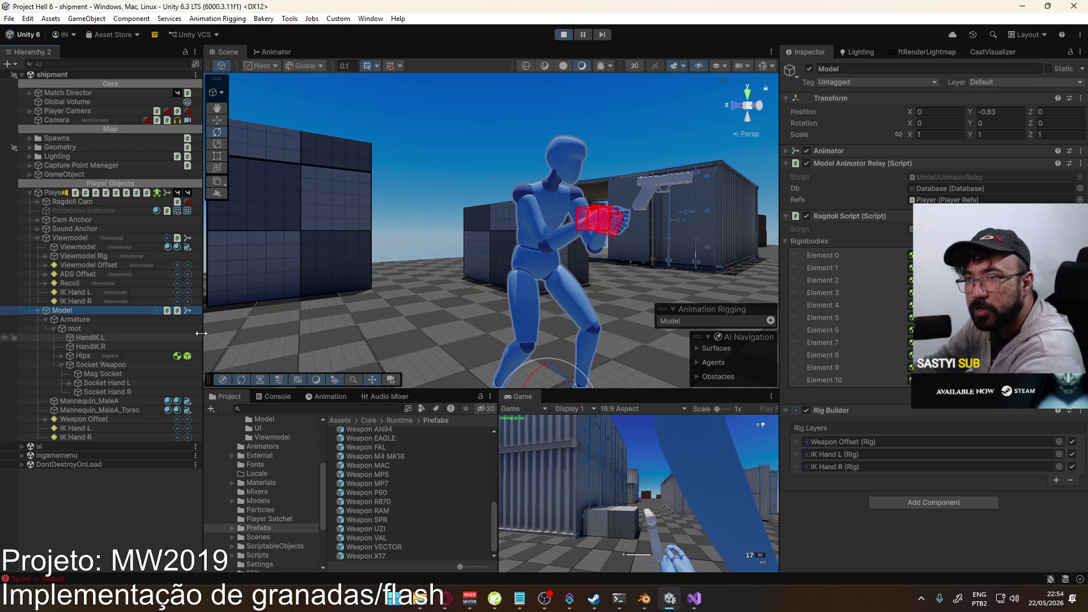
{"action": "left_click", "coordinate": [280, 52]}
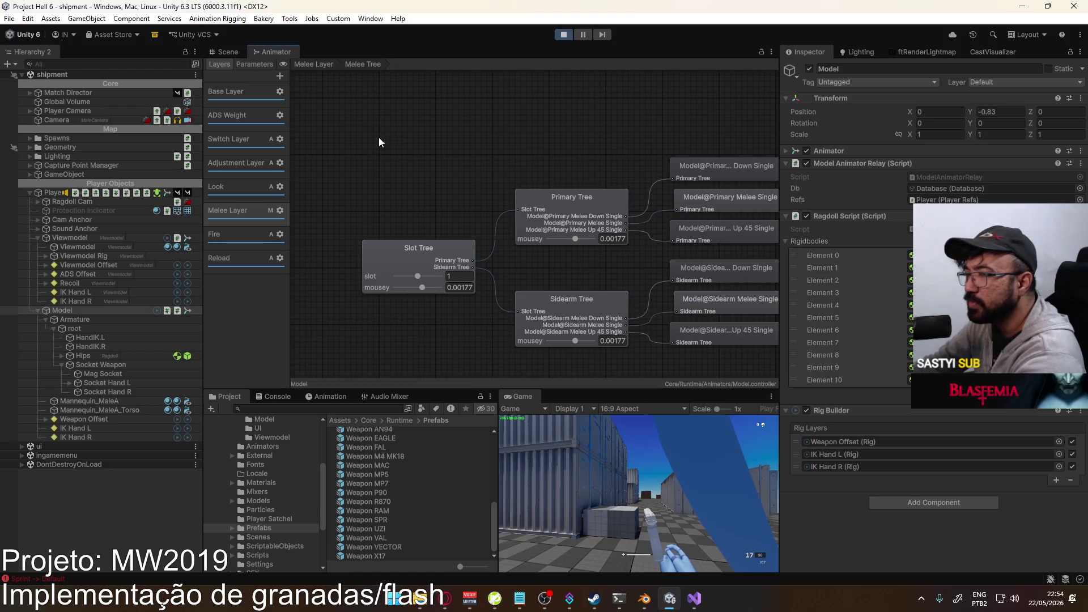
{"action": "left_click", "coordinate": [233, 54]}
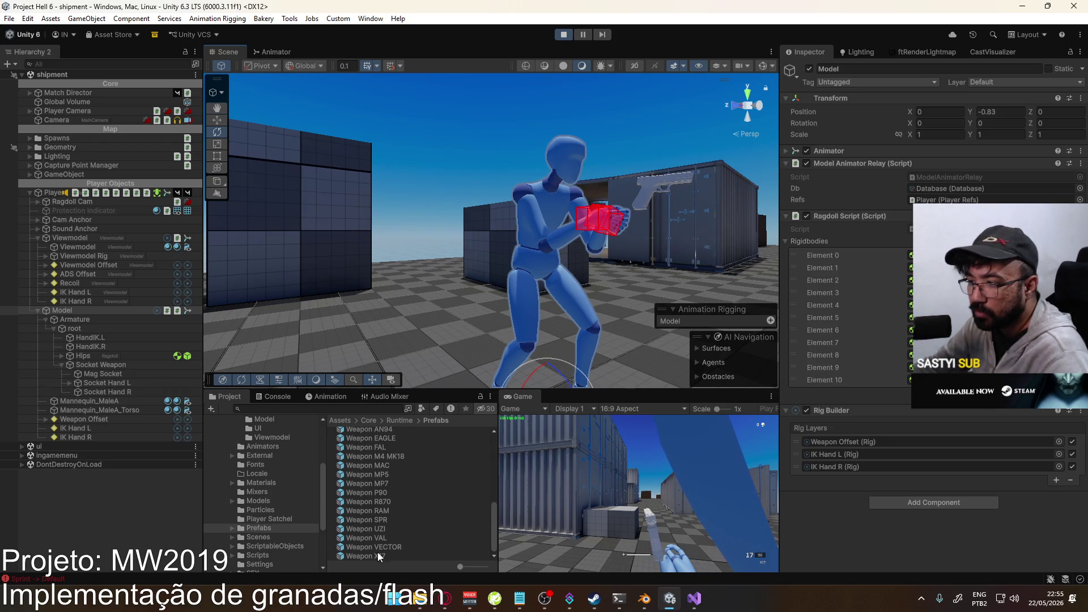
- Attach Weapon X17 under Socket Weapon with scale 0.01, rotation -90/0/-180 and position 0,0,0
{"action": "left_click_drag", "start_coordinate": [117, 365], "coordinate": [116, 365]}
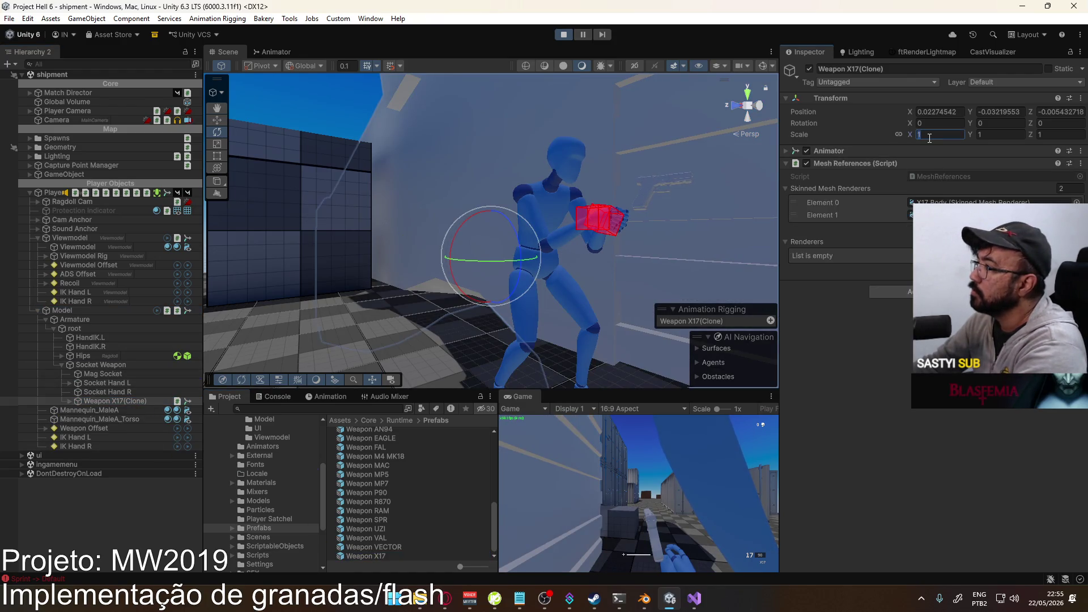
{"action": "type", "text": ".1"}
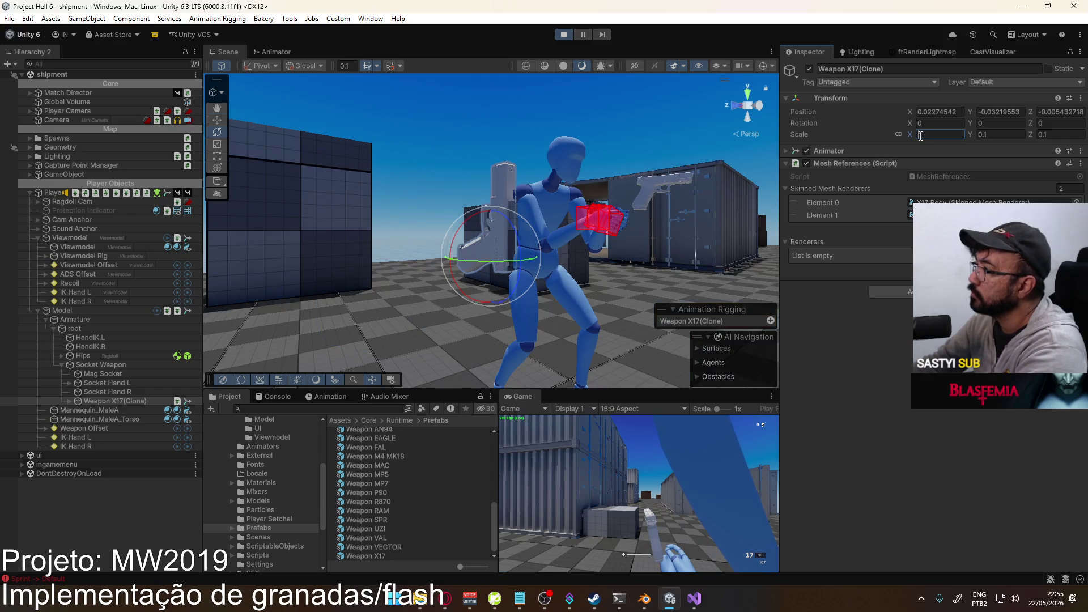
{"action": "type", "text": ".01"}
{"action": "left_click", "coordinate": [927, 124]}
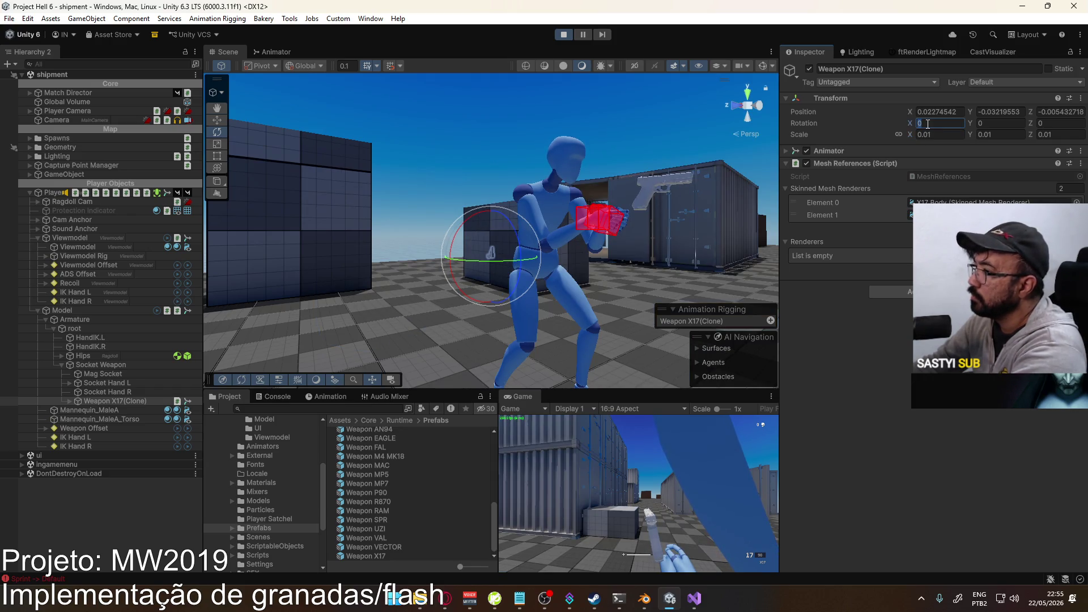
{"action": "type", "text": "-90"}
{"action": "left_click", "coordinate": [1063, 123]}
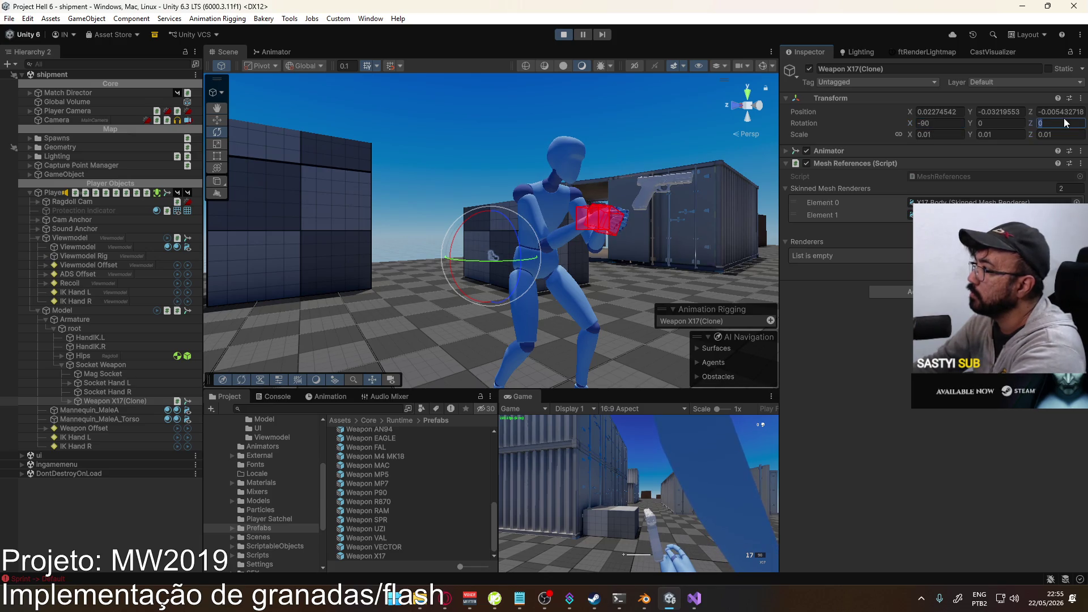
{"action": "type", "text": "-180"}
{"action": "left_click", "coordinate": [940, 111]}
{"action": "type", "text": "0"}
{"action": "key", "text": "Tab"}
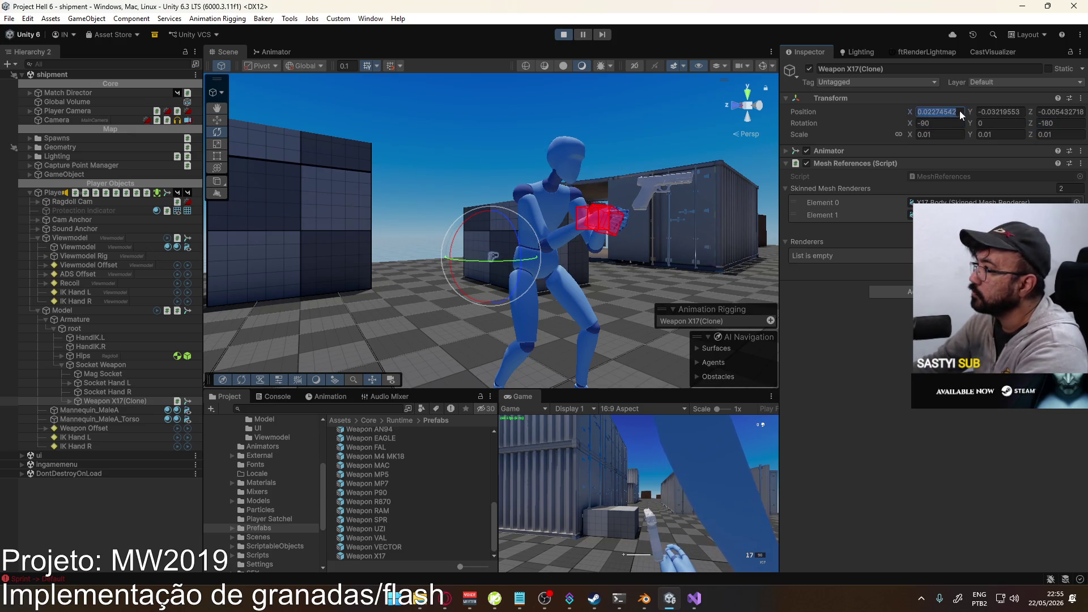
{"action": "type", "text": "0"}
{"action": "key", "text": "Tab"}
{"action": "type", "text": "0"}
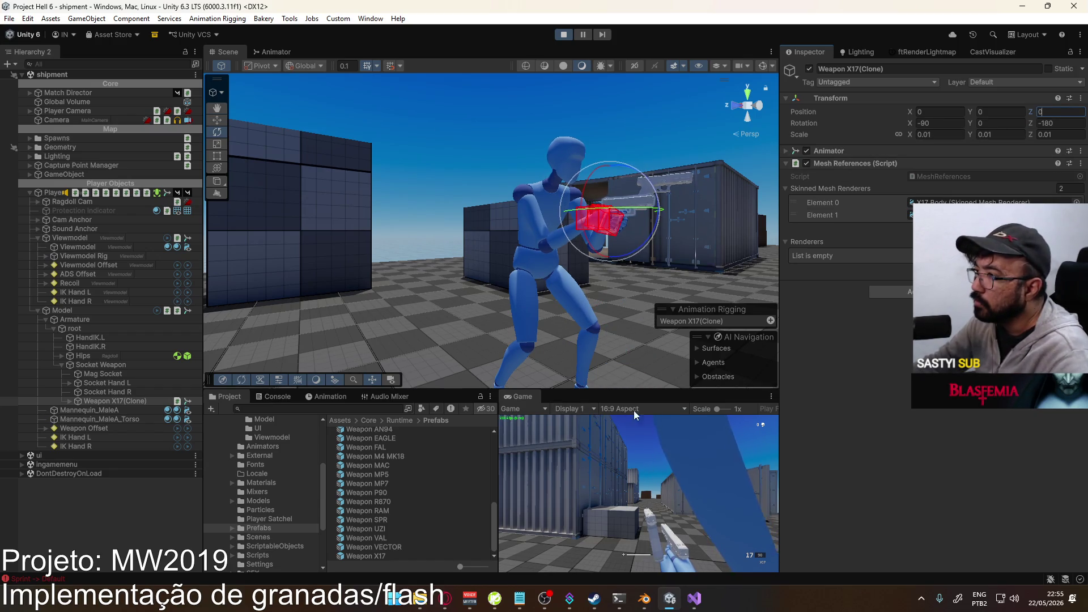
- Check the pistol on the character, then browse Assets/Core/Runtime/Animations/Model
{"action": "mouse_move", "coordinate": [594, 249]}
{"action": "right_mouse_down"}
{"action": "mouse_move", "coordinate": [315, 248]}
{"action": "mouse_move", "coordinate": [326, 247]}
{"action": "right_mouse_up"}
{"action": "key", "text": "w"}
{"action": "key", "text": "s"}
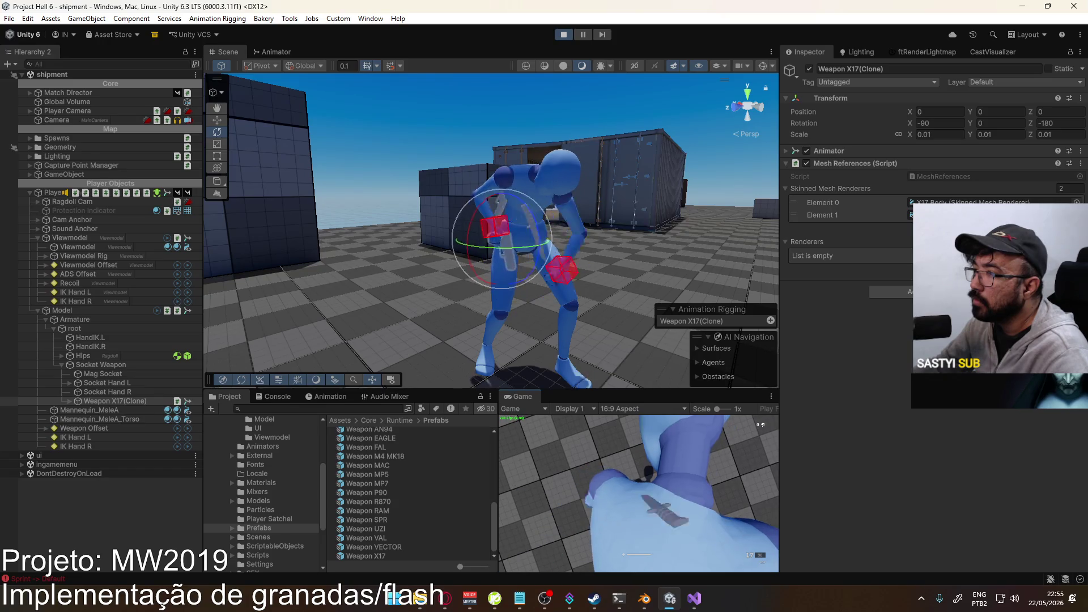
{"action": "key", "text": "super"}
{"action": "key", "text": "super"}
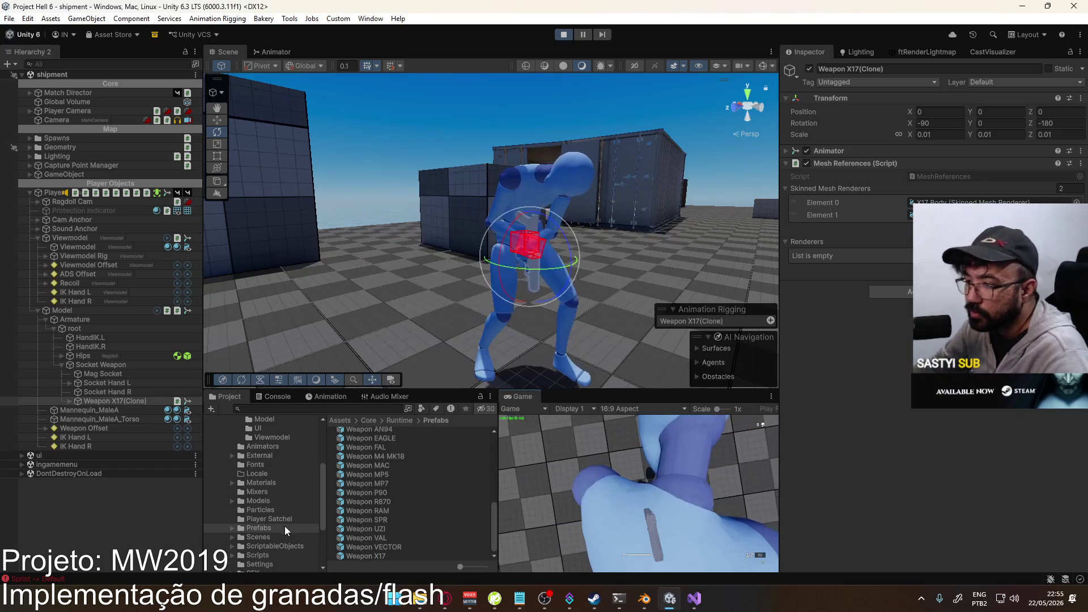
{"action": "scroll", "coordinate": [286, 516], "scroll_direction": "up", "scroll_amount": 3}
{"action": "left_click", "coordinate": [265, 469]}
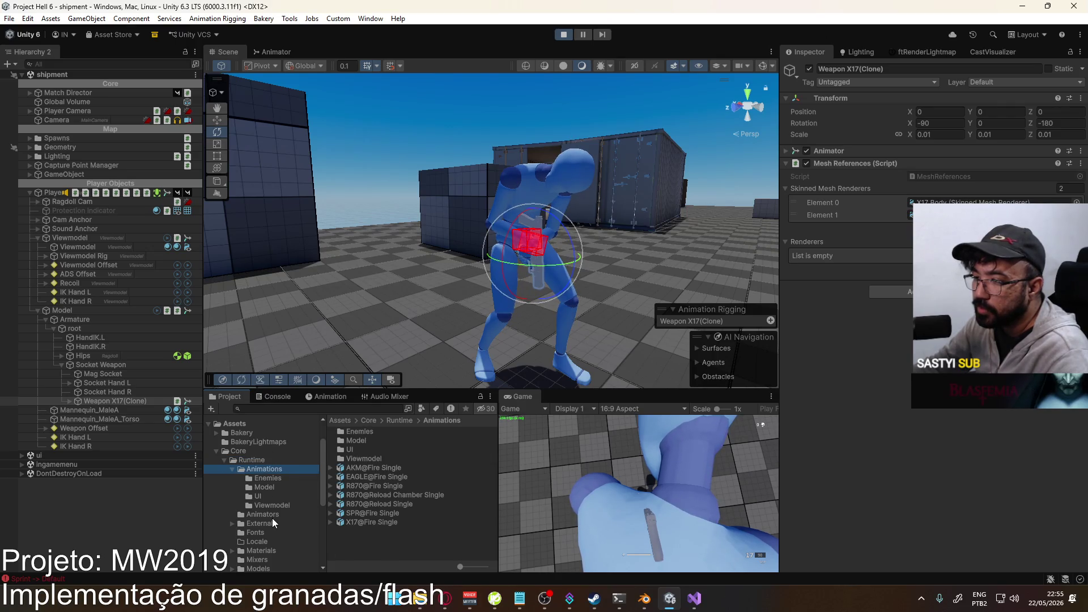
{"action": "left_click", "coordinate": [287, 485]}
{"action": "scroll", "coordinate": [416, 472], "scroll_direction": "down", "scroll_amount": 5}
{"action": "scroll", "coordinate": [416, 473], "scroll_direction": "down", "scroll_amount": 10}
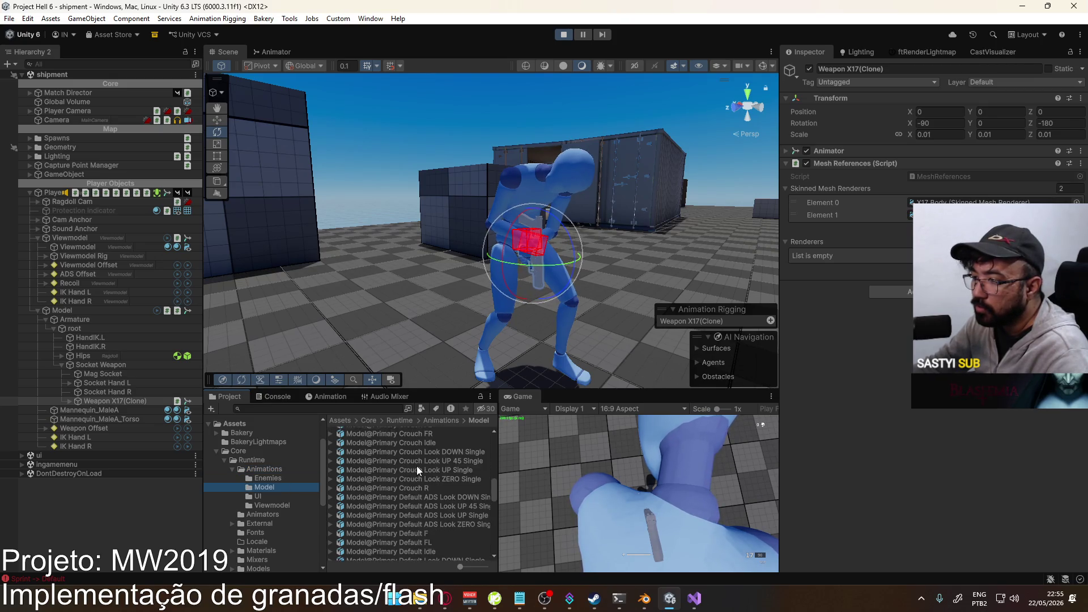
{"action": "scroll", "coordinate": [420, 477], "scroll_direction": "up", "scroll_amount": 2}
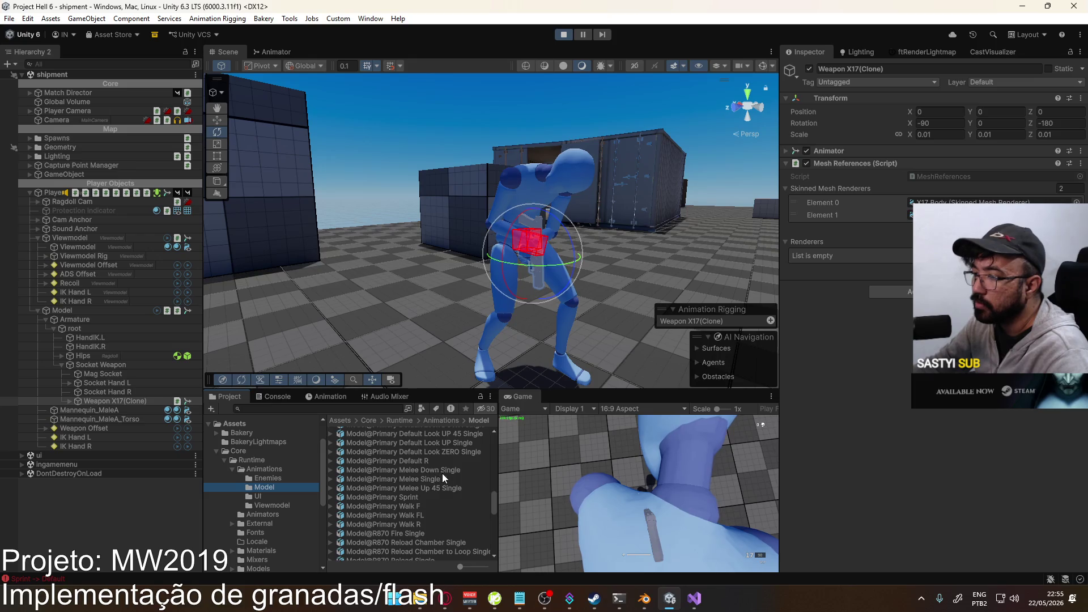
- Enable Additive Reference Pose on Sidearm Melee Down Single and apply the import change
{"action": "left_click", "coordinate": [437, 480]}
{"action": "left_click", "coordinate": [437, 470]}
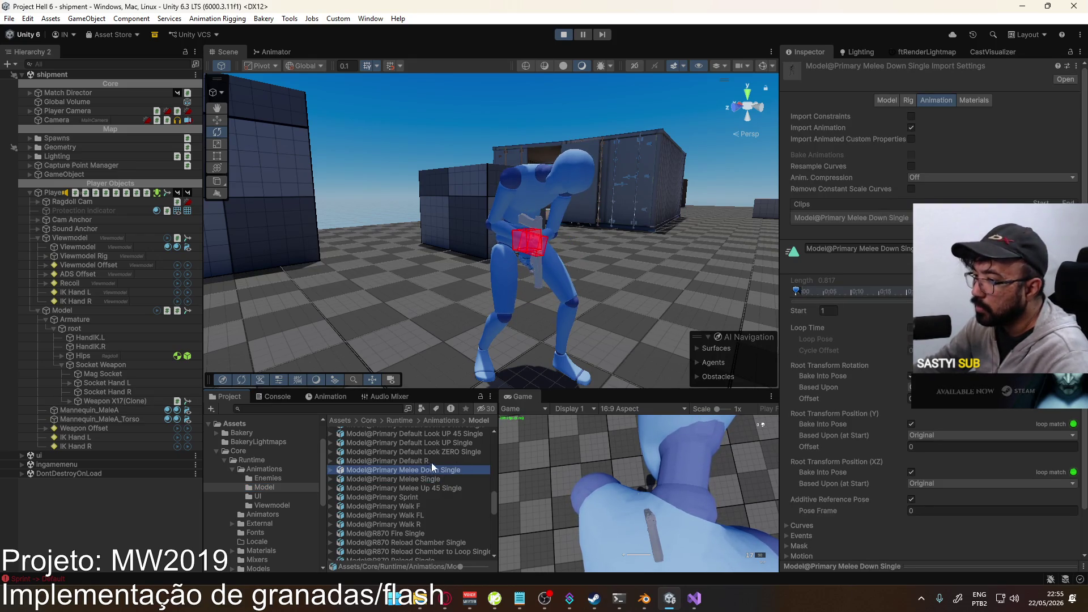
{"action": "scroll", "coordinate": [450, 457], "scroll_direction": "down", "scroll_amount": 15}
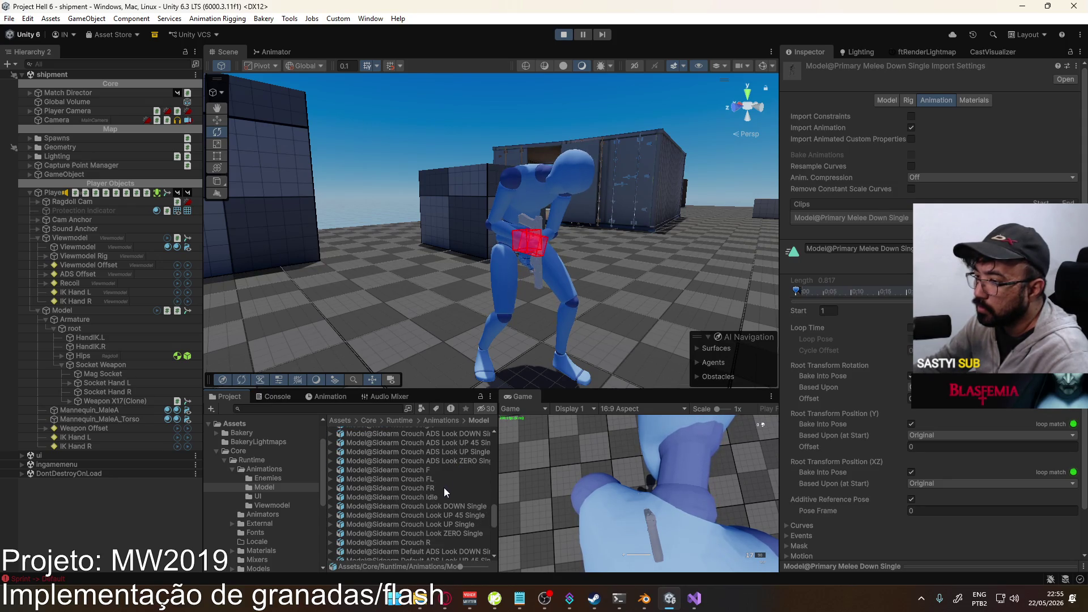
{"action": "scroll", "coordinate": [446, 482], "scroll_direction": "down", "scroll_amount": 5}
{"action": "left_click", "coordinate": [330, 534]}
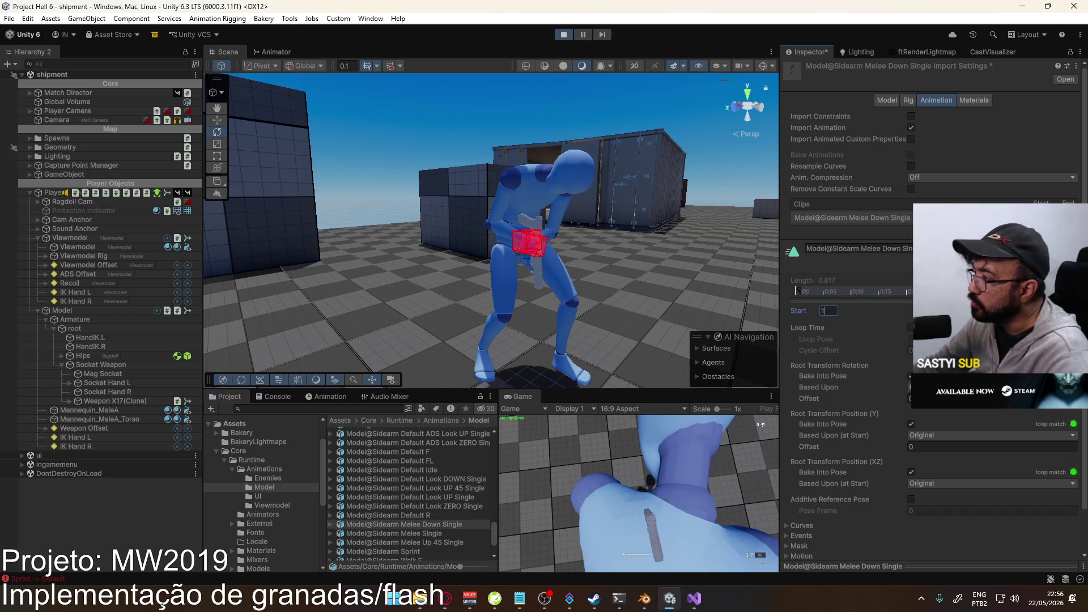
{"action": "left_click", "coordinate": [911, 499]}
{"action": "scroll", "coordinate": [949, 489], "scroll_direction": "down", "scroll_amount": 2}
{"action": "left_click", "coordinate": [1057, 536]}
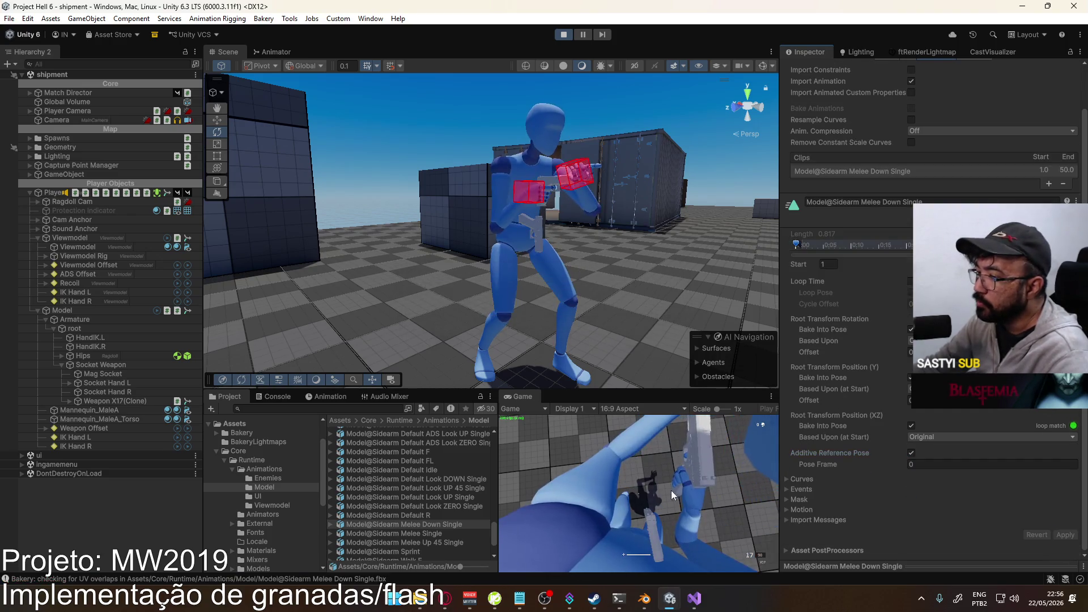
- Give Sidearm Melee Up 45 Single a start frame of 1 and Additive Reference Pose, then apply
{"action": "left_click", "coordinate": [446, 534]}
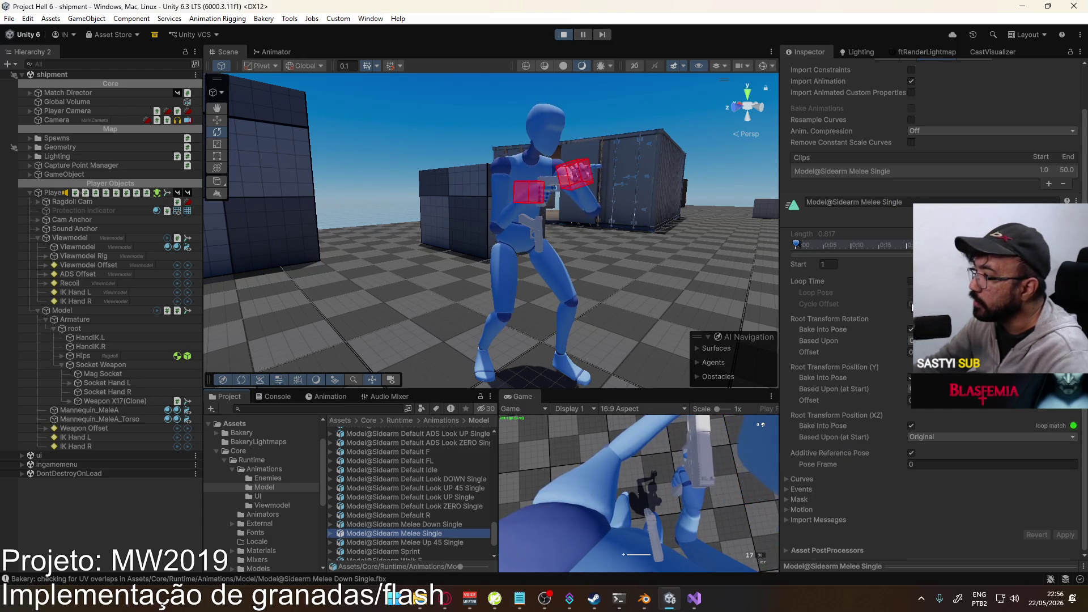
{"action": "left_click", "coordinate": [442, 541]}
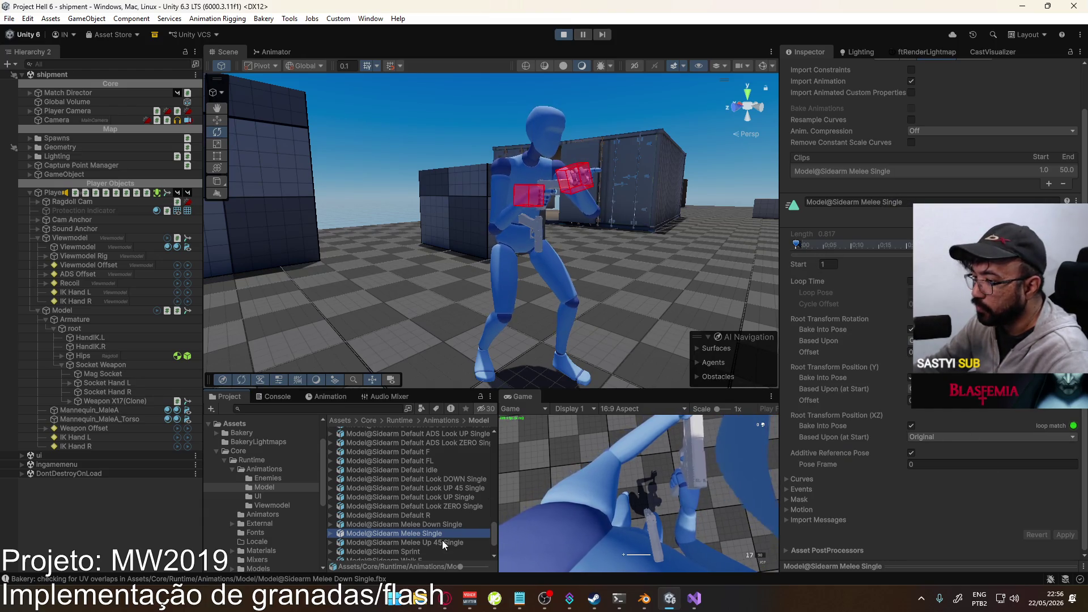
{"action": "left_click", "coordinate": [830, 264]}
{"action": "type", "text": "1"}
{"action": "left_click", "coordinate": [912, 452]}
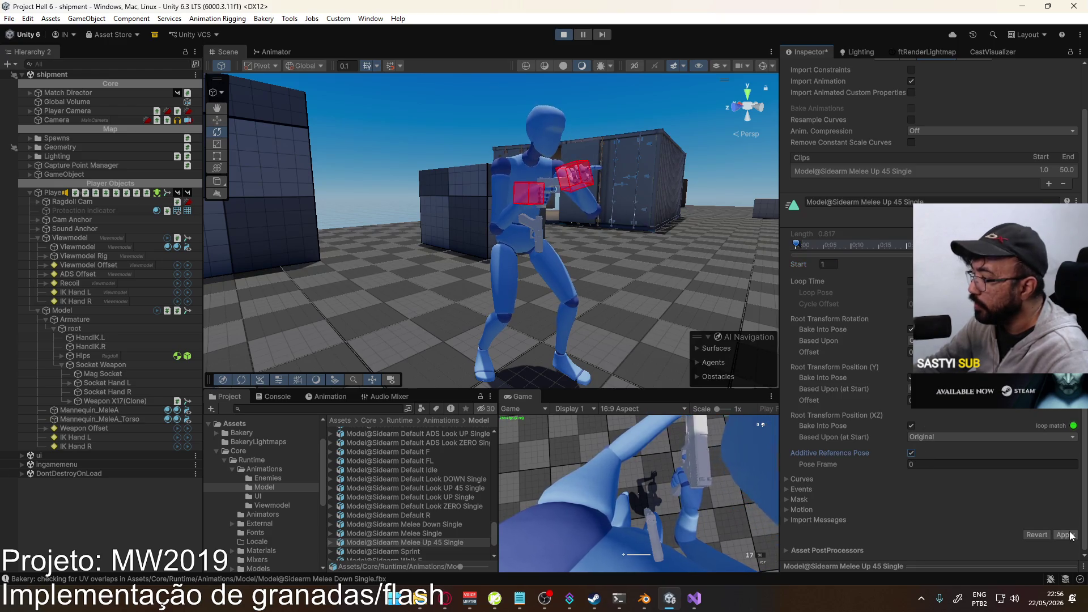
{"action": "left_click", "coordinate": [731, 519]}
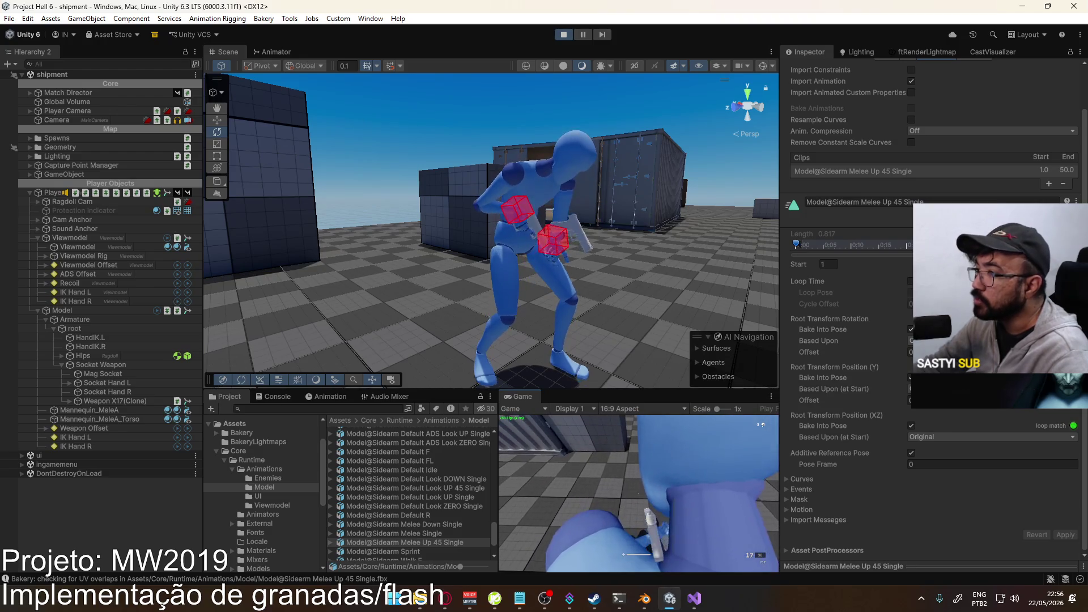
- Test the melee clips in play mode, swapping between melee, pistol and the X17
{"action": "key", "text": "2"}
{"action": "key", "text": "1"}
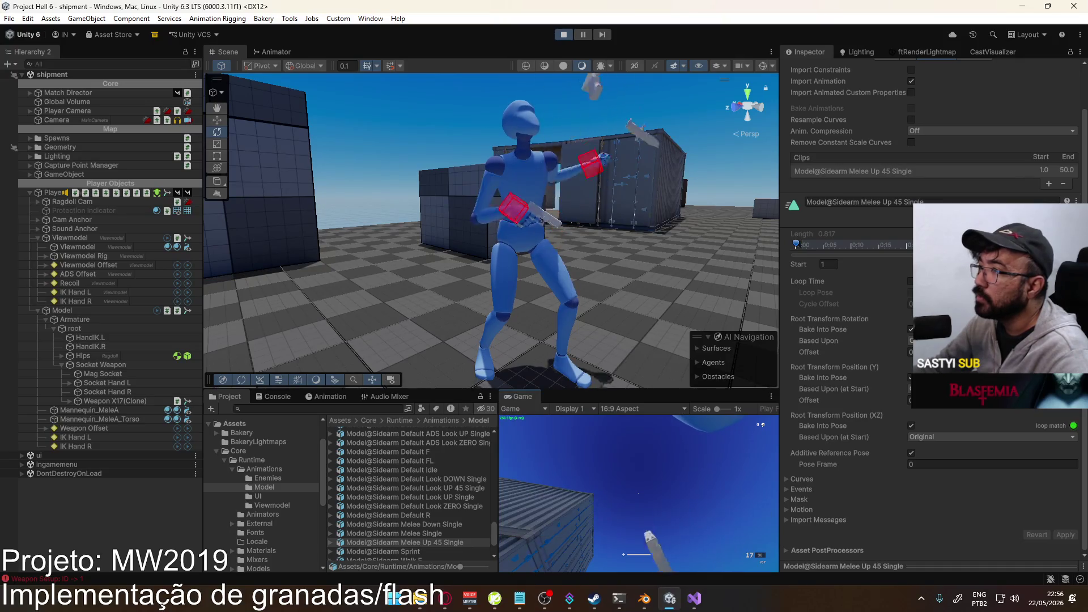
{"action": "mouse_move", "coordinate": [668, 305]}
{"action": "right_mouse_down"}
{"action": "mouse_move", "coordinate": [744, 274]}
{"action": "mouse_move", "coordinate": [681, 267]}
{"action": "right_mouse_up"}
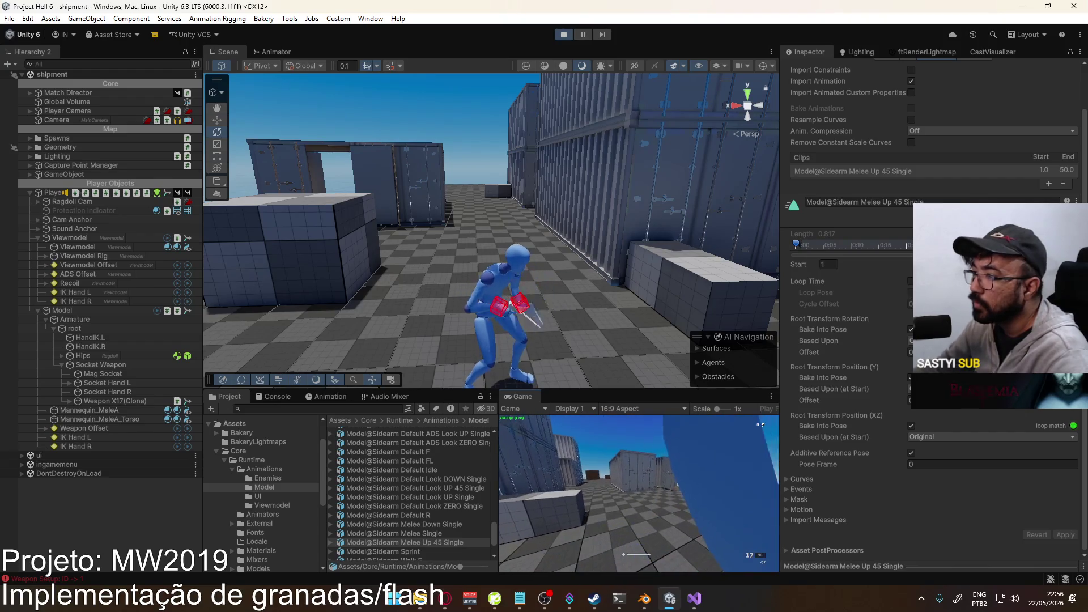
{"action": "right_click_drag", "start_coordinate": [477, 250], "coordinate": [722, 322]}
{"action": "key", "text": "f"}
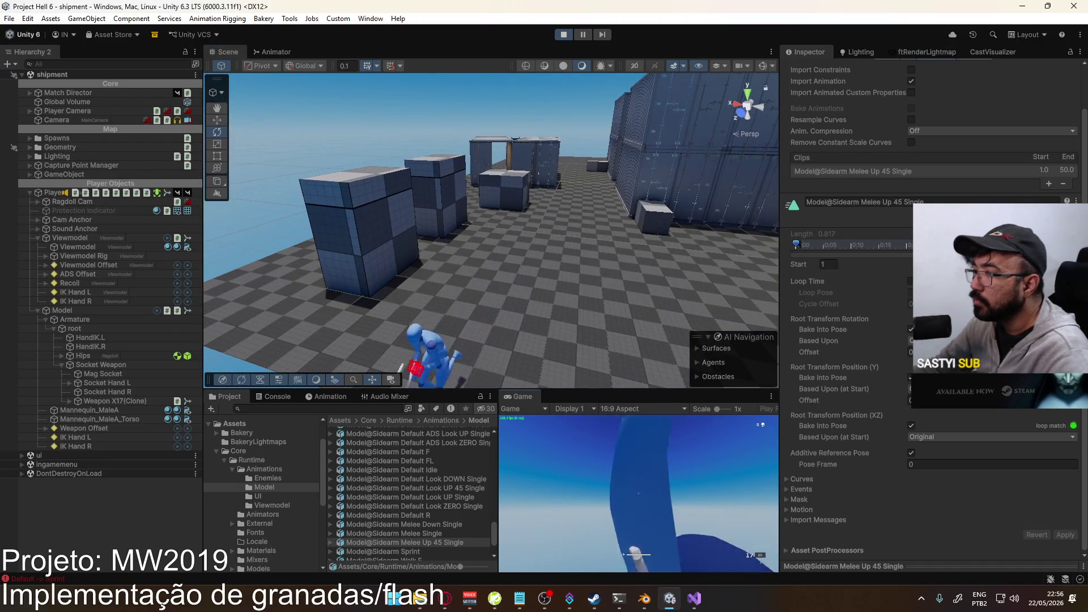
{"action": "key", "text": "super"}
{"action": "mouse_move", "coordinate": [534, 291]}
{"action": "right_mouse_down"}
{"action": "mouse_move", "coordinate": [392, 217]}
{"action": "mouse_move", "coordinate": [326, 226]}
{"action": "right_mouse_up"}
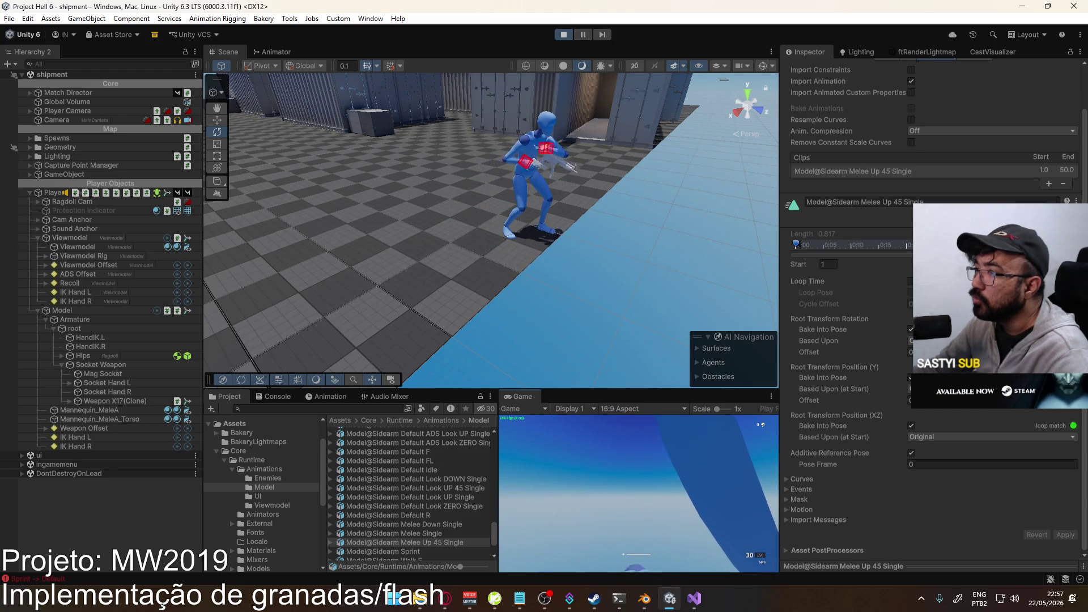
{"action": "key", "text": "2"}
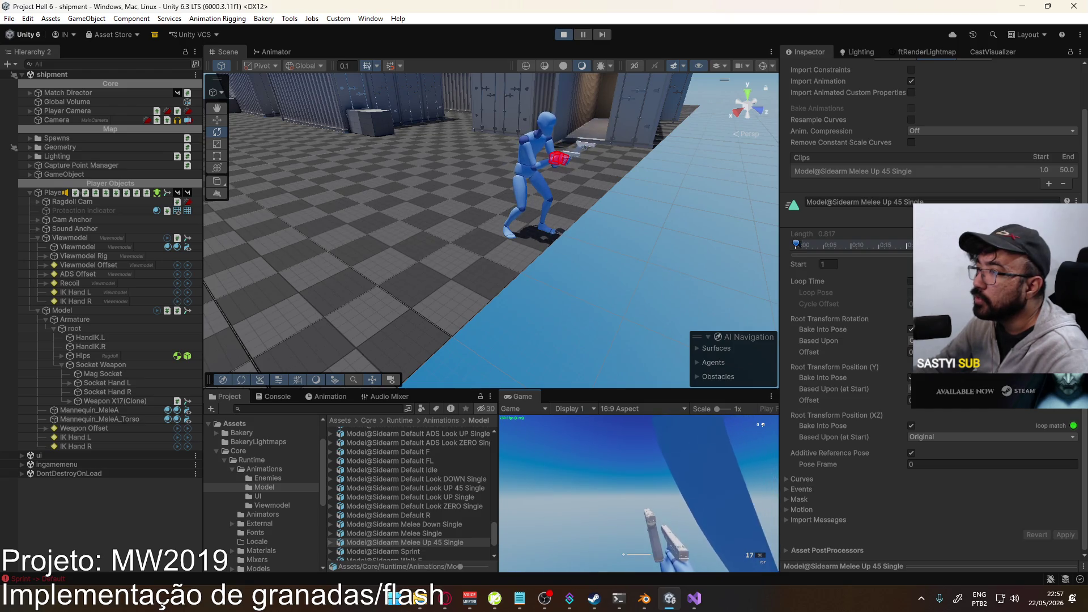
- Switch over to Blender and play the Sidearm Down action
{"action": "key", "text": "alt+Tab"}
{"action": "key", "text": "alt+Tab"}
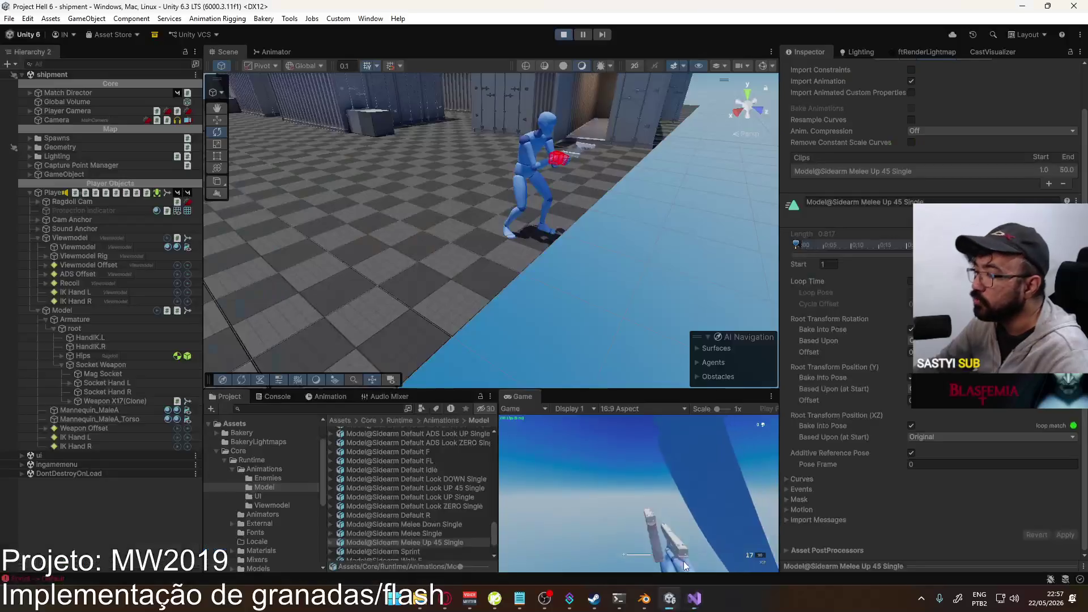
{"action": "key", "text": "alt+Tab"}
{"action": "key", "text": "space"}
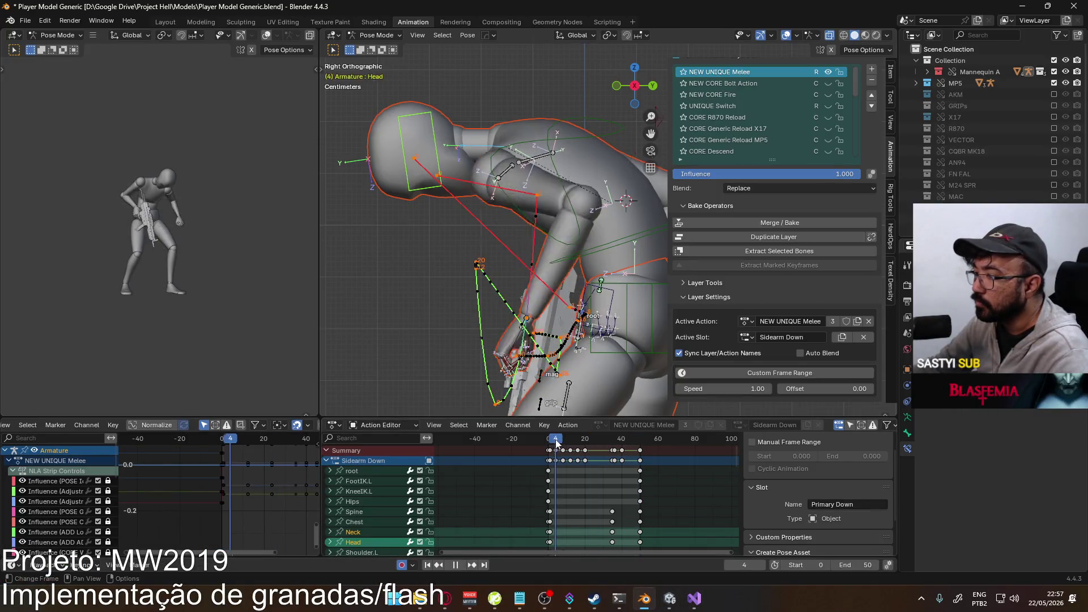
- Switch NEW UNIQUE Melee's active slot to Sidearm, play it and scrub back to frame 22
{"action": "left_click", "coordinate": [549, 440]}
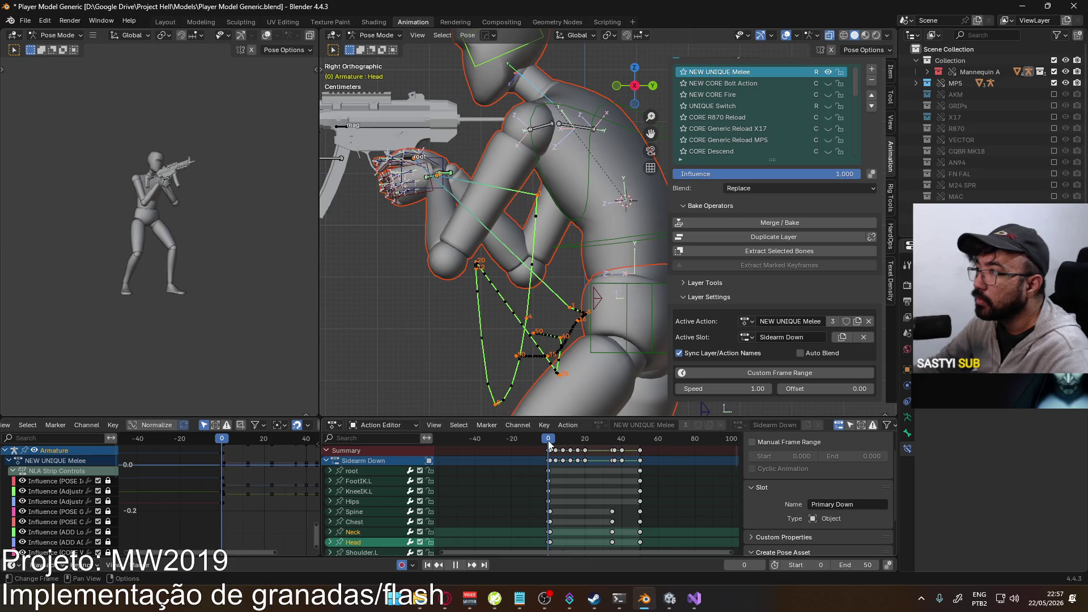
{"action": "key", "text": "space"}
{"action": "left_click", "coordinate": [746, 338]}
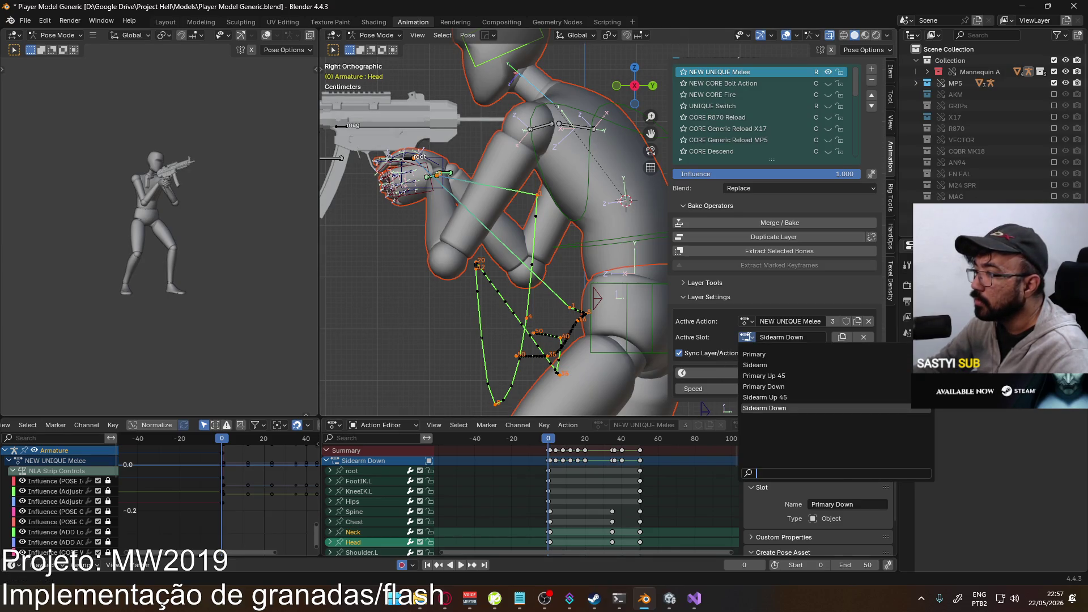
{"action": "left_click", "coordinate": [780, 366]}
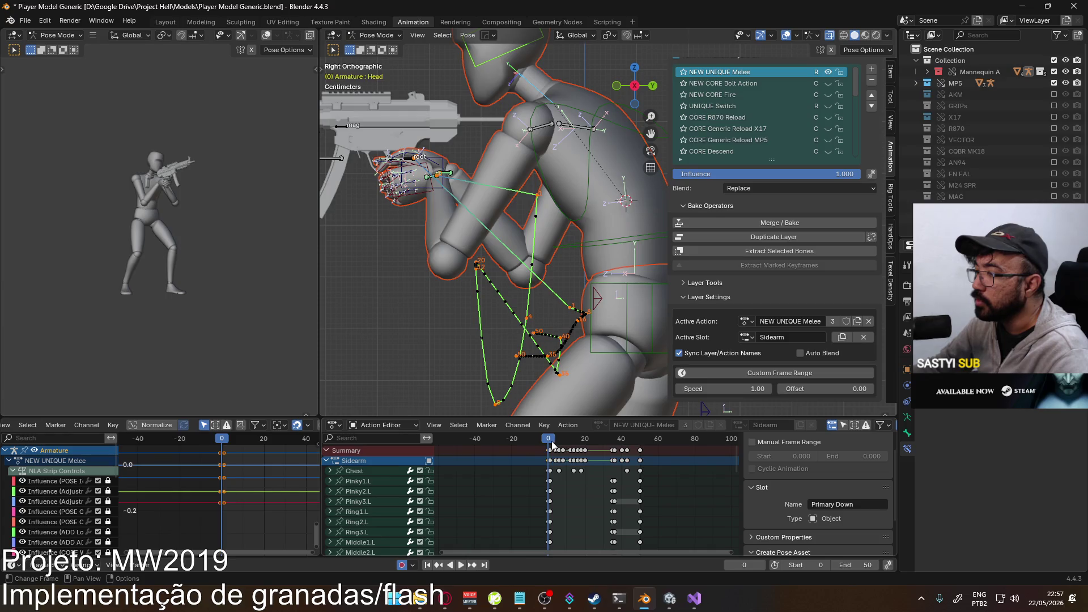
{"action": "key", "text": "space"}
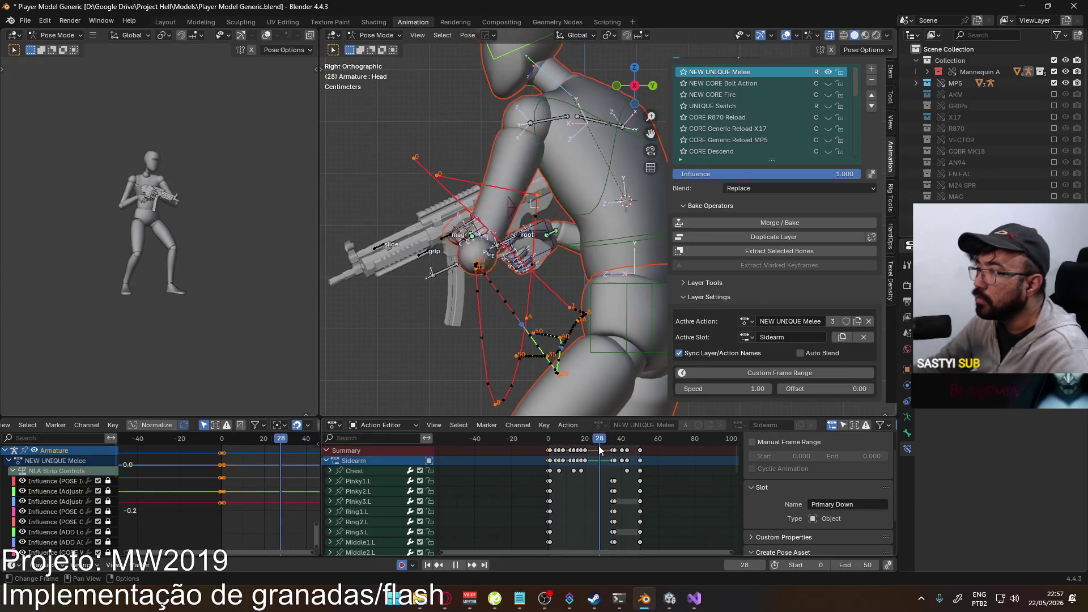
{"action": "left_click_drag", "start_coordinate": [598, 445], "coordinate": [551, 459]}
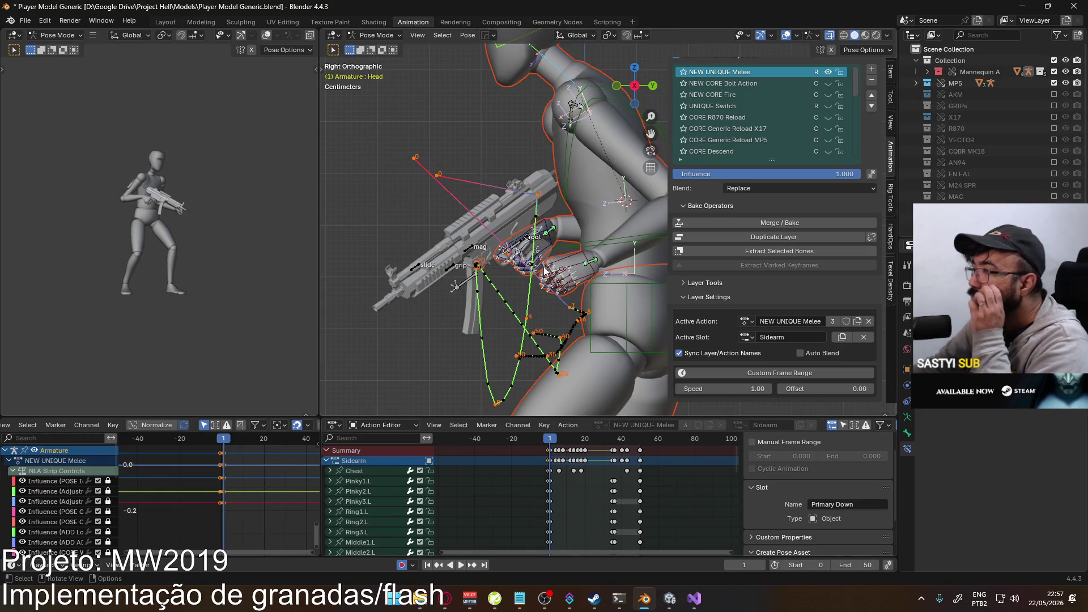
- Set the viewport to Right Ortho and scroll the channels down to Socket Weapon
{"action": "mouse_move", "coordinate": [543, 269]}
{"action": "middle_mouse_down"}
{"action": "mouse_move", "coordinate": [530, 270]}
{"action": "mouse_move", "coordinate": [552, 279]}
{"action": "mouse_move", "coordinate": [522, 265]}
{"action": "middle_mouse_up"}
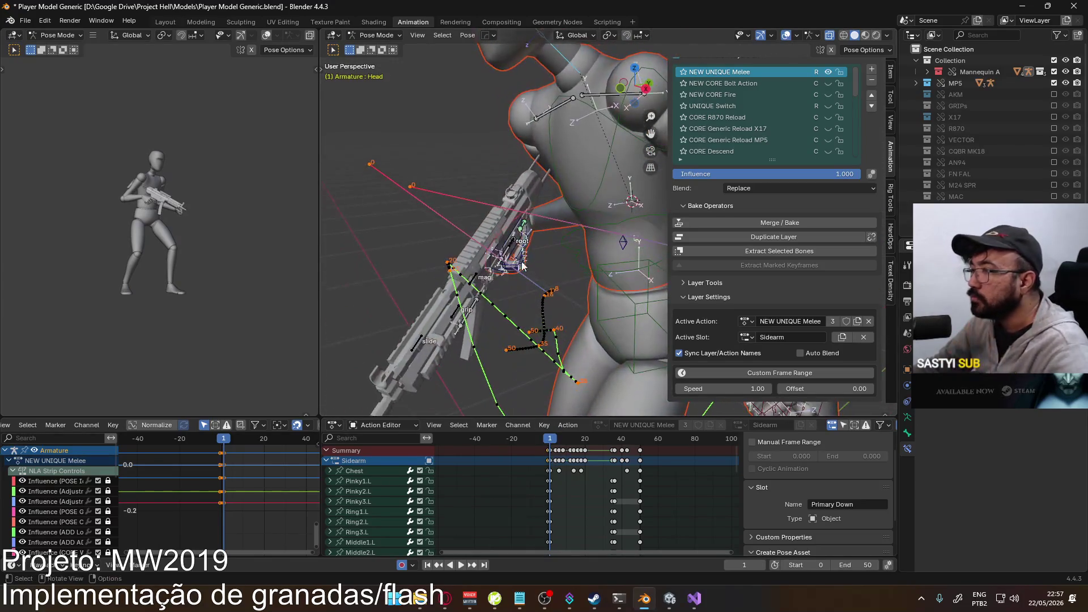
{"action": "key", "text": "KP_3"}
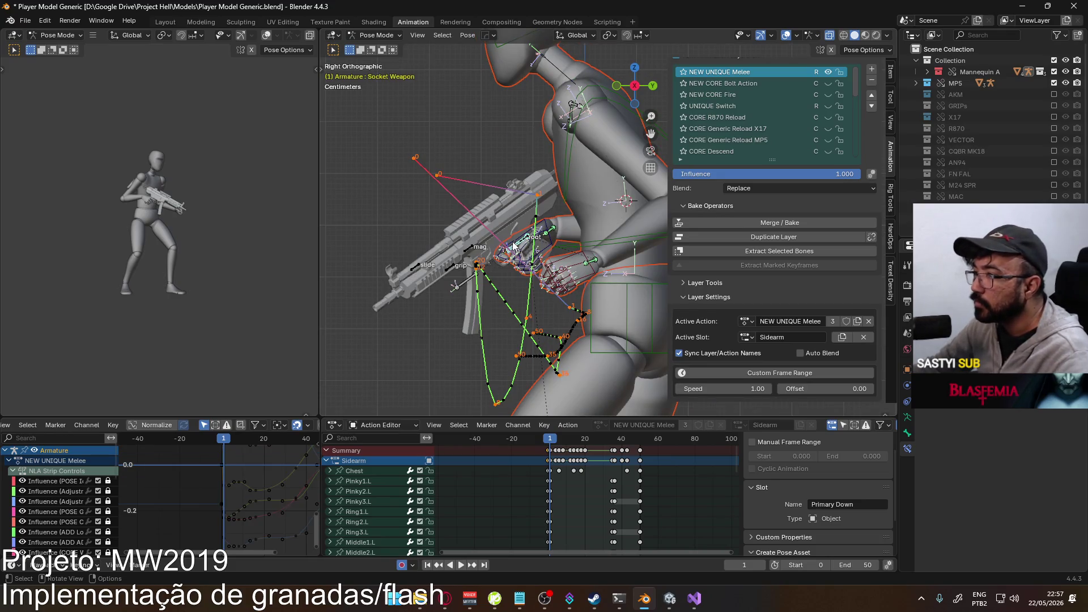
{"action": "middle_click_drag", "start_coordinate": [567, 328], "coordinate": [603, 334]}
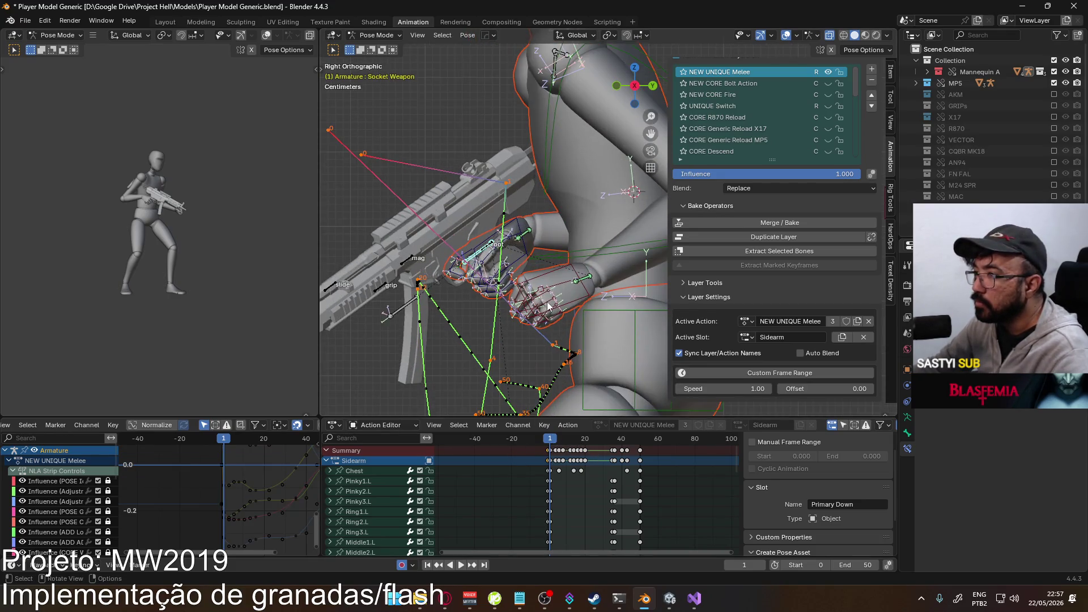
{"action": "key", "text": "KP_3"}
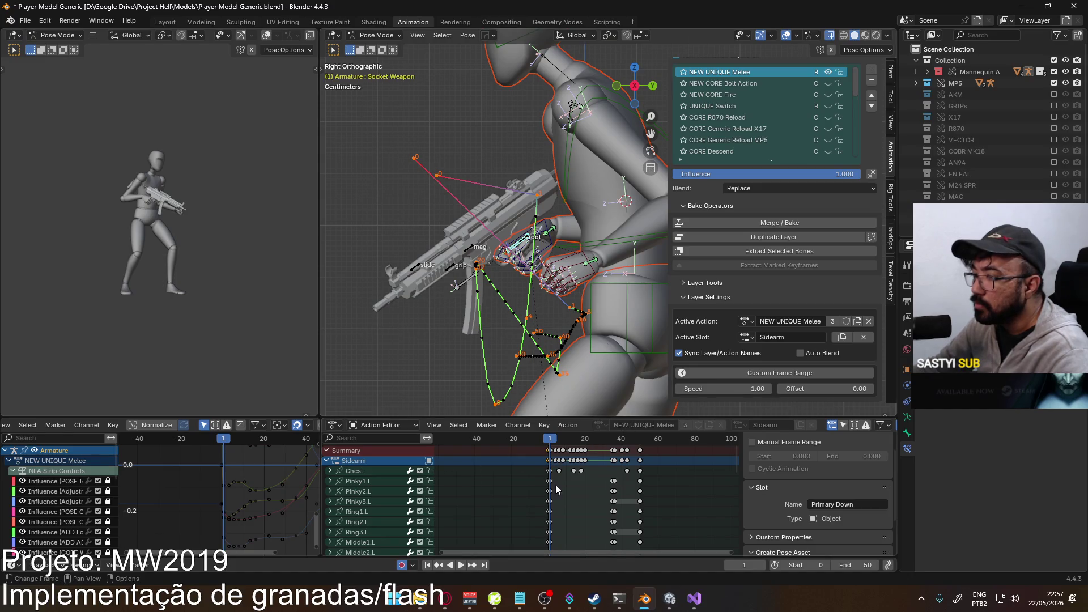
{"action": "scroll", "coordinate": [556, 489], "scroll_direction": "down", "scroll_amount": 5}
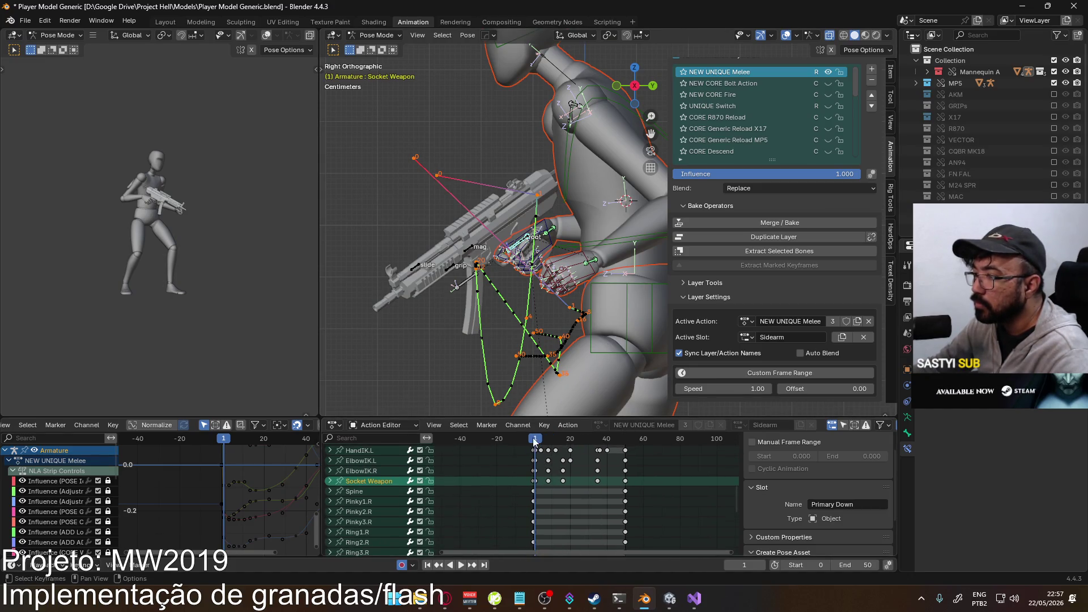
- Move the Socket Weapon bone along global Y at frame 35 and re-key it
{"action": "key", "text": "space"}
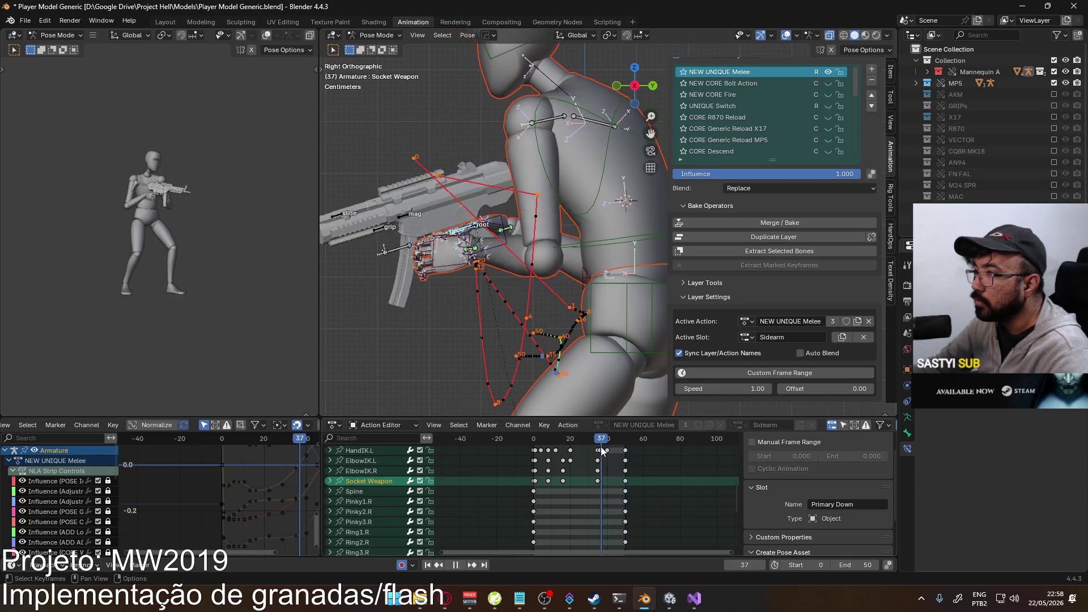
{"action": "left_click_drag", "start_coordinate": [600, 446], "coordinate": [597, 447]}
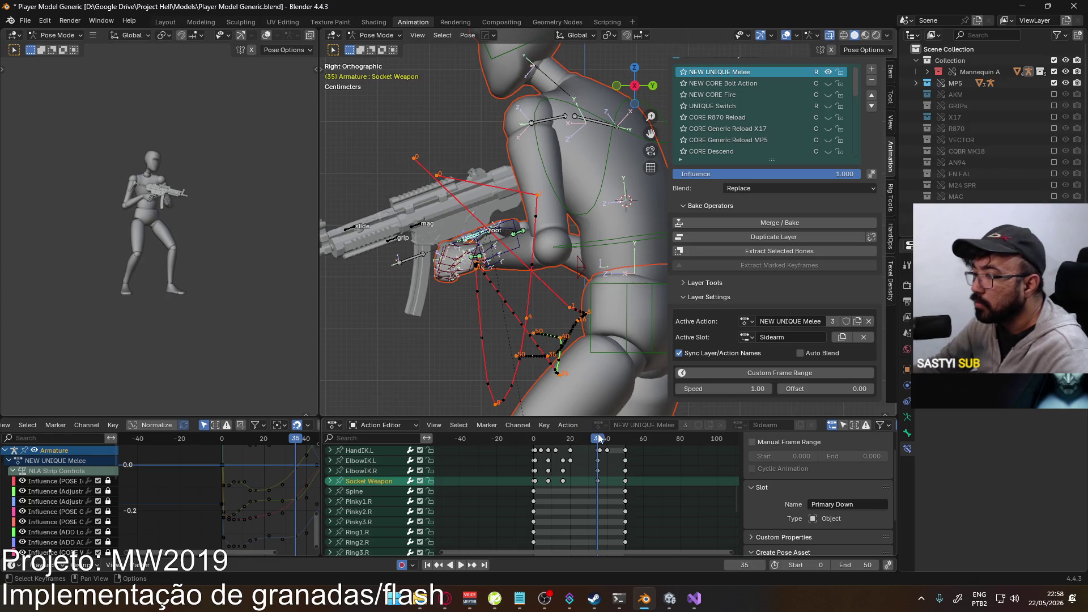
{"action": "key", "text": "g"}
{"action": "key", "text": "y"}
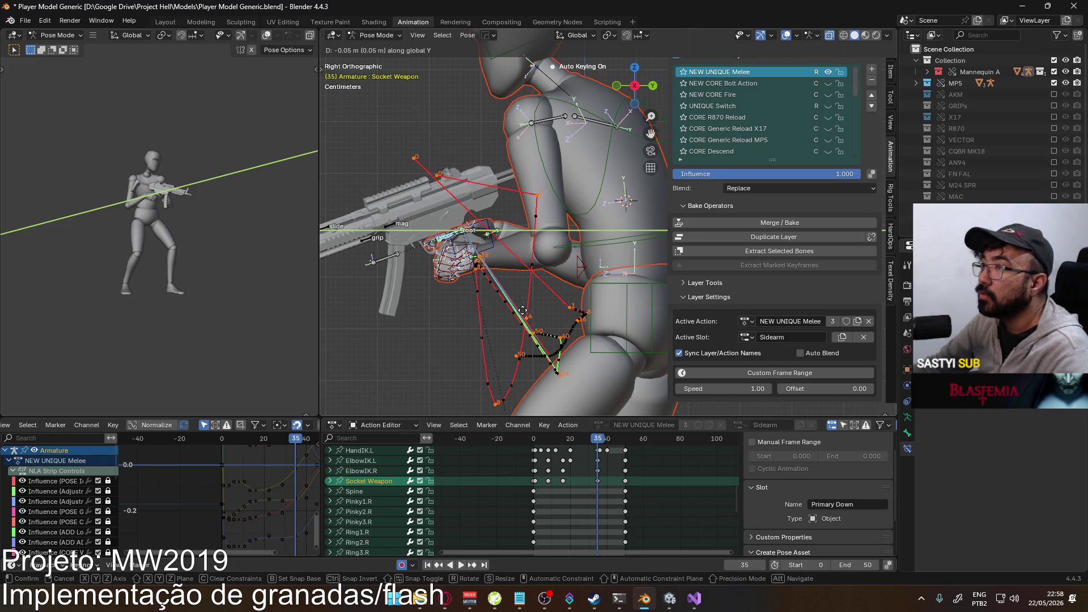
{"action": "left_click", "coordinate": [521, 310]}
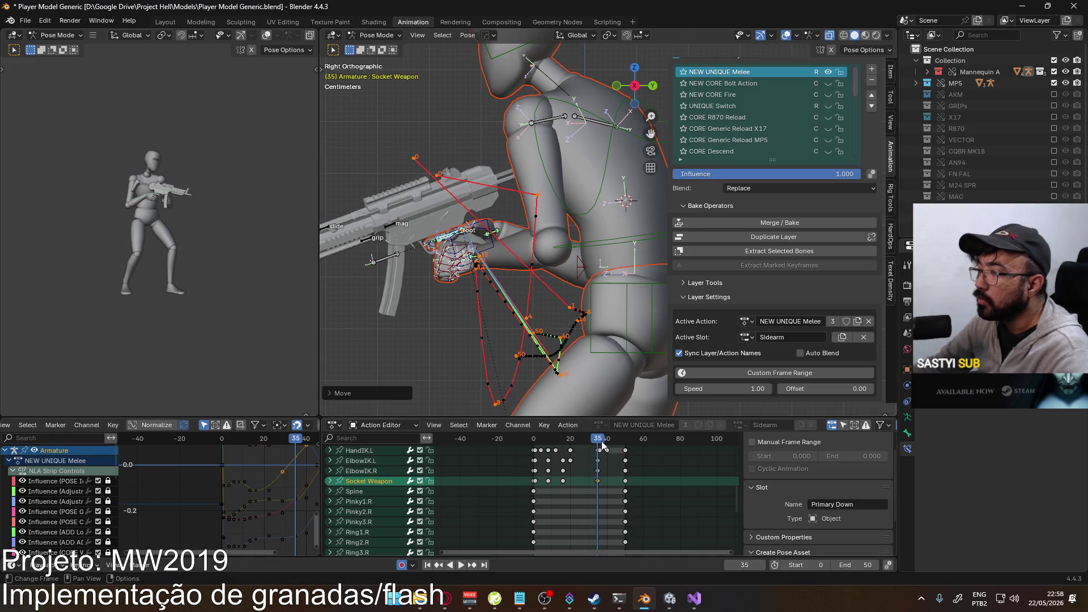
{"action": "key", "text": "space"}
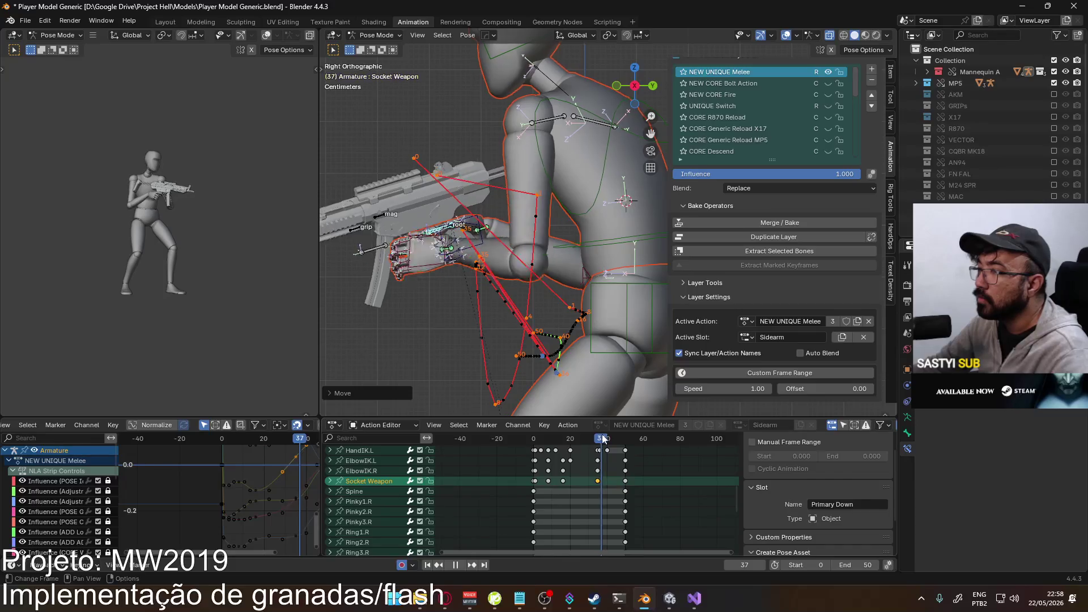
{"action": "left_click_drag", "start_coordinate": [603, 439], "coordinate": [564, 436]}
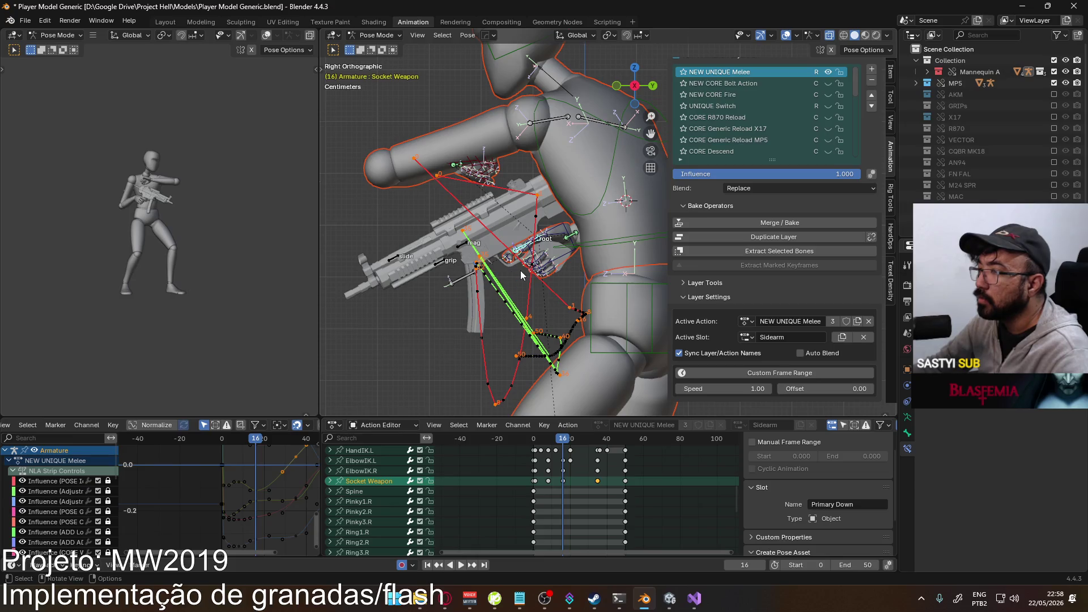
{"action": "key", "text": "g"}
{"action": "key", "text": "y"}
{"action": "key", "text": "Escape"}
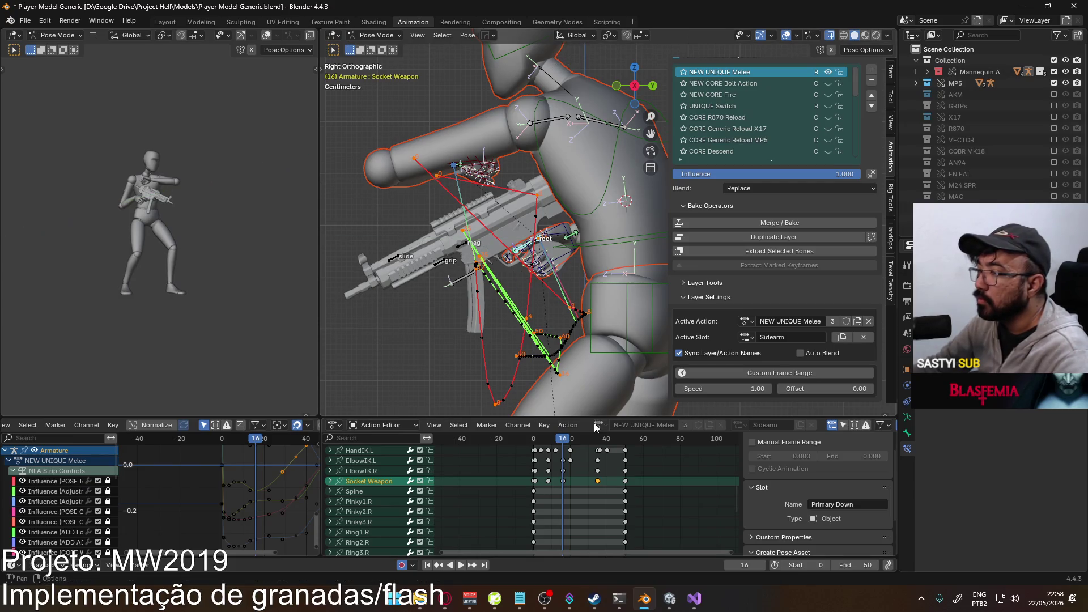
{"action": "left_click", "coordinate": [597, 439]}
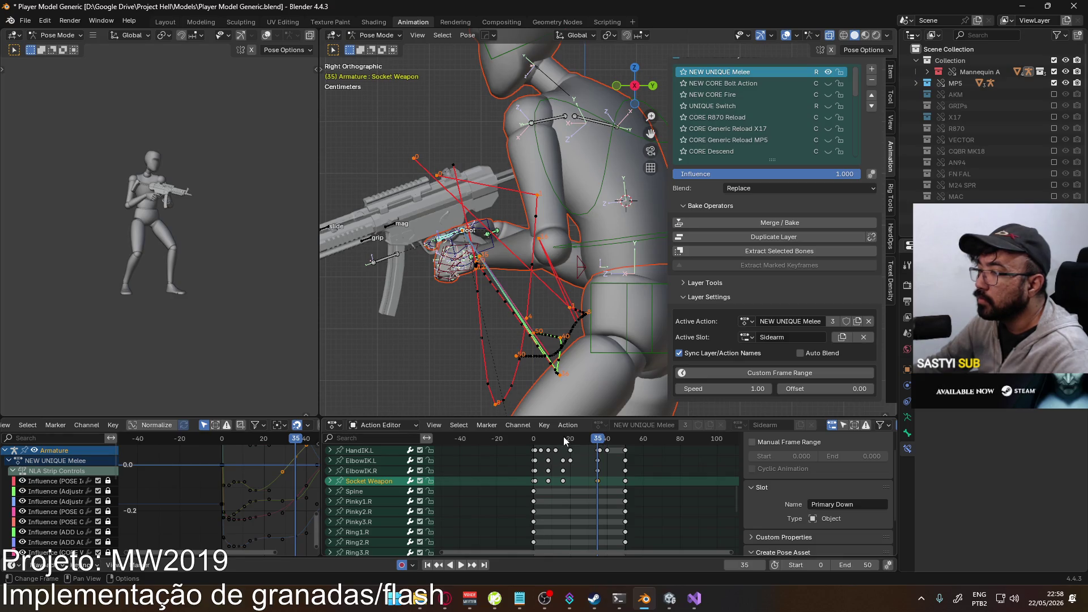
{"action": "key", "text": "i"}
{"action": "key", "text": "space"}
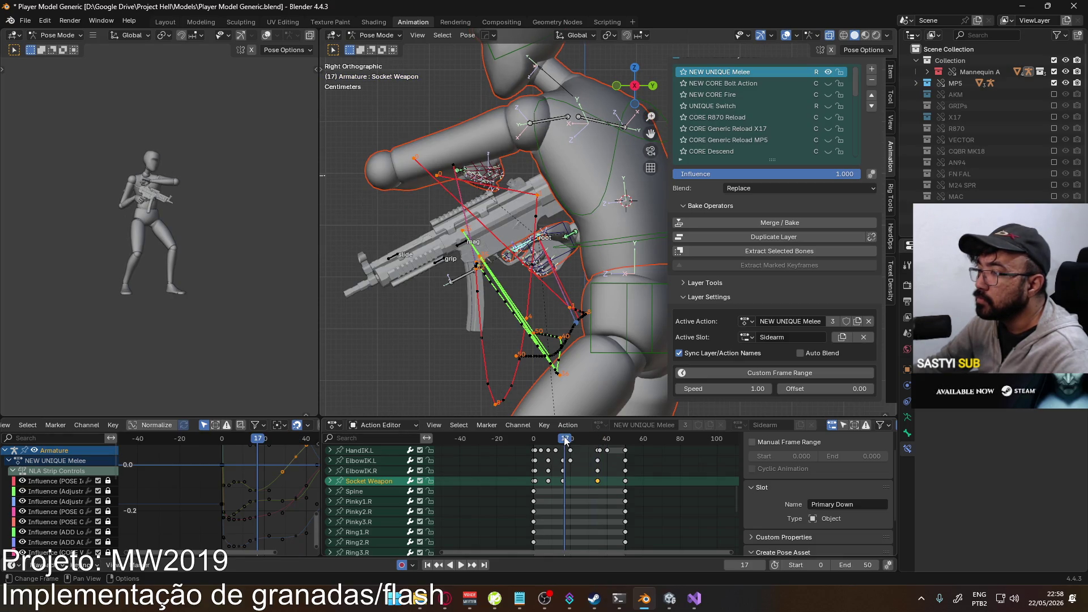
- Reposition the Socket Weapon bone at frame 16, including a sideways shift in front view
{"action": "key", "text": "g"}
{"action": "key", "text": "y"}
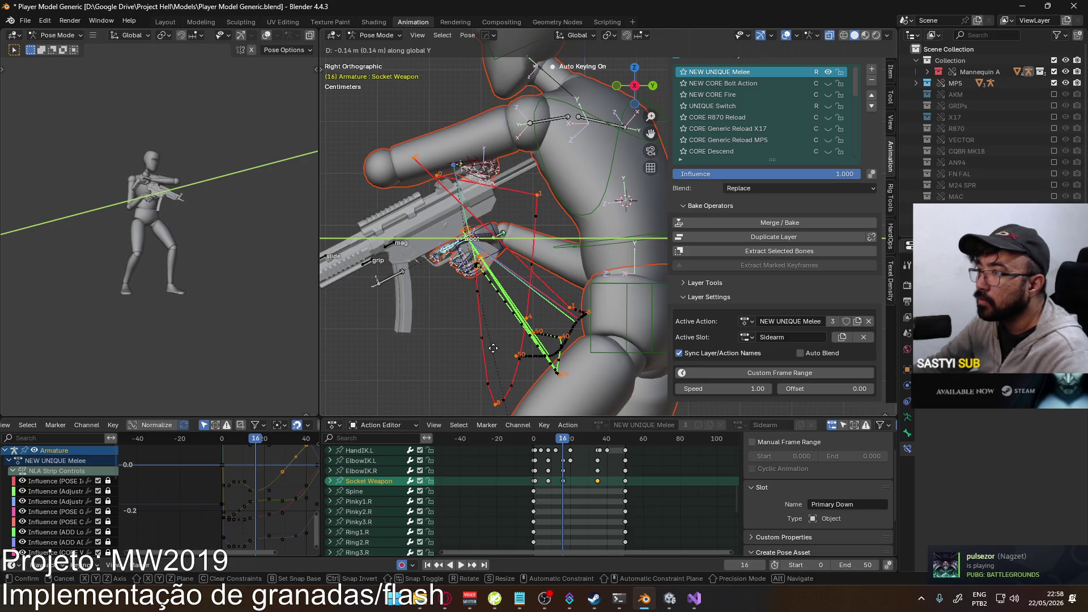
{"action": "key", "text": "z"}
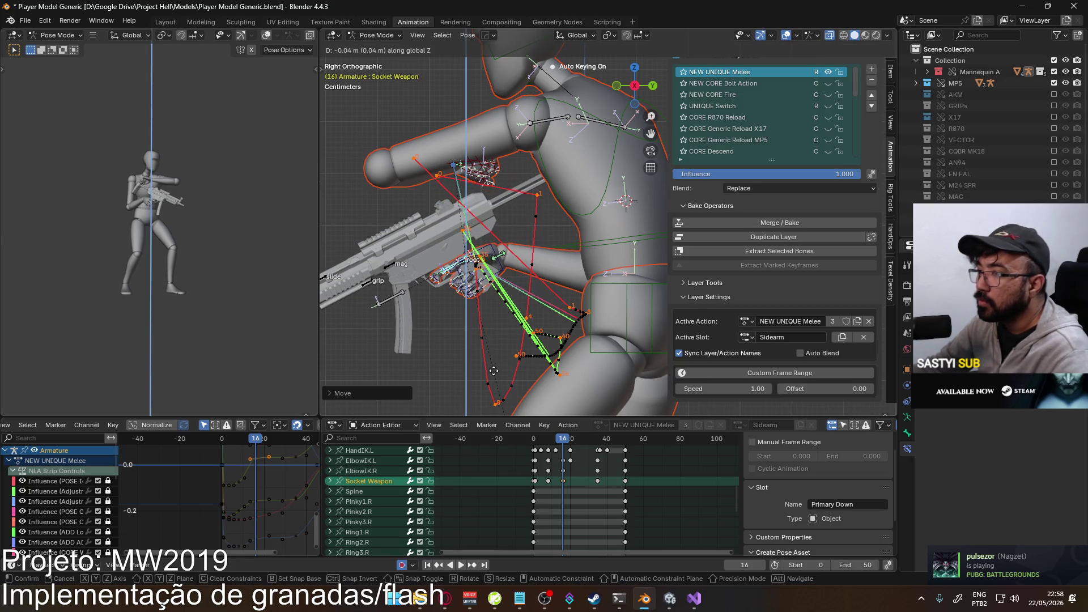
{"action": "key", "text": "z"}
{"action": "key", "text": "z"}
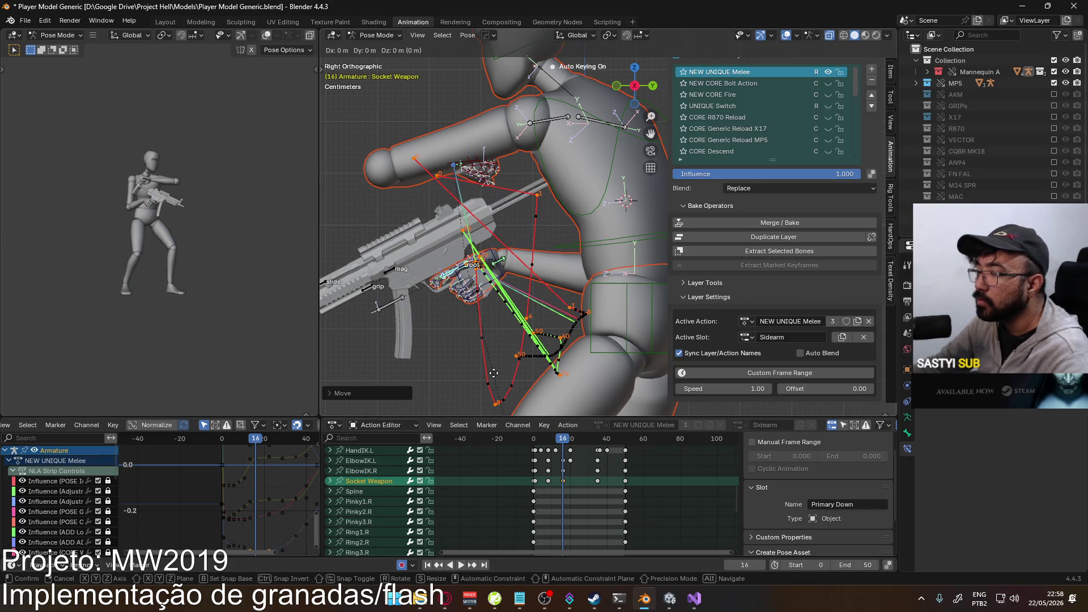
{"action": "left_click", "coordinate": [513, 373]}
{"action": "key", "text": "KP_1"}
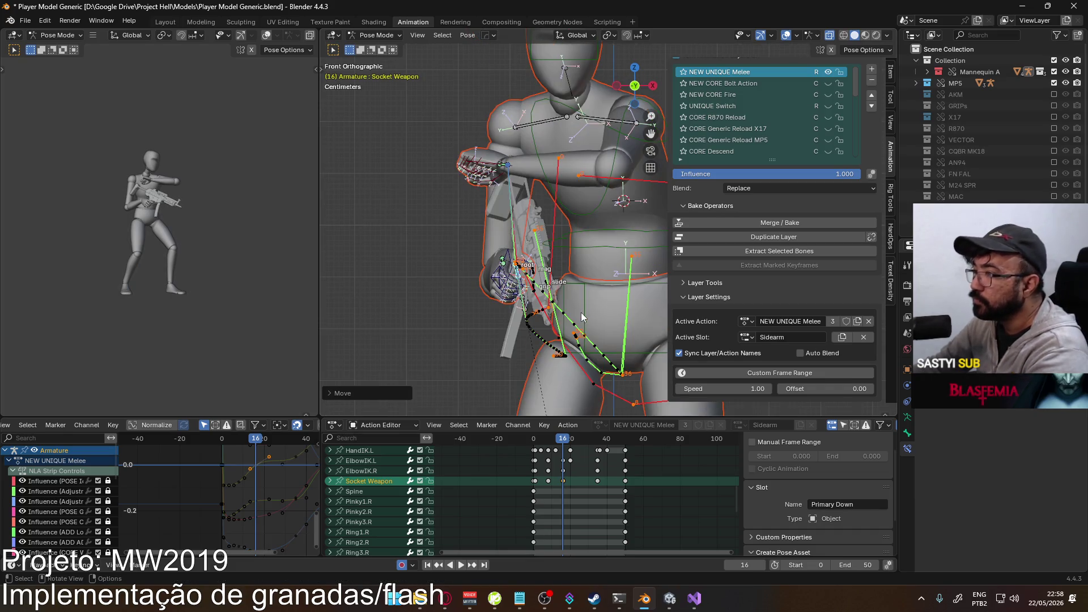
{"action": "key", "text": "g"}
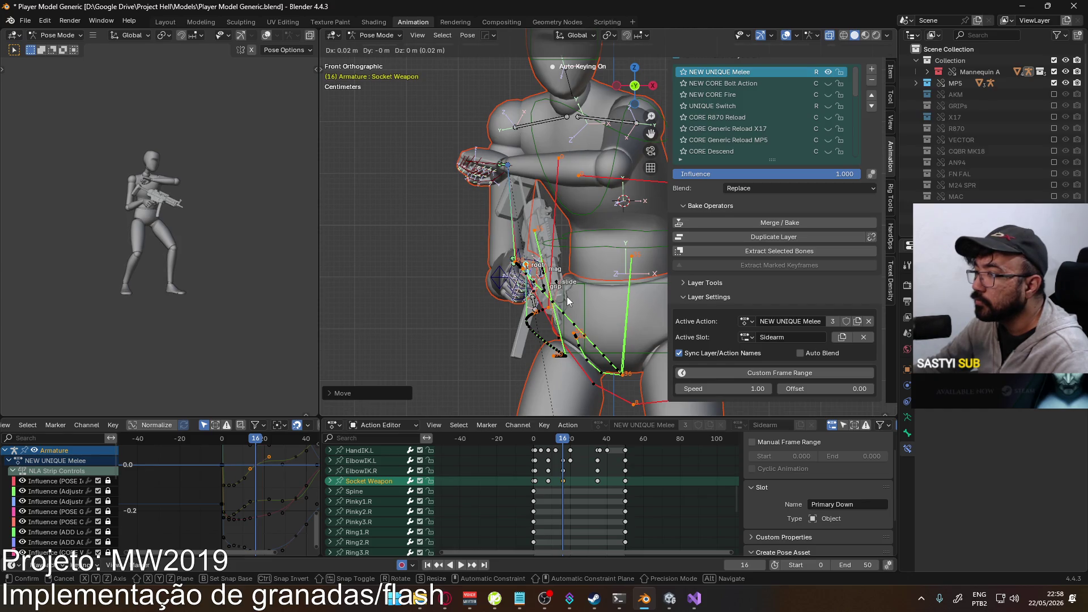
{"action": "left_click", "coordinate": [568, 302]}
- Nudge the Socket Weapon bone along global Y at frame 8 and replay the clip
{"action": "left_click_drag", "start_coordinate": [563, 439], "coordinate": [550, 438]}
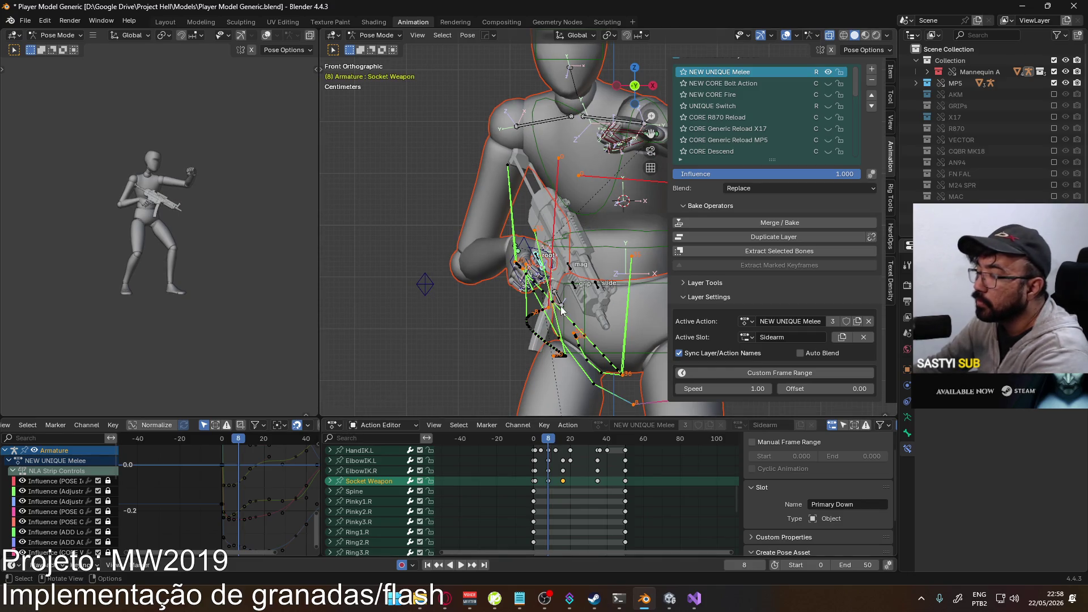
{"action": "key", "text": "KP_3"}
{"action": "key", "text": "g"}
{"action": "key", "text": "y"}
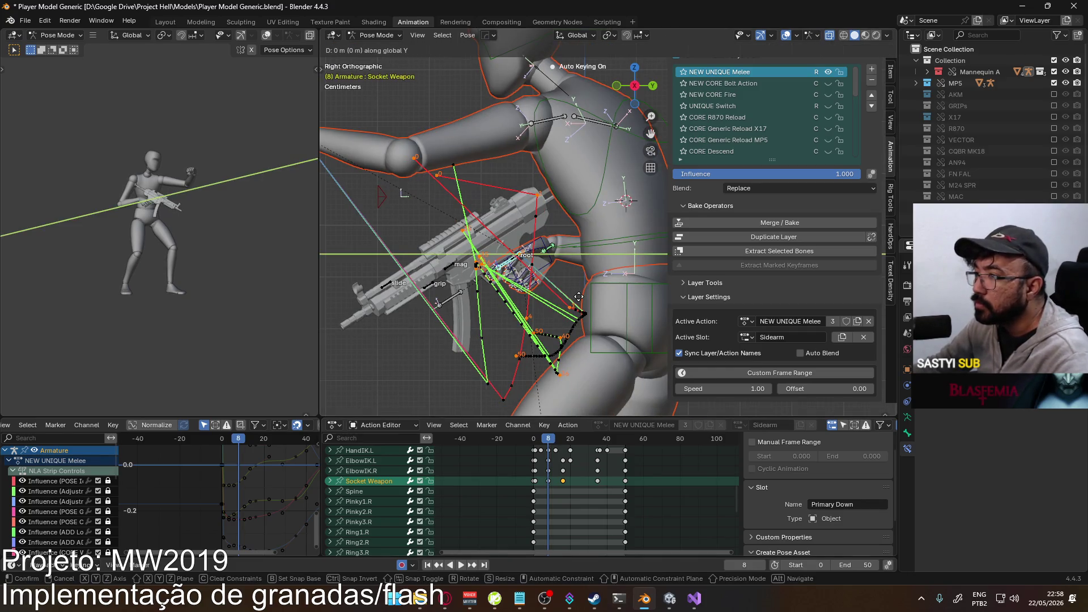
{"action": "key", "text": "Return"}
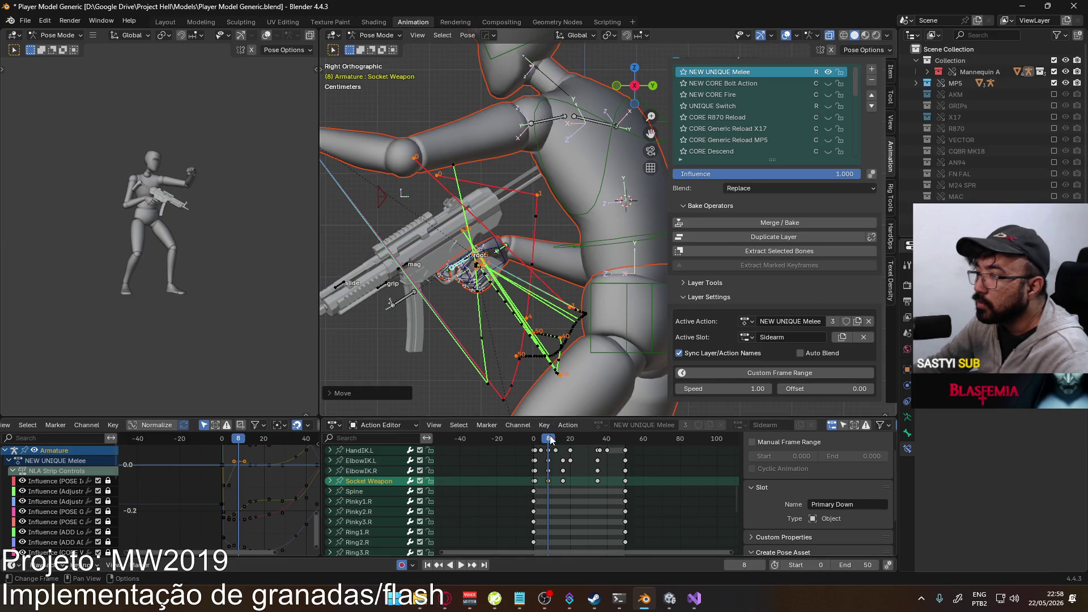
{"action": "key", "text": "space"}
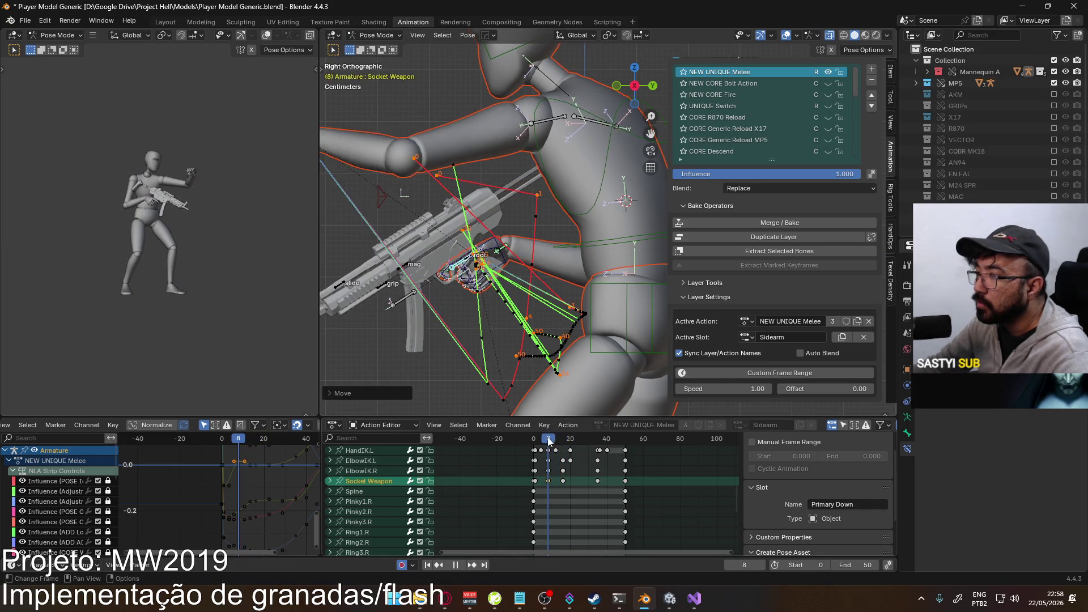
- Shift the Socket Weapon bone sideways at frame 1 and confirm the adjustment
{"action": "left_click_drag", "start_coordinate": [549, 441], "coordinate": [537, 441]}
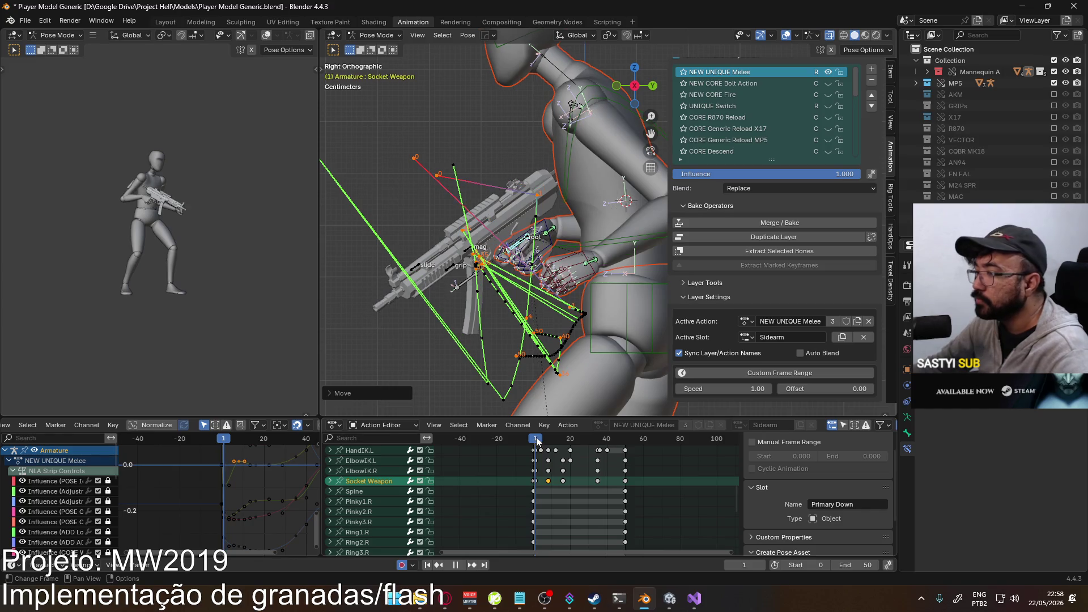
{"action": "key", "text": "KP_1"}
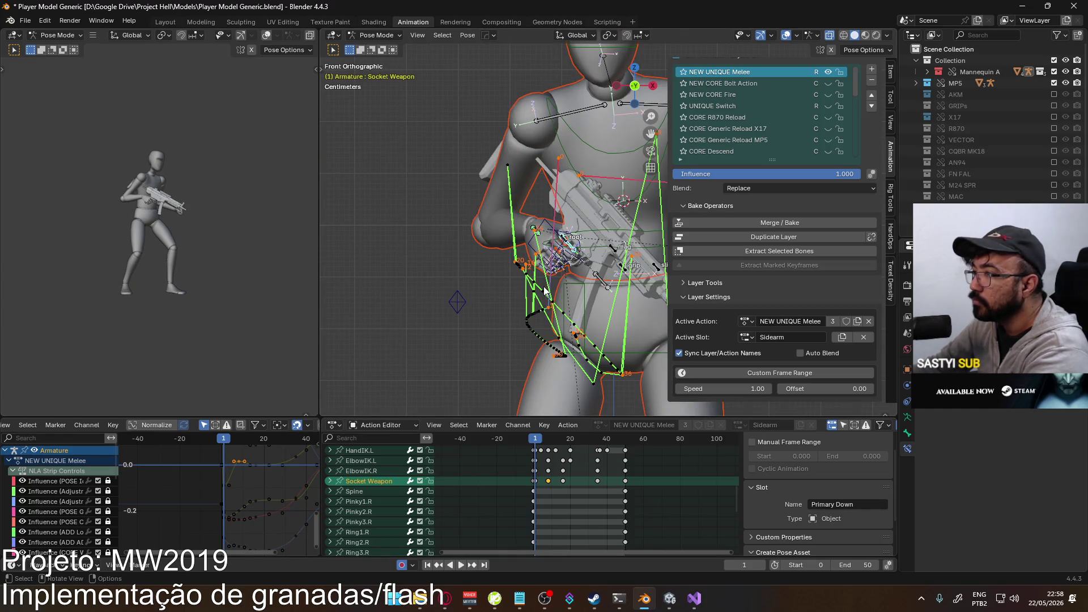
{"action": "key", "text": "g"}
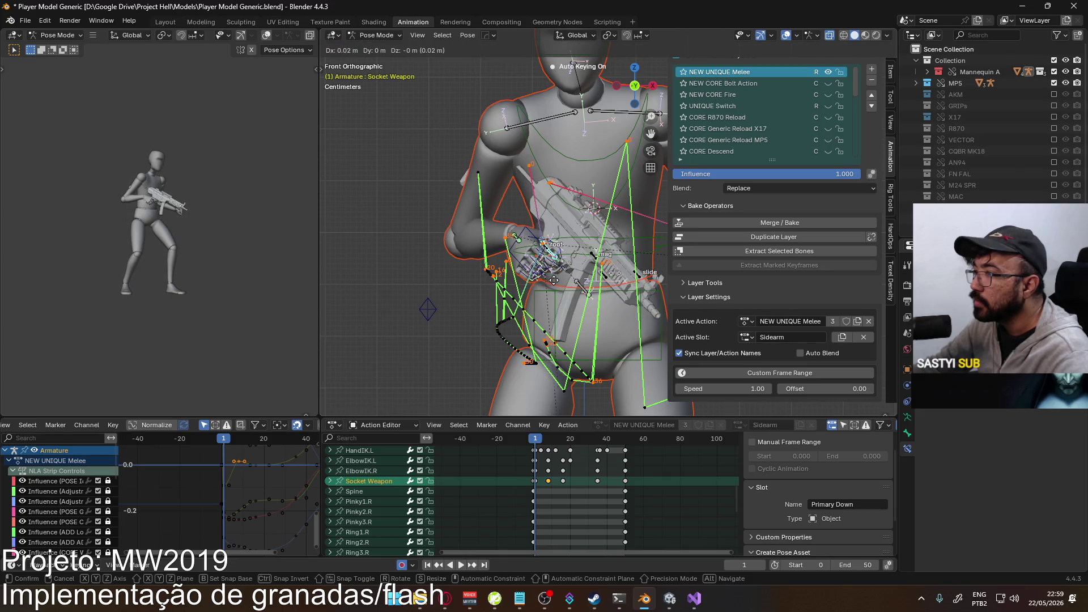
{"action": "left_click", "coordinate": [563, 280]}
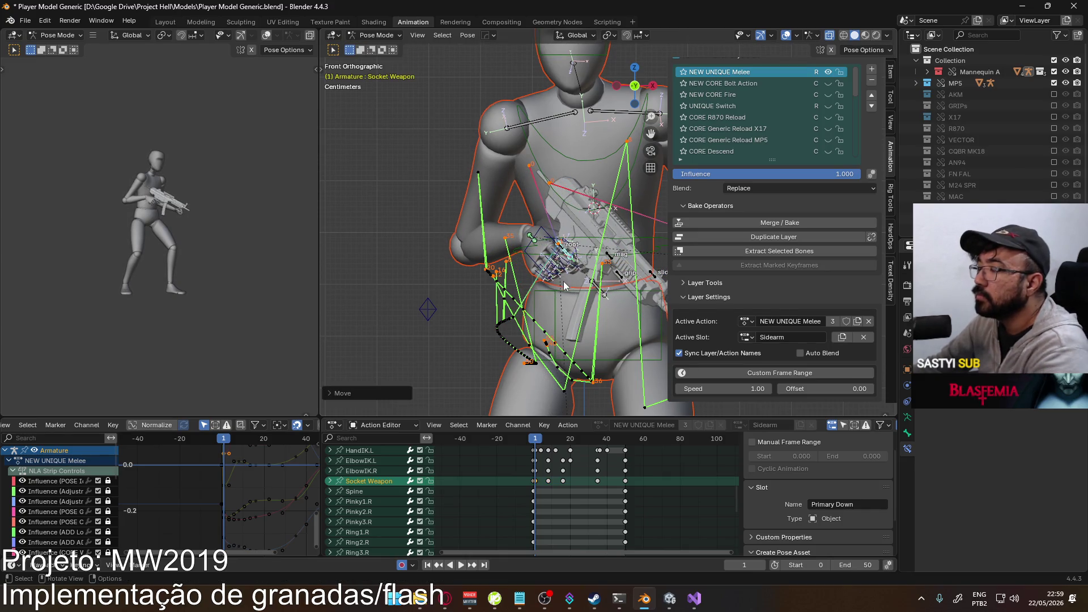
{"action": "key", "text": "KP_3"}
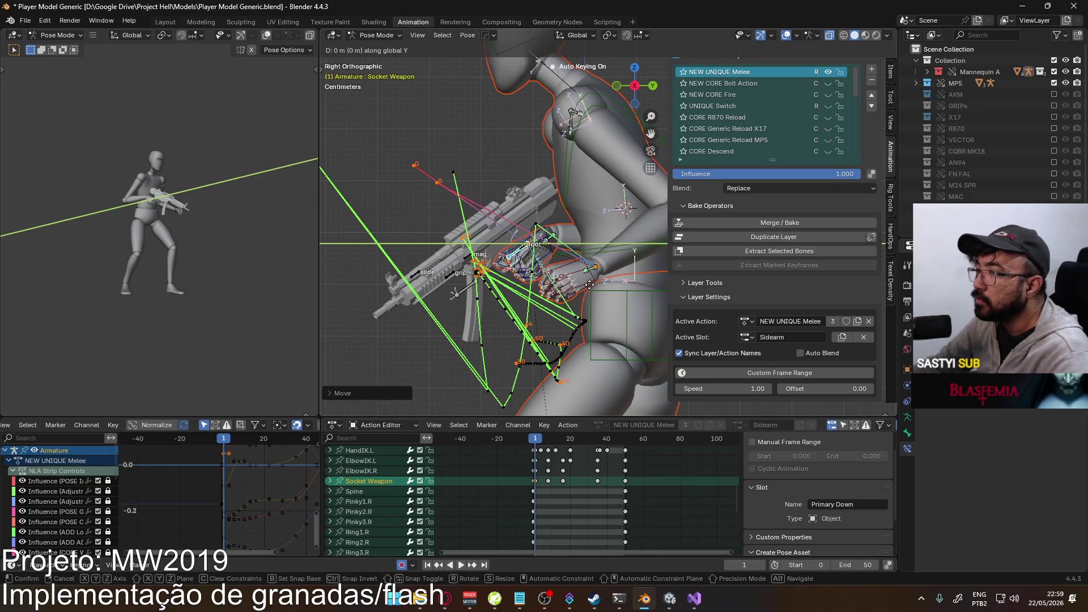
{"action": "key", "text": "Return"}
- Preview the early frames and bring up the pose options for motion paths
{"action": "left_click", "coordinate": [540, 440]}
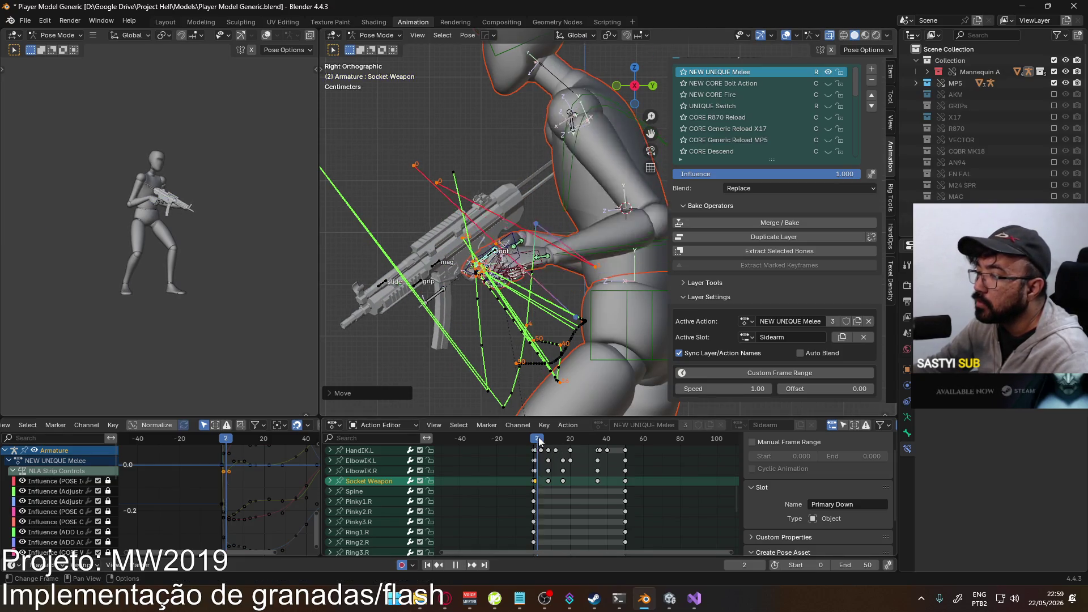
{"action": "mouse_move", "coordinate": [539, 440]}
{"action": "left_mouse_down"}
{"action": "mouse_move", "coordinate": [586, 437]}
{"action": "mouse_move", "coordinate": [534, 451]}
{"action": "left_mouse_up"}
{"action": "right_click", "coordinate": [526, 262]}
- Clear and recalculate the motion paths of the selected bones, orbiting to inspect them
{"action": "left_click", "coordinate": [592, 267]}
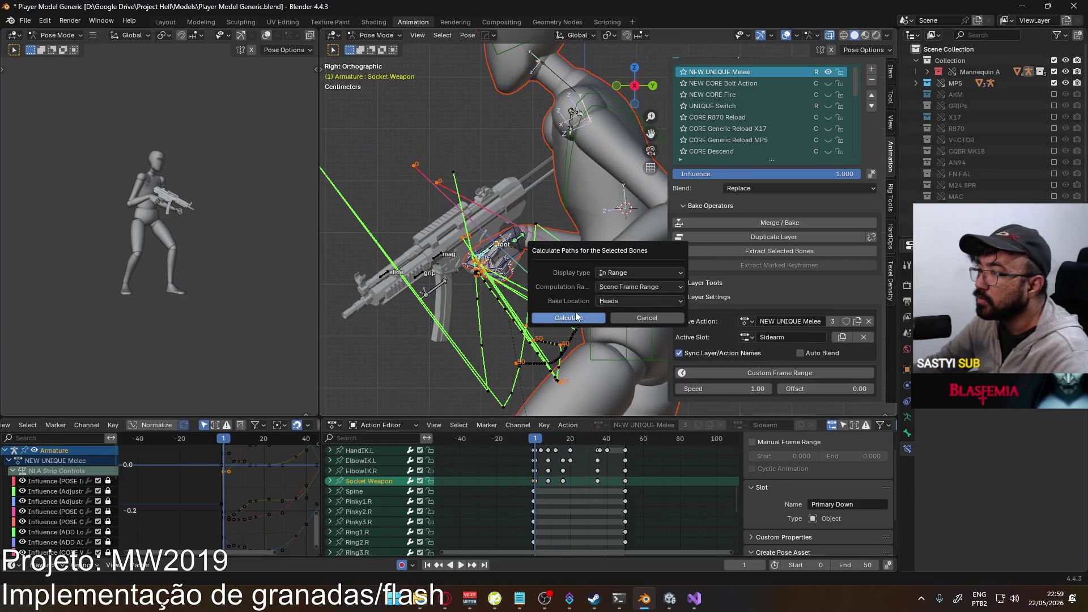
{"action": "left_click", "coordinate": [576, 317]}
{"action": "mouse_move", "coordinate": [577, 318]}
{"action": "middle_mouse_down"}
{"action": "mouse_move", "coordinate": [437, 271]}
{"action": "mouse_move", "coordinate": [589, 266]}
{"action": "mouse_move", "coordinate": [592, 347]}
{"action": "middle_mouse_up"}
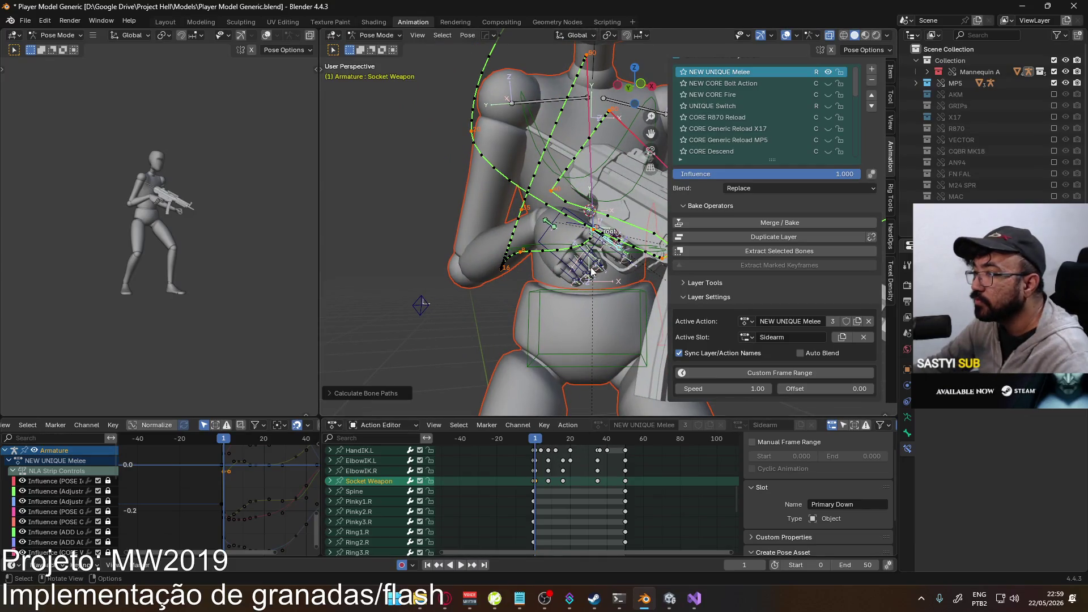
{"action": "mouse_move", "coordinate": [572, 243]}
{"action": "left_click", "coordinate": [626, 253]}
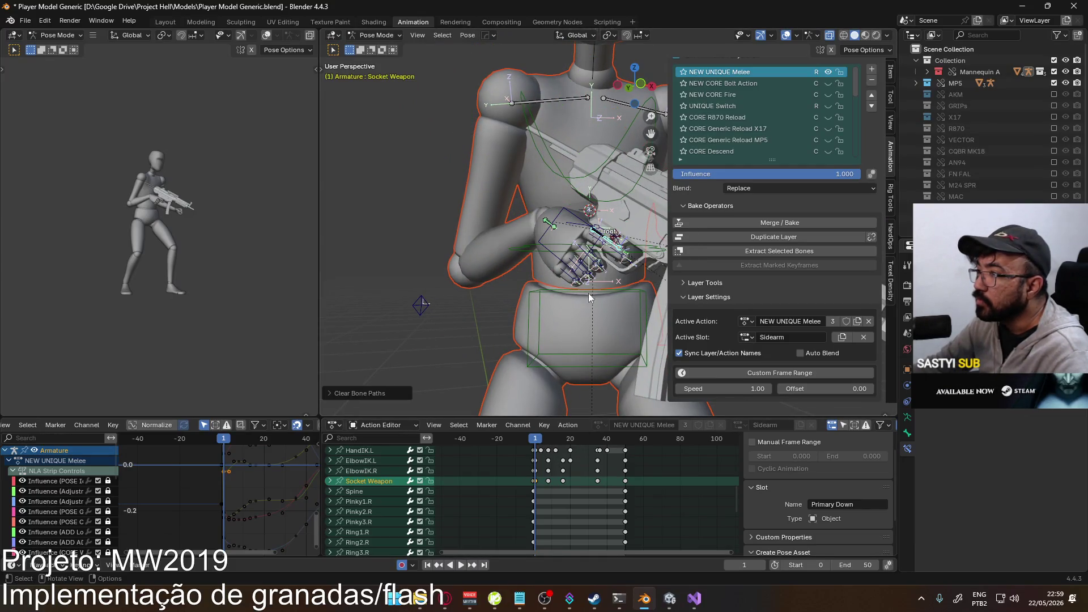
{"action": "key", "text": "q"}
{"action": "mouse_move", "coordinate": [587, 346]}
{"action": "left_click", "coordinate": [667, 343]}
{"action": "left_click", "coordinate": [636, 392]}
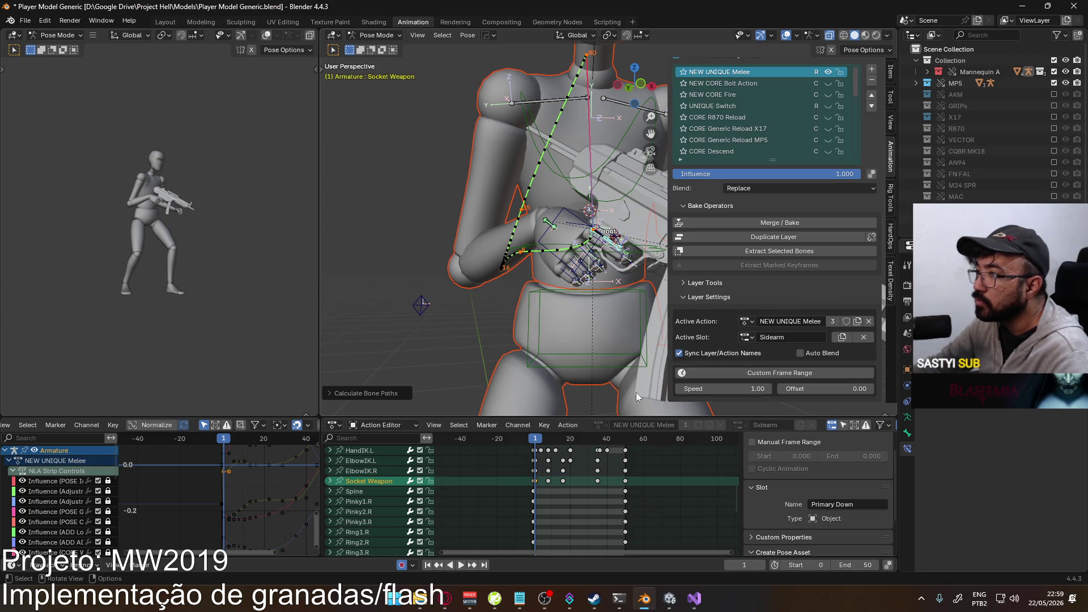
{"action": "mouse_move", "coordinate": [635, 392]}
{"action": "middle_mouse_down"}
{"action": "mouse_move", "coordinate": [570, 371]}
{"action": "mouse_move", "coordinate": [586, 342]}
{"action": "middle_mouse_up"}
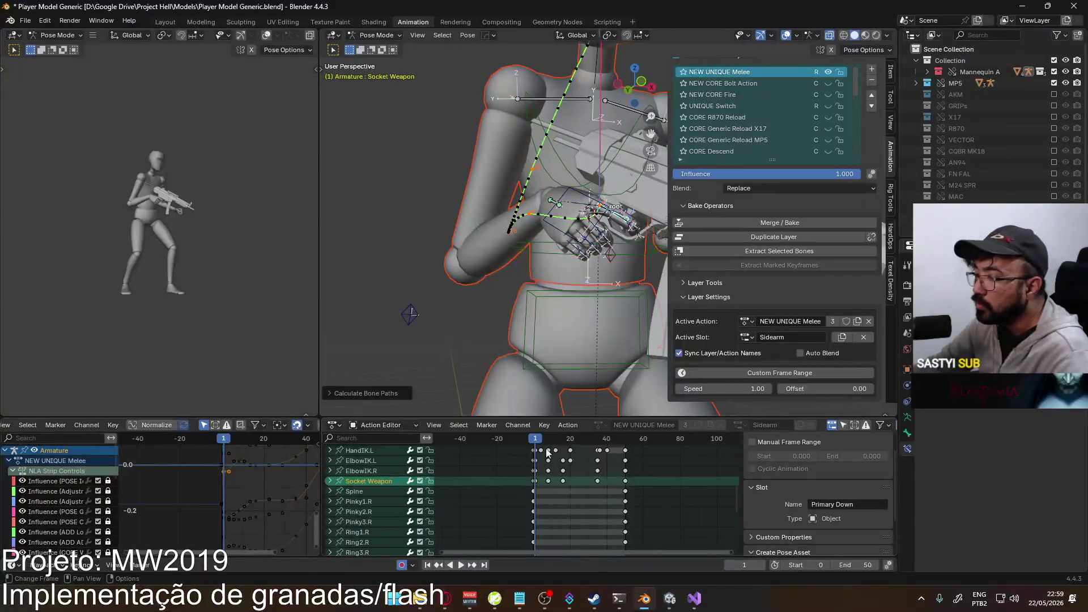
- Play the action, then shift Socket Weapon along X at frame 16
{"action": "key", "text": "space"}
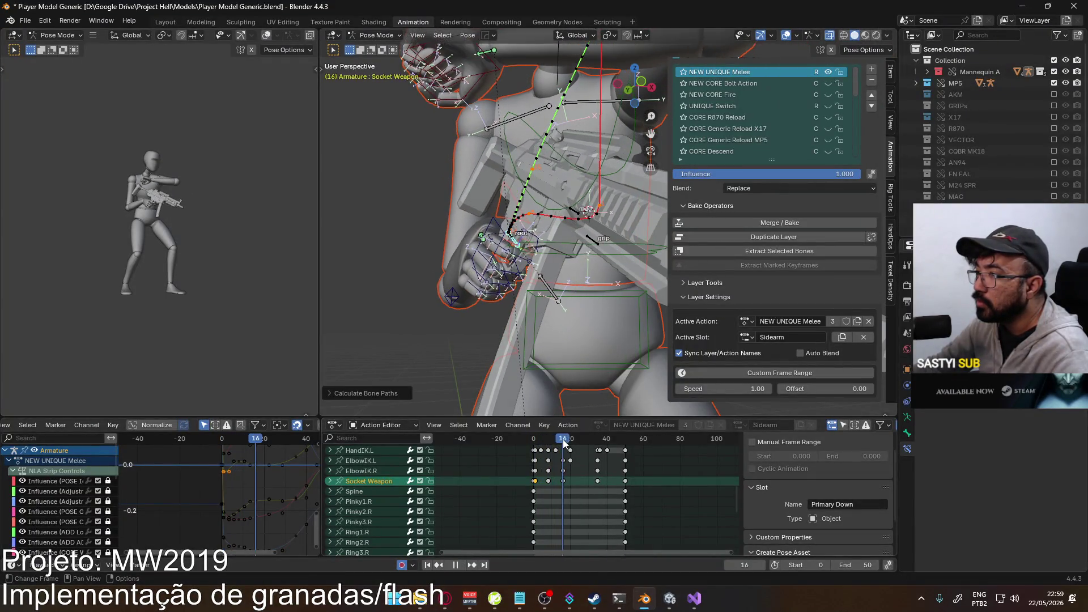
{"action": "left_click_drag", "start_coordinate": [569, 445], "coordinate": [601, 442]}
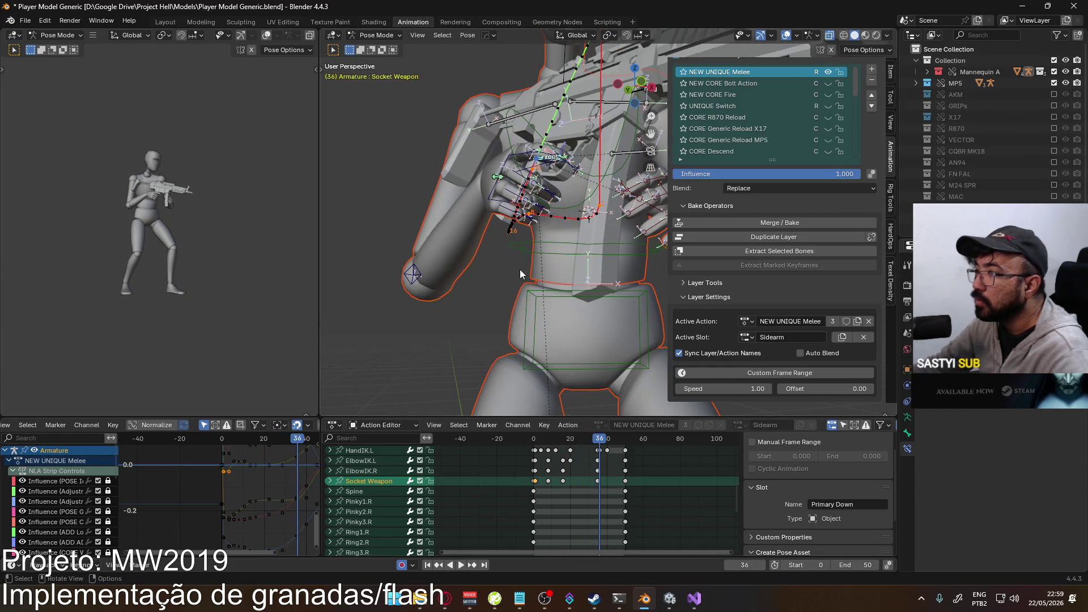
{"action": "left_click_drag", "start_coordinate": [595, 442], "coordinate": [564, 451]}
{"action": "key", "text": "g"}
{"action": "key", "text": "x"}
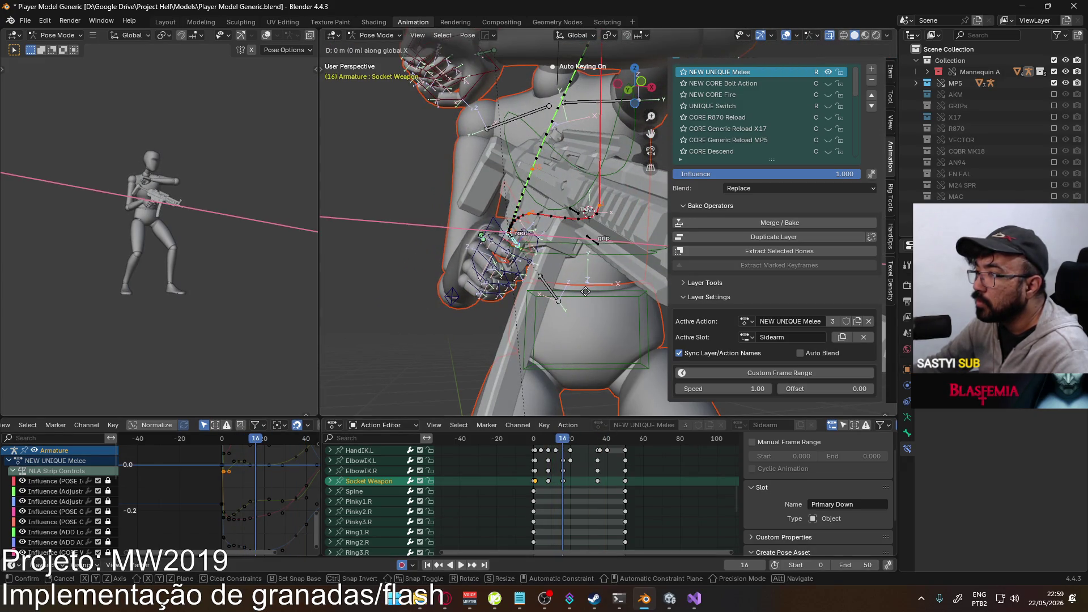
{"action": "left_click", "coordinate": [596, 291]}
- Recalculate Socket Weapon's motion path, replay, and return to frame 1 in right view
{"action": "key", "text": "q"}
{"action": "mouse_move", "coordinate": [596, 291]}
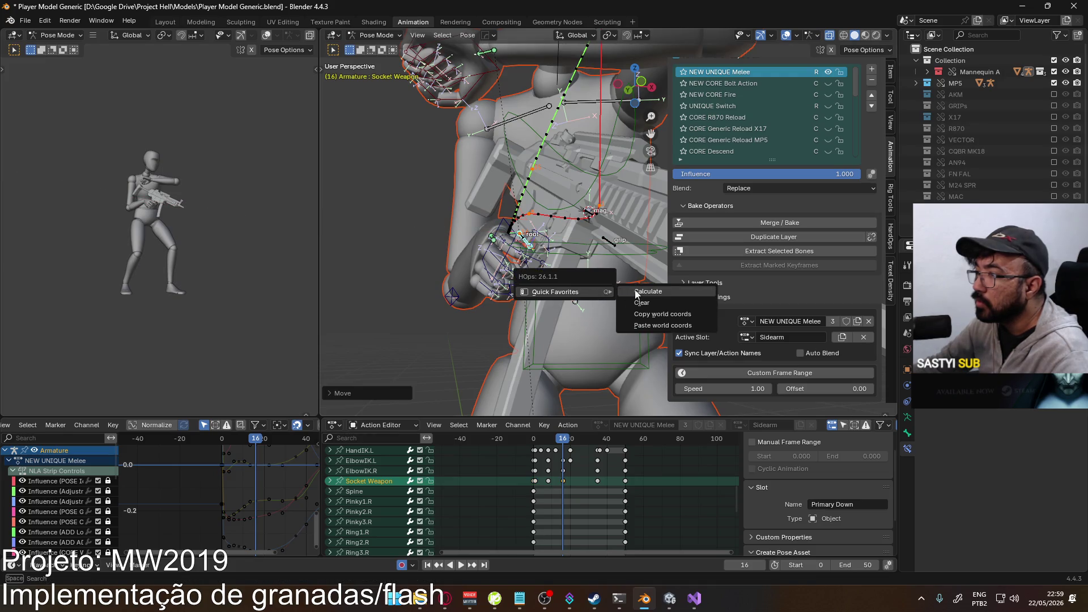
{"action": "left_click", "coordinate": [652, 293]}
{"action": "left_click", "coordinate": [613, 342]}
{"action": "key", "text": "space"}
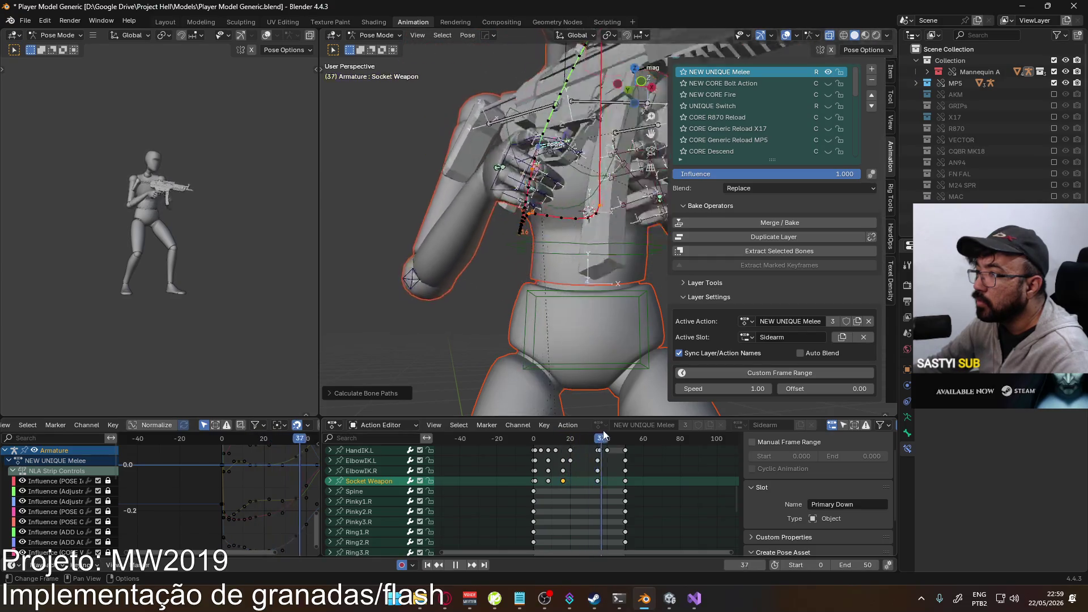
{"action": "left_click", "coordinate": [538, 438]}
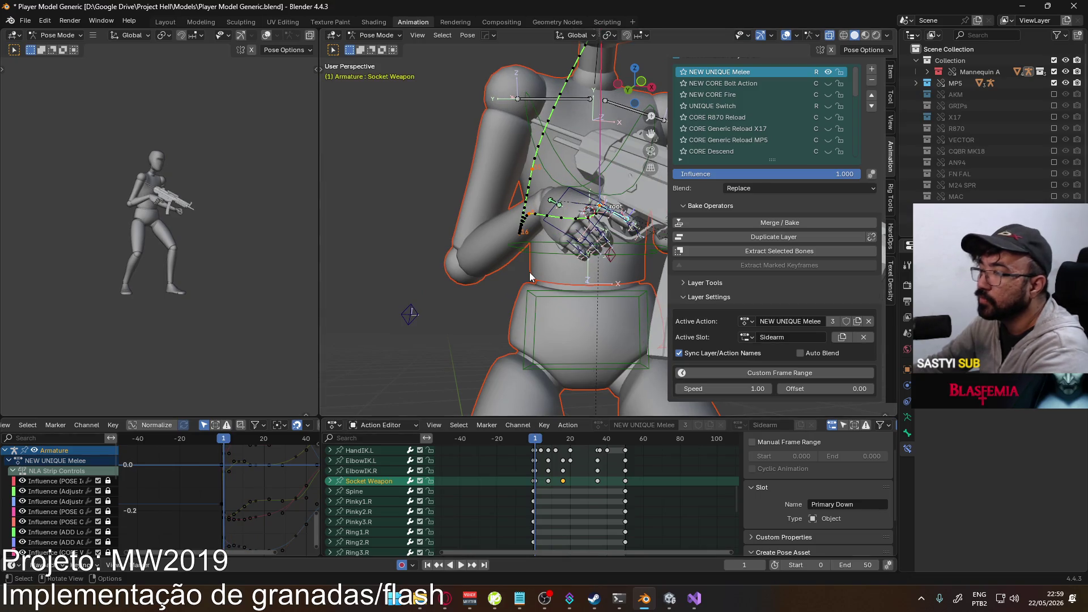
{"action": "key", "text": "KP_3"}
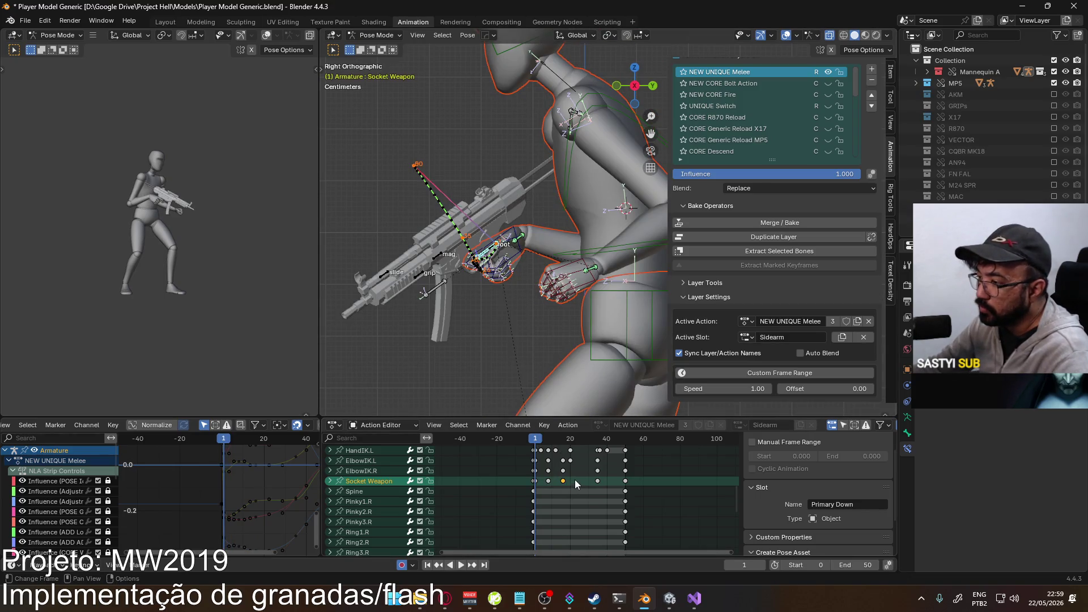
- Paste the selected Socket Weapon keyframes into the Sidearm Up 45 slot and play it
{"action": "left_click_drag", "start_coordinate": [575, 479], "coordinate": [535, 486]}
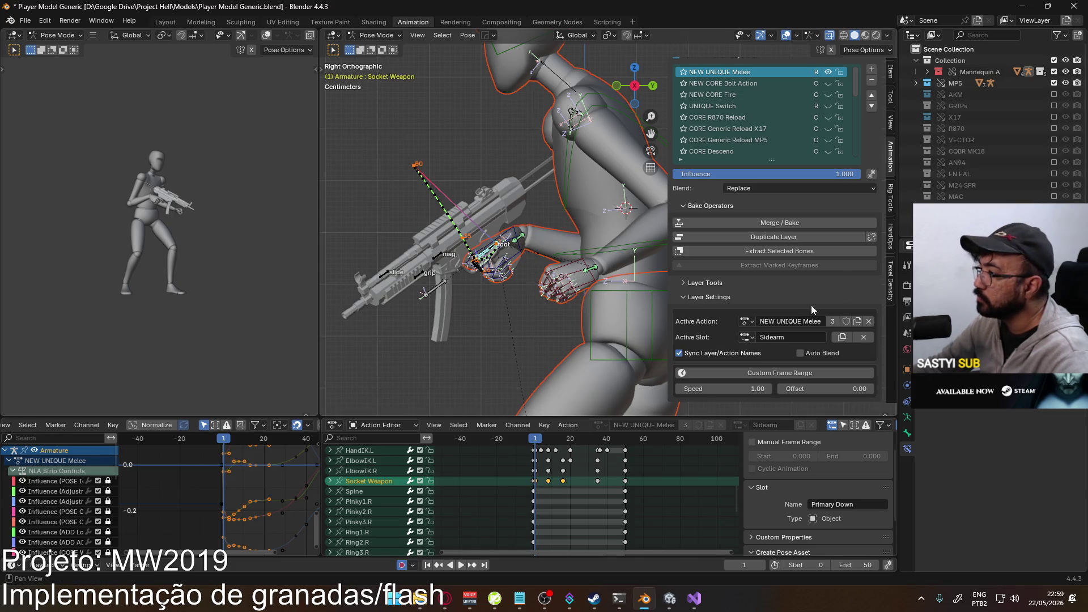
{"action": "left_click", "coordinate": [747, 337]}
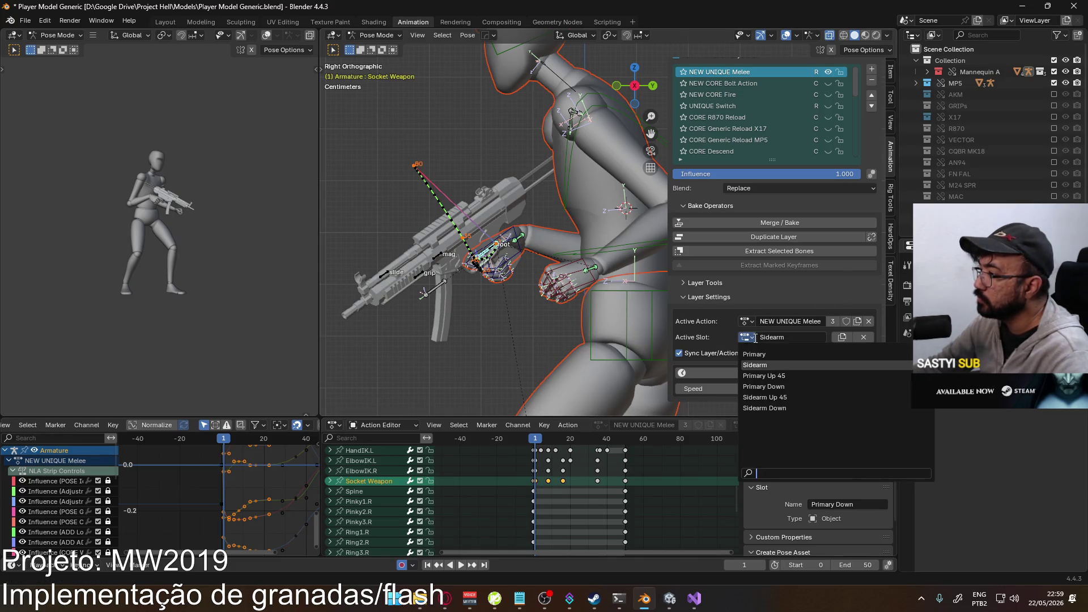
{"action": "left_click", "coordinate": [789, 398]}
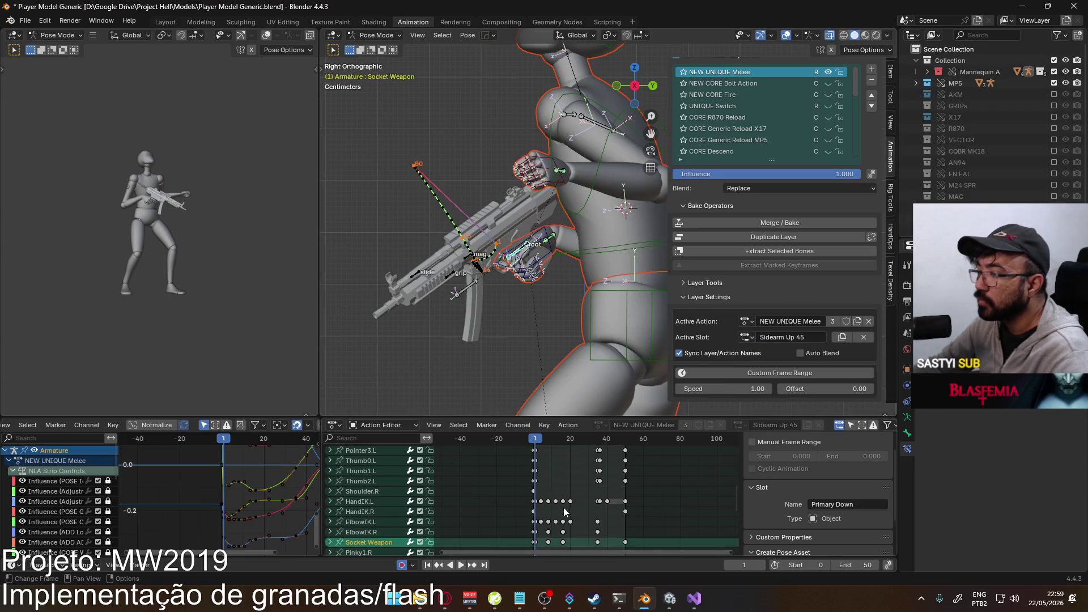
{"action": "key", "text": "ctrl+v"}
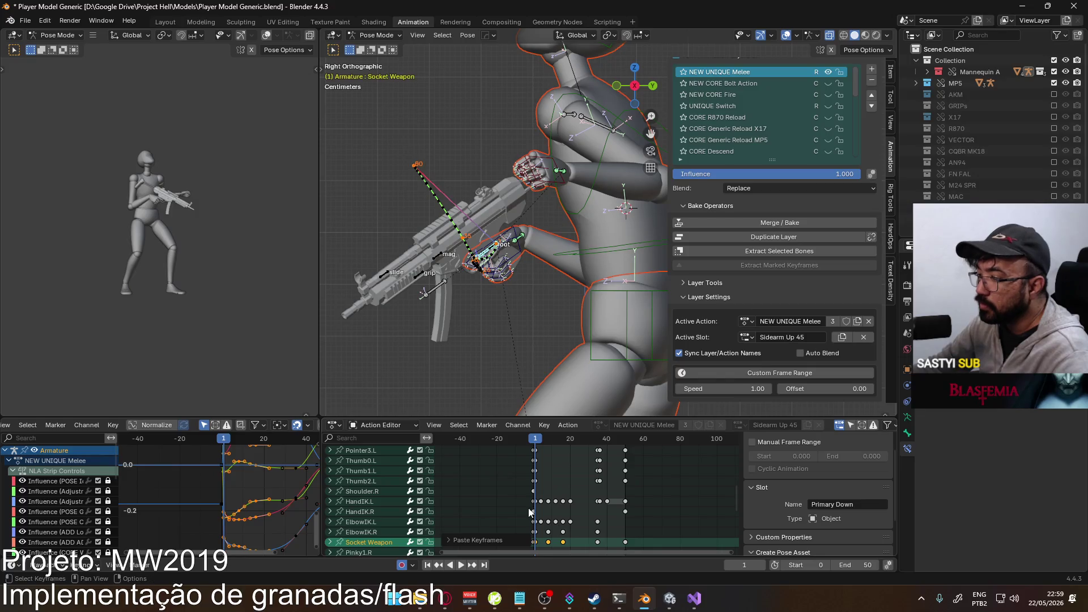
{"action": "key", "text": "space"}
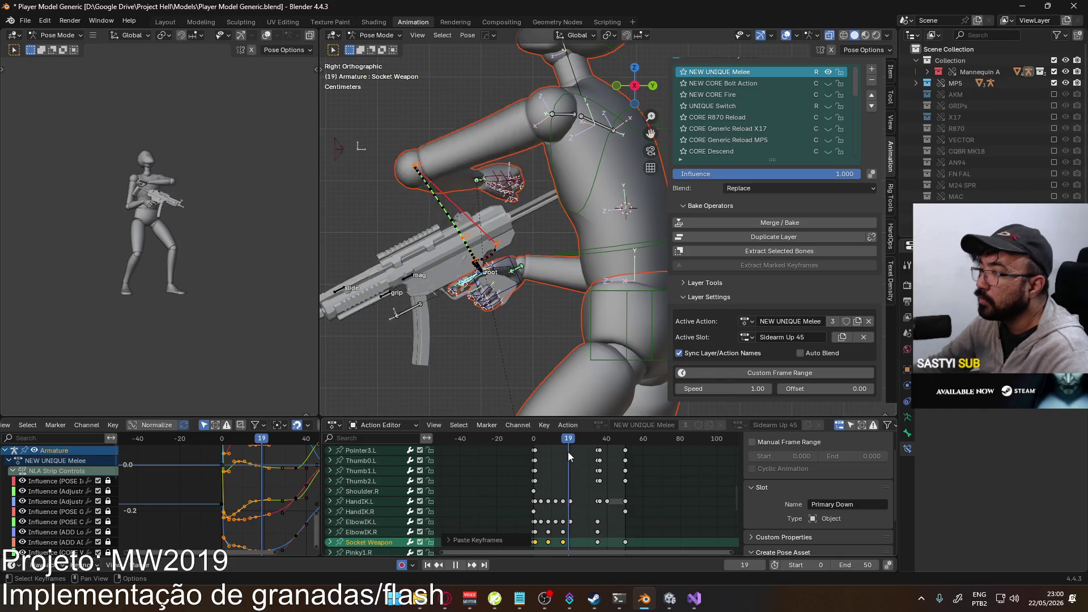
- Play the Sidearm Down slot and scrub to frame 7, then bring Unity forward
{"action": "left_click", "coordinate": [747, 338]}
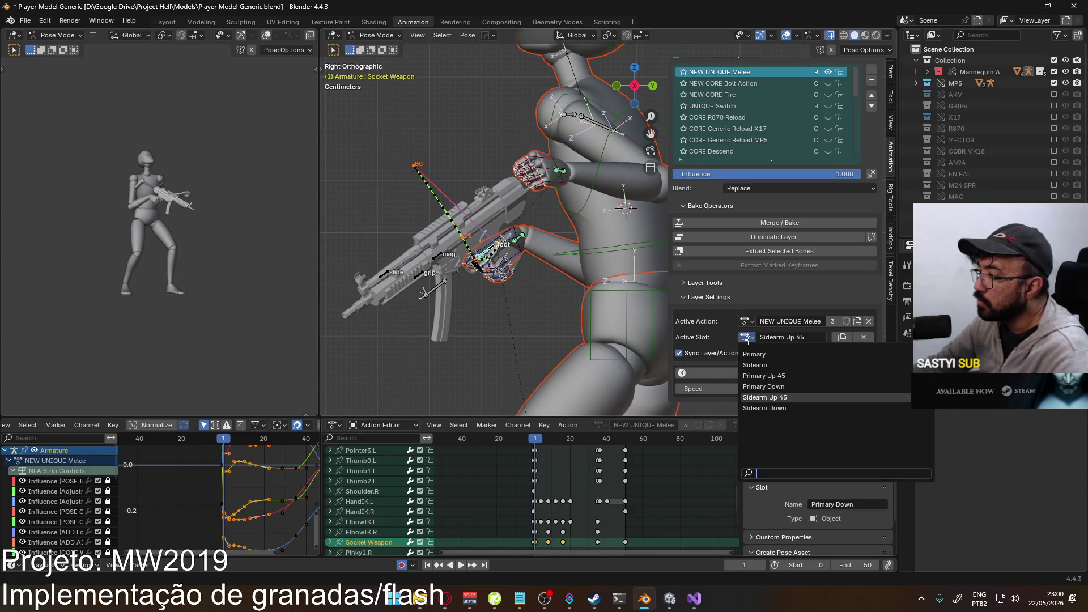
{"action": "left_click", "coordinate": [777, 406]}
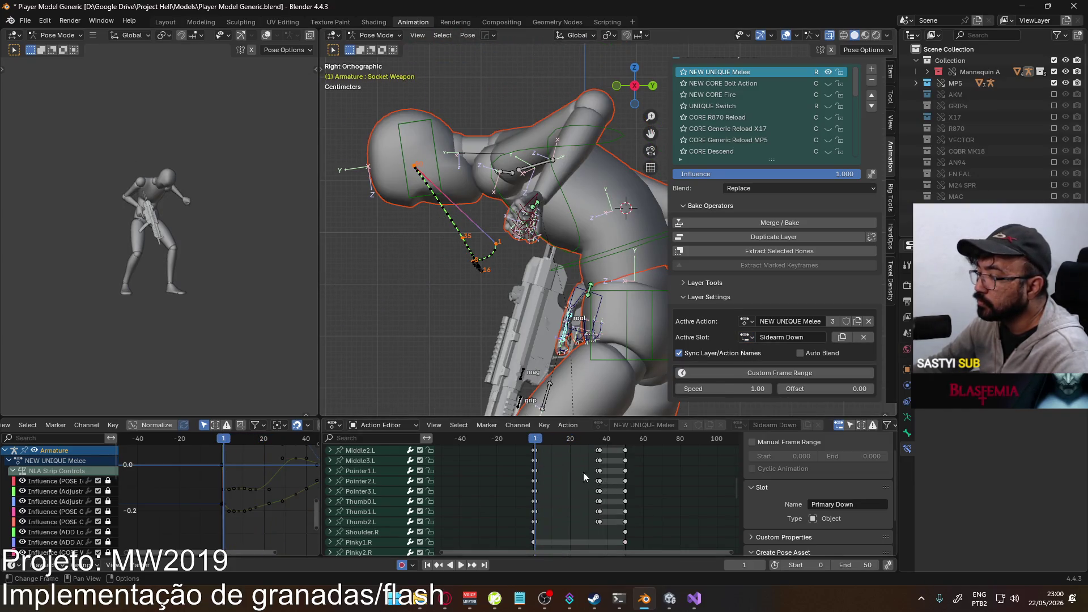
{"action": "scroll", "coordinate": [549, 469], "scroll_direction": "down", "scroll_amount": 10}
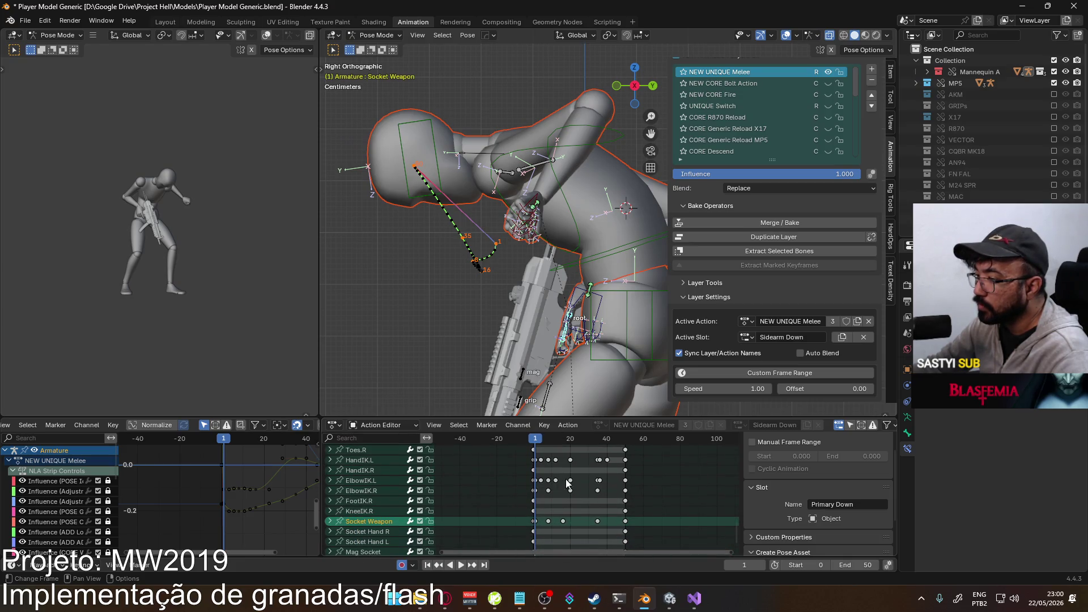
{"action": "key", "text": "space"}
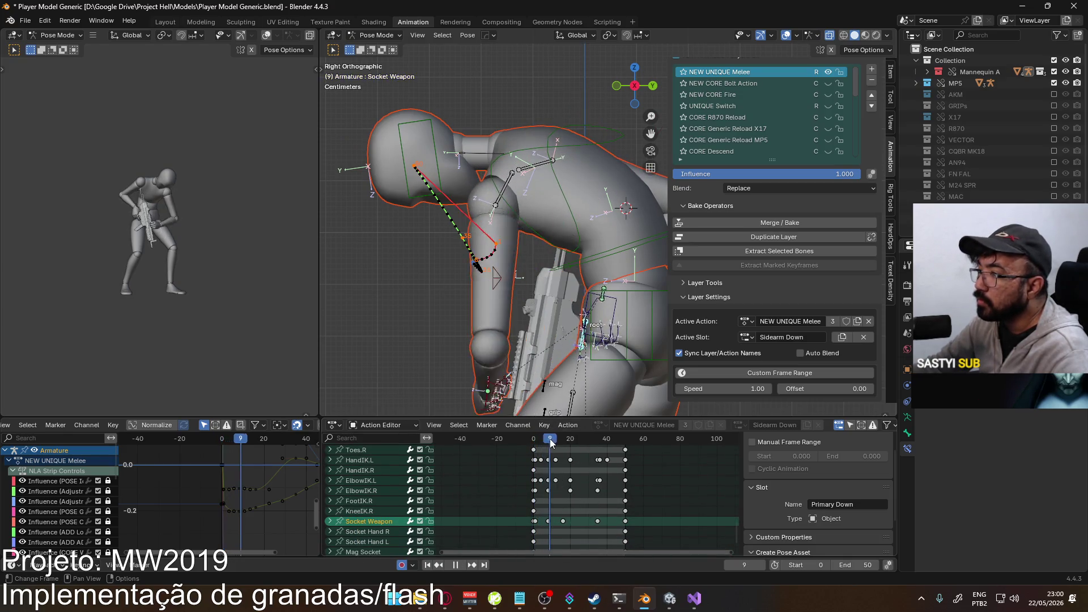
{"action": "left_click_drag", "start_coordinate": [621, 443], "coordinate": [548, 460]}
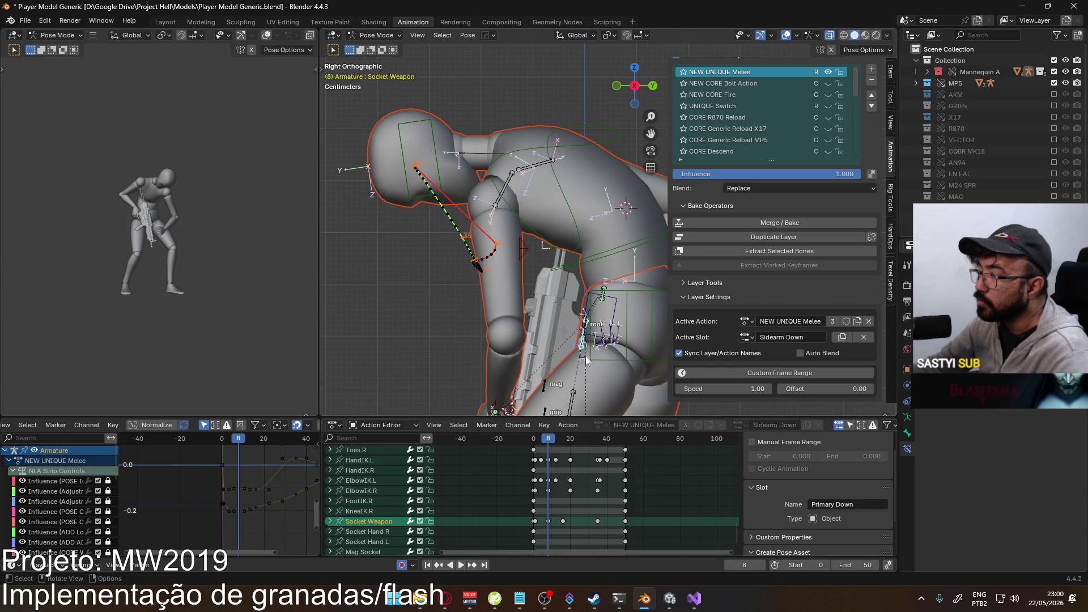
{"action": "left_click", "coordinate": [674, 596]}
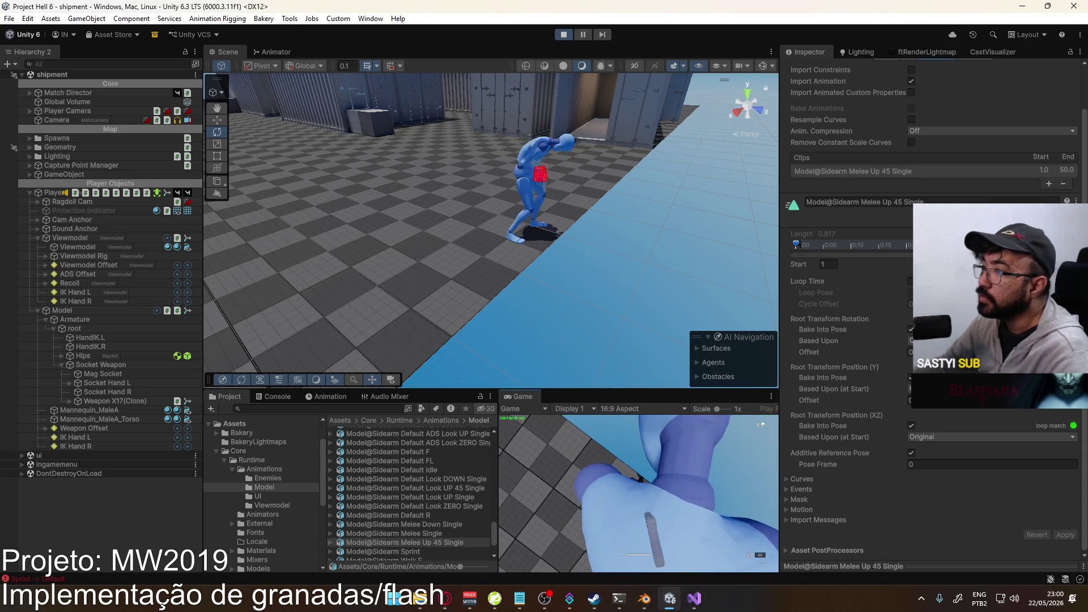
- Watch the sidearm melee in Unity's Game view, then return to Blender
{"action": "mouse_move", "coordinate": [618, 597]}
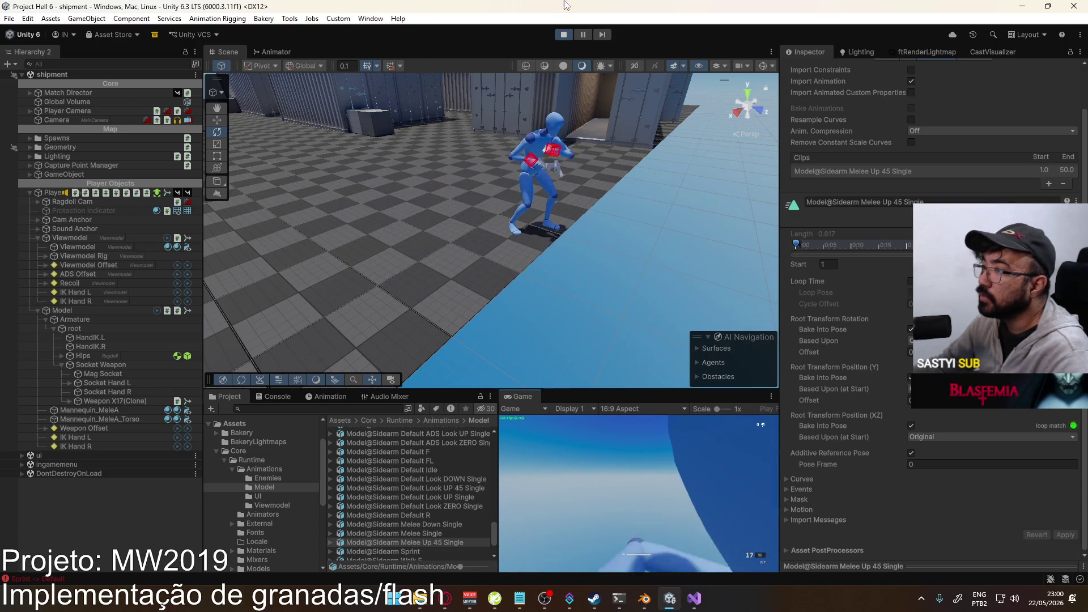
{"action": "key", "text": "alt+Tab"}
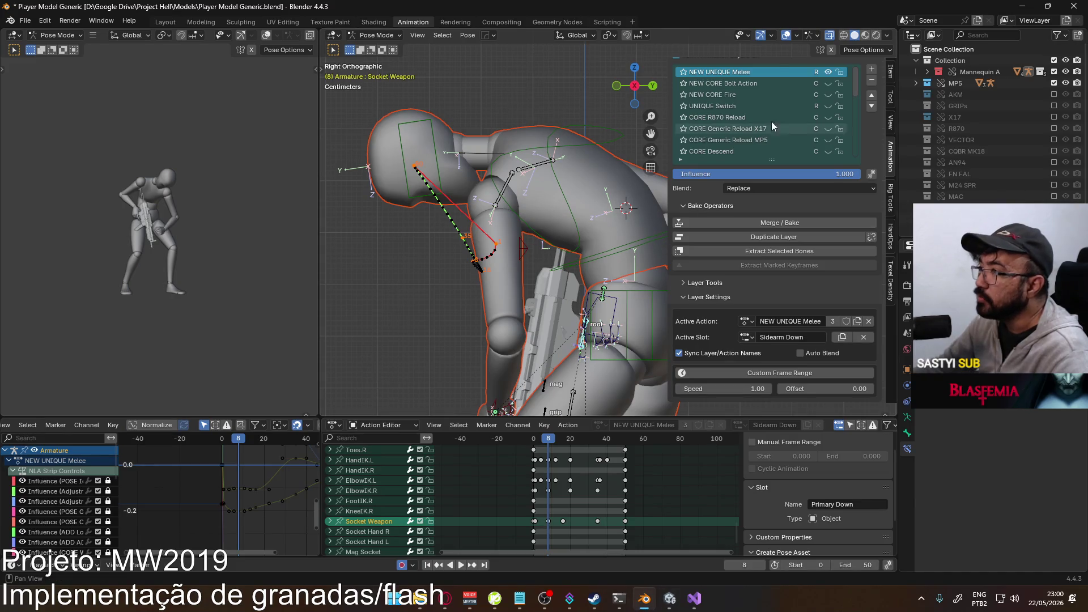
- Make Sidearm the active action slot of NEW UNIQUE Melee
{"action": "left_click", "coordinate": [747, 337]}
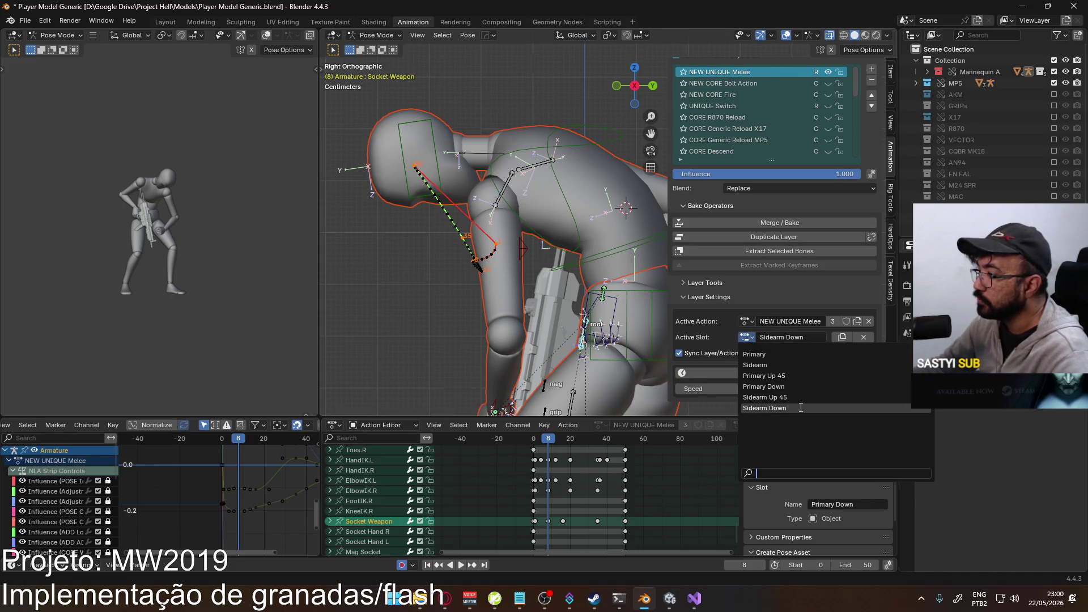
{"action": "left_click", "coordinate": [798, 367]}
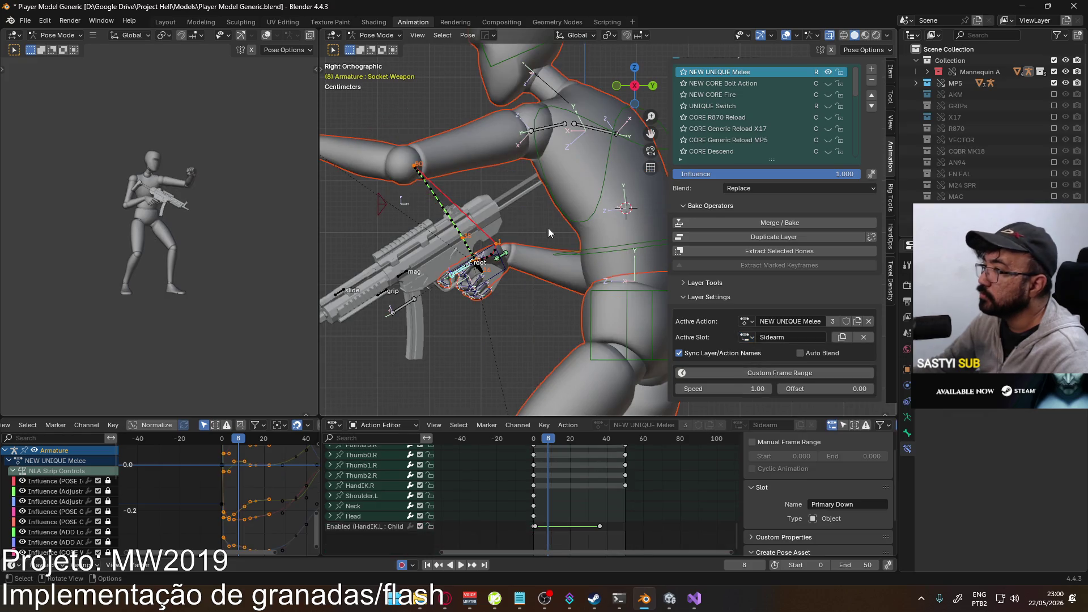
{"action": "scroll", "coordinate": [525, 193], "scroll_direction": "down", "scroll_amount": 8}
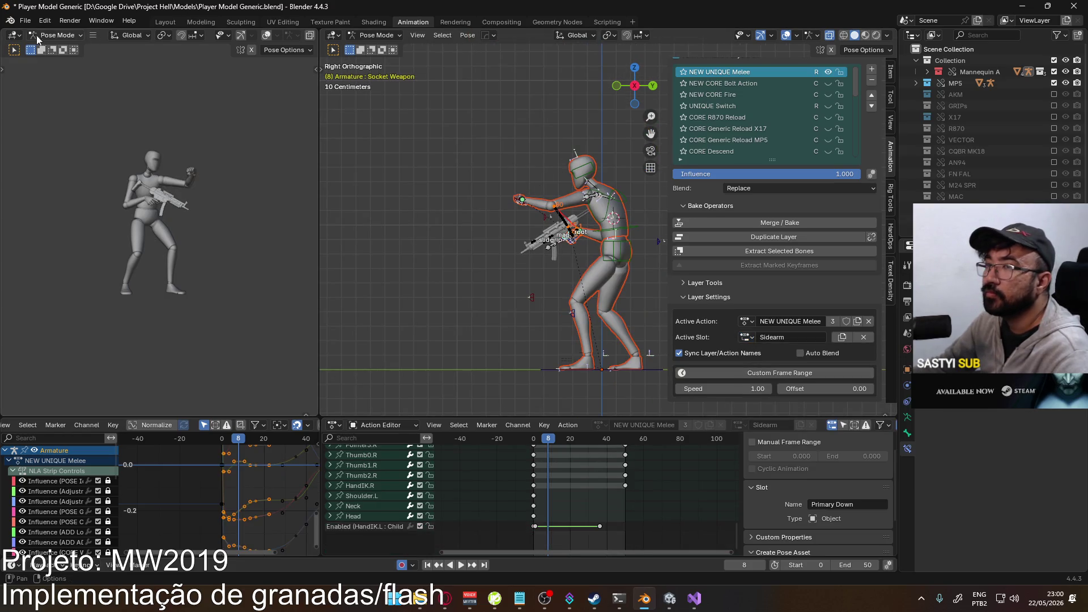
- Start an FBX export targeting Model@Sidearm Melee Down Single.fbx, then switch to Unity
{"action": "left_click", "coordinate": [26, 20]}
{"action": "mouse_move", "coordinate": [113, 193]}
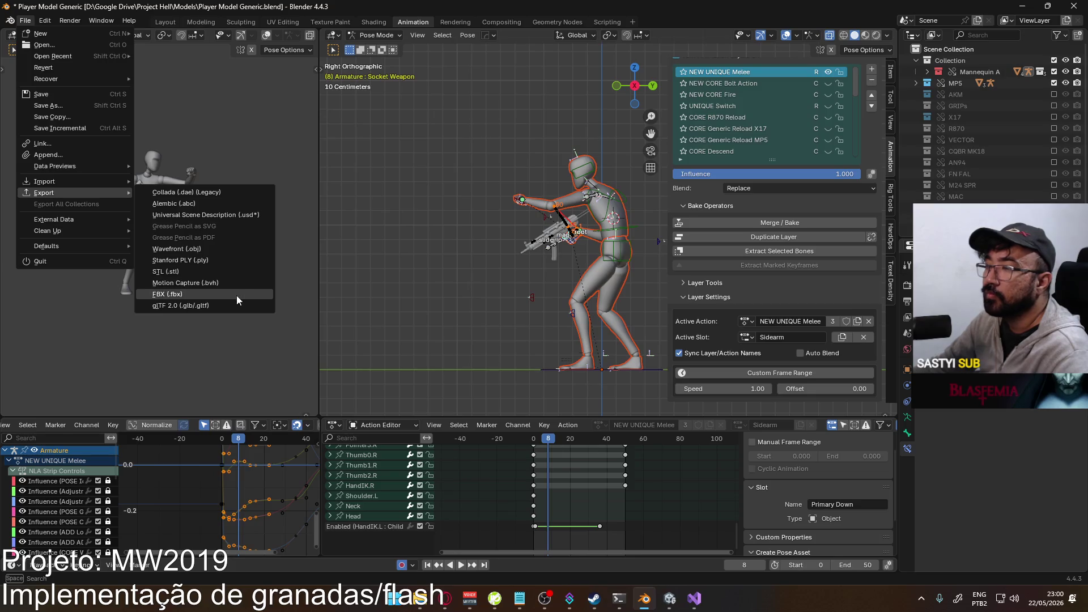
{"action": "left_click", "coordinate": [236, 295]}
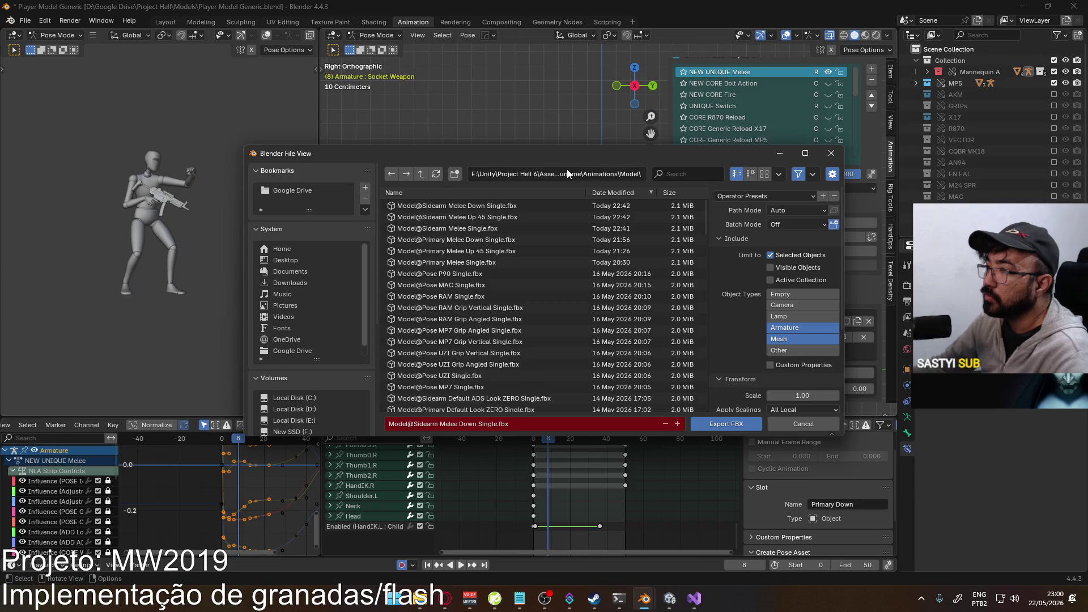
{"action": "mouse_move", "coordinate": [586, 157]}
{"action": "left_mouse_down"}
{"action": "mouse_move", "coordinate": [548, 312]}
{"action": "mouse_move", "coordinate": [555, 252]}
{"action": "left_mouse_up"}
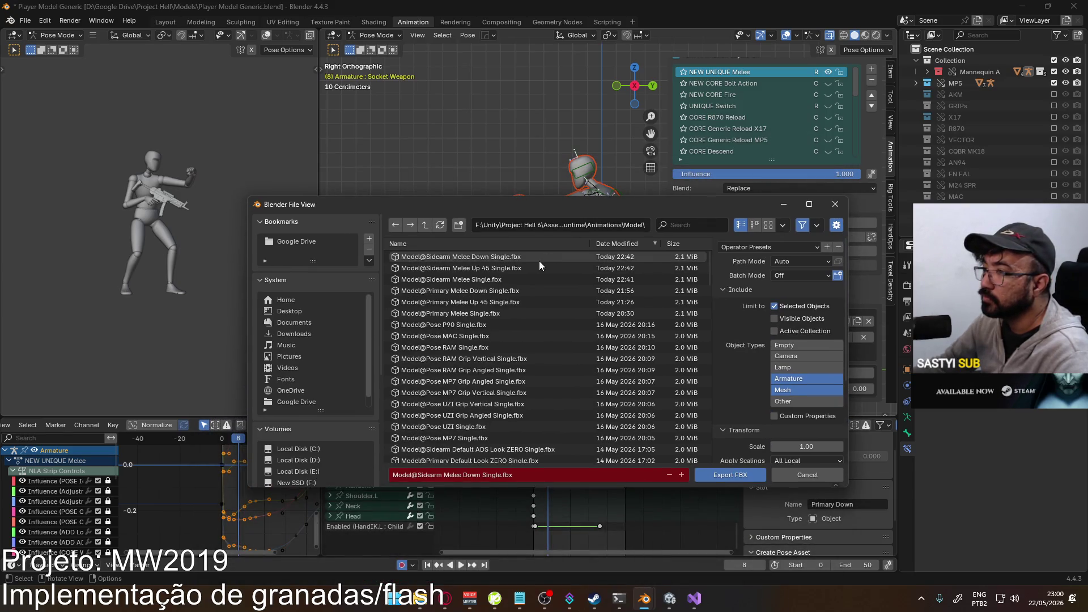
{"action": "mouse_move", "coordinate": [559, 210]}
{"action": "left_mouse_down"}
{"action": "mouse_move", "coordinate": [586, 385]}
{"action": "mouse_move", "coordinate": [571, 249]}
{"action": "left_mouse_up"}
{"action": "key", "text": "alt+Tab"}
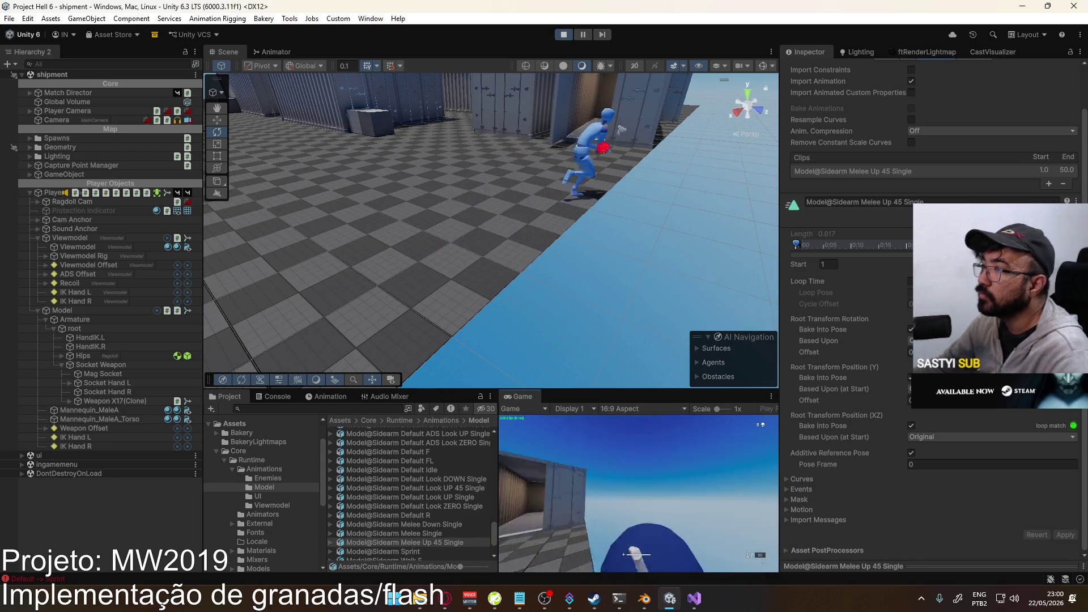
- After rechecking the melee clip in Unity, return to Blender's FBX export dialog
{"action": "key", "text": "alt+Tab"}
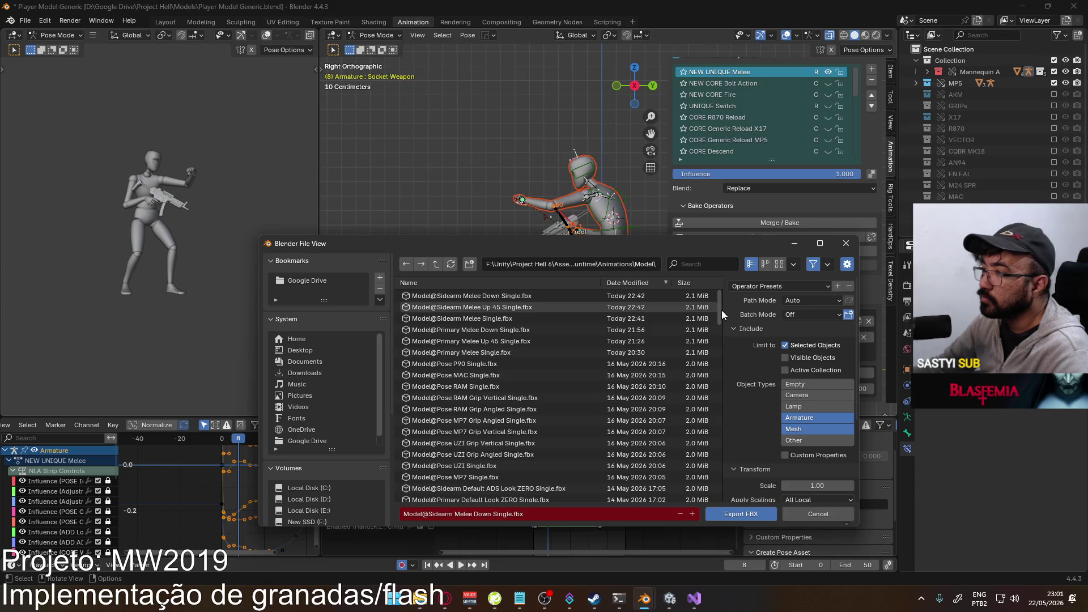
- Export the Sidearm slot over Model@Sidearm Melee Single.fbx
{"action": "key", "text": "alt+Tab"}
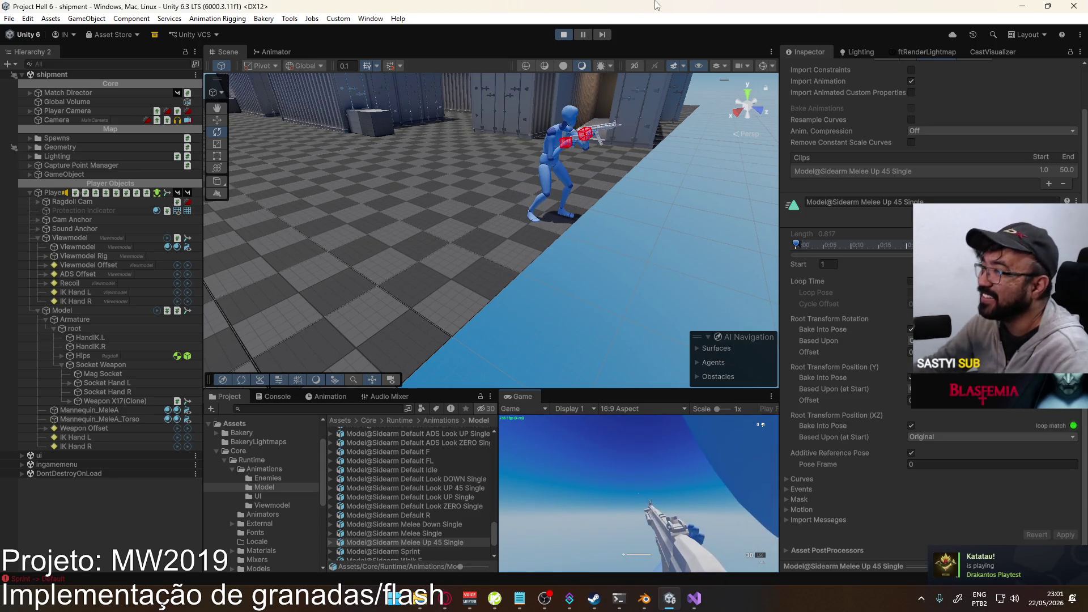
{"action": "key", "text": "alt+Tab"}
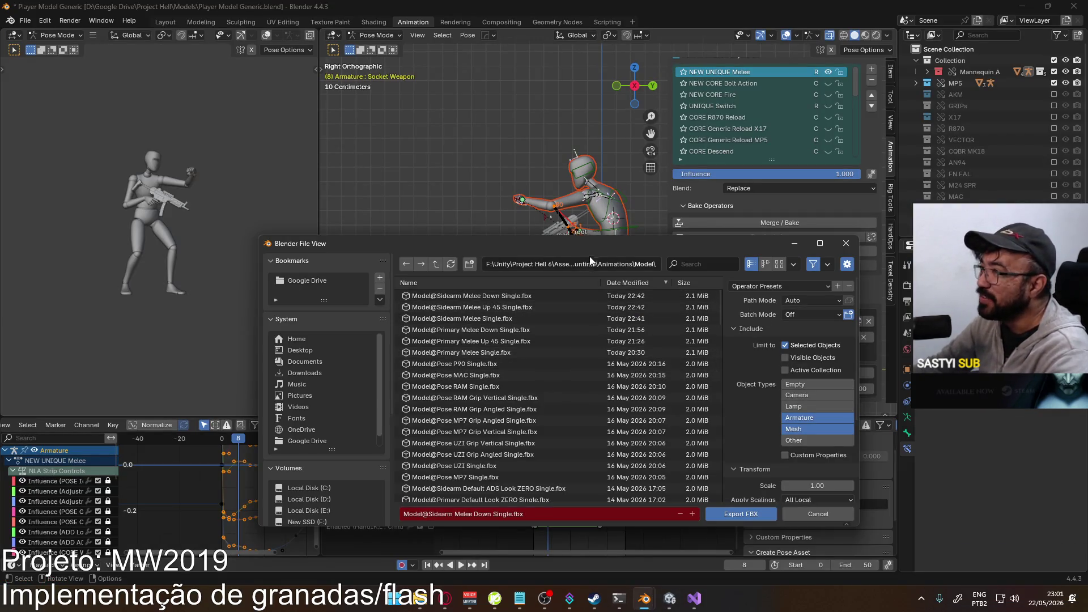
{"action": "mouse_move", "coordinate": [605, 247]}
{"action": "left_mouse_down"}
{"action": "mouse_move", "coordinate": [561, 262]}
{"action": "mouse_move", "coordinate": [346, 176]}
{"action": "mouse_move", "coordinate": [512, 214]}
{"action": "left_mouse_up"}
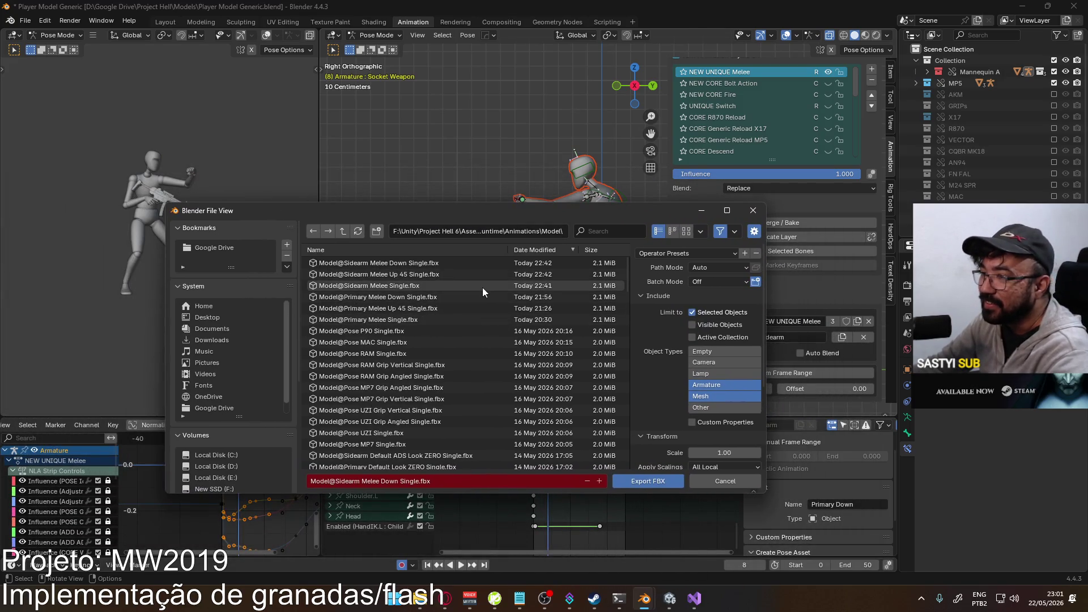
{"action": "left_click", "coordinate": [481, 287]}
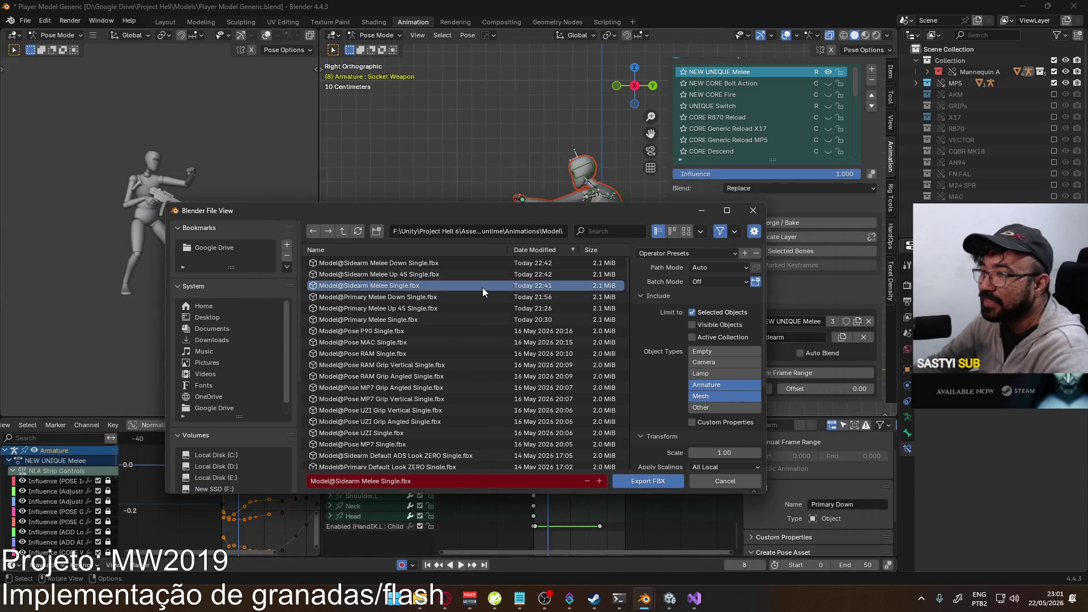
{"action": "double_click", "coordinate": [414, 288]}
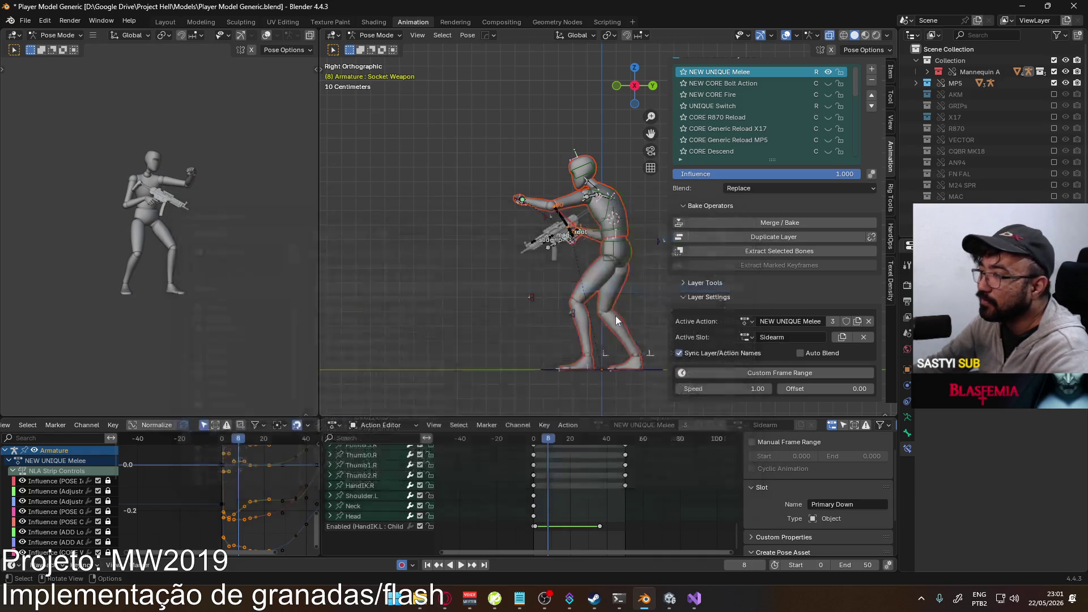
- Export the Sidearm Up 45 slot over Model@Sidearm Melee Up 45 Single.fbx, then return to Unity
{"action": "left_click", "coordinate": [744, 338]}
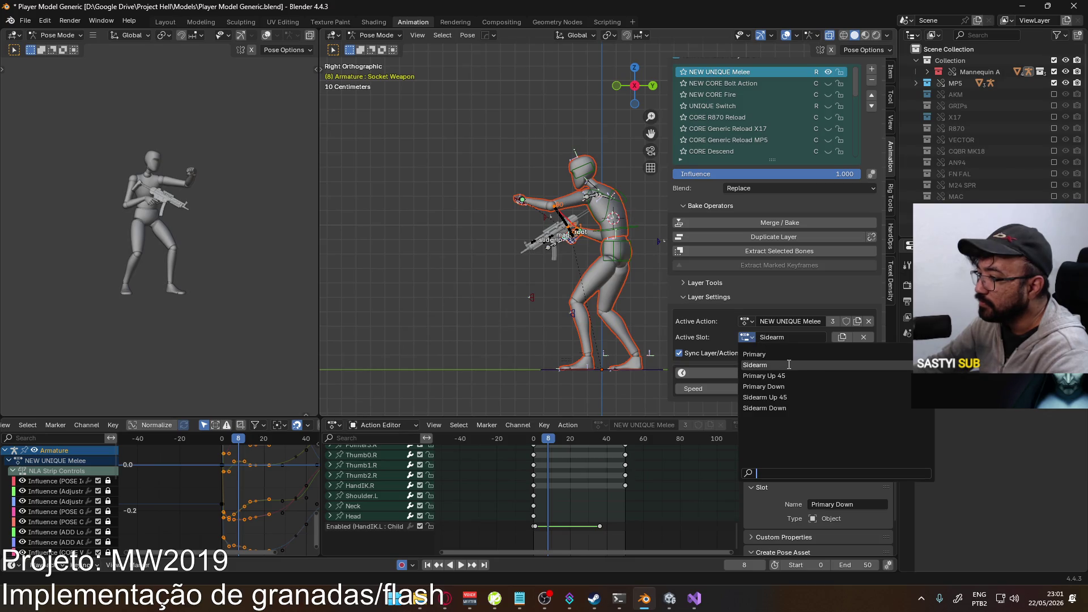
{"action": "left_click", "coordinate": [775, 397]}
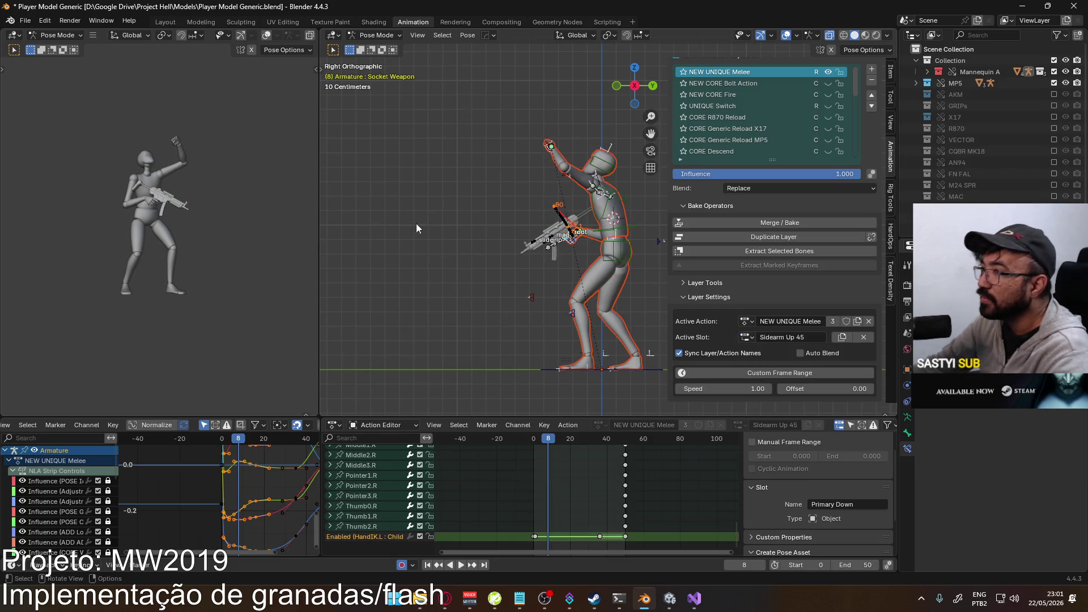
{"action": "left_click", "coordinate": [25, 21]}
{"action": "mouse_move", "coordinate": [80, 196]}
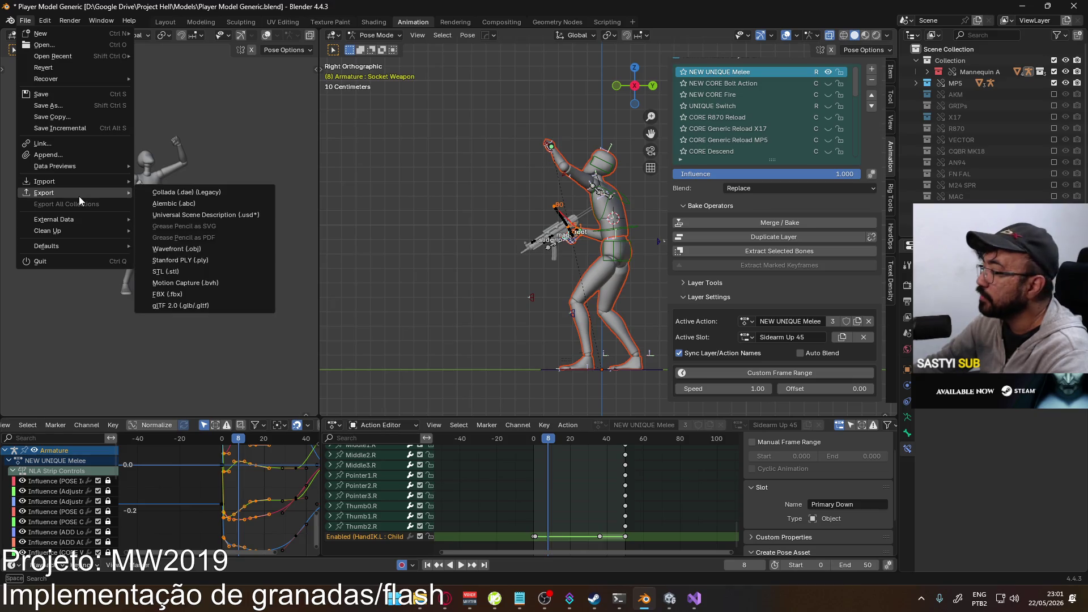
{"action": "left_click", "coordinate": [247, 294]}
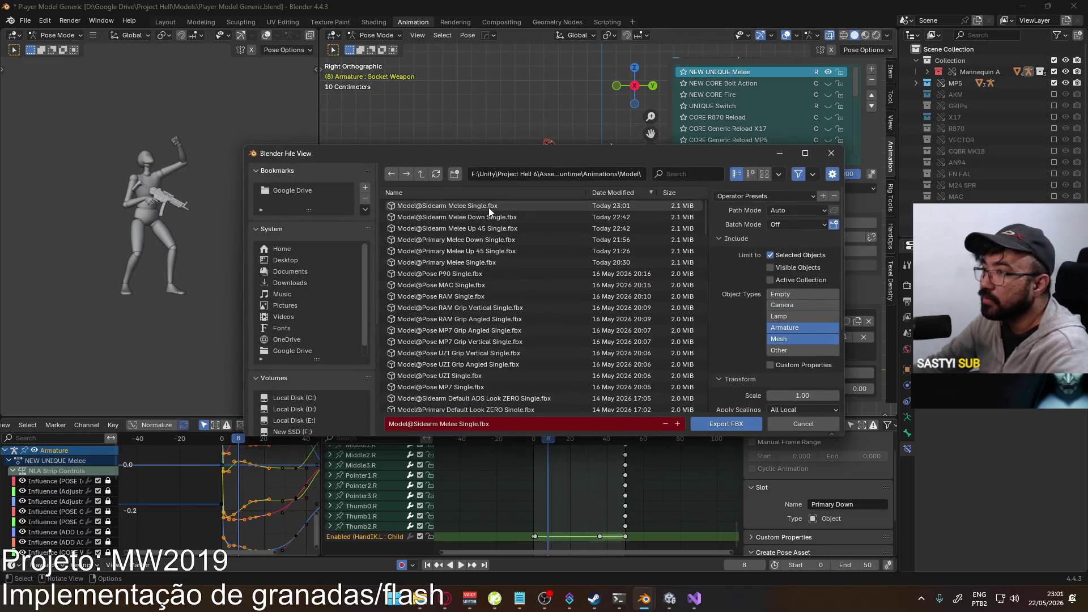
{"action": "double_click", "coordinate": [495, 228]}
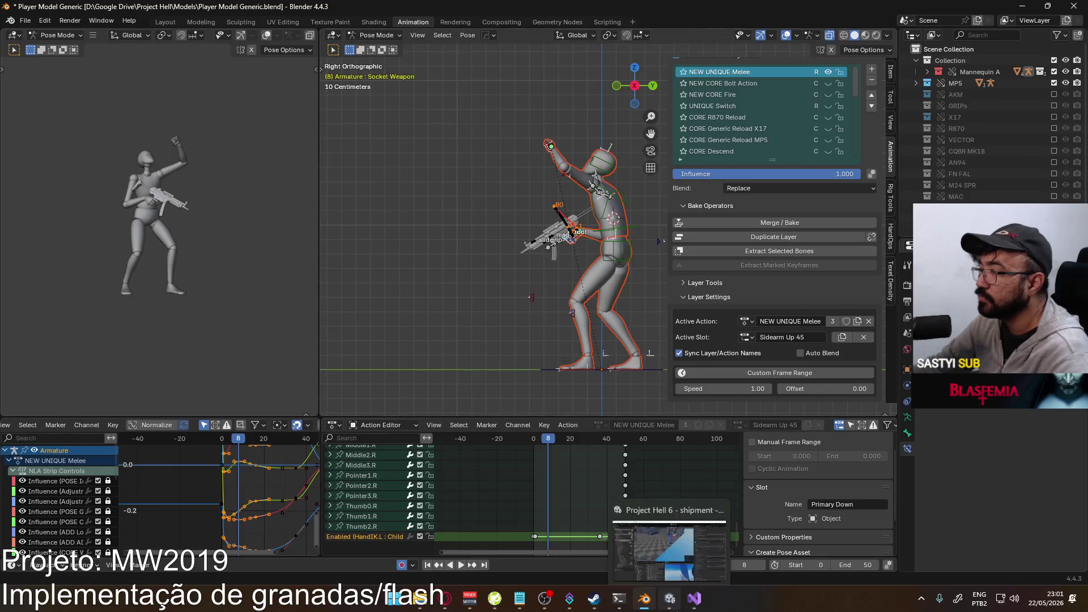
{"action": "left_click", "coordinate": [670, 599]}
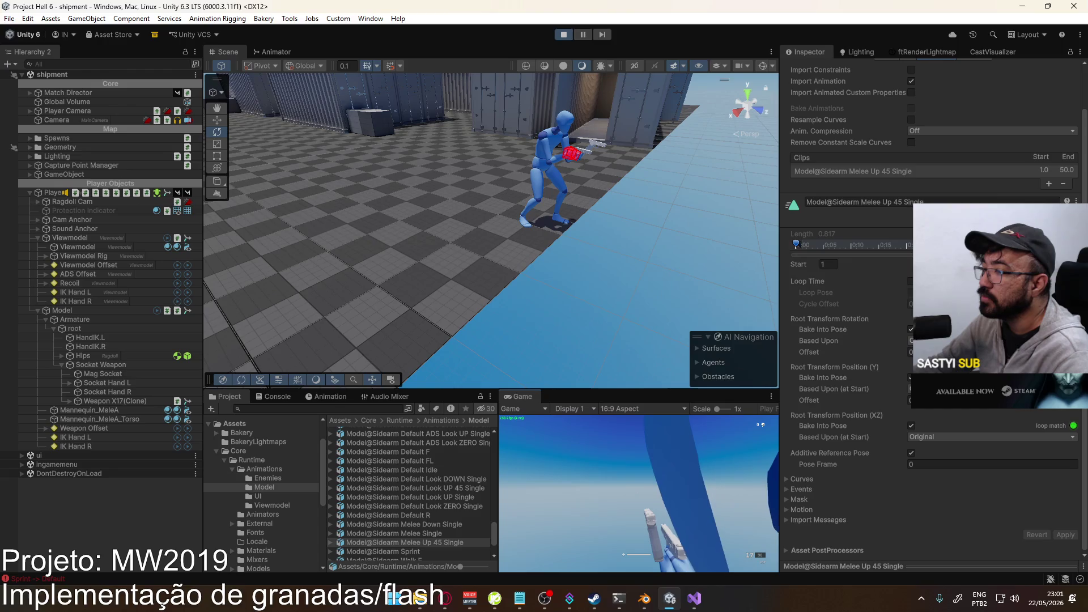
- Preview Model@Sidearm Melee Single in the Inspector, scrubbing to frame 26, then return to Blender
{"action": "key", "text": "super"}
{"action": "key", "text": "Escape"}
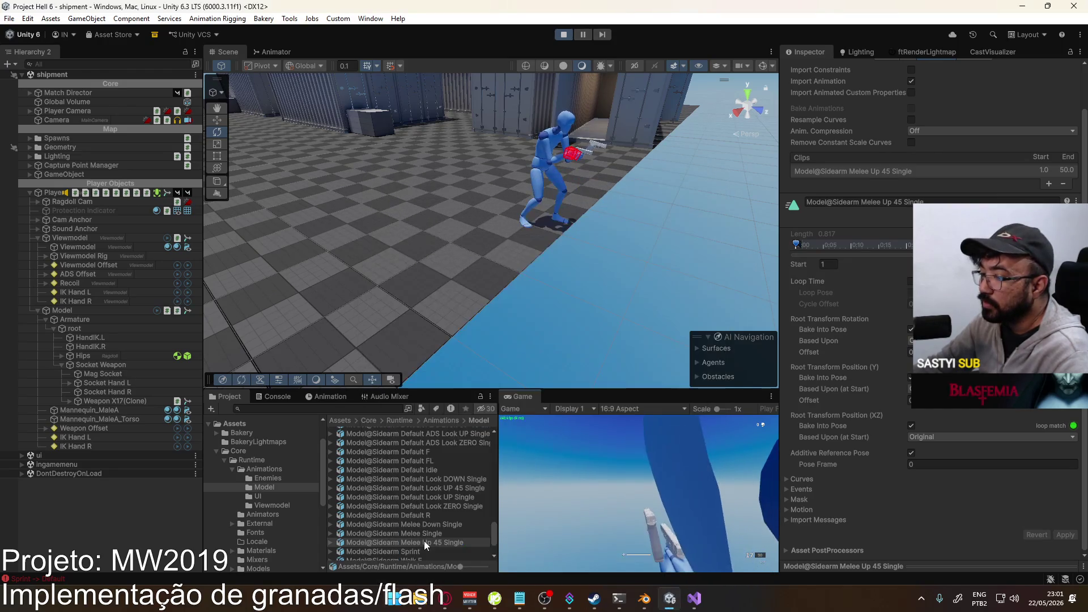
{"action": "left_click", "coordinate": [882, 563]}
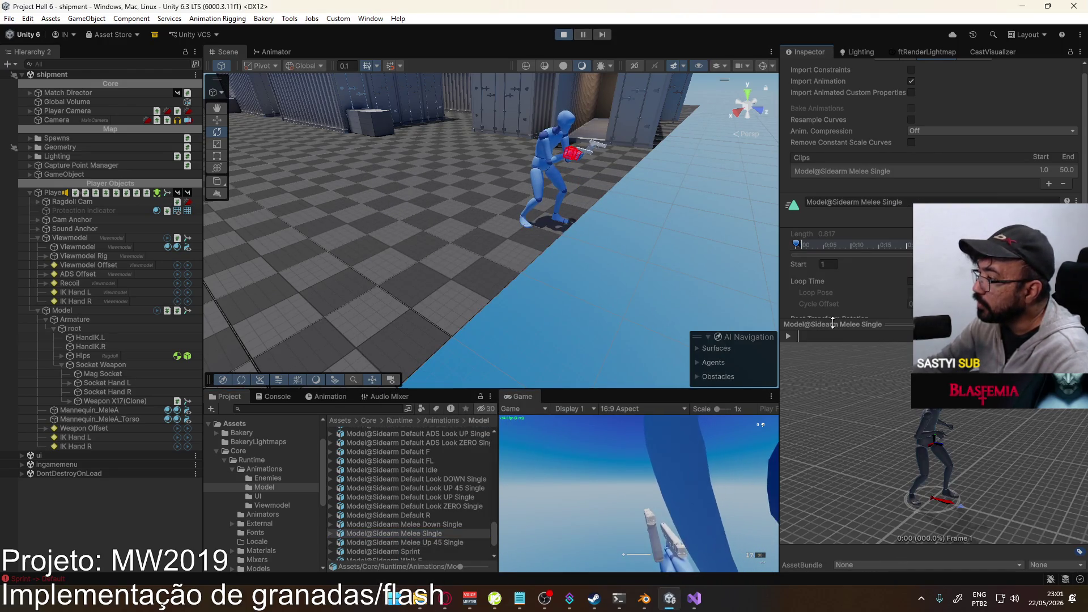
{"action": "left_click_drag", "start_coordinate": [808, 335], "coordinate": [905, 336]}
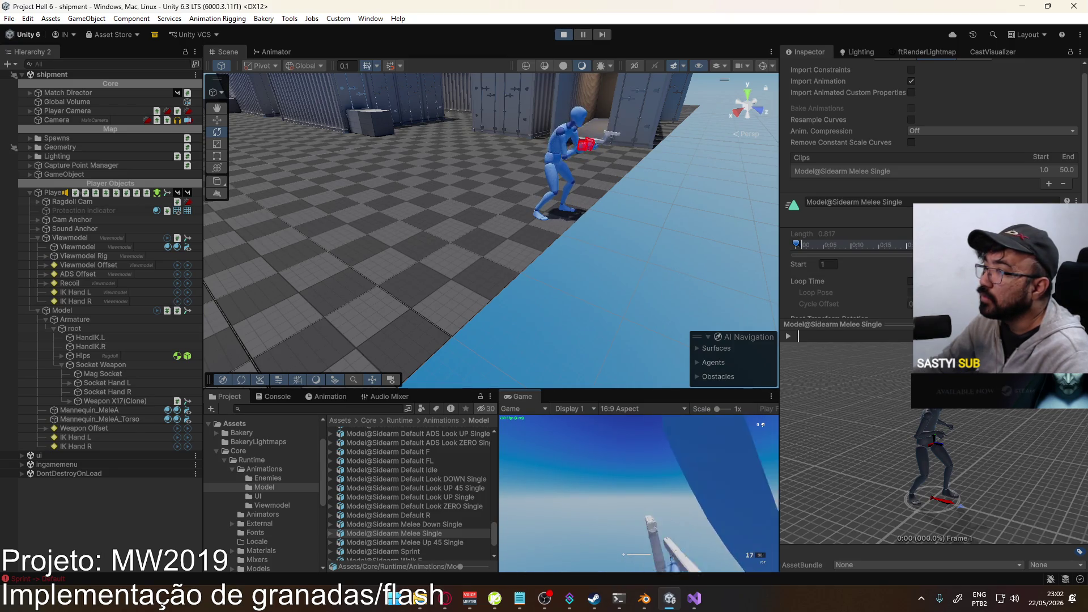
{"action": "key", "text": "alt+Tab"}
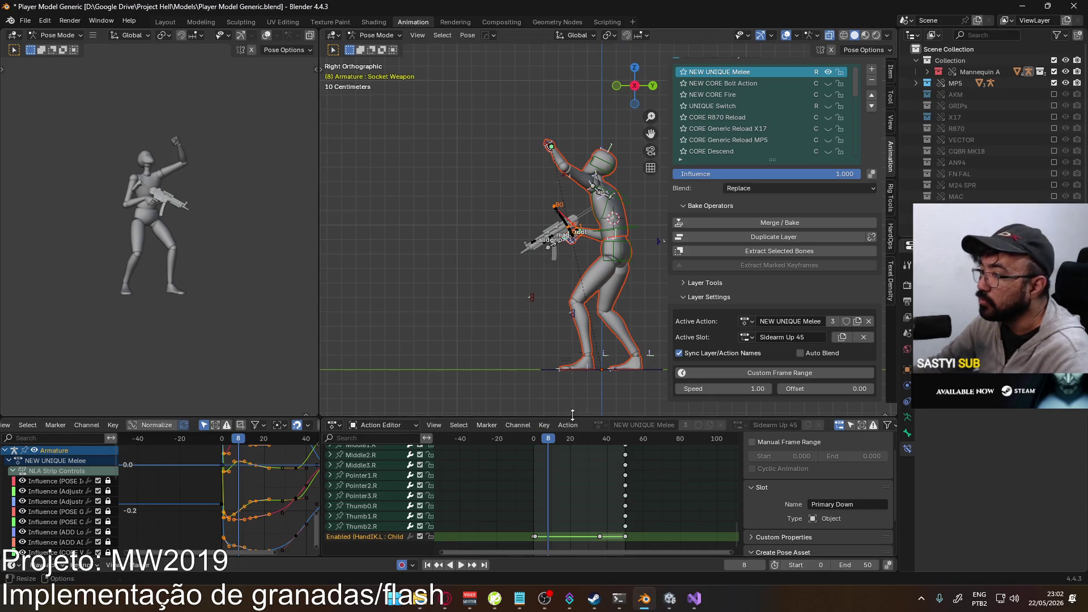
- Switch to the Sidearm slot and play it from frame 1
{"action": "left_click", "coordinate": [747, 337]}
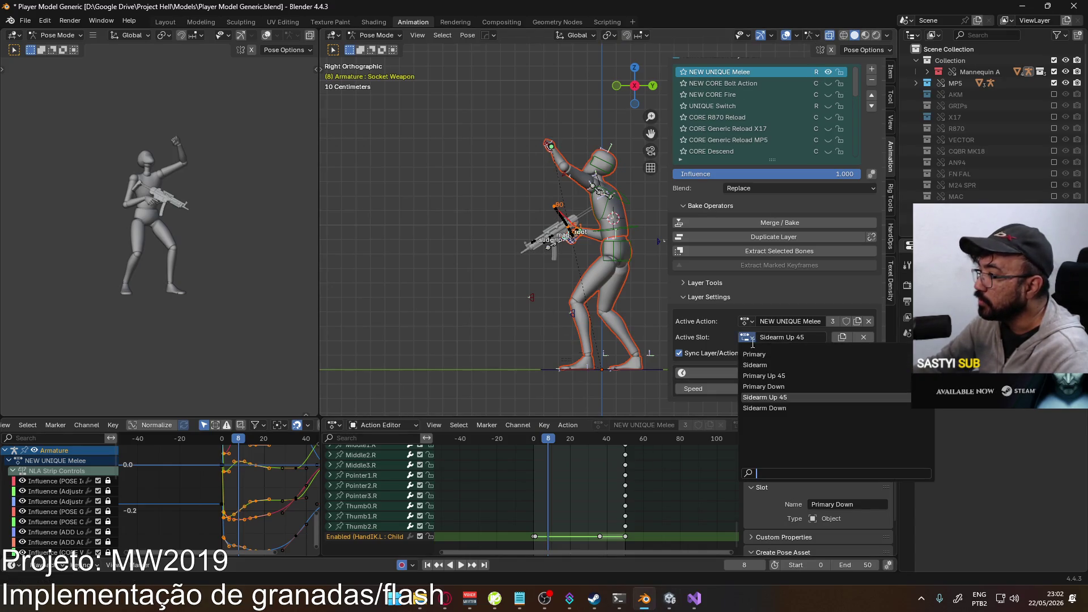
{"action": "left_click", "coordinate": [771, 399]}
{"action": "key", "text": "shift+Left"}
{"action": "key", "text": "space"}
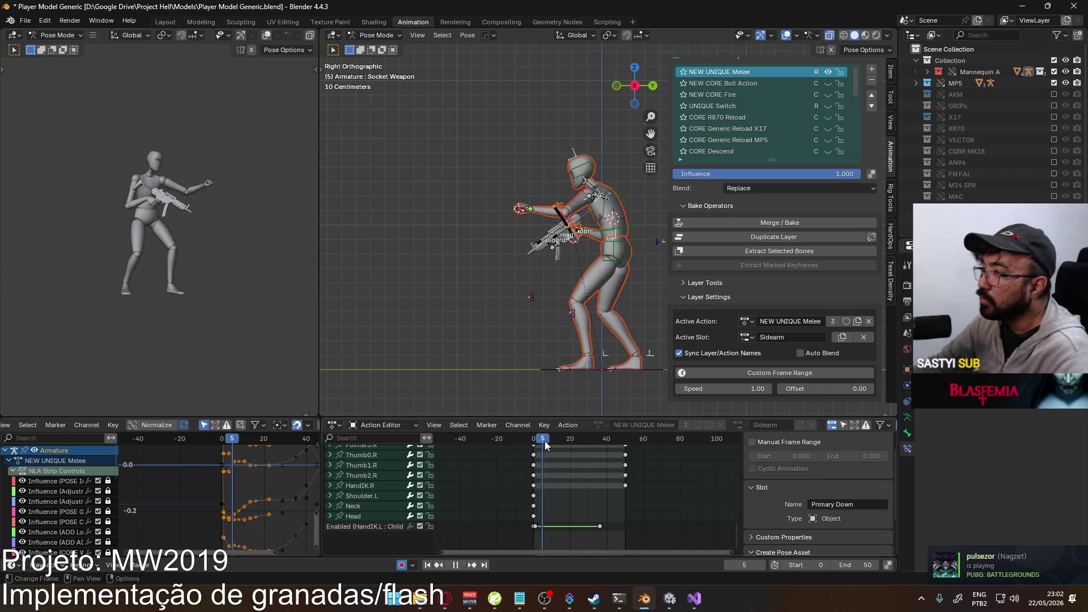
{"action": "key", "text": "Escape"}
{"action": "scroll", "coordinate": [473, 222], "scroll_direction": "up", "scroll_amount": 6}
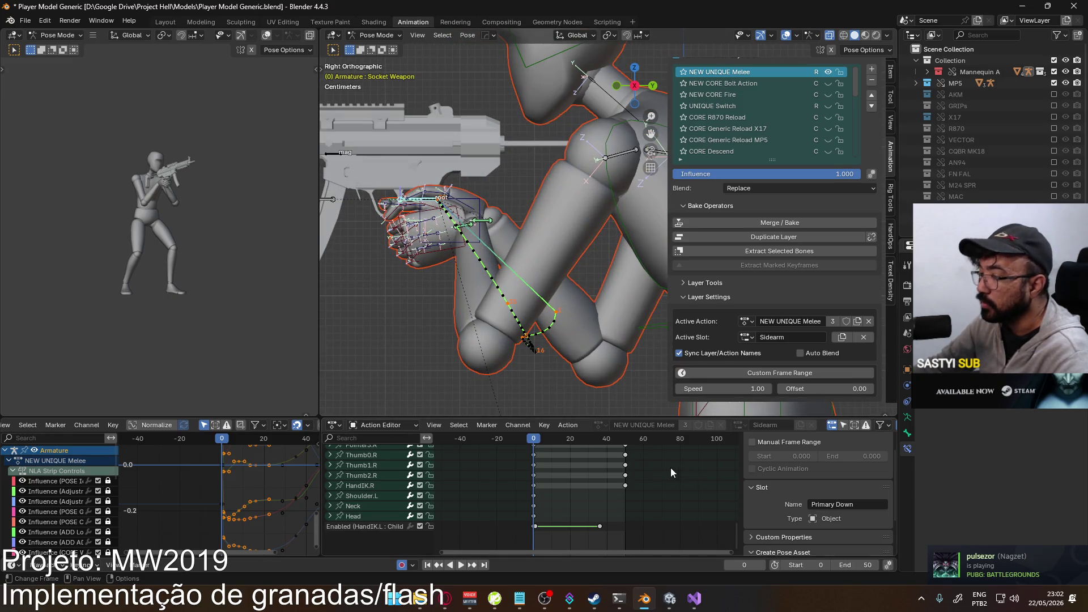
{"action": "scroll", "coordinate": [570, 481], "scroll_direction": "up", "scroll_amount": 5}
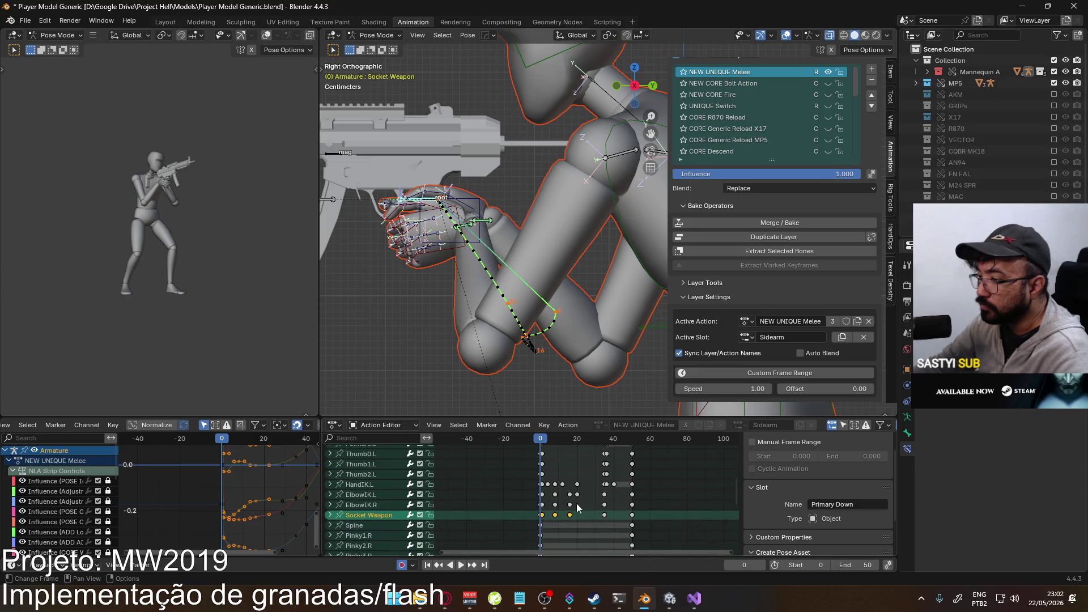
{"action": "key", "text": "space"}
{"action": "scroll", "coordinate": [541, 368], "scroll_direction": "down", "scroll_amount": 2}
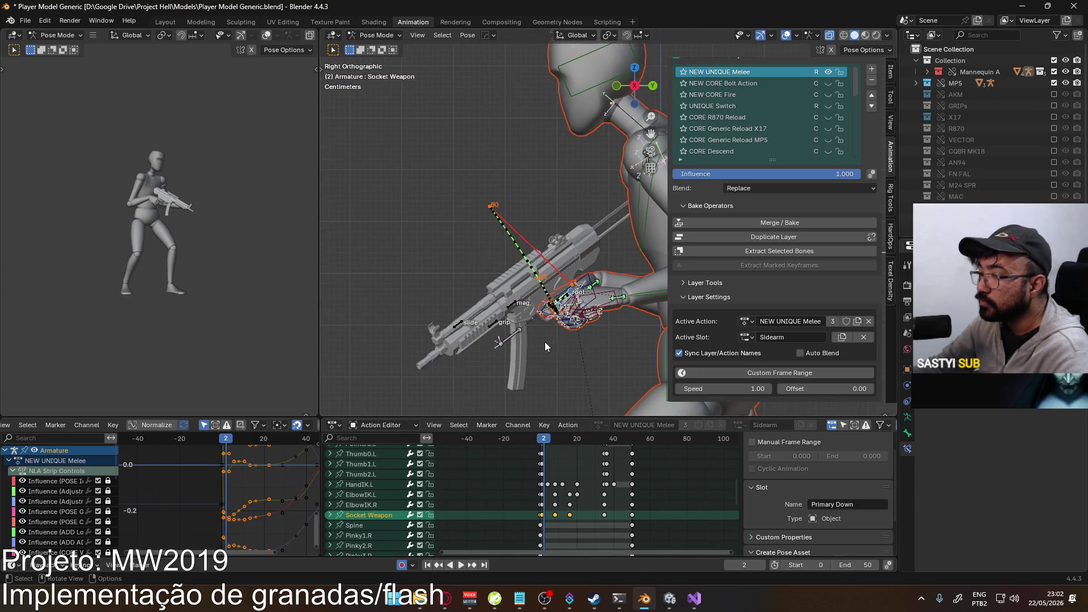
{"action": "key", "text": "Left"}
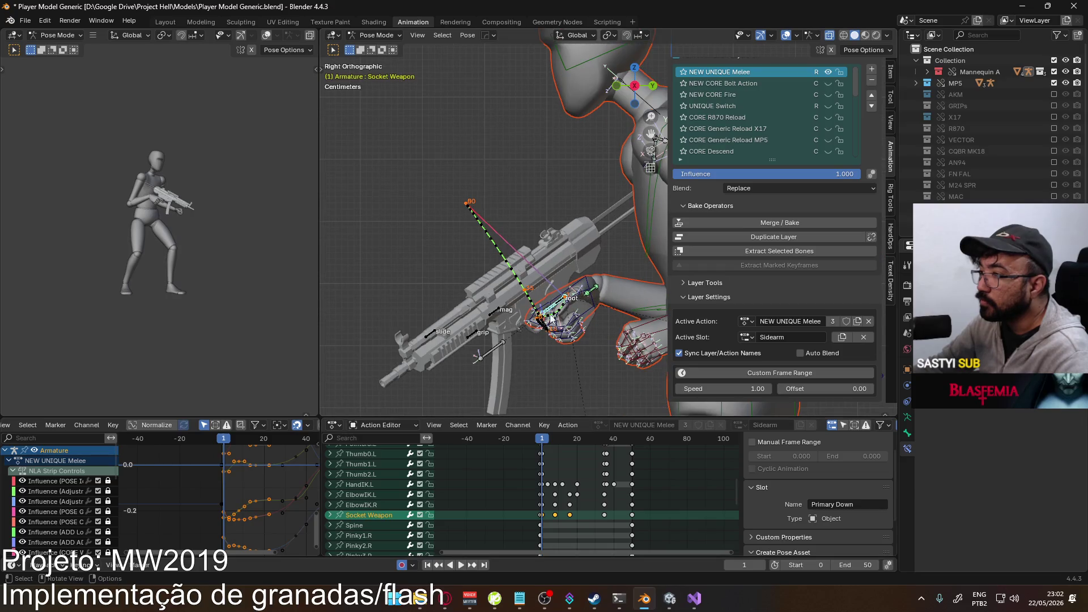
- Reposition the Socket Weapon bone at frame 1
{"action": "key", "text": "g"}
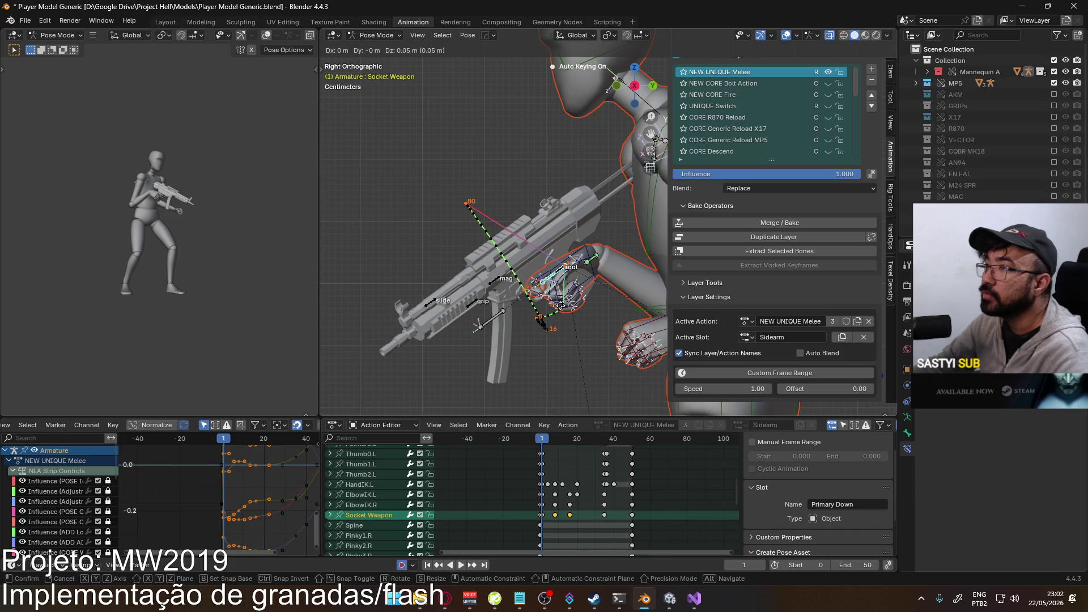
{"action": "left_click", "coordinate": [563, 308]}
{"action": "key", "text": "ctrl+z"}
{"action": "key", "text": "g"}
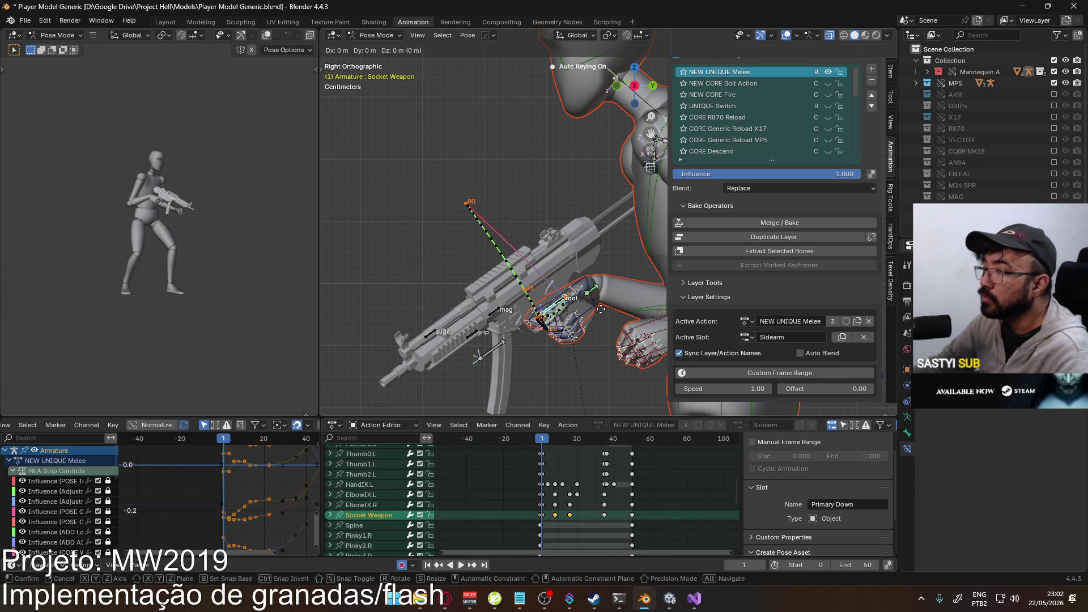
{"action": "left_click", "coordinate": [598, 284]}
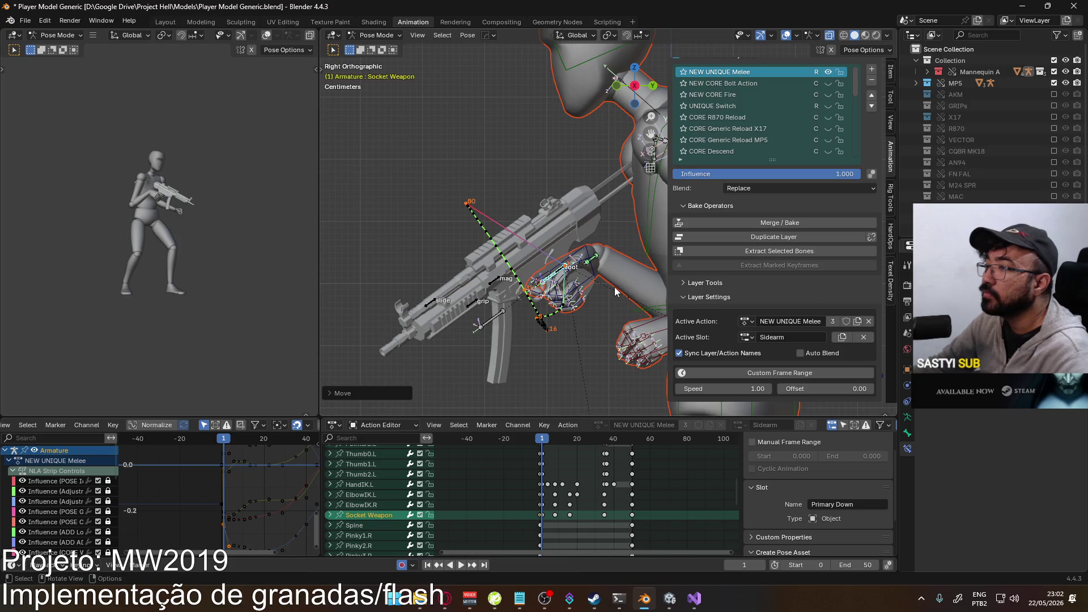
{"action": "key", "text": "g"}
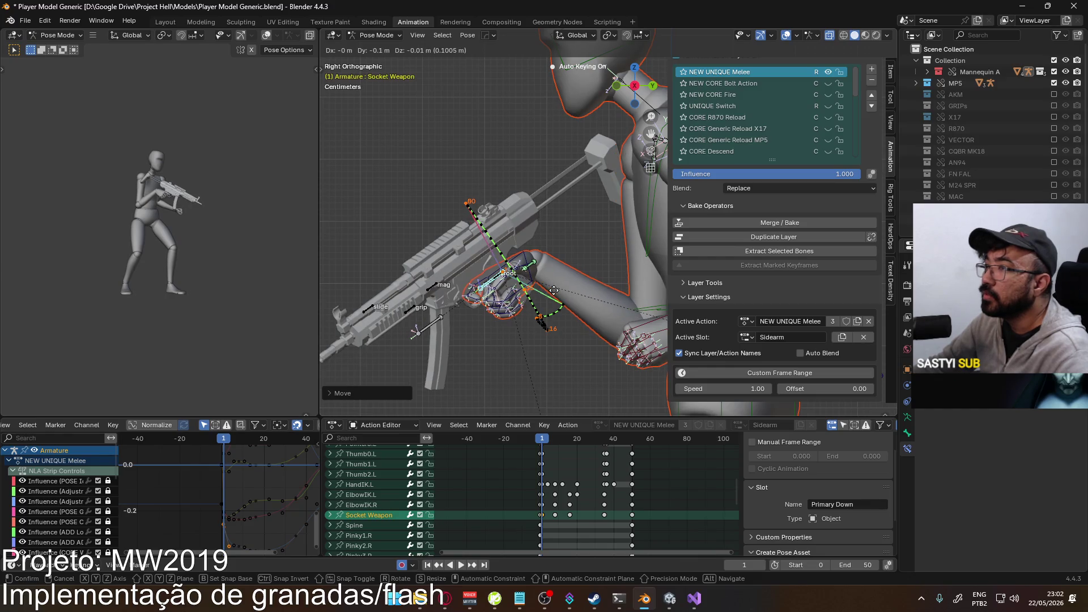
{"action": "left_click", "coordinate": [553, 290]}
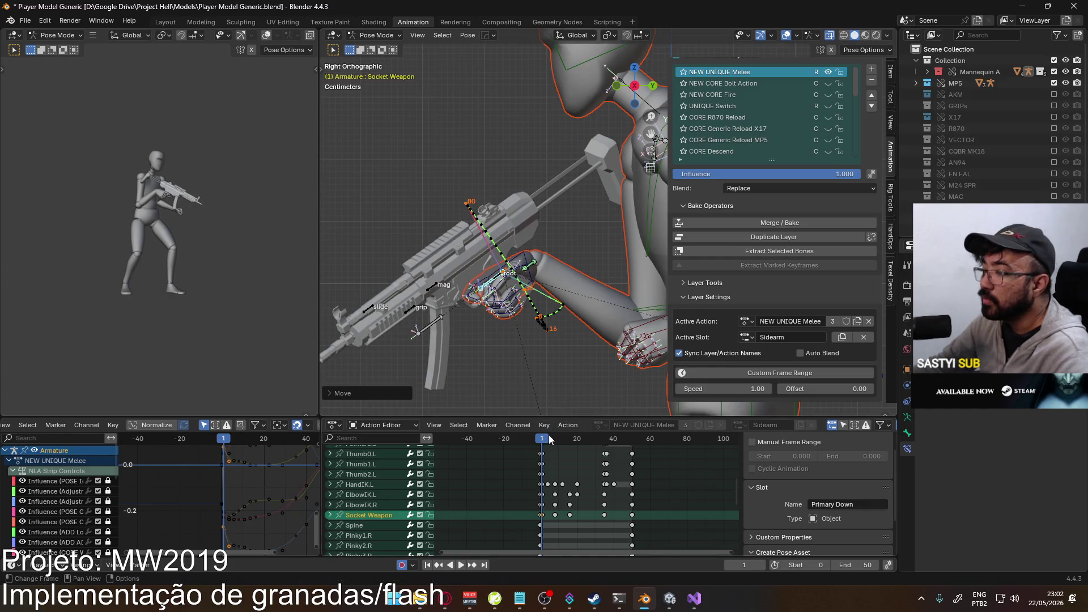
- Move Socket Weapon further left at frame 8
{"action": "left_click_drag", "start_coordinate": [544, 439], "coordinate": [554, 439]}
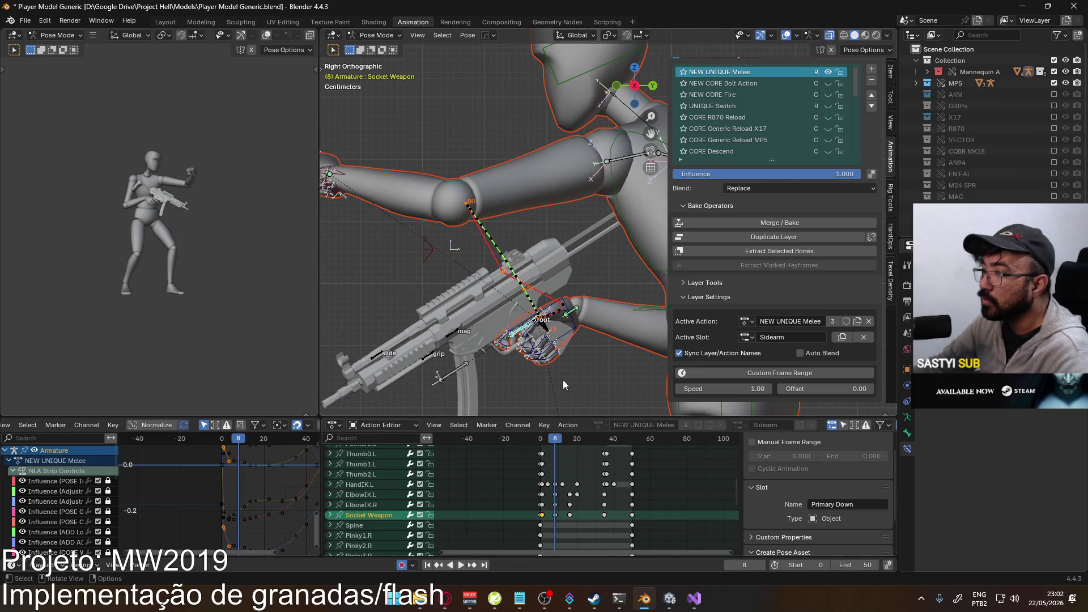
{"action": "key", "text": "g"}
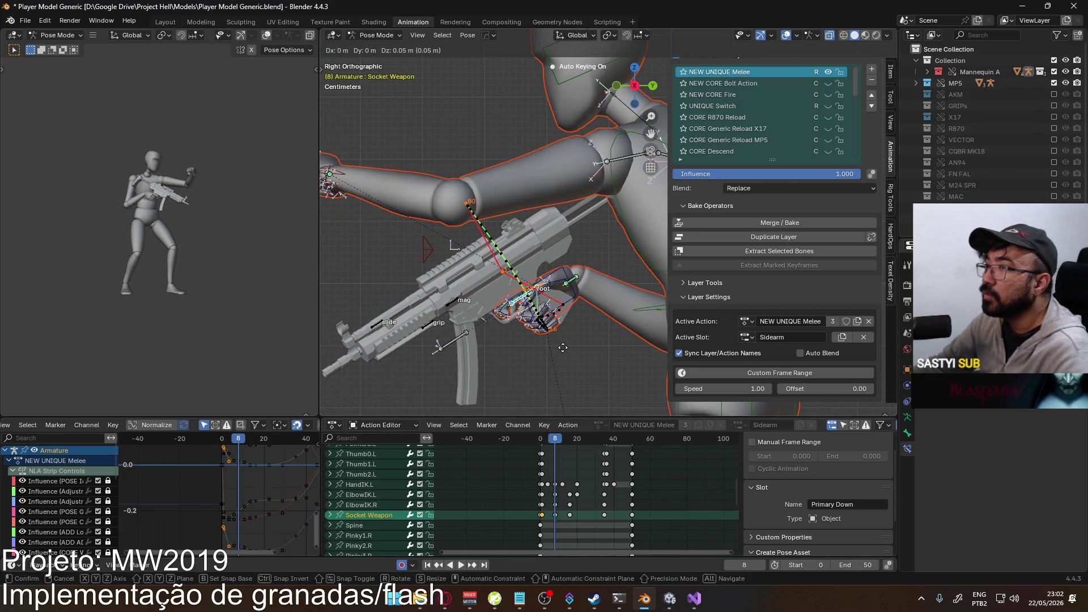
{"action": "left_click", "coordinate": [563, 347]}
{"action": "key", "text": "g"}
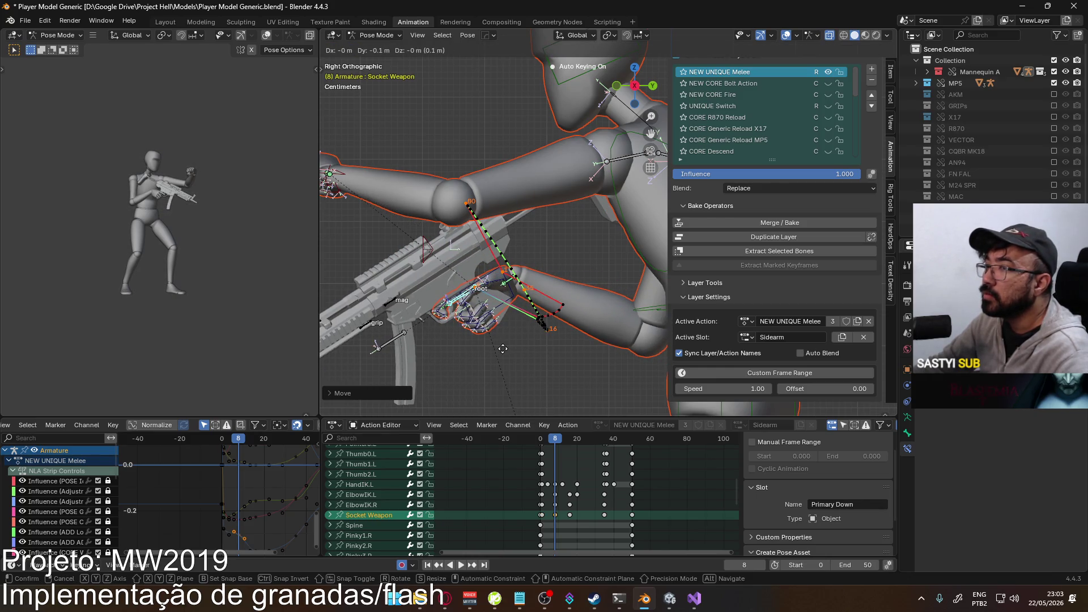
{"action": "left_click", "coordinate": [502, 349]}
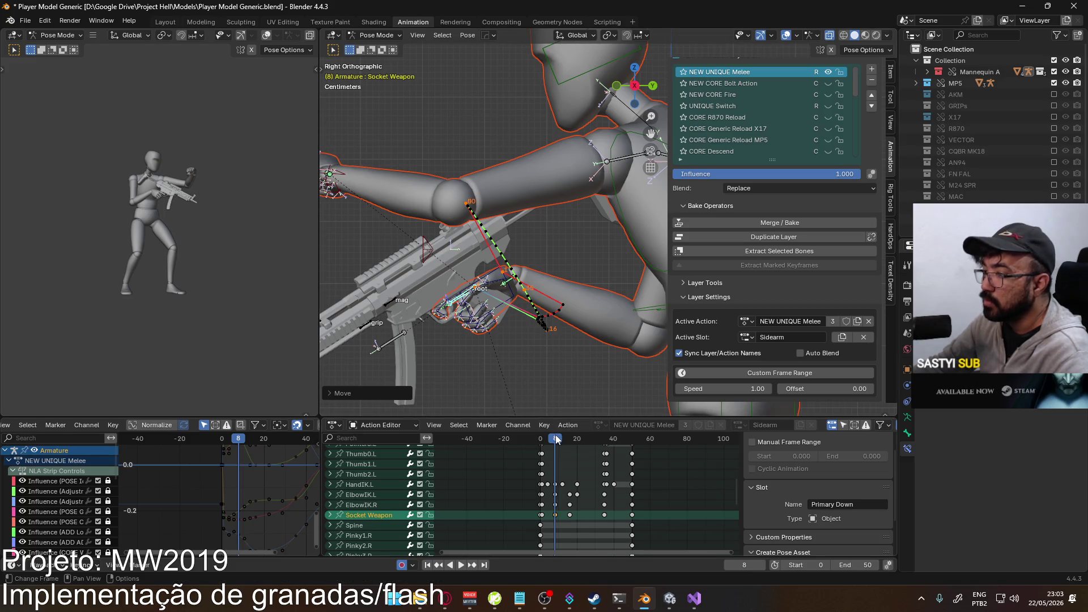
- Reposition Socket Weapon at frame 16, play to check, and view from the front
{"action": "left_click", "coordinate": [569, 439]}
{"action": "key", "text": "g"}
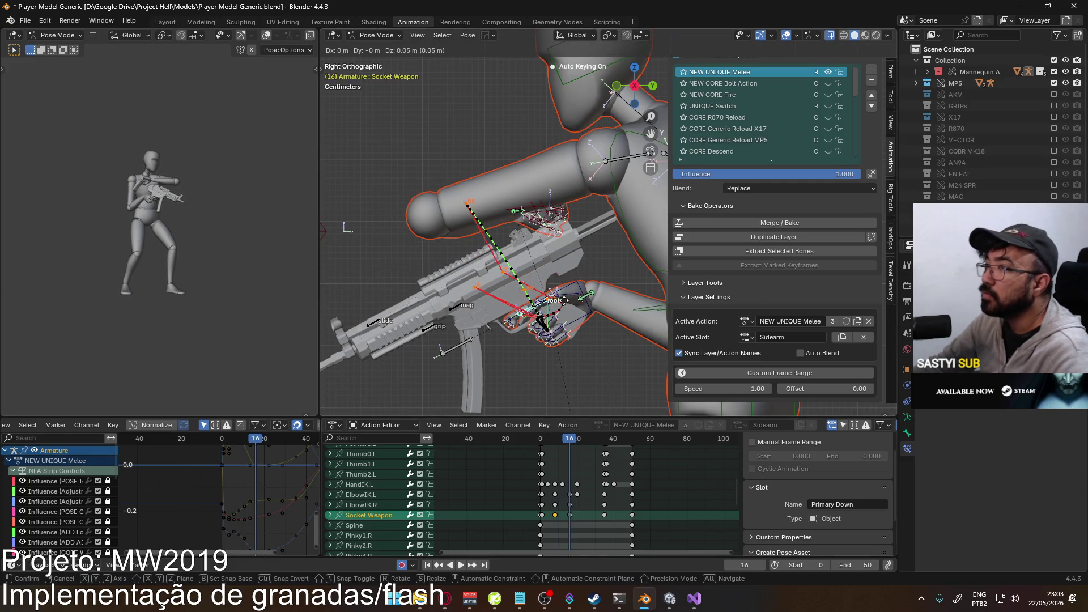
{"action": "left_click", "coordinate": [563, 297]}
{"action": "key", "text": "g"}
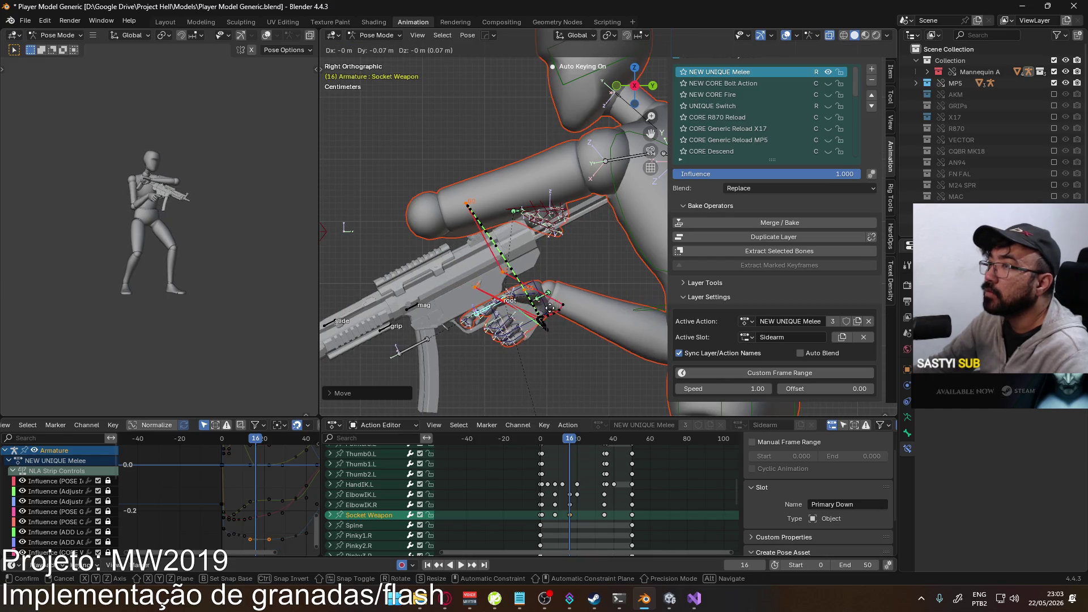
{"action": "left_click", "coordinate": [538, 324]}
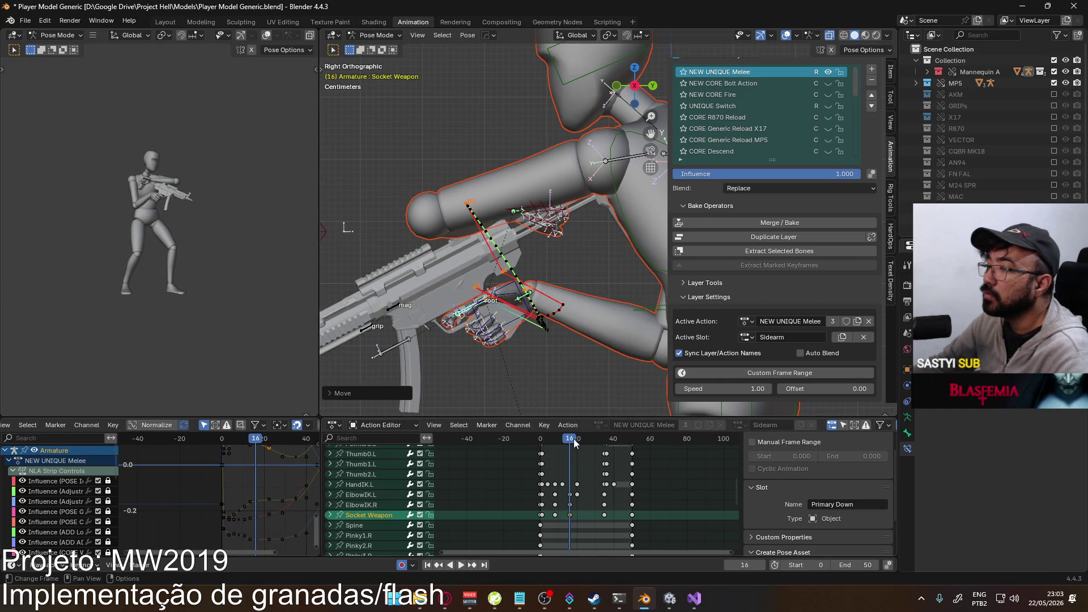
{"action": "key", "text": "space"}
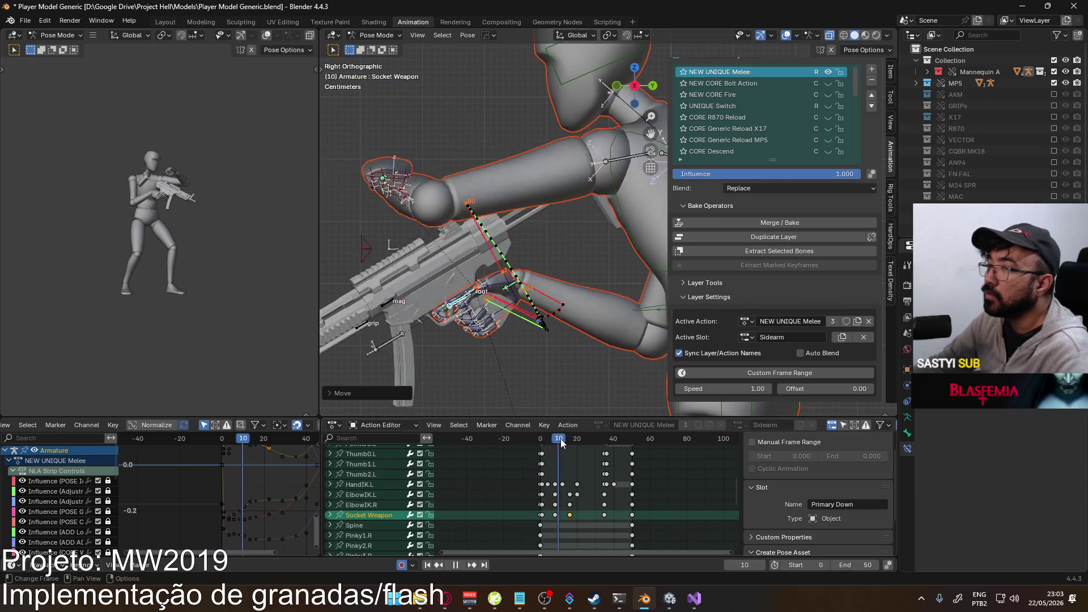
{"action": "key", "text": "space"}
{"action": "left_click", "coordinate": [570, 446]}
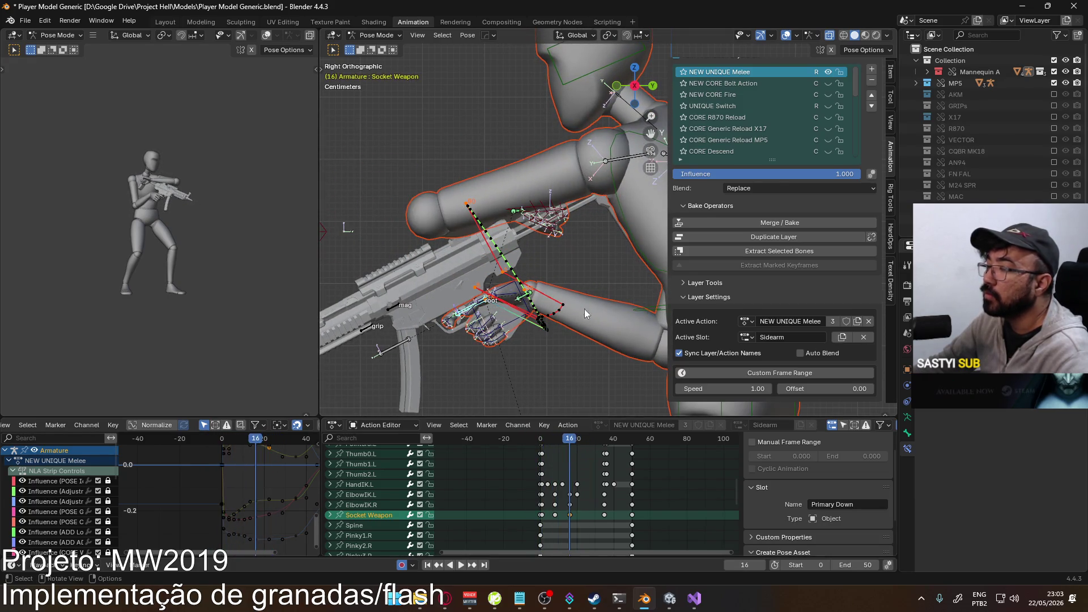
{"action": "key", "text": "KP_1"}
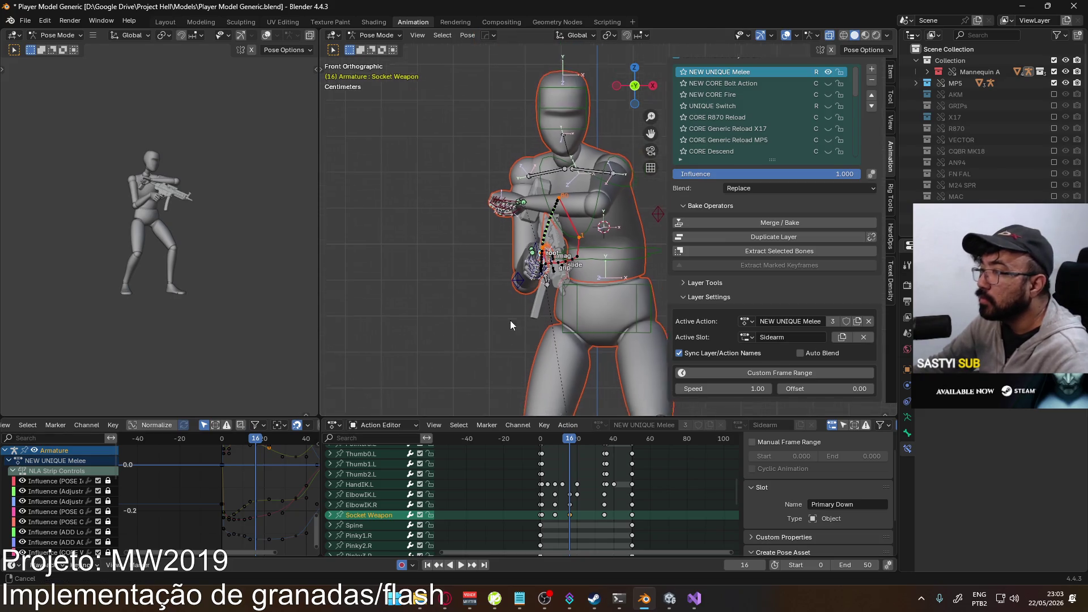
- Move the ElbowIK.R pole bone, replay the swing, and scrub back to frame 20
{"action": "scroll", "coordinate": [527, 322], "scroll_direction": "down", "scroll_amount": 4}
{"action": "scroll", "coordinate": [526, 274], "scroll_direction": "up", "scroll_amount": 4}
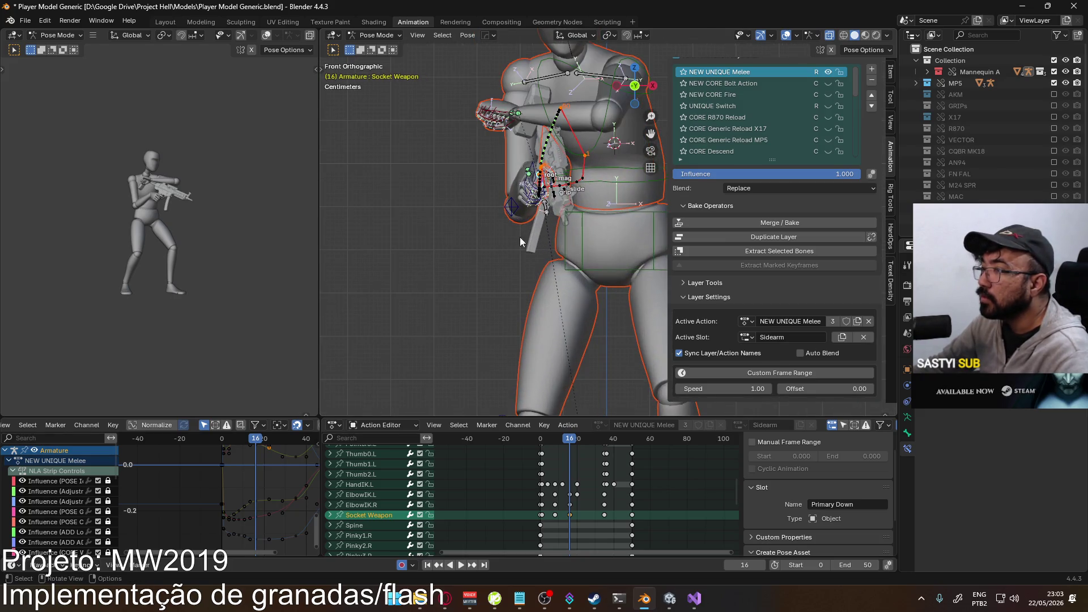
{"action": "left_click", "coordinate": [510, 218]}
{"action": "key", "text": "g"}
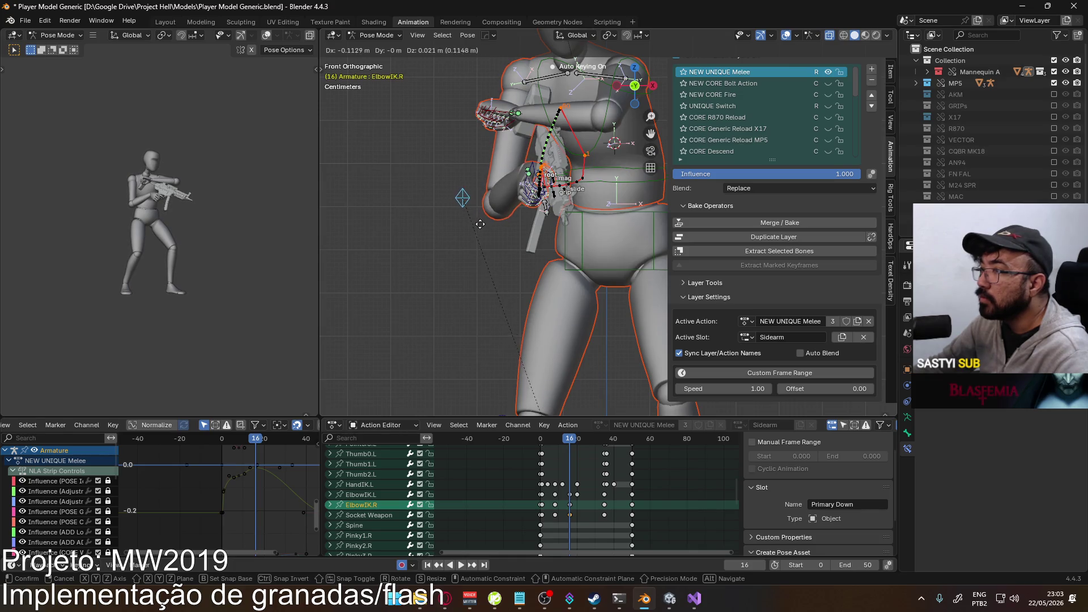
{"action": "left_click", "coordinate": [489, 227]}
{"action": "key", "text": "space"}
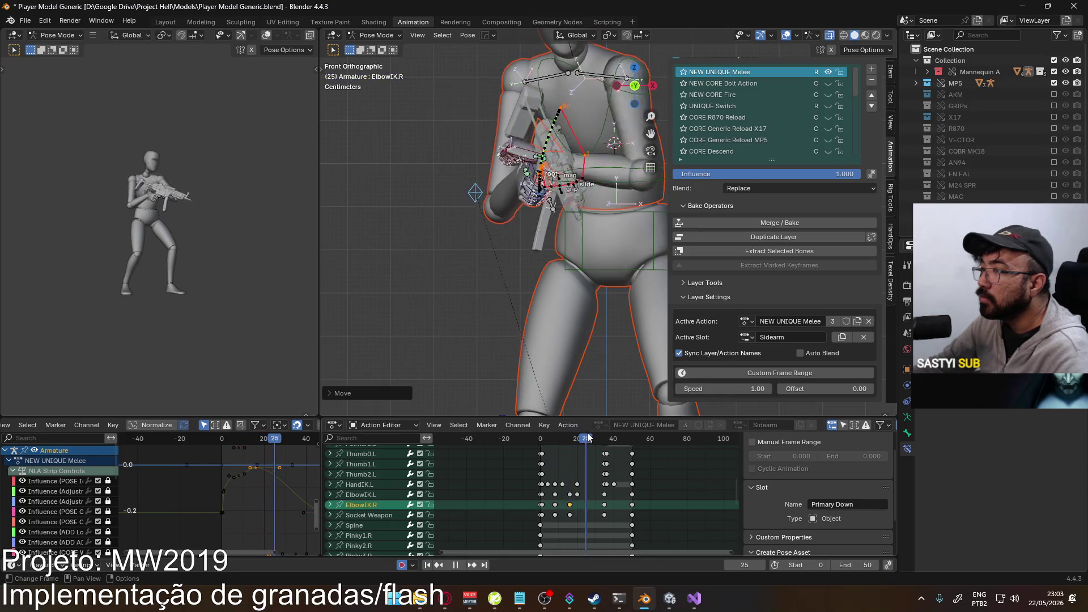
{"action": "key", "text": "space"}
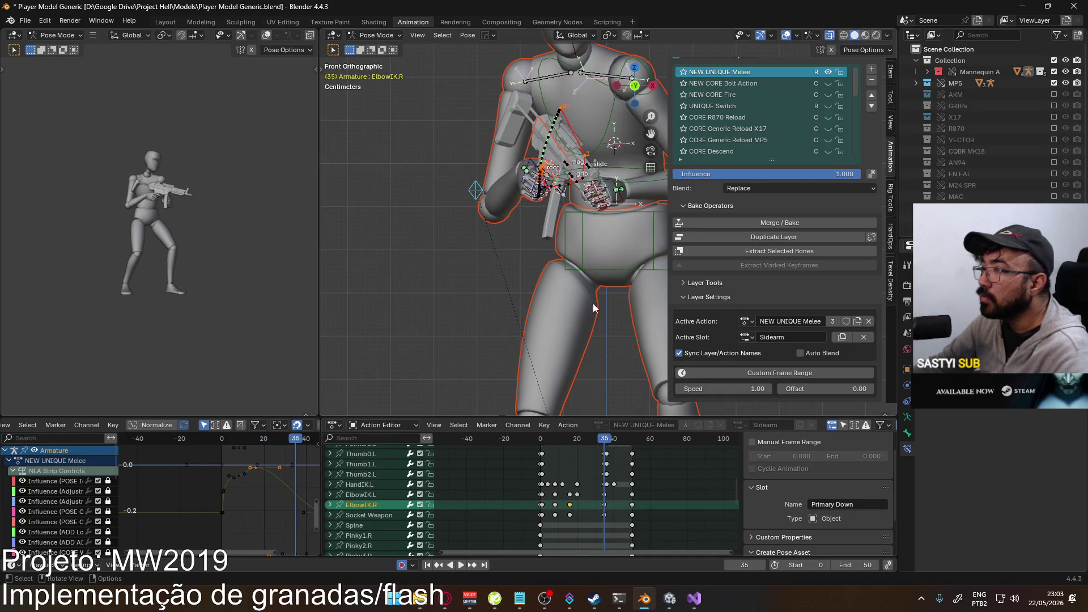
{"action": "mouse_move", "coordinate": [606, 443]}
{"action": "left_mouse_down"}
{"action": "mouse_move", "coordinate": [542, 449]}
{"action": "mouse_move", "coordinate": [572, 452]}
{"action": "mouse_move", "coordinate": [550, 459]}
{"action": "mouse_move", "coordinate": [540, 443]}
{"action": "left_mouse_up"}
- Export the melee as FBX over Model@Sidearm Melee Single.fbx, then switch to the web browser
{"action": "key", "text": "KP_3"}
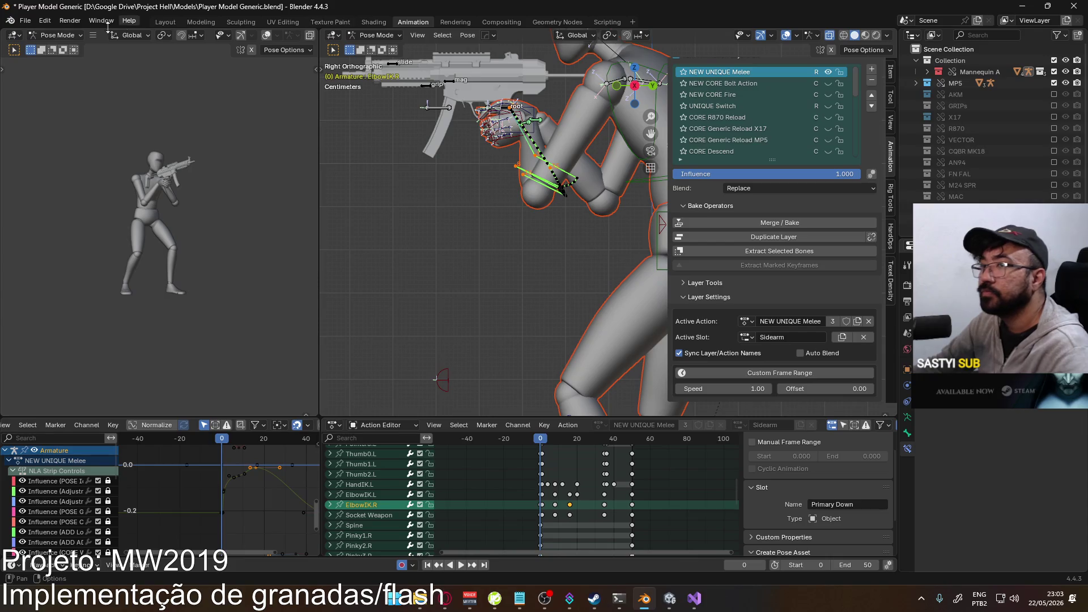
{"action": "left_click", "coordinate": [22, 23]}
{"action": "mouse_move", "coordinate": [76, 195]}
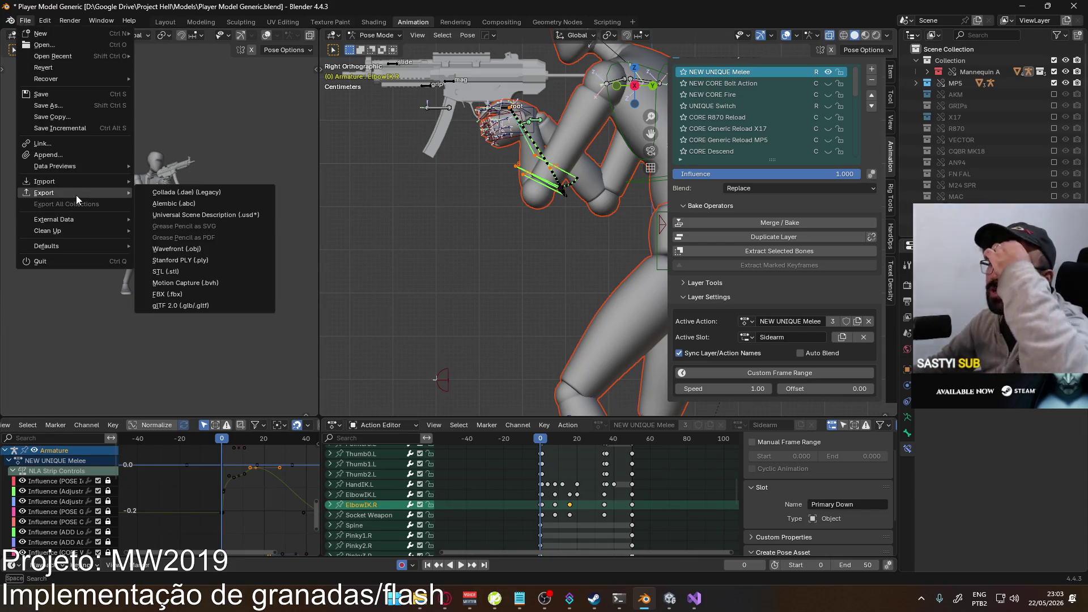
{"action": "left_click", "coordinate": [222, 295]}
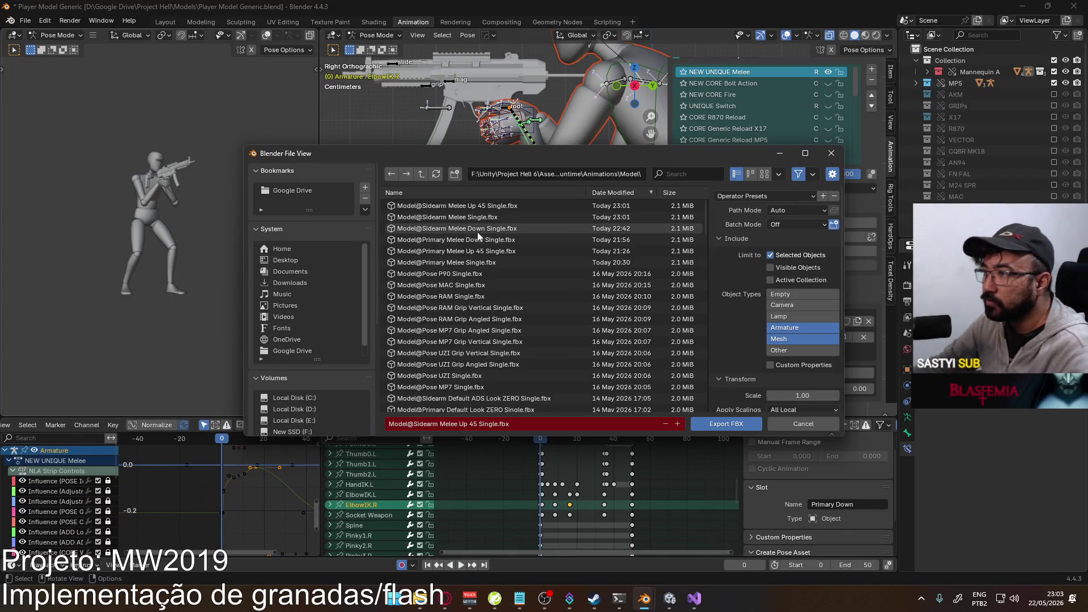
{"action": "double_click", "coordinate": [525, 219]}
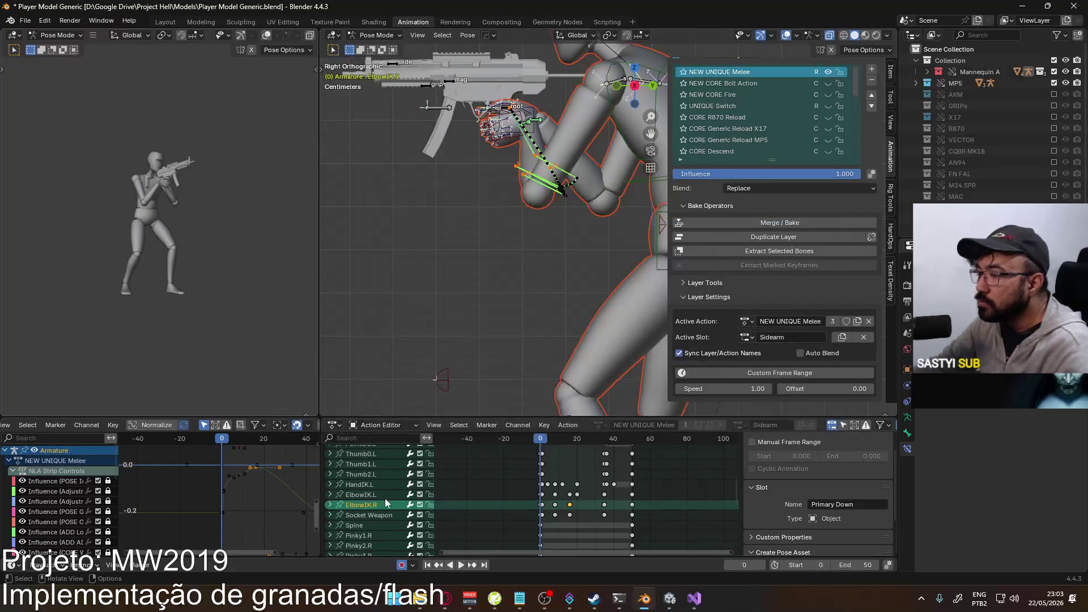
{"action": "key", "text": "alt+Tab"}
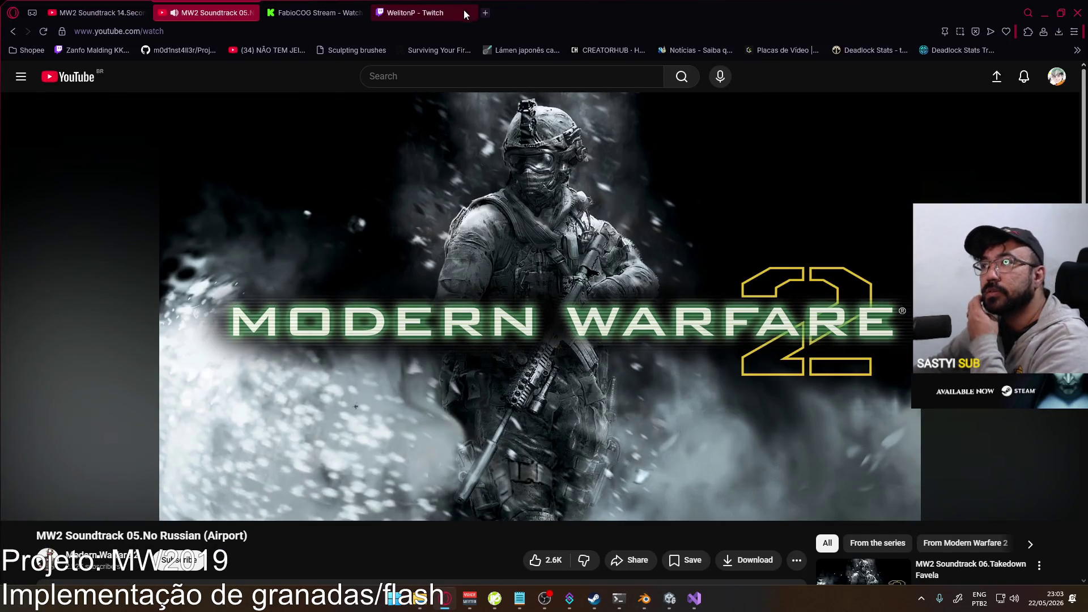
- Load infinityward.com in a new Opera tab and scroll through the 'To our community' letter
{"action": "left_click", "coordinate": [486, 12]}
{"action": "type", "text": "infi"}
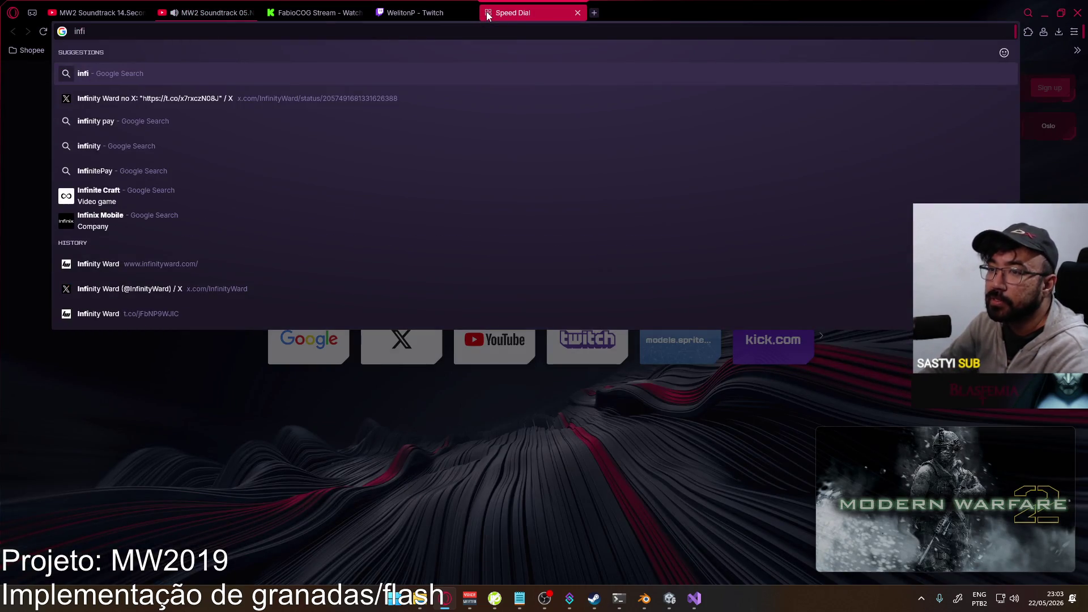
{"action": "key", "text": "Down"}
{"action": "key", "text": "Down"}
{"action": "key", "text": "Down"}
{"action": "key", "text": "Up"}
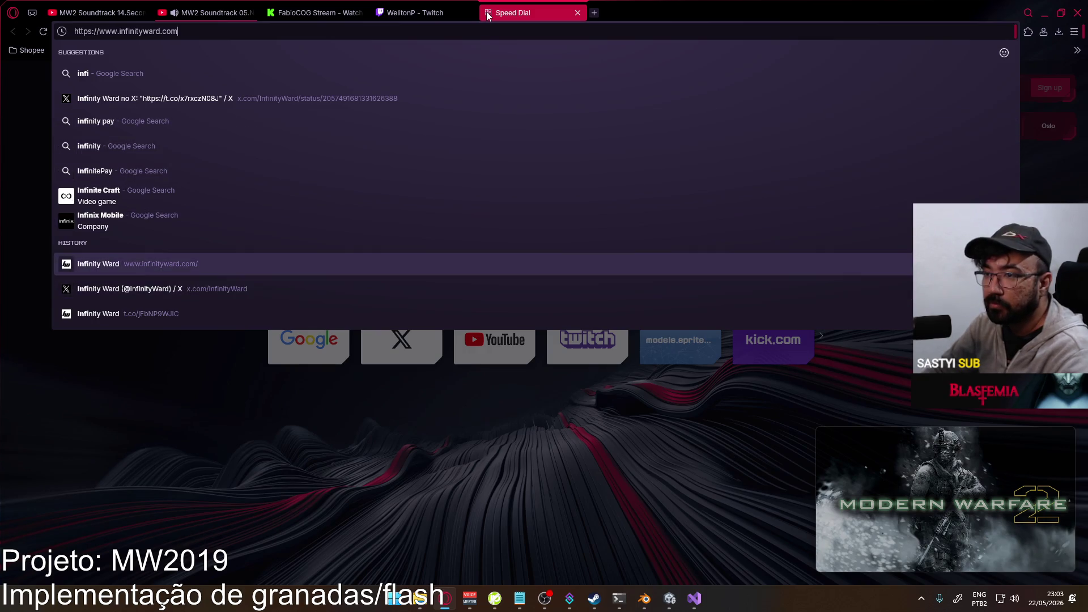
{"action": "key", "text": "Return"}
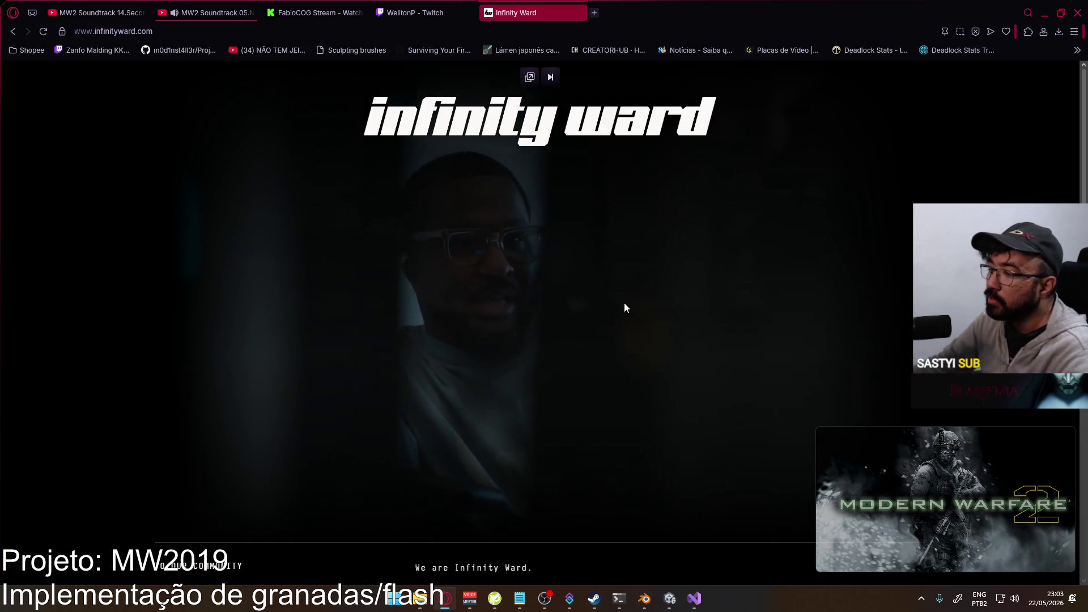
{"action": "scroll", "coordinate": [623, 354], "scroll_direction": "down", "scroll_amount": 4}
{"action": "scroll", "coordinate": [612, 346], "scroll_direction": "up", "scroll_amount": 4}
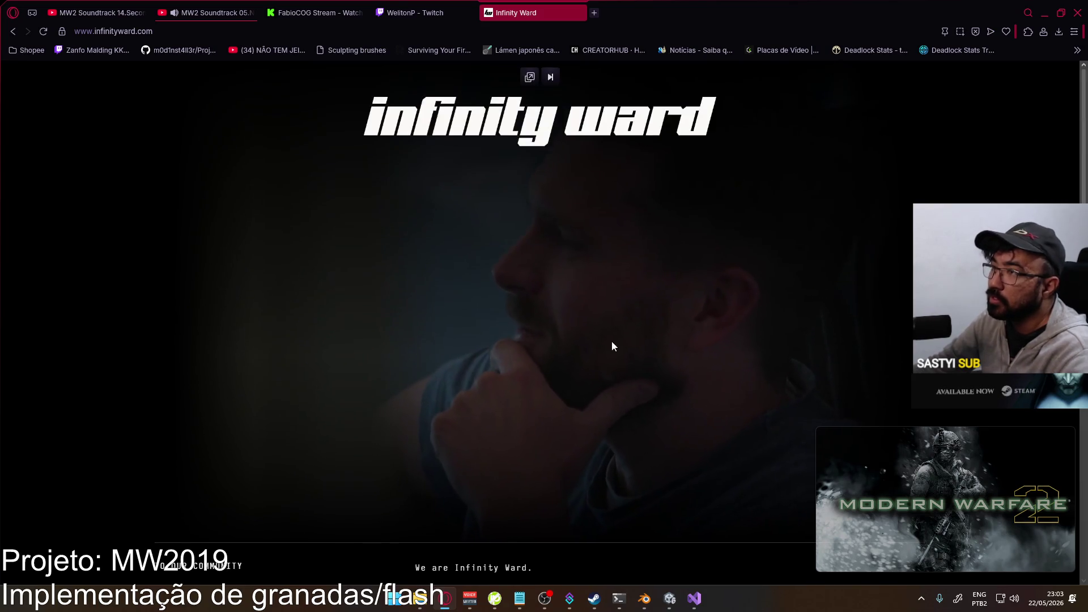
{"action": "scroll", "coordinate": [675, 225], "scroll_direction": "down", "scroll_amount": 5}
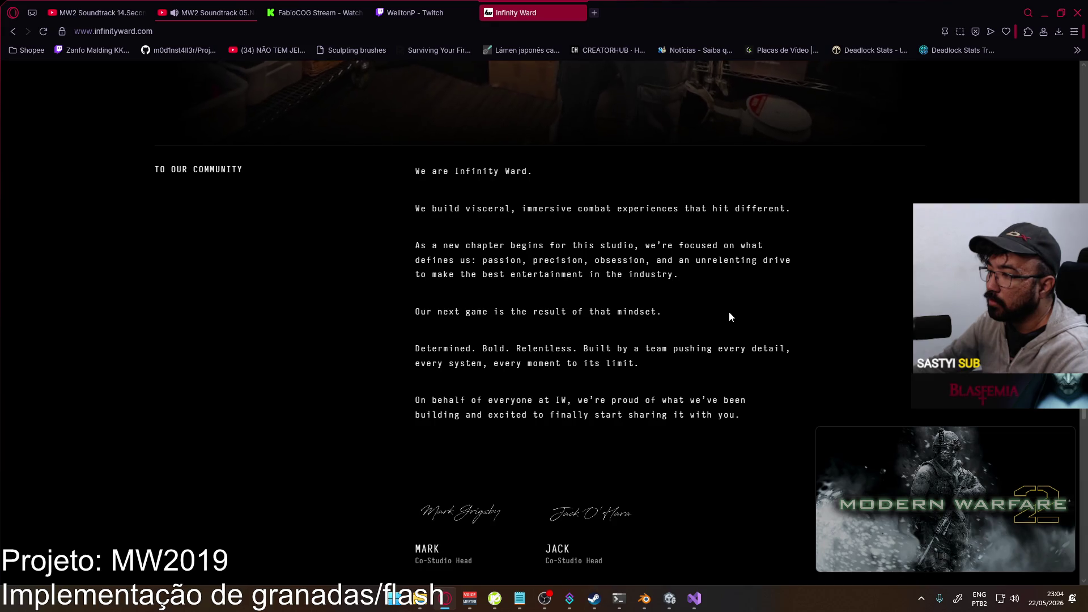
{"action": "scroll", "coordinate": [729, 316], "scroll_direction": "down", "scroll_amount": 6}
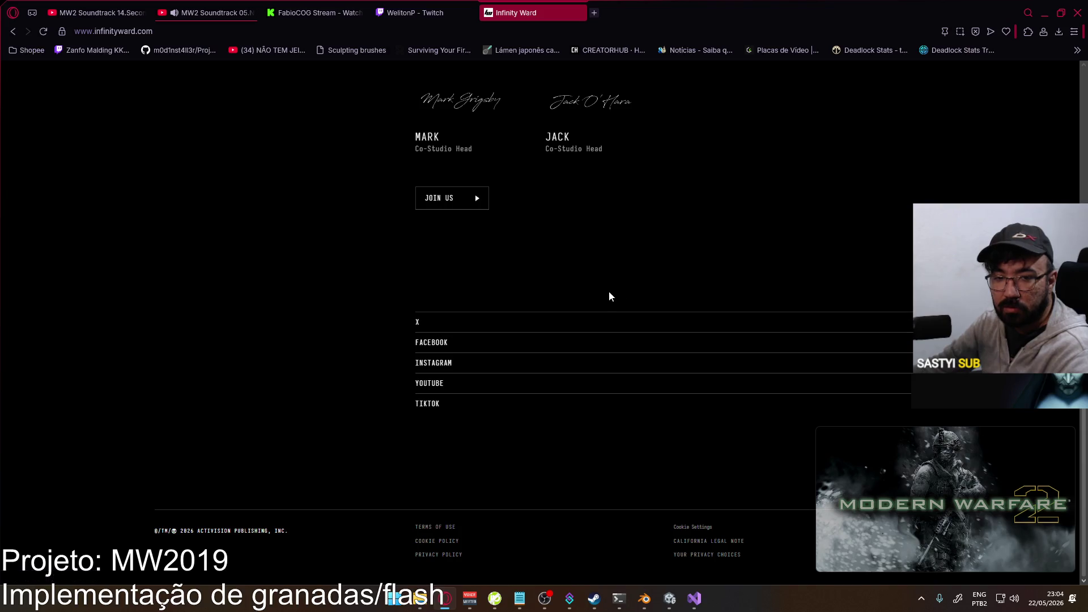
{"action": "scroll", "coordinate": [609, 294], "scroll_direction": "up", "scroll_amount": 8}
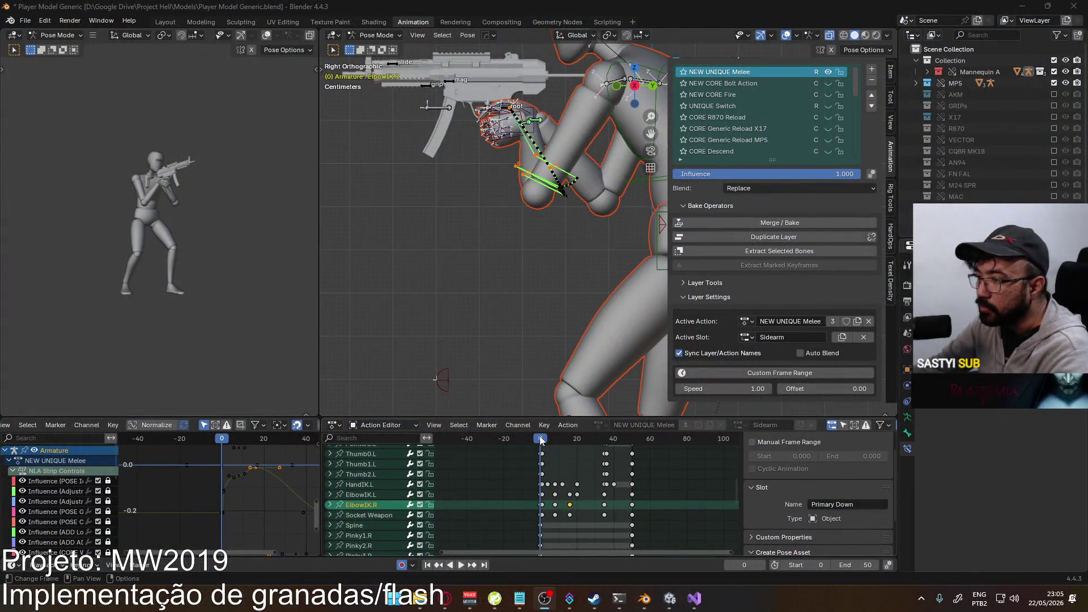
- Play the melee animation, stop at frame 1, and view the rig from front and top
{"action": "key", "text": "space"}
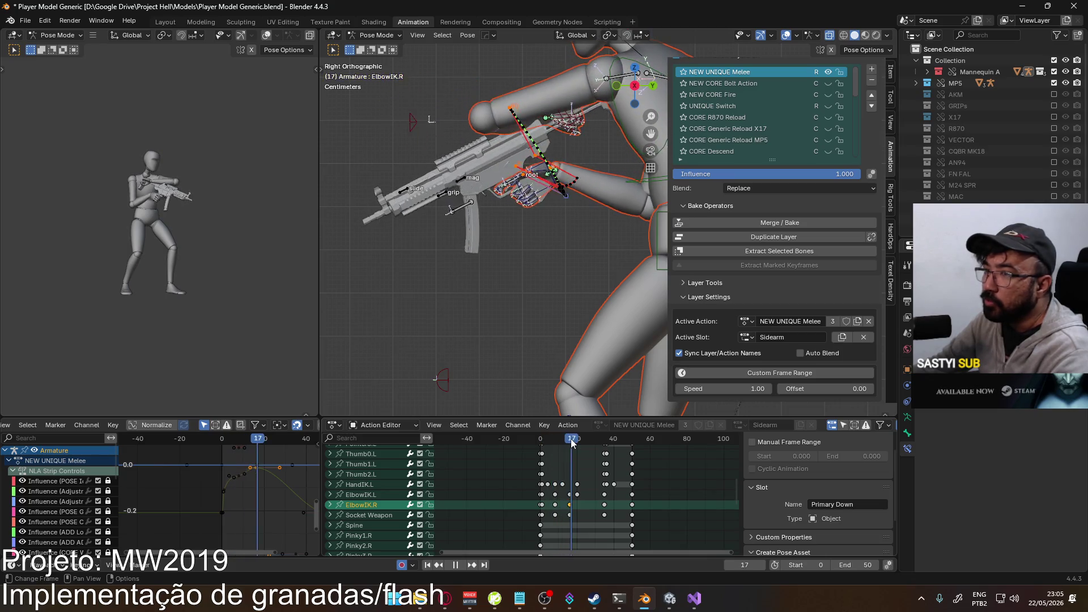
{"action": "key", "text": "space"}
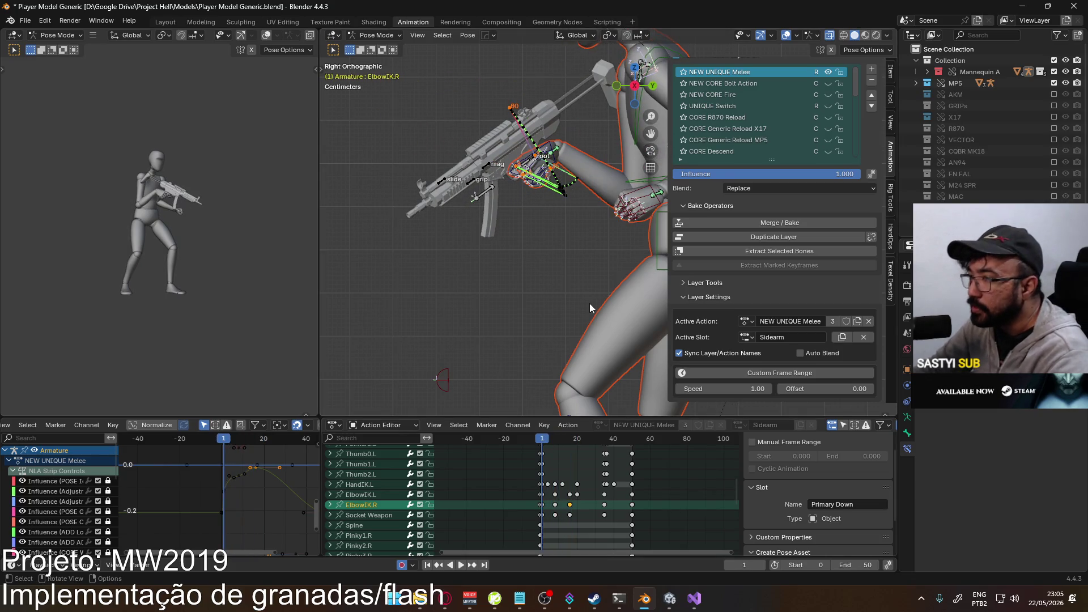
{"action": "key", "text": "KP_1"}
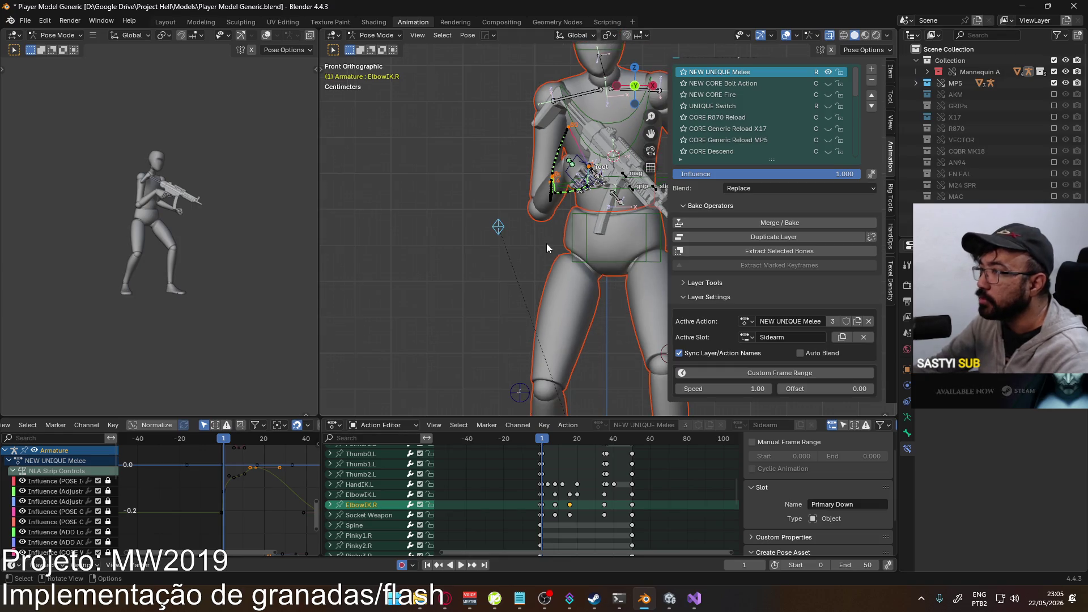
{"action": "mouse_move", "coordinate": [546, 243]}
{"action": "middle_mouse_down"}
{"action": "mouse_move", "coordinate": [454, 264]}
{"action": "mouse_move", "coordinate": [571, 267]}
{"action": "mouse_move", "coordinate": [497, 276]}
{"action": "middle_mouse_up"}
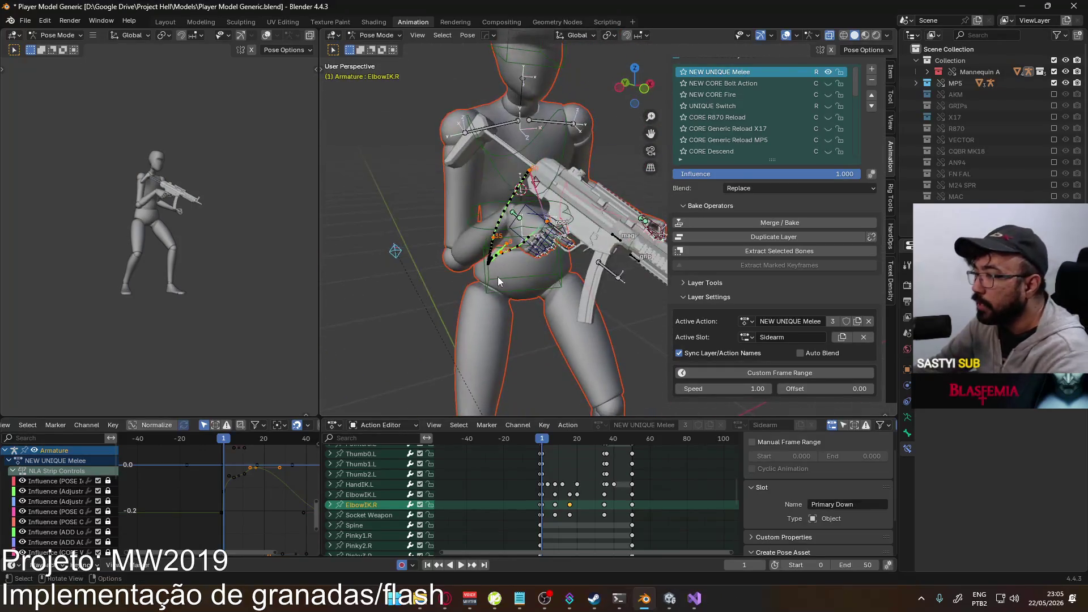
{"action": "key", "text": "KP_1"}
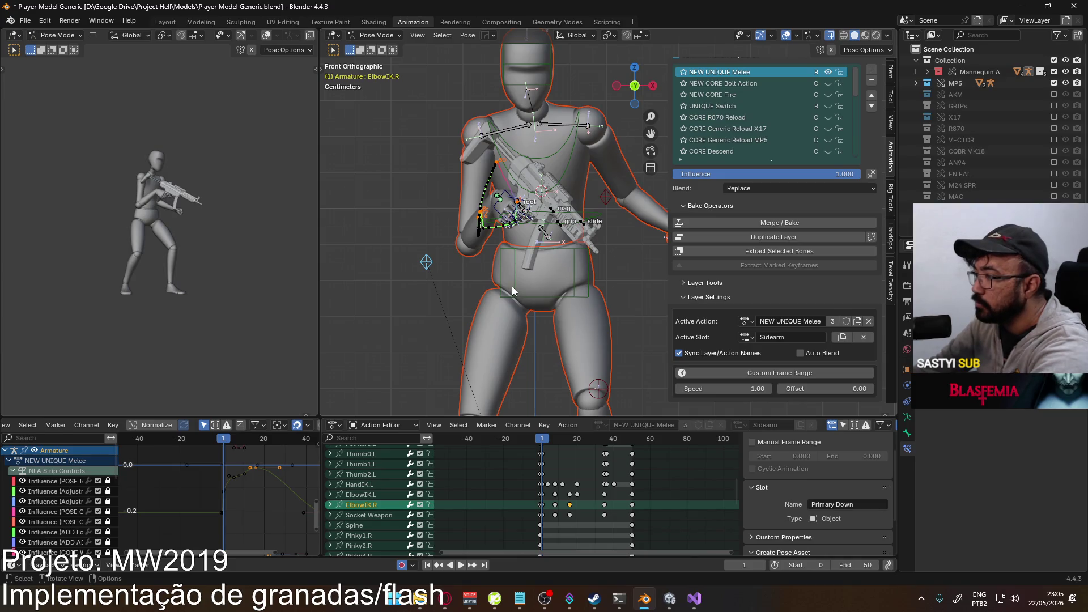
{"action": "key", "text": "KP_7"}
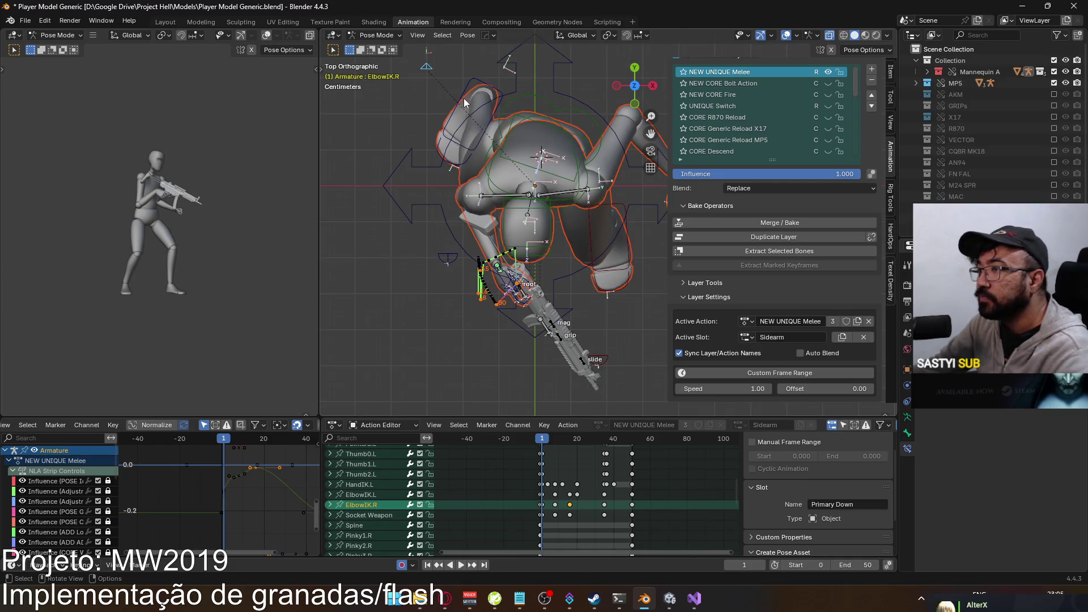
- Move the ElbowIK.R pole bone to a new position, then check it from front and right views
{"action": "key", "text": "g"}
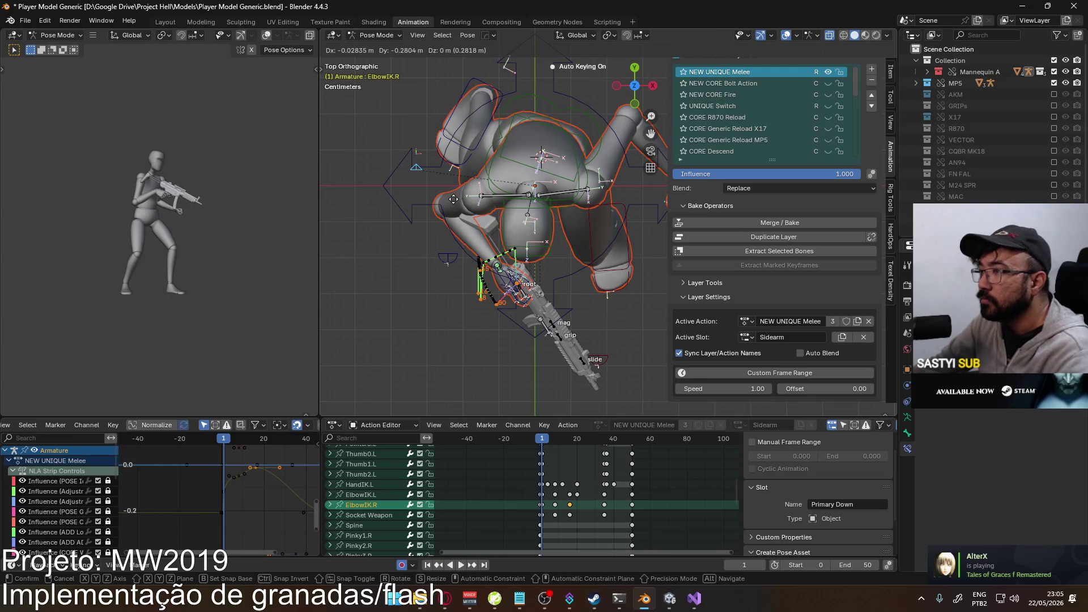
{"action": "left_click", "coordinate": [456, 252]}
{"action": "key", "text": "KP_1"}
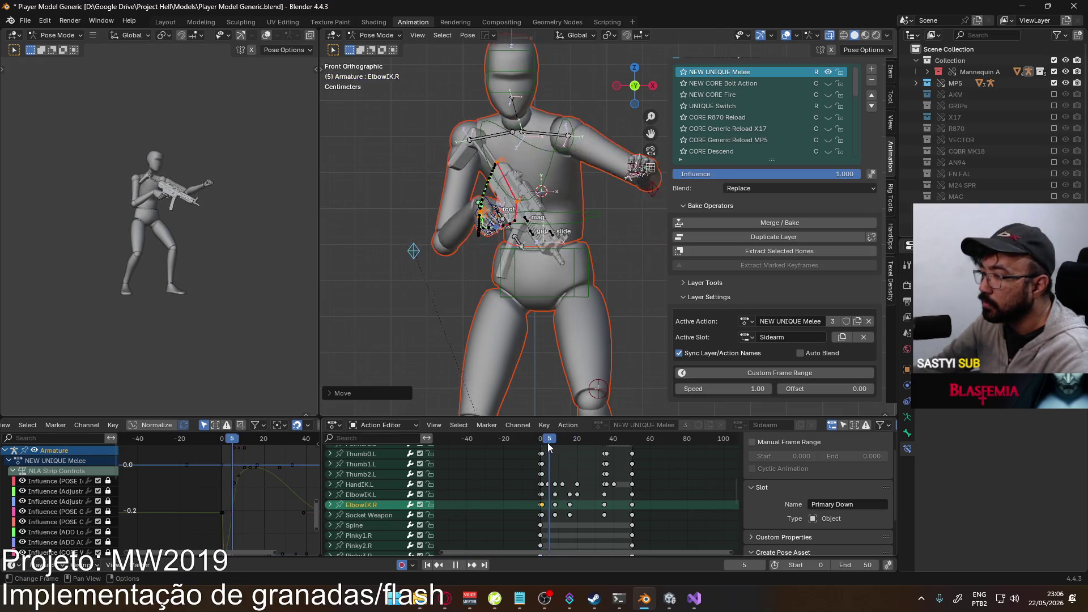
{"action": "key", "text": "Escape"}
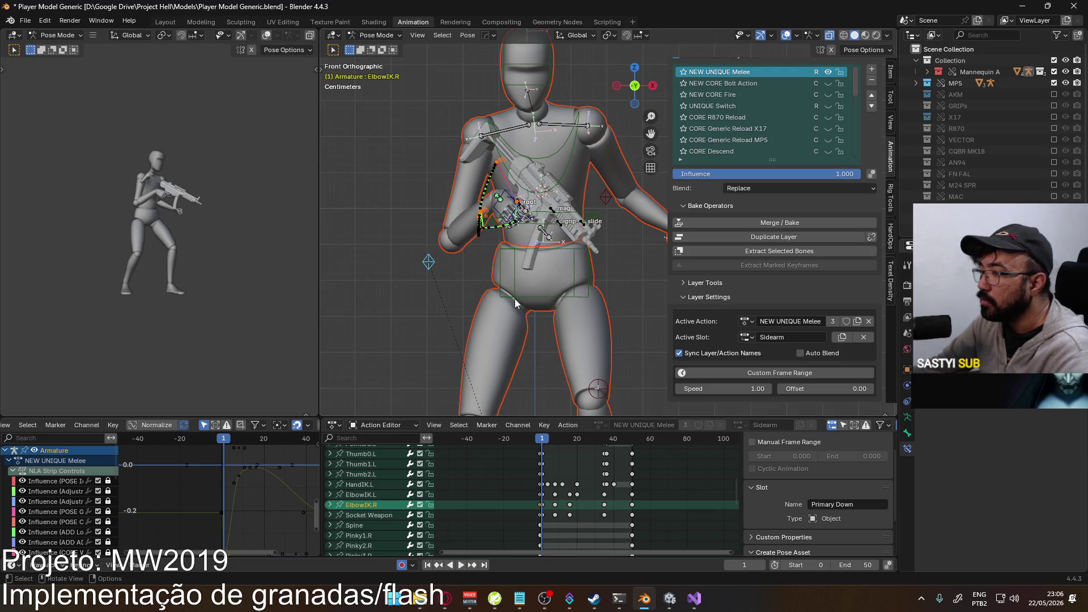
{"action": "key", "text": "KP_3"}
{"action": "scroll", "coordinate": [546, 221], "scroll_direction": "up", "scroll_amount": 2}
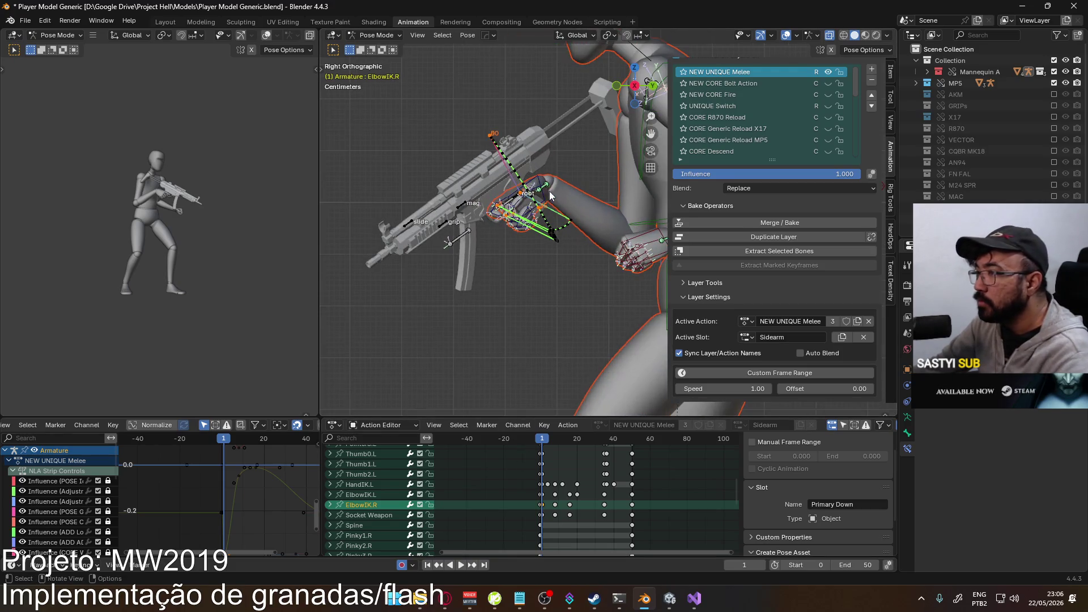
- Select the right hand IK bone and box-select the ElbowIK.R and Socket Weapon keyframes
{"action": "left_click", "coordinate": [550, 195]}
{"action": "scroll", "coordinate": [573, 482], "scroll_direction": "up", "scroll_amount": 5}
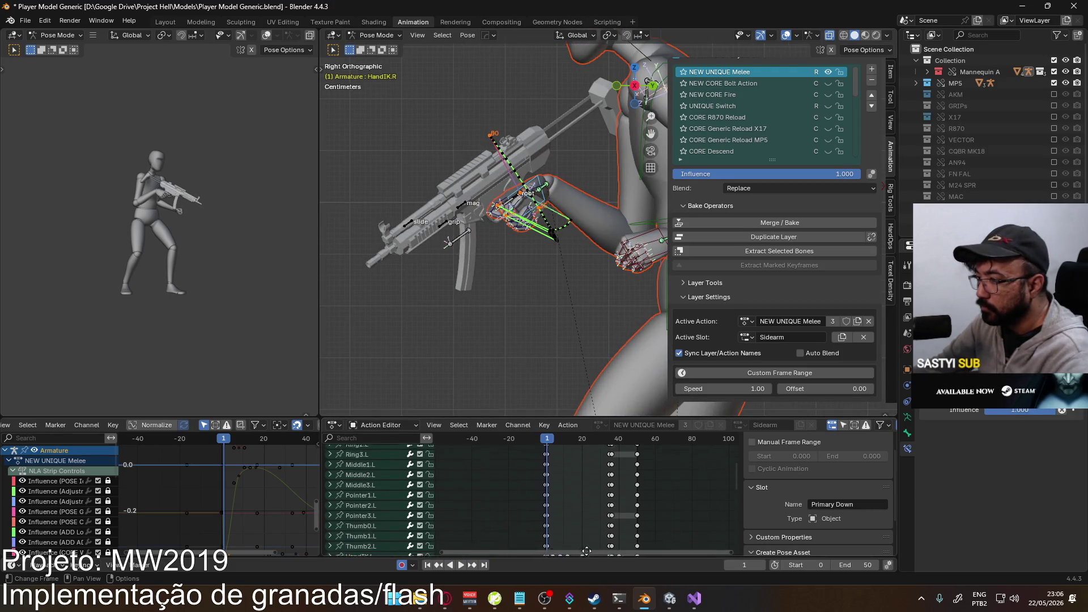
{"action": "scroll", "coordinate": [566, 492], "scroll_direction": "down", "scroll_amount": 6}
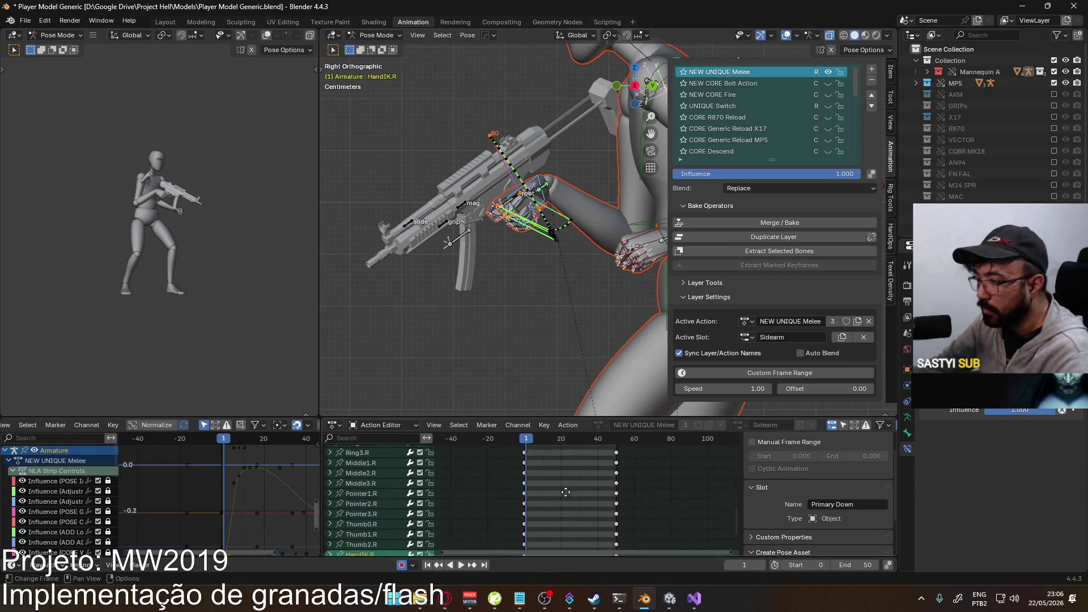
{"action": "scroll", "coordinate": [565, 492], "scroll_direction": "down", "scroll_amount": 4}
{"action": "middle_click_drag", "start_coordinate": [551, 498], "coordinate": [552, 501]}
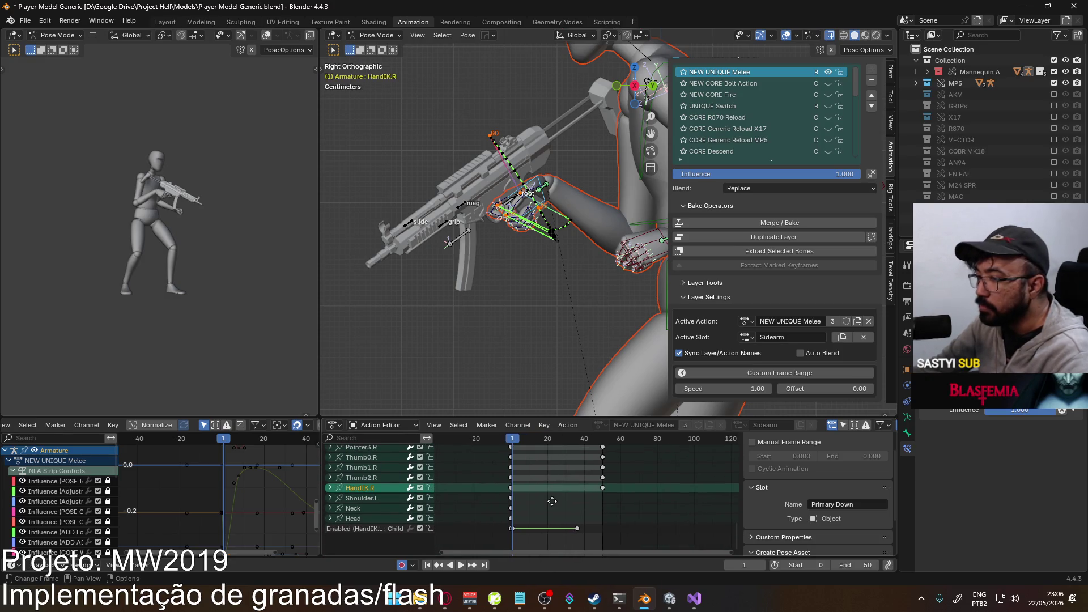
{"action": "key", "text": "Home"}
{"action": "left_click_drag", "start_coordinate": [564, 475], "coordinate": [508, 463]}
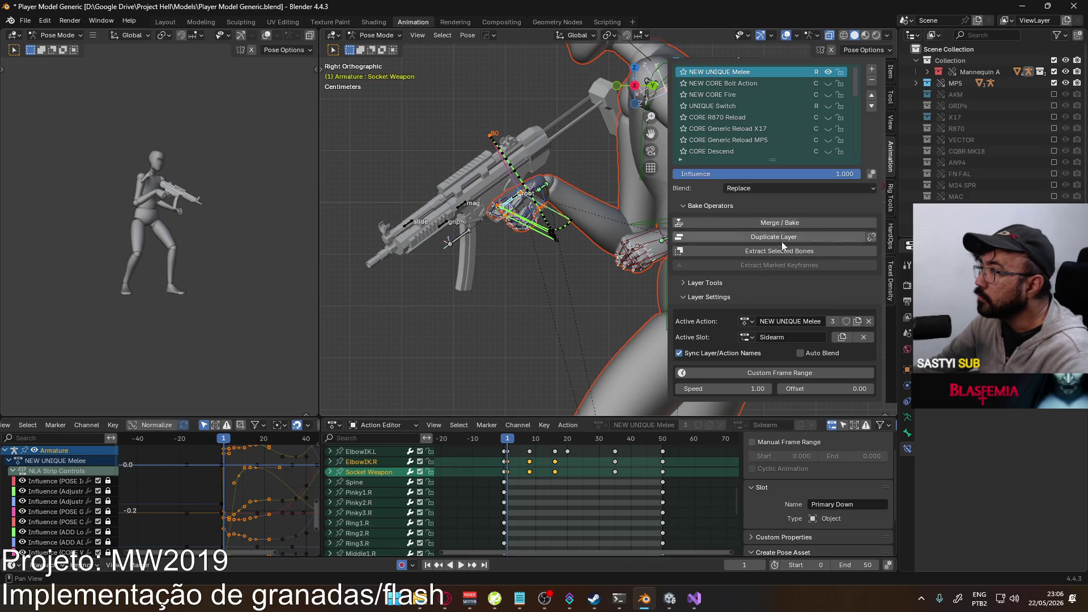
{"action": "left_click", "coordinate": [751, 339]}
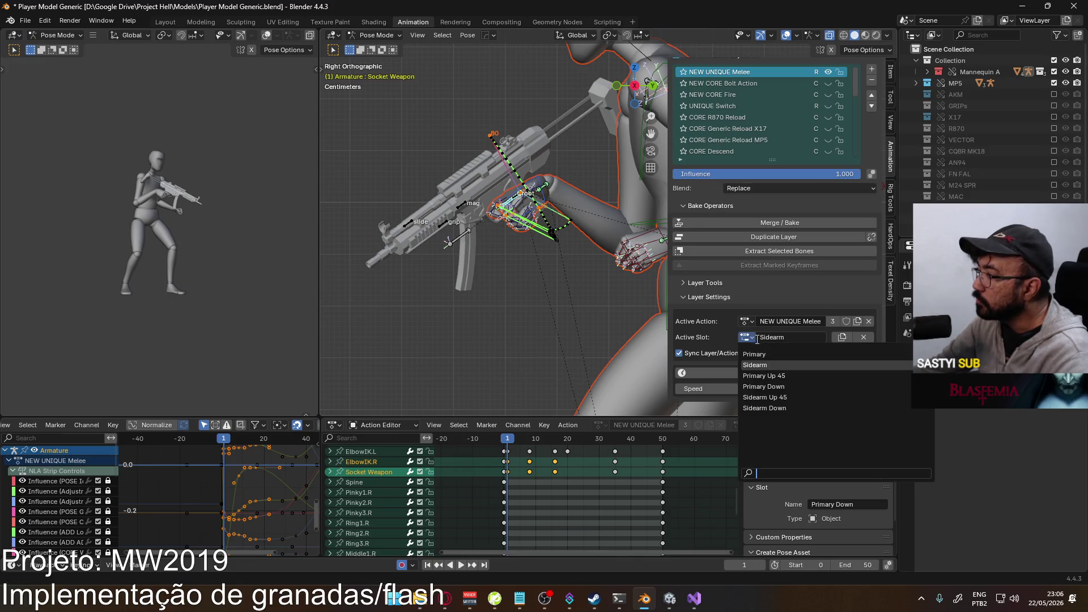
- Try switching to the Sidearm Up 45 slot, undoing back to Sidearm twice
{"action": "left_click", "coordinate": [789, 400]}
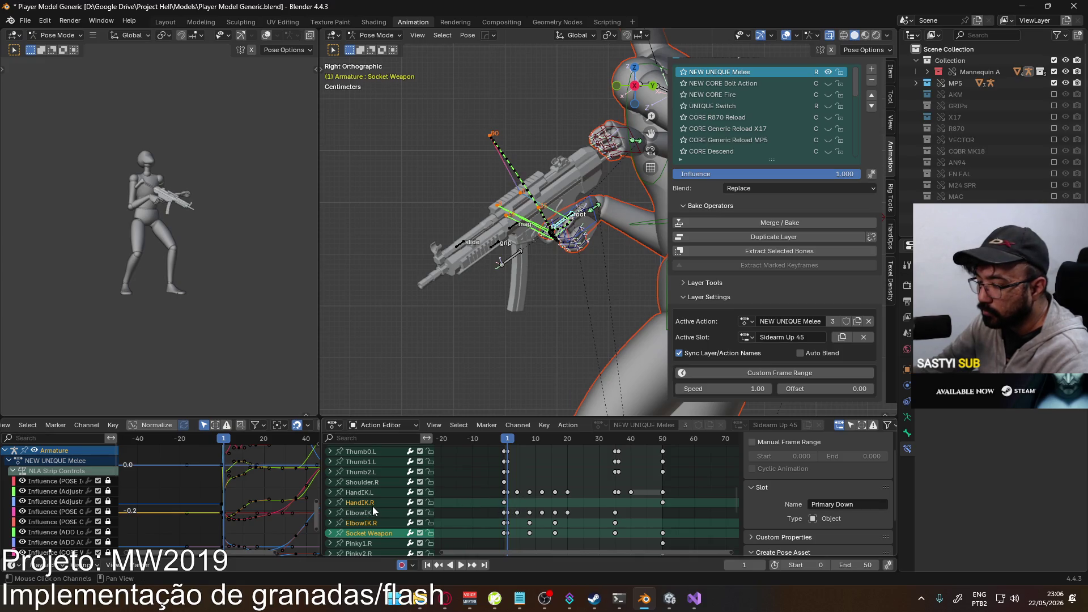
{"action": "key", "text": "ctrl+z"}
{"action": "scroll", "coordinate": [396, 487], "scroll_direction": "down", "scroll_amount": 2}
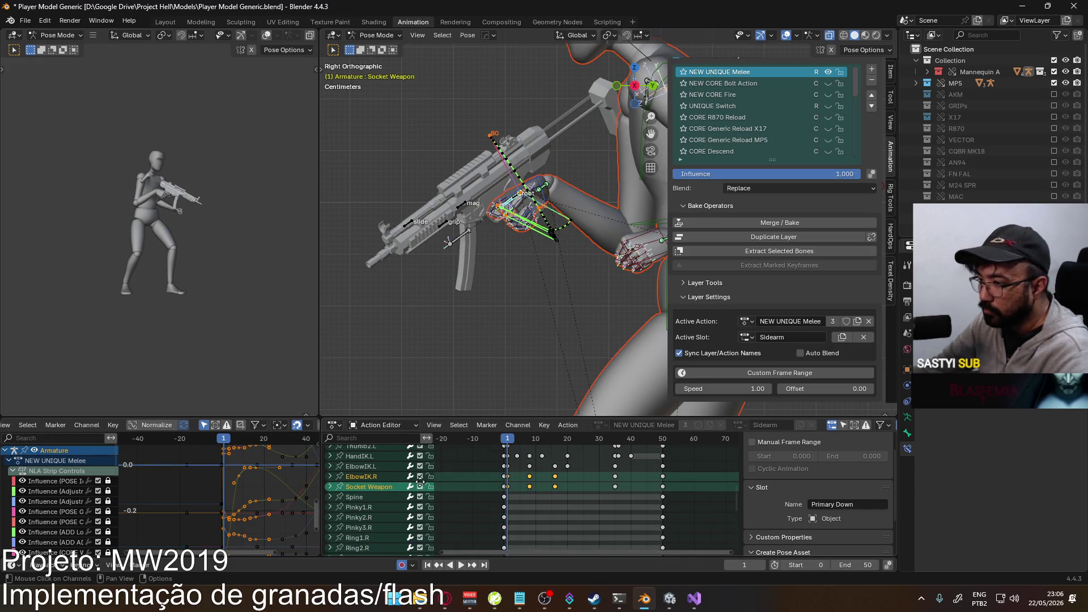
{"action": "scroll", "coordinate": [531, 510], "scroll_direction": "up", "scroll_amount": 2}
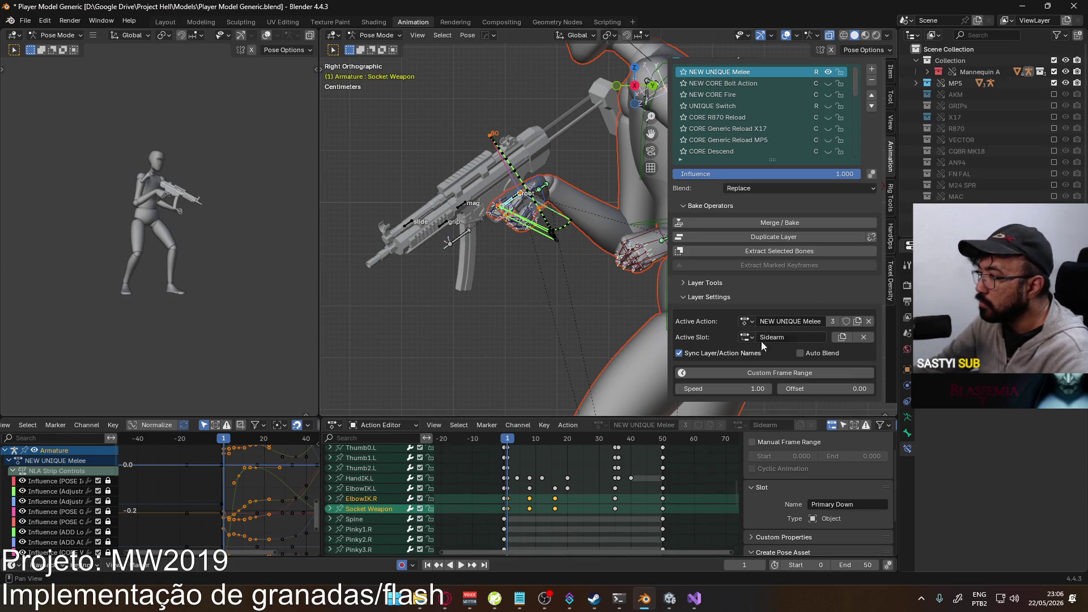
{"action": "left_click", "coordinate": [746, 338]}
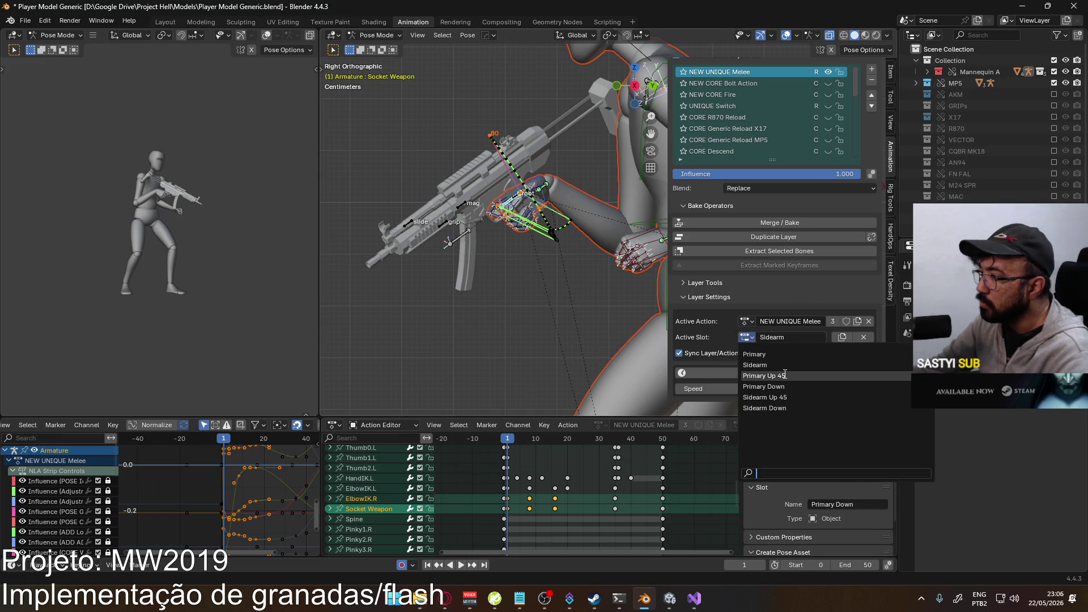
{"action": "left_click", "coordinate": [786, 397]}
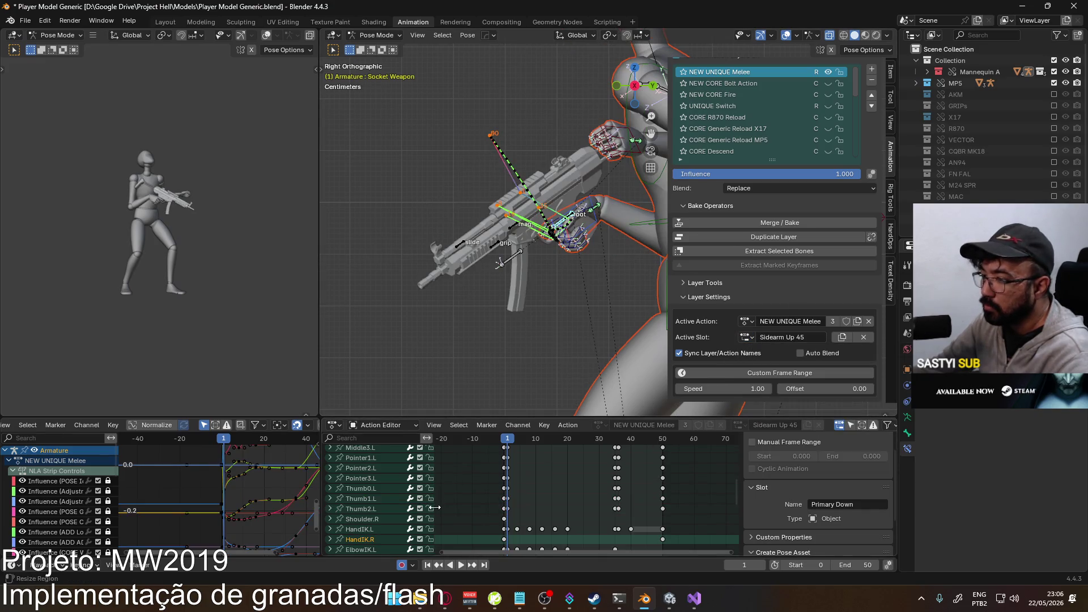
{"action": "middle_click_drag", "start_coordinate": [446, 550], "coordinate": [438, 553]}
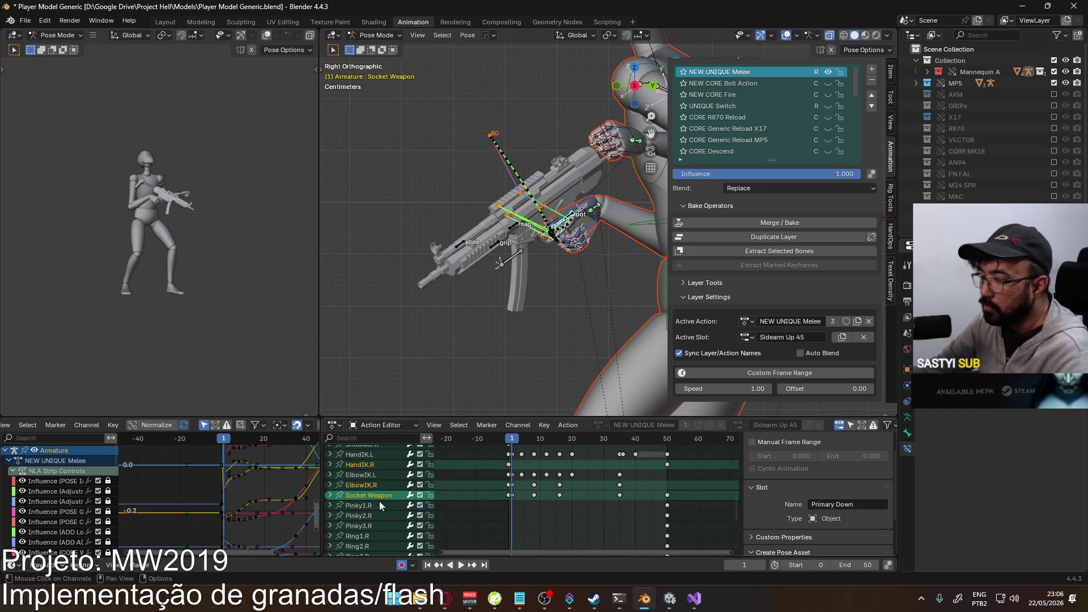
{"action": "key", "text": "ctrl+z"}
{"action": "key", "text": "ctrl+z"}
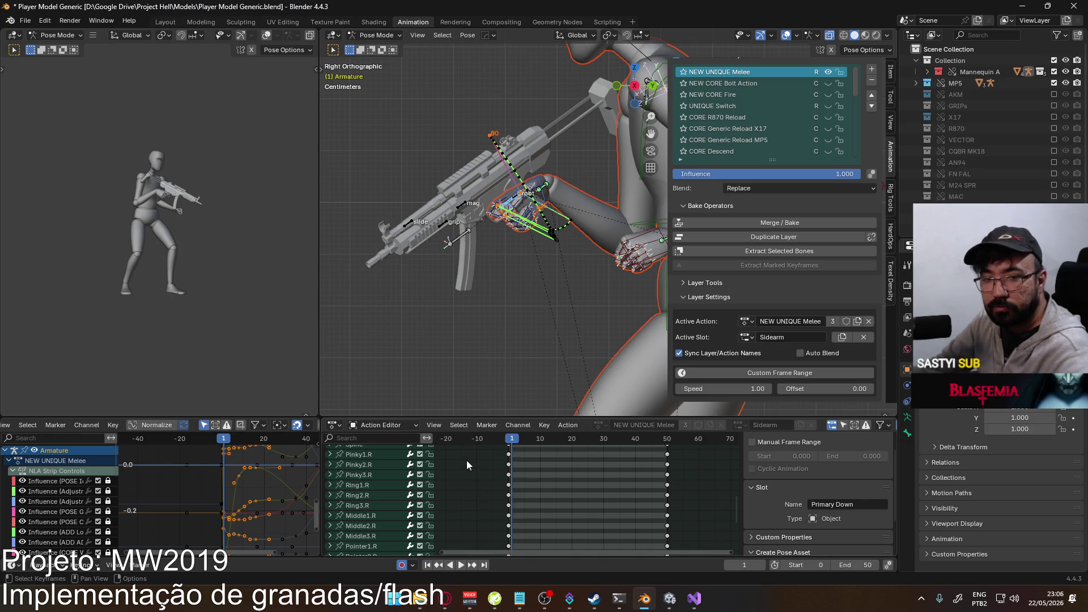
- Switch to Sidearm Up 45, deselect HandIK.R, and paste the ElbowIK.R and Socket Weapon keys
{"action": "left_click", "coordinate": [747, 337]}
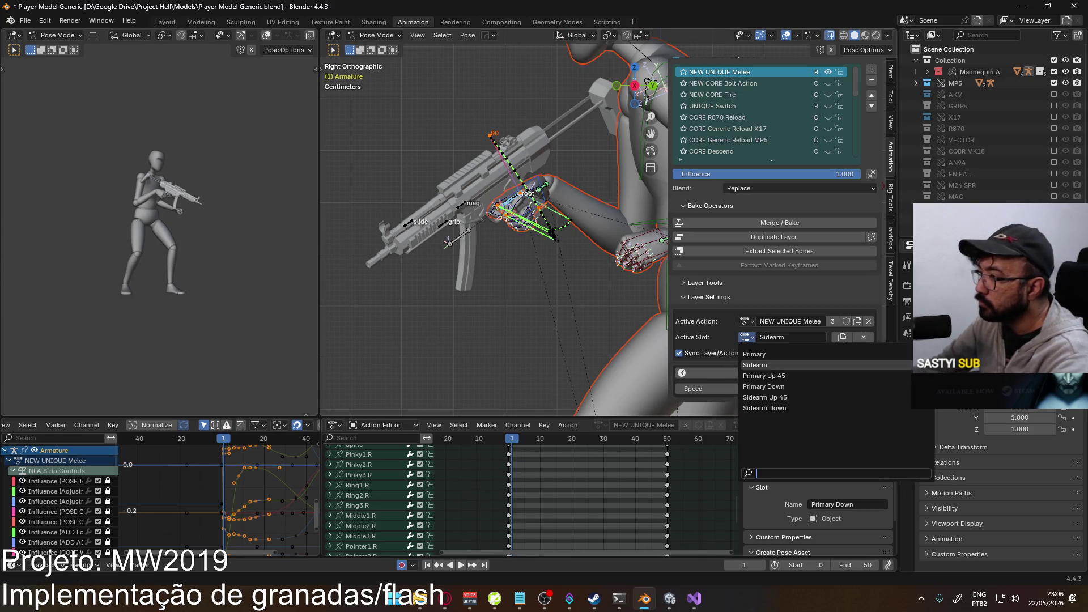
{"action": "left_click", "coordinate": [770, 391]}
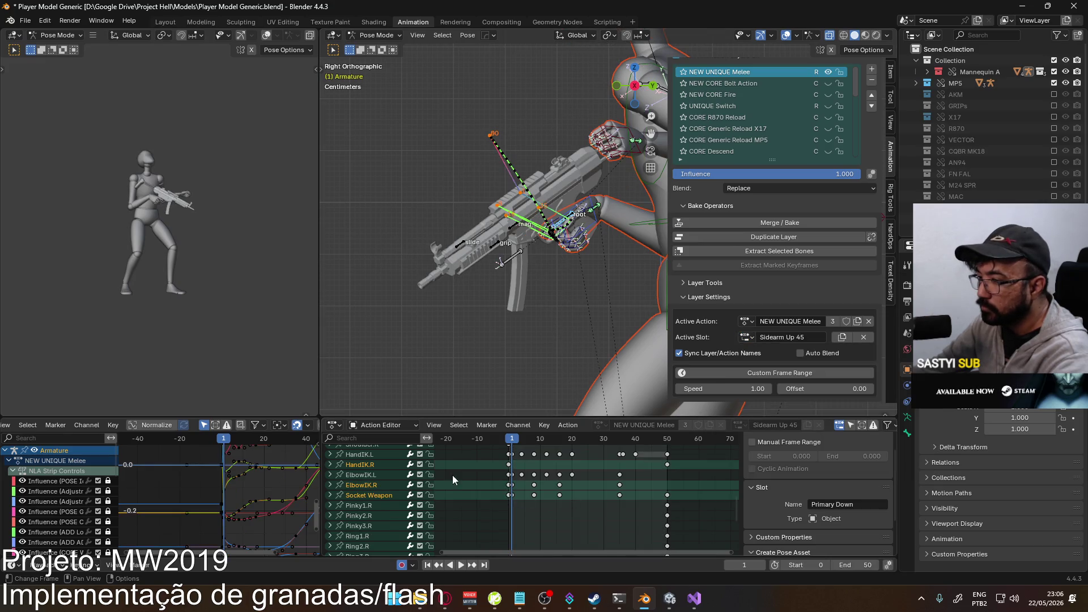
{"action": "left_click", "coordinate": [370, 465], "text": "ctrl"}
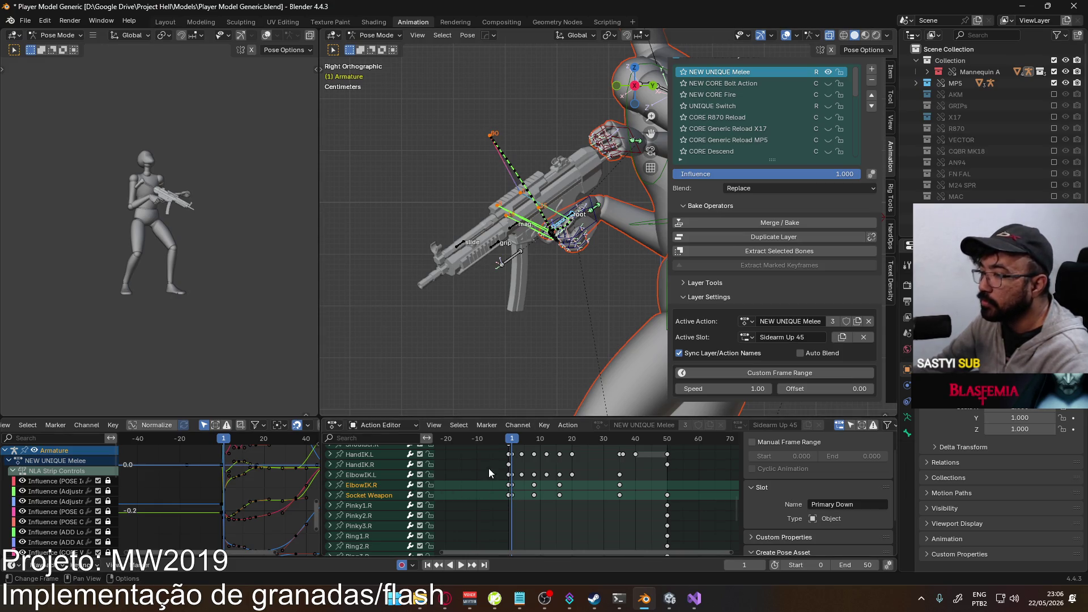
{"action": "key", "text": "ctrl+v"}
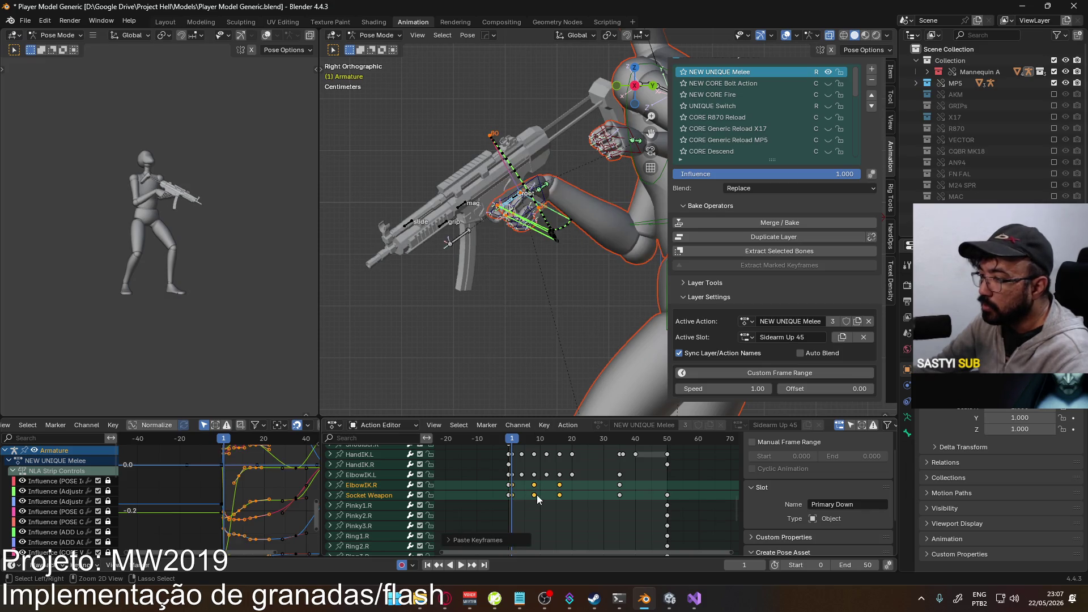
- Play the Sidearm Up 45 melee and scrub to frame 50 to check the final pose
{"action": "key", "text": "space"}
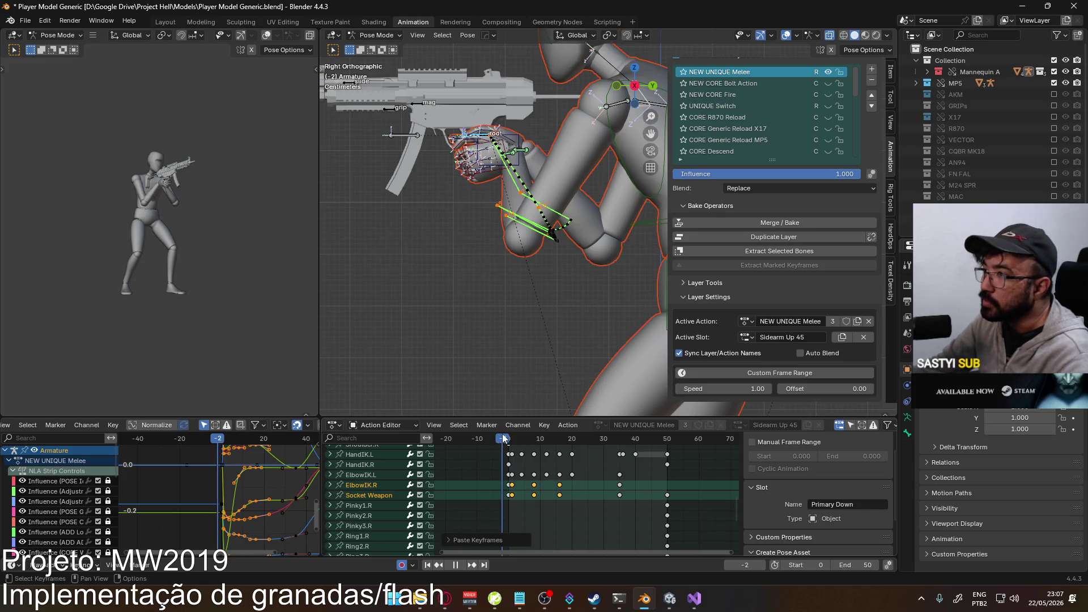
{"action": "mouse_move", "coordinate": [528, 442]}
{"action": "left_mouse_down"}
{"action": "mouse_move", "coordinate": [667, 442]}
{"action": "mouse_move", "coordinate": [509, 443]}
{"action": "mouse_move", "coordinate": [668, 452]}
{"action": "mouse_move", "coordinate": [515, 439]}
{"action": "mouse_move", "coordinate": [612, 423]}
{"action": "mouse_move", "coordinate": [669, 428]}
{"action": "mouse_move", "coordinate": [508, 442]}
{"action": "left_mouse_up"}
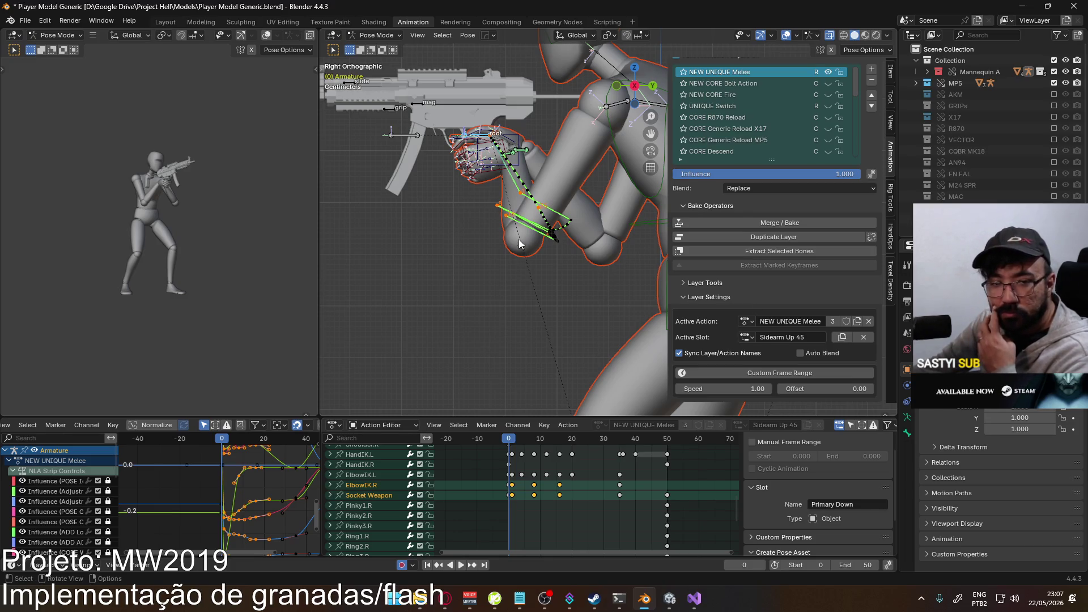
{"action": "left_click", "coordinate": [25, 20]}
- Export the Sidearm Up 45 melee as FBX, overwriting Model@Sidearm Melee Up 45 Single.fbx
{"action": "mouse_move", "coordinate": [118, 198]}
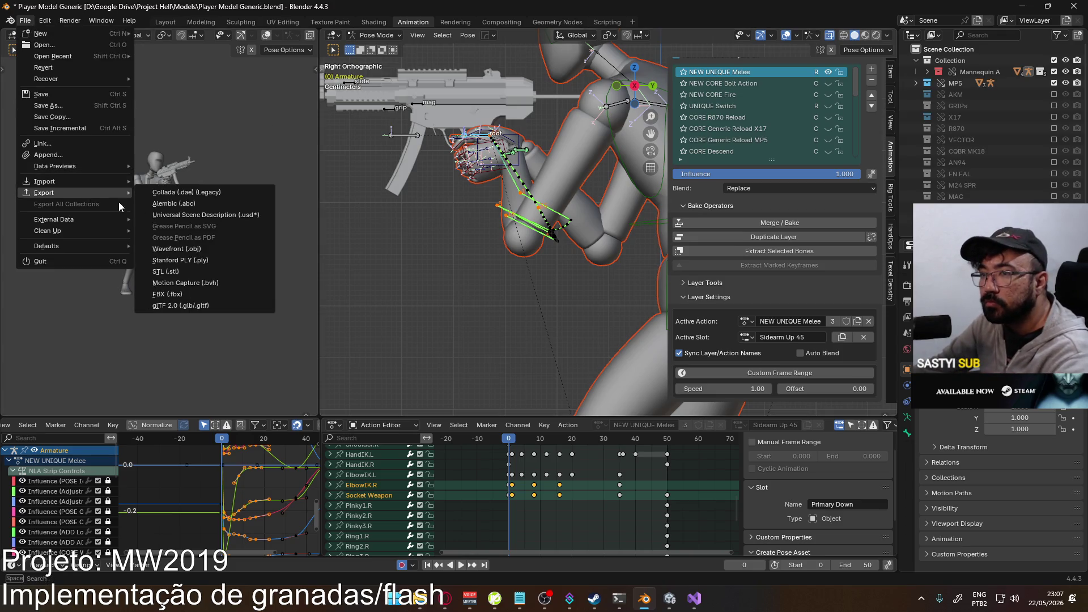
{"action": "left_click", "coordinate": [201, 290]}
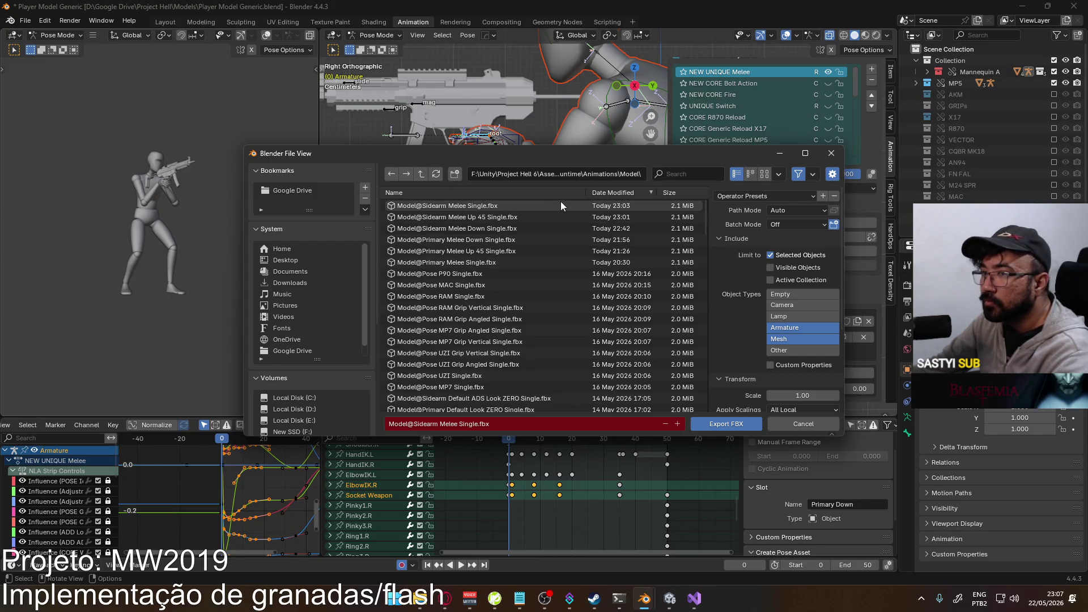
{"action": "double_click", "coordinate": [536, 213]}
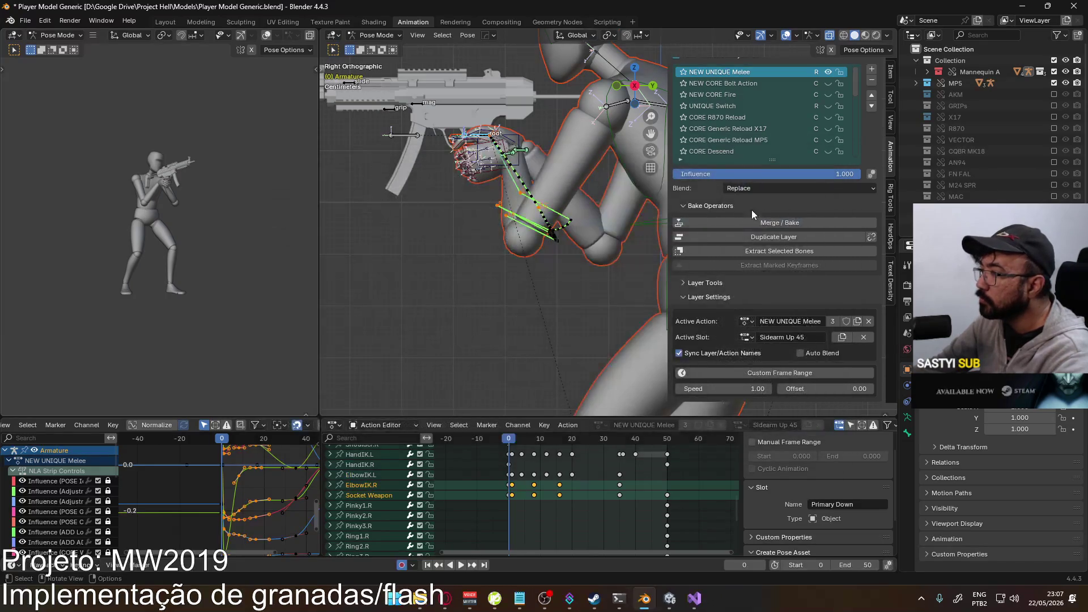
- Switch back to the Sidearm slot and export it as FBX over Model@Sidearm Melee Single.fbx
{"action": "left_click", "coordinate": [744, 338]}
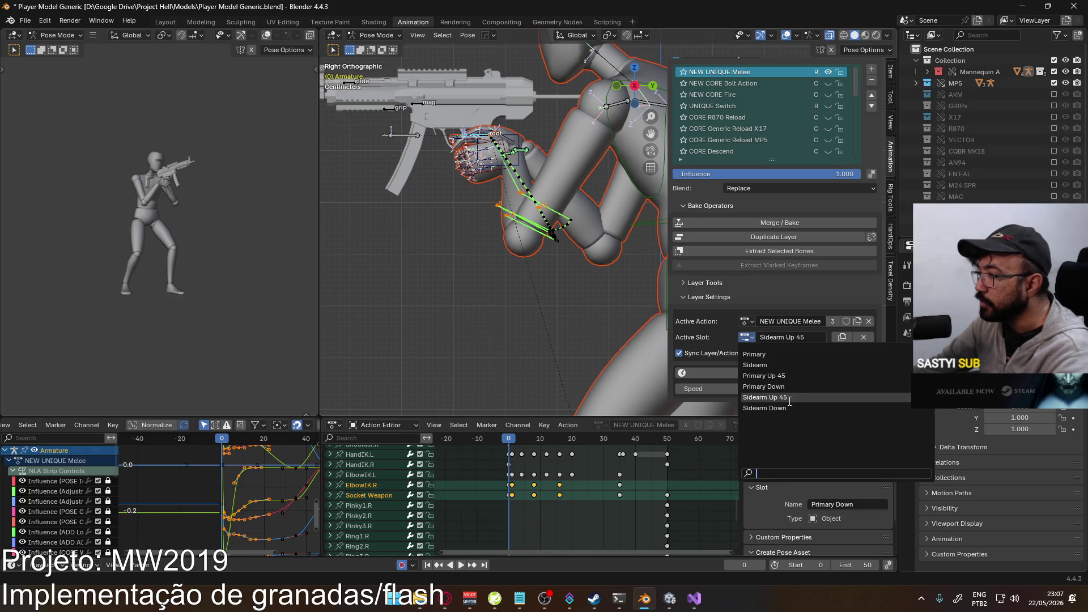
{"action": "left_click", "coordinate": [757, 365]}
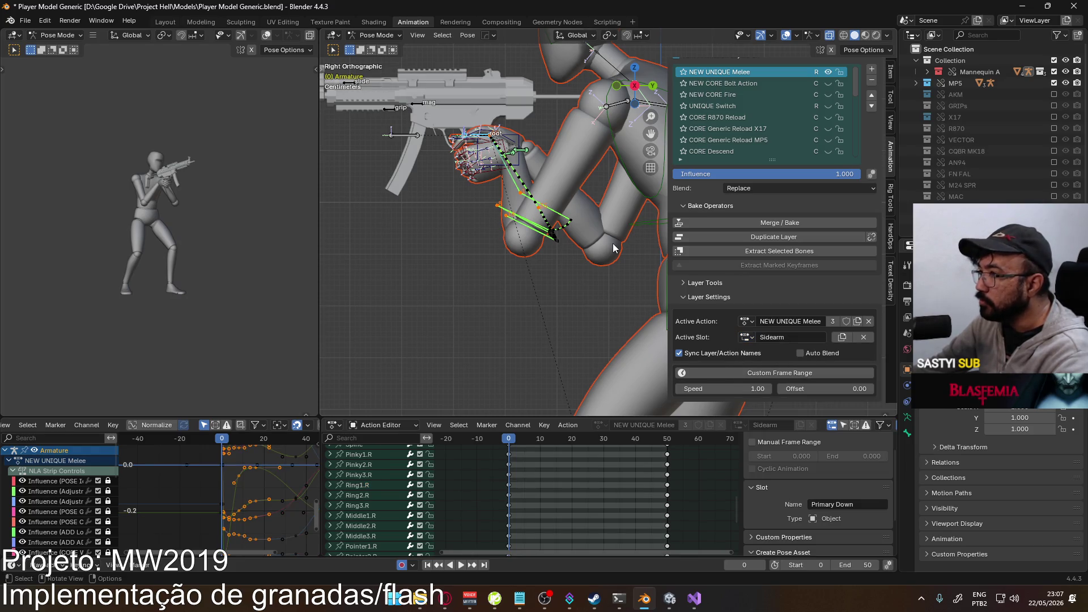
{"action": "left_click", "coordinate": [24, 20]}
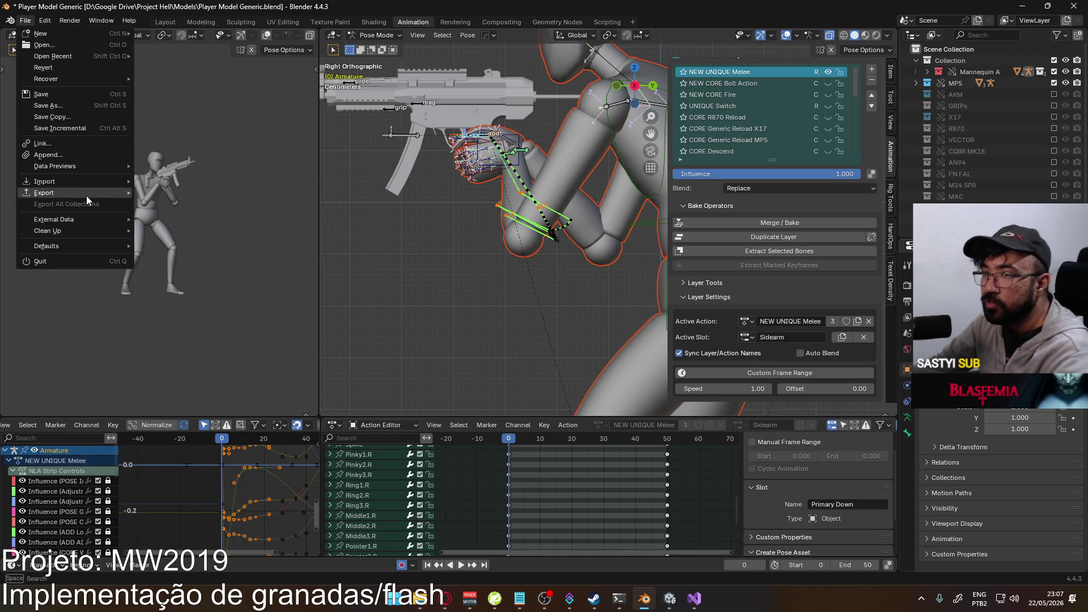
{"action": "mouse_move", "coordinate": [86, 193]}
{"action": "left_click", "coordinate": [206, 297]}
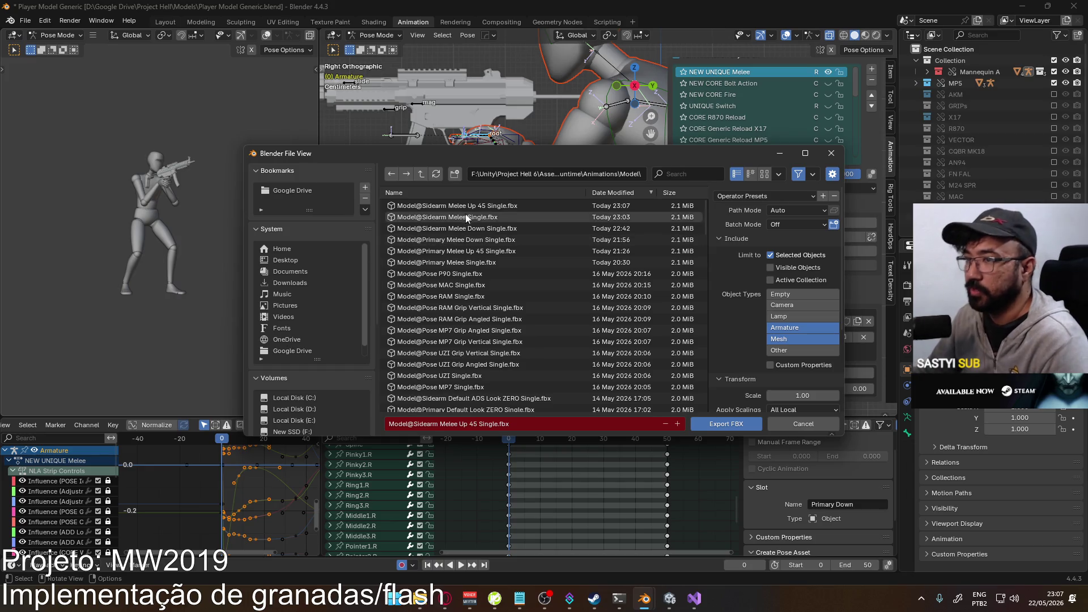
{"action": "mouse_move", "coordinate": [603, 155]}
{"action": "left_mouse_down"}
{"action": "mouse_move", "coordinate": [552, 148]}
{"action": "mouse_move", "coordinate": [543, 131]}
{"action": "left_mouse_up"}
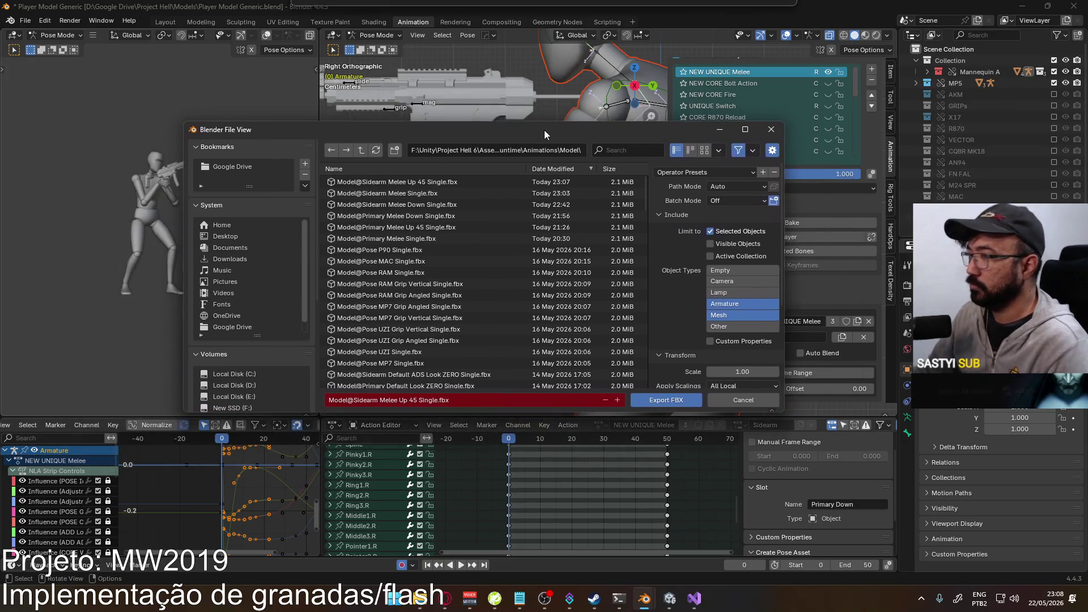
{"action": "double_click", "coordinate": [439, 193]}
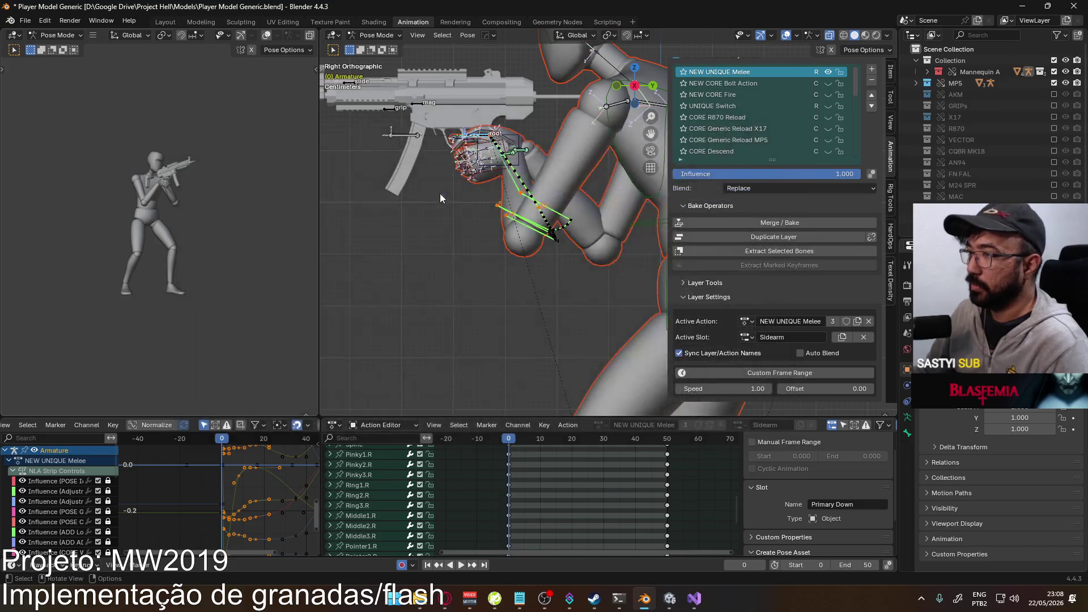
{"action": "left_click", "coordinate": [670, 598]}
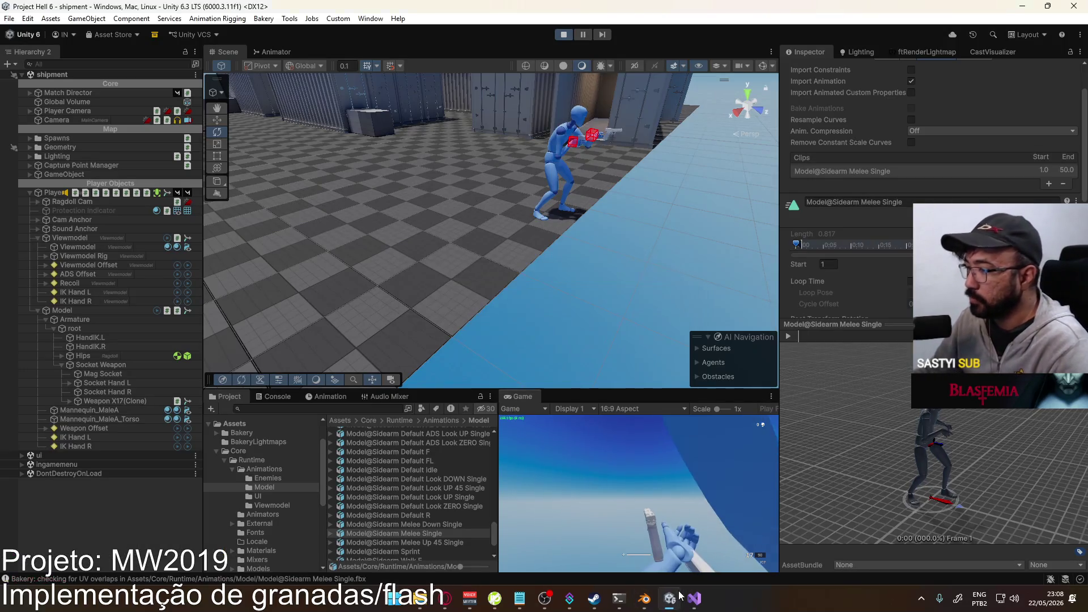
- In the running game, switch to the pistol and trigger its melee attack with V
{"action": "right_click", "coordinate": [670, 598]}
{"action": "left_click", "coordinate": [665, 535]}
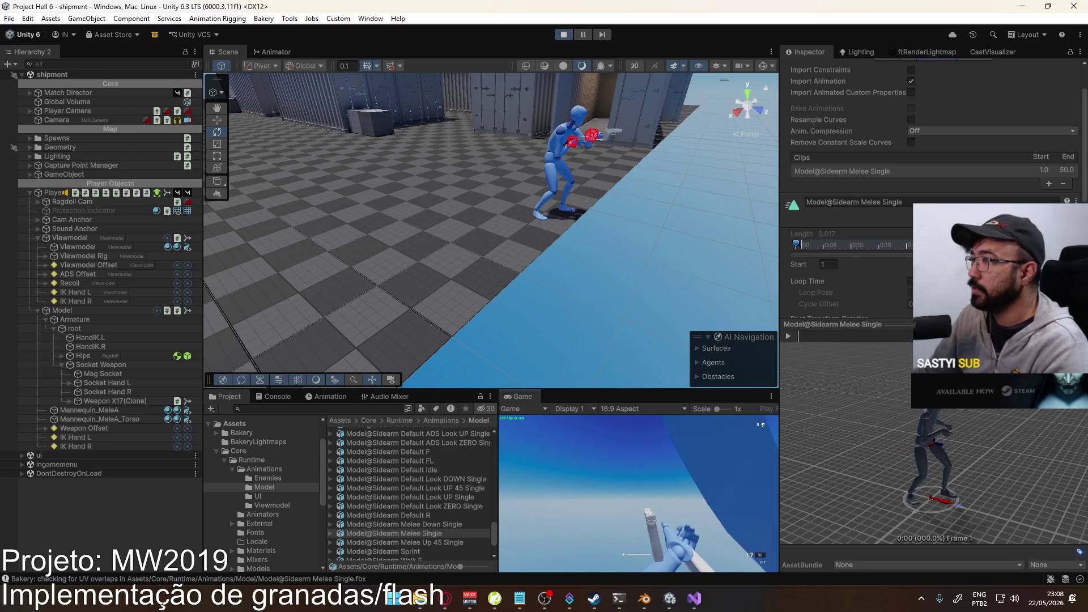
{"action": "key", "text": "1"}
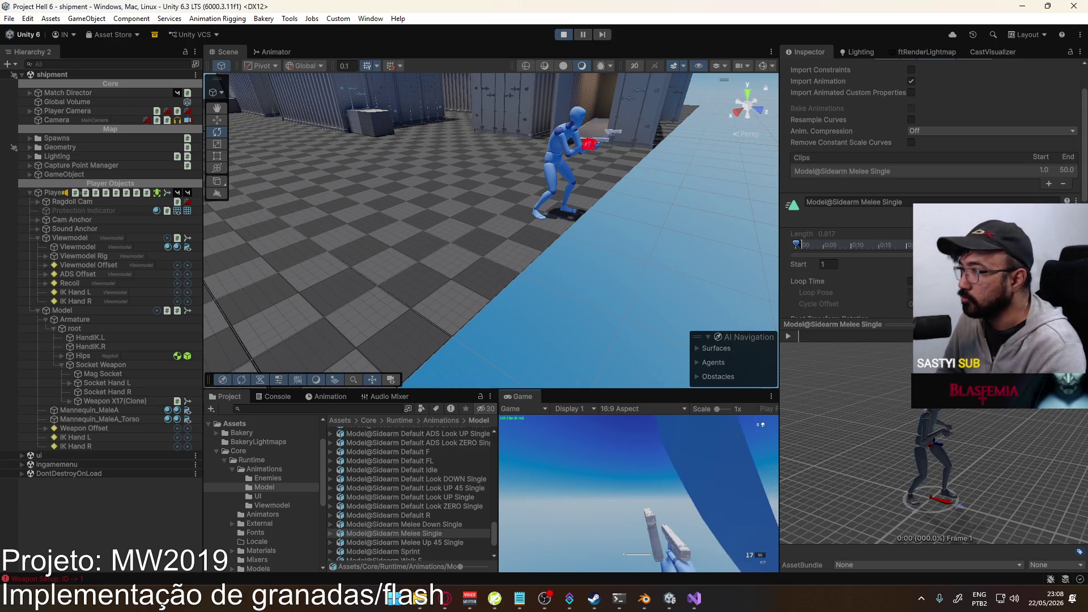
{"action": "key", "text": "v"}
{"action": "key", "text": "1"}
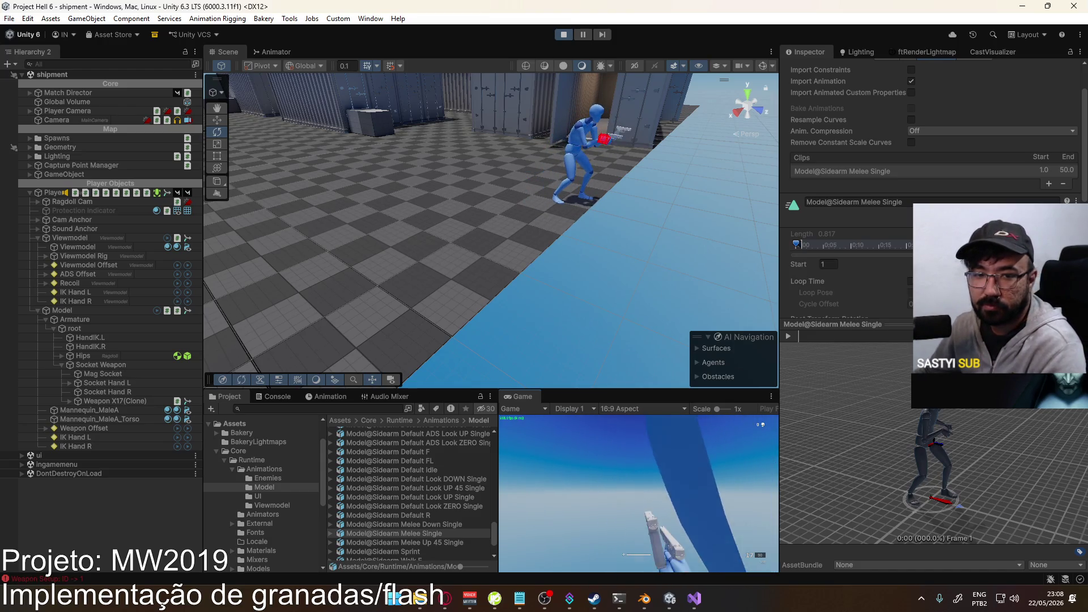
- Switch to the pistol again, sprint, and return to the default stance
{"action": "key", "text": "2"}
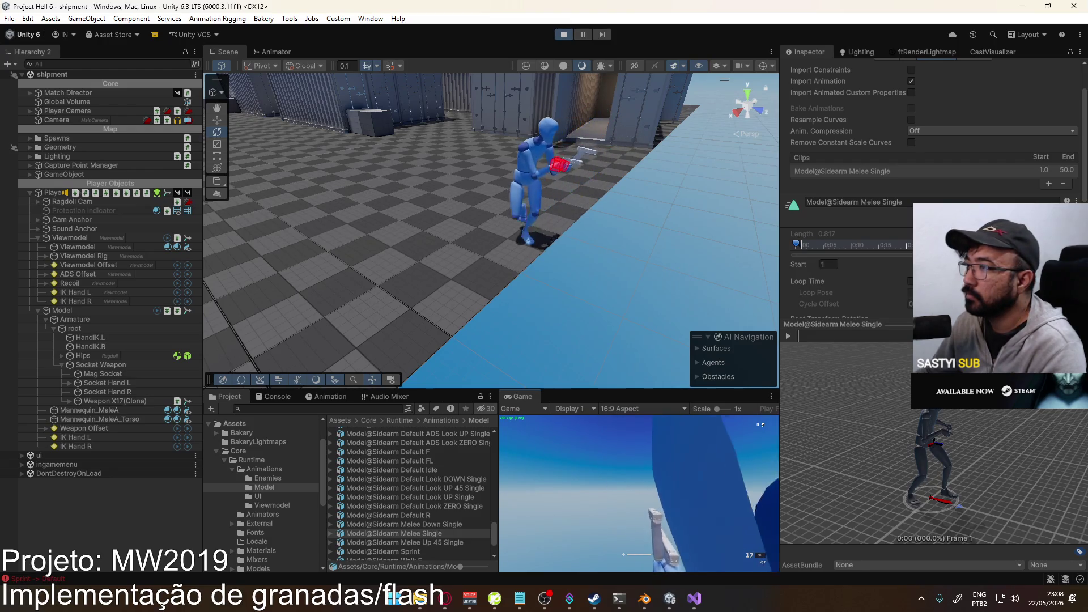
{"action": "key", "text": "shift"}
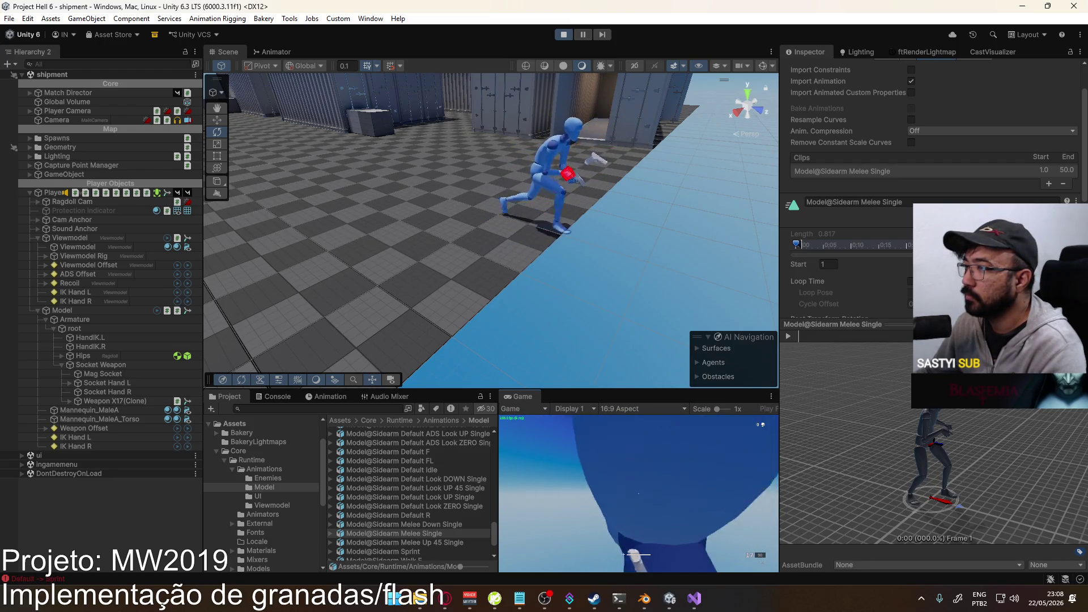
{"action": "key", "text": "super"}
{"action": "key", "text": "super"}
{"action": "key", "text": "super"}
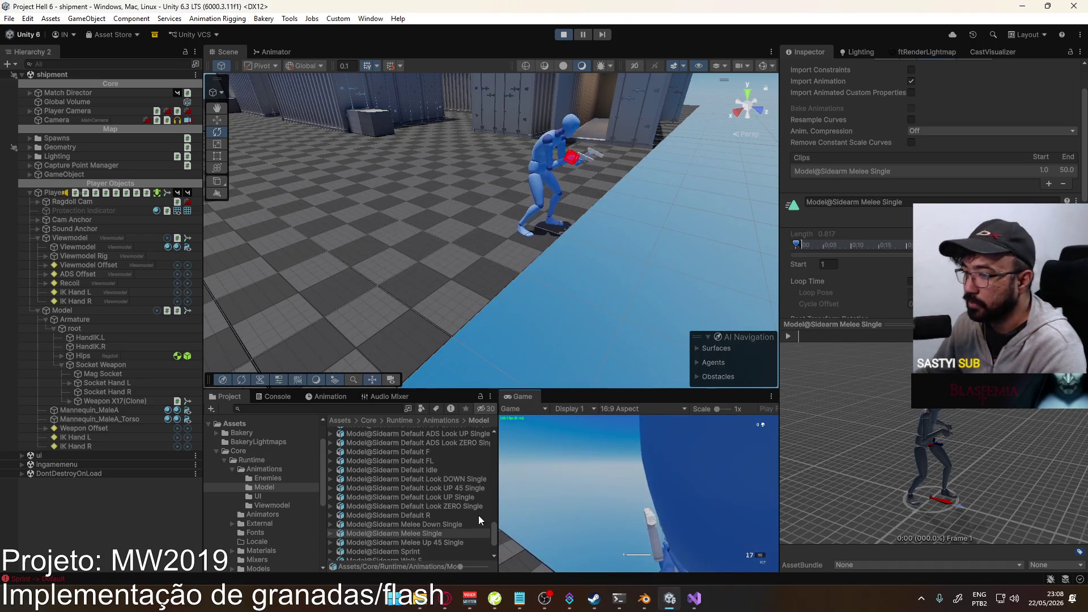
- Preview the Model@Sidearm Melee Single clip, then restart Play mode with Ctrl+P
{"action": "left_click", "coordinate": [452, 528]}
{"action": "left_click", "coordinate": [450, 532]}
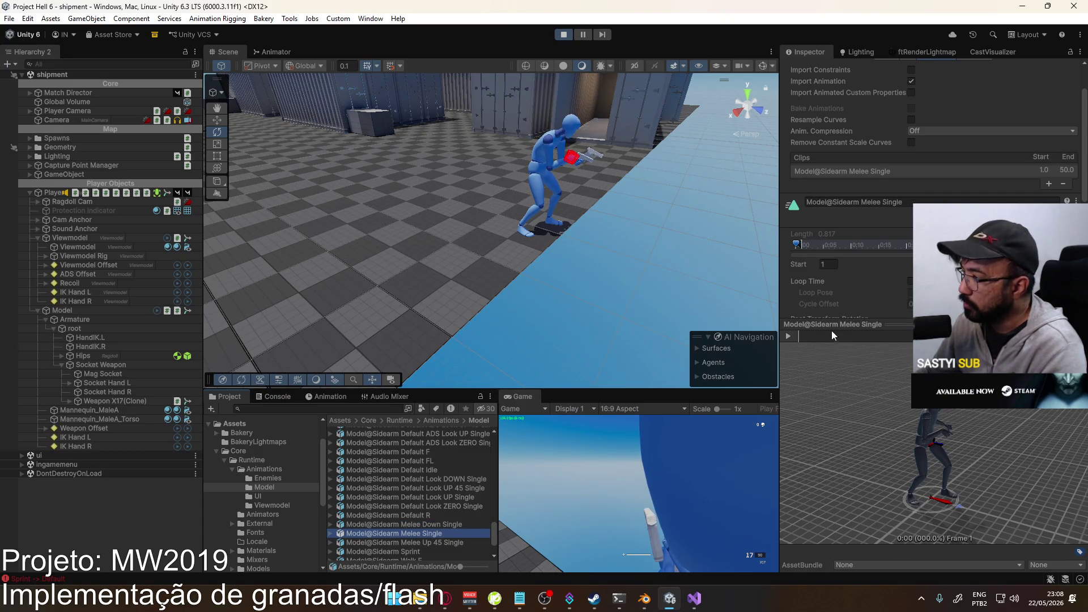
{"action": "left_click", "coordinate": [815, 334]}
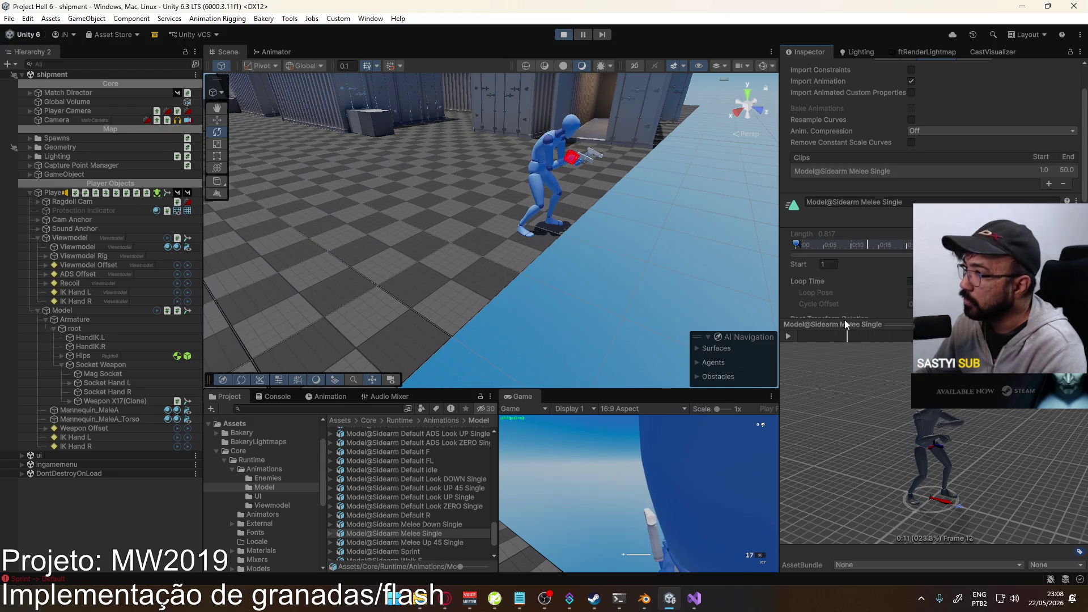
{"action": "key", "text": "ctrl+p"}
{"action": "key", "text": "ctrl+p"}
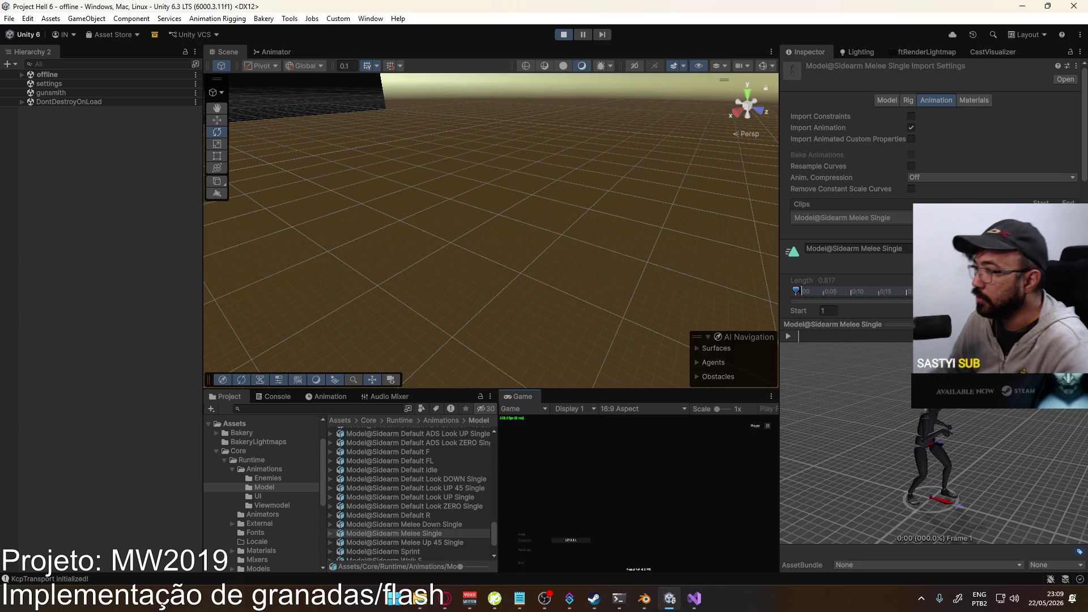
- Host a shipment match and set the Viewmodel arms' Cast Shadows to Shadows Only
{"action": "left_click", "coordinate": [527, 535]}
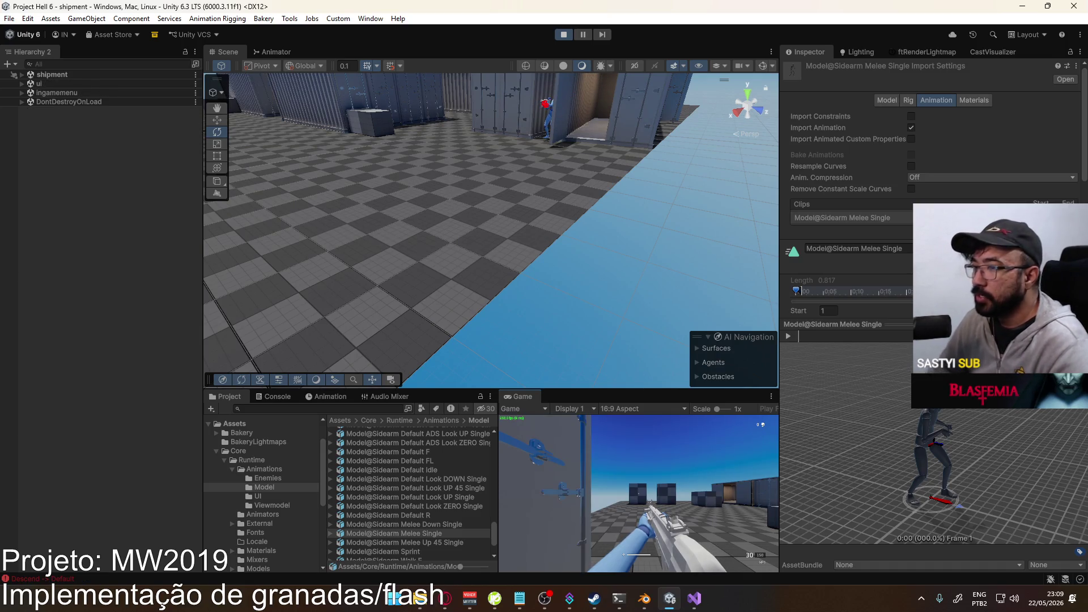
{"action": "key", "text": "super"}
{"action": "left_click", "coordinate": [507, 135]}
{"action": "mouse_move", "coordinate": [508, 135]}
{"action": "right_mouse_down"}
{"action": "mouse_move", "coordinate": [525, 73]}
{"action": "mouse_move", "coordinate": [607, 156]}
{"action": "right_mouse_up"}
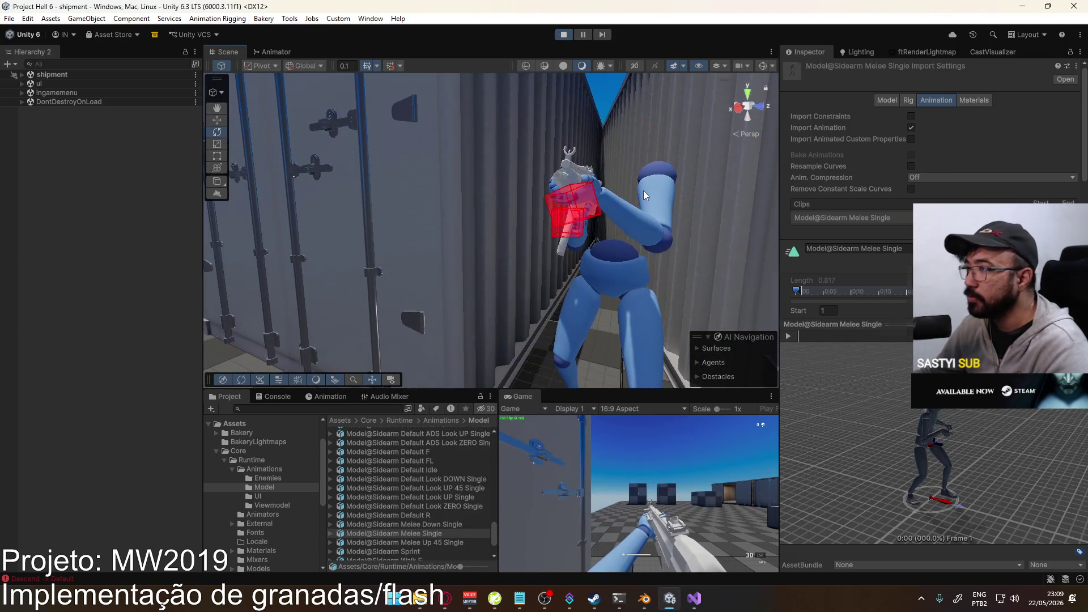
{"action": "left_click", "coordinate": [644, 191]}
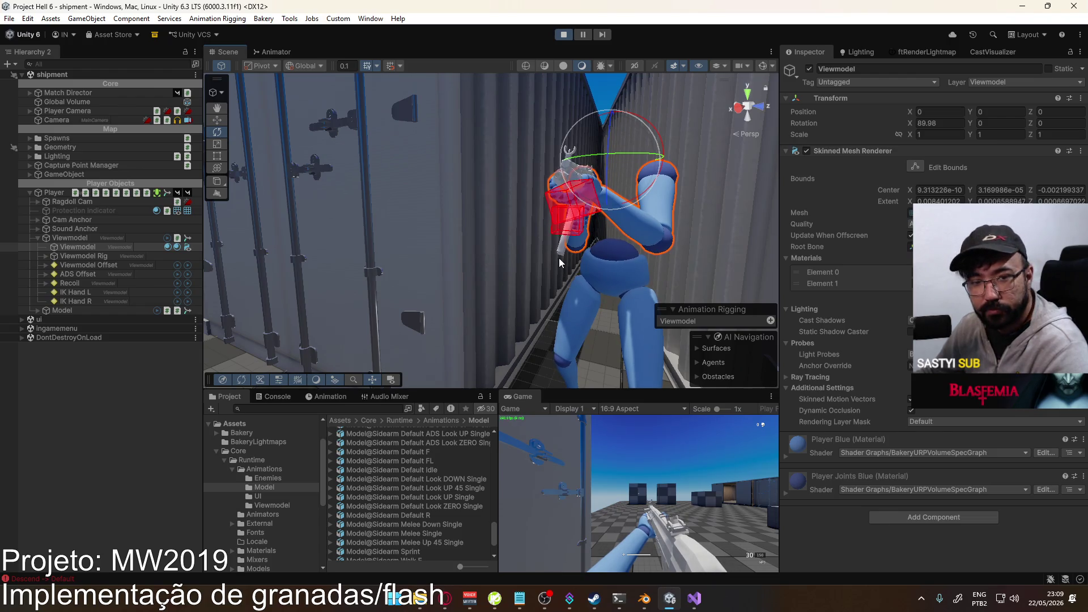
{"action": "left_click_drag", "start_coordinate": [496, 248], "coordinate": [448, 249], "text": "alt"}
{"action": "left_click", "coordinate": [929, 321]}
{"action": "left_click", "coordinate": [935, 363]}
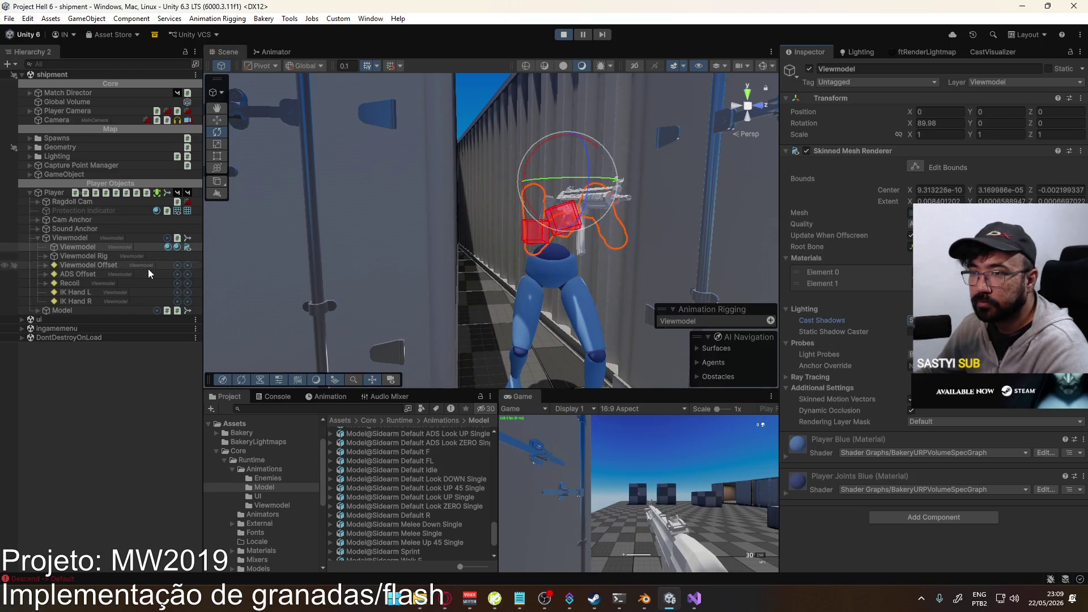
- Expand Model in the Hierarchy and select the Mannequin_MaleA_Torso mesh
{"action": "left_click", "coordinate": [64, 310]}
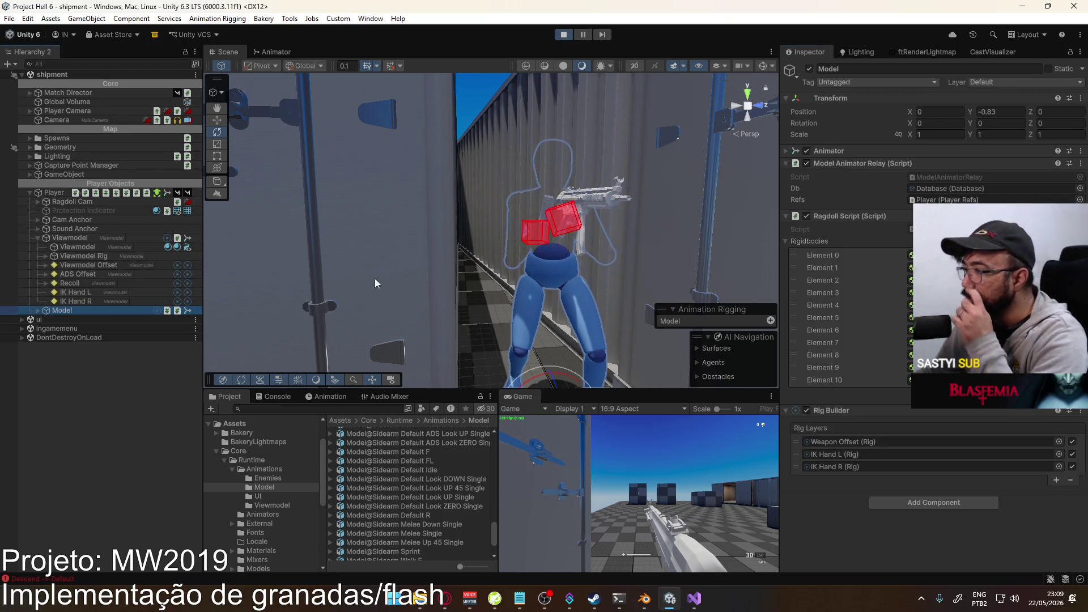
{"action": "left_click", "coordinate": [38, 311]}
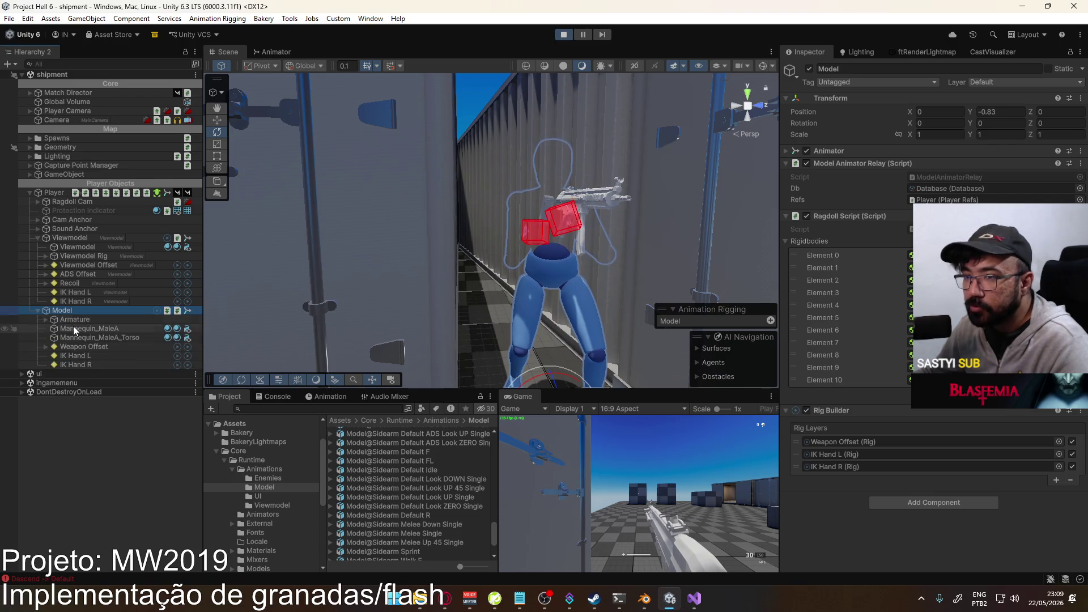
{"action": "left_click", "coordinate": [101, 337]}
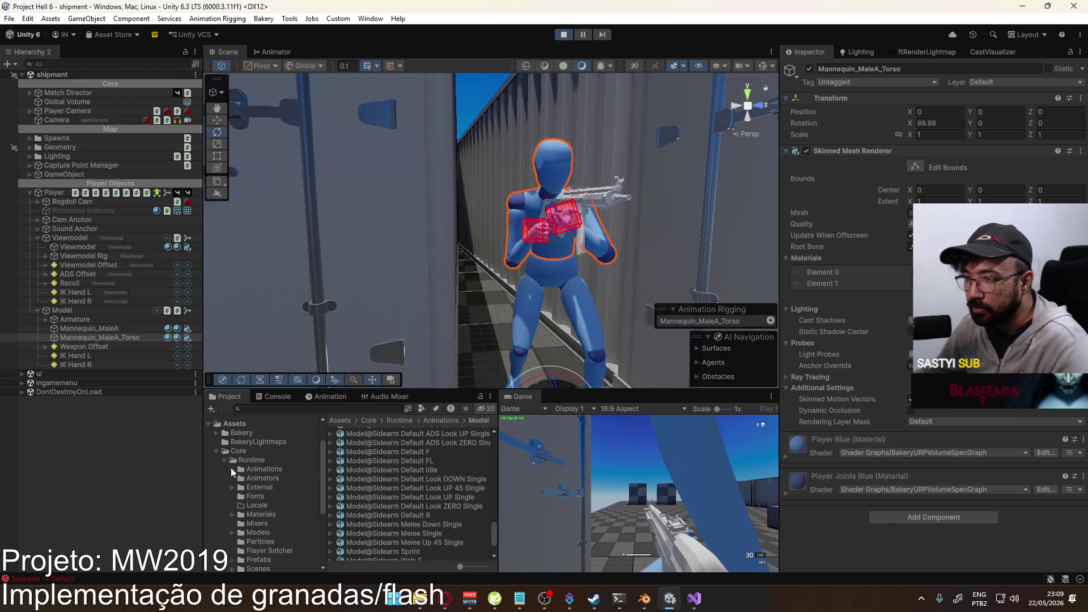
- Show the Prefabs folder contents and switch the player to the pistol in the running game
{"action": "scroll", "coordinate": [249, 476], "scroll_direction": "down", "scroll_amount": 4}
{"action": "left_click", "coordinate": [258, 491]}
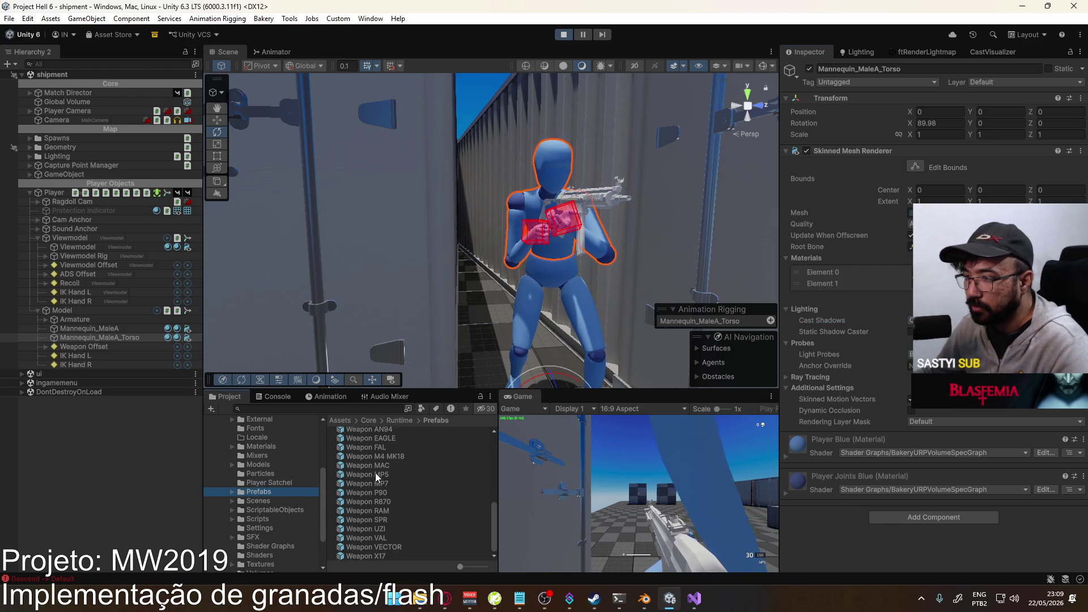
{"action": "left_click", "coordinate": [651, 490]}
{"action": "key", "text": "2"}
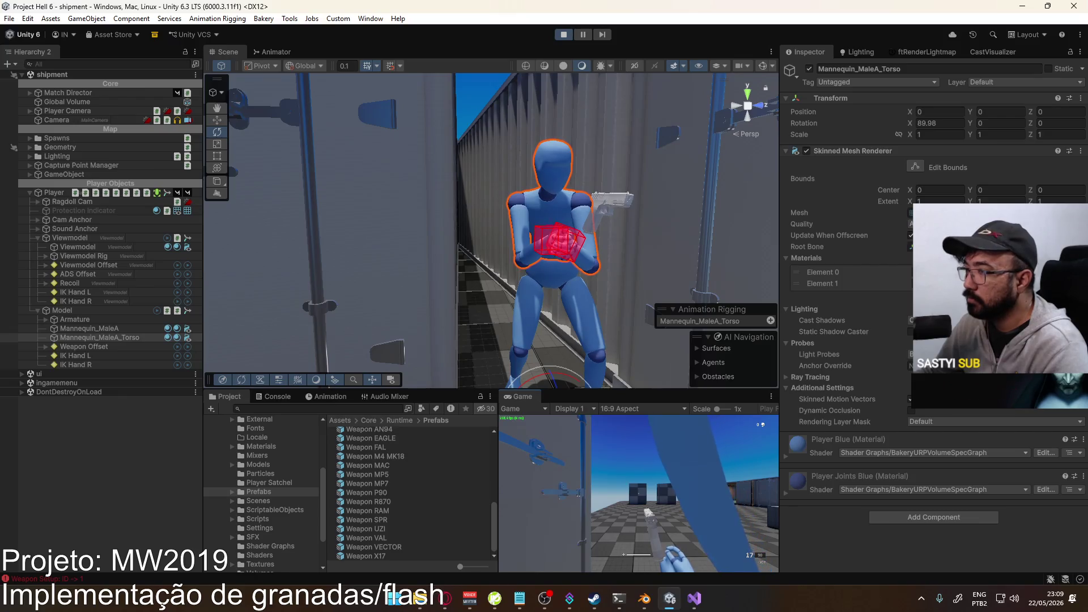
{"action": "key", "text": "super"}
{"action": "key", "text": "super"}
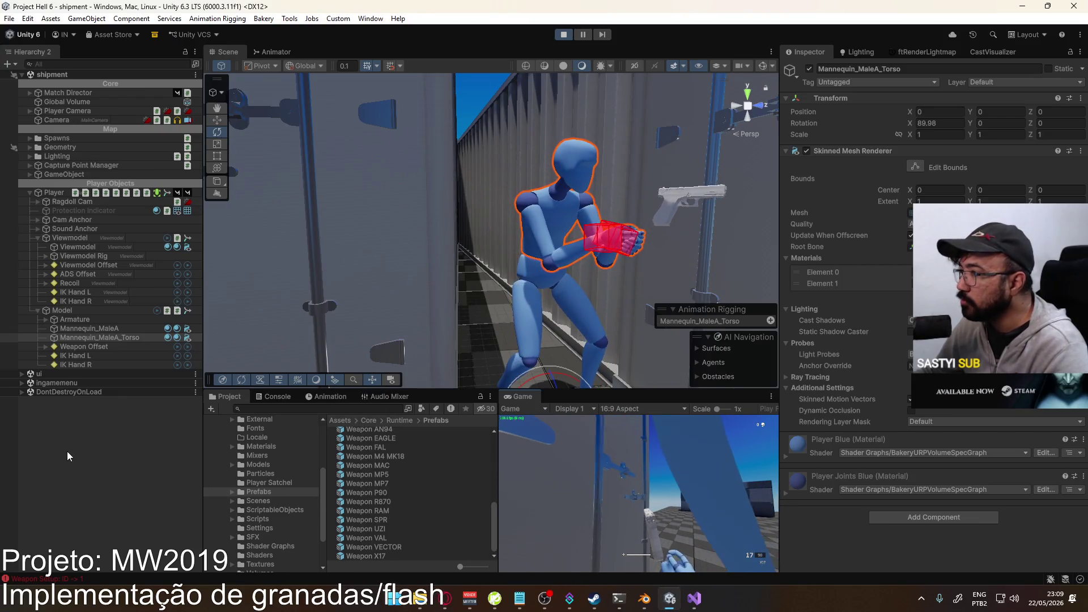
{"action": "key", "text": "super"}
{"action": "key", "text": "super"}
{"action": "key", "text": "super"}
{"action": "key", "text": "super"}
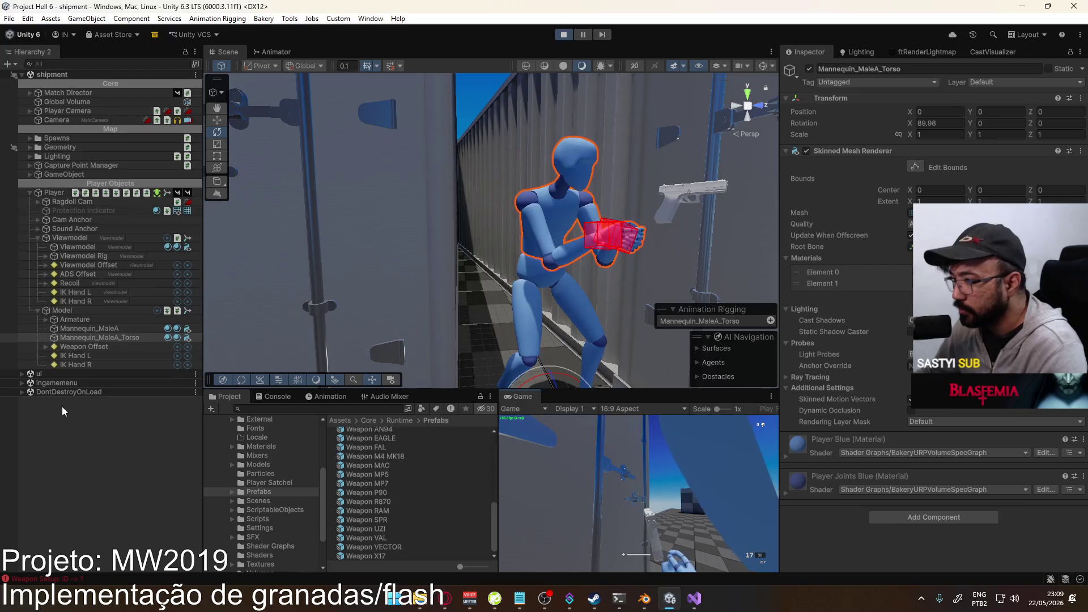
{"action": "key", "text": "super"}
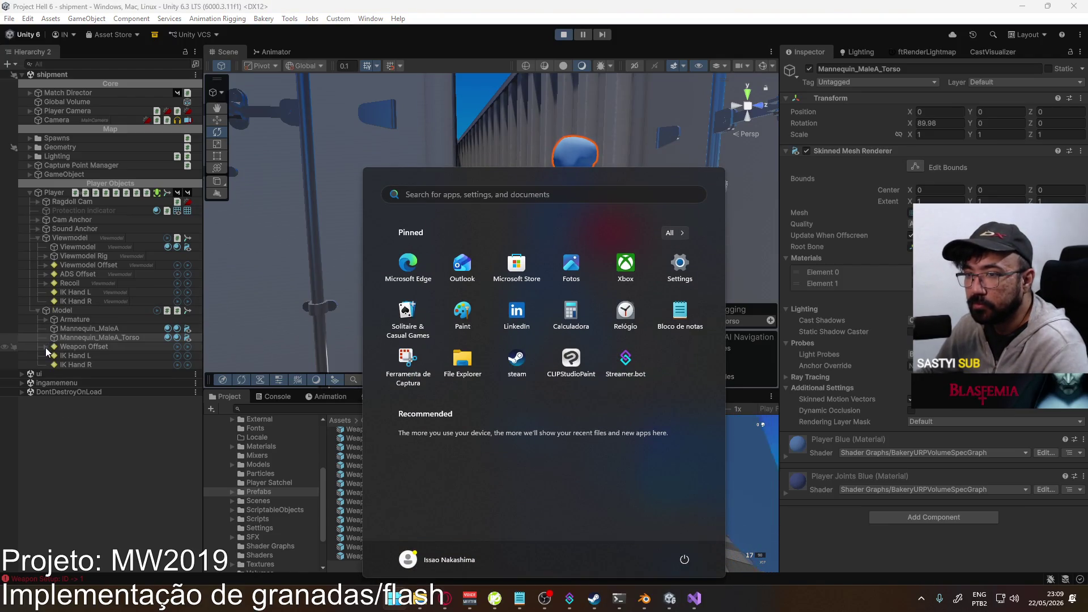
- Expand the Model's Armature and root bones in the Hierarchy down to Socket Weapon
{"action": "left_click", "coordinate": [46, 347]}
{"action": "left_click", "coordinate": [45, 347]}
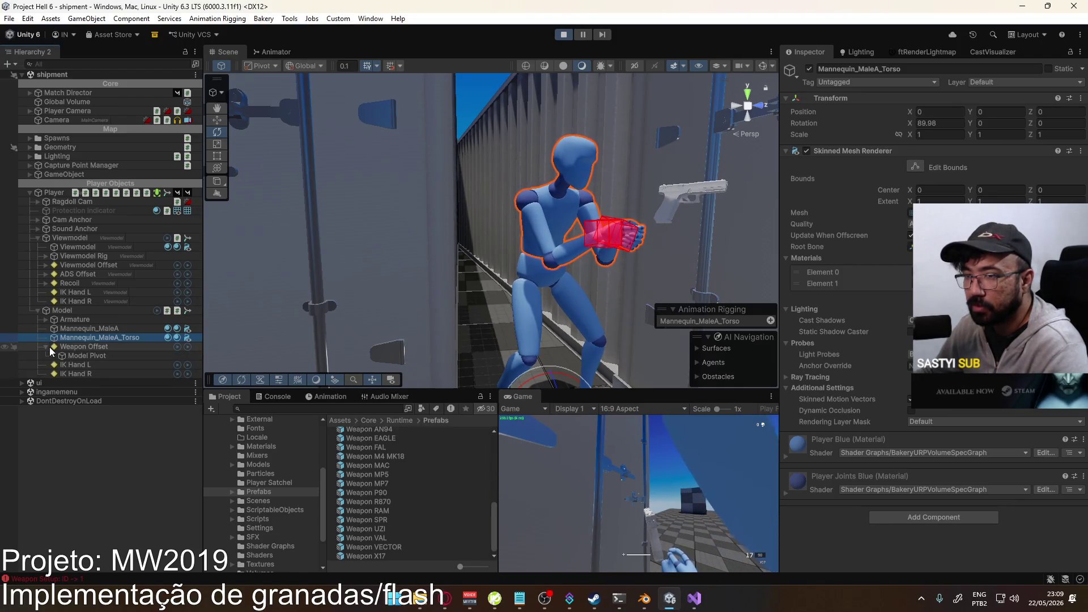
{"action": "left_click", "coordinate": [46, 347]}
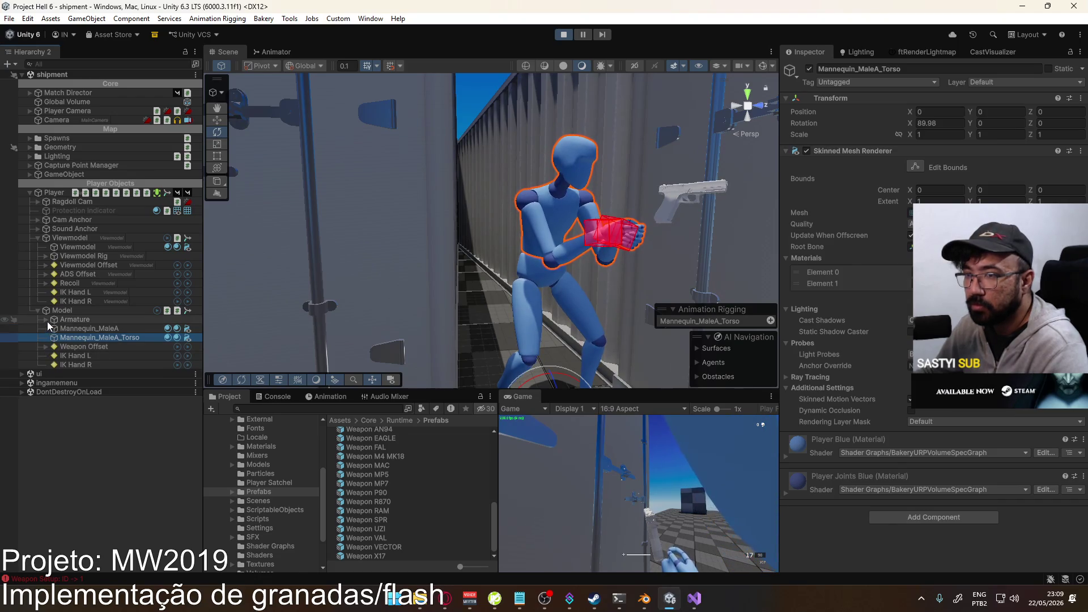
{"action": "left_click", "coordinate": [45, 319]}
{"action": "left_click", "coordinate": [53, 328]}
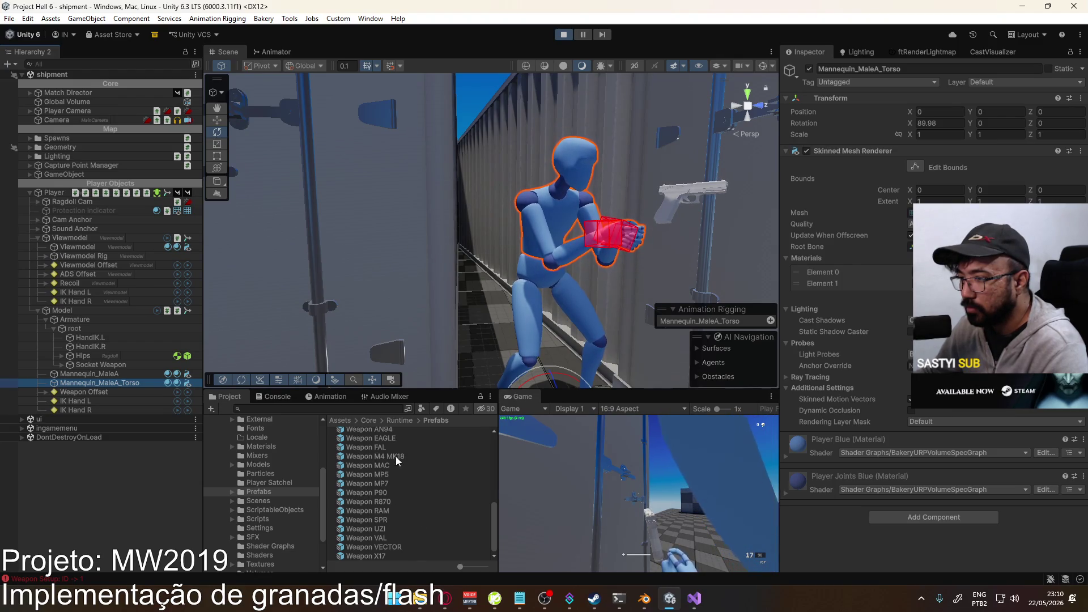
- Place the Weapon X17 prefab under Socket Weapon with a uniform scale of 0.01
{"action": "mouse_move", "coordinate": [358, 556]}
{"action": "left_mouse_down"}
{"action": "mouse_move", "coordinate": [140, 366]}
{"action": "mouse_move", "coordinate": [114, 369]}
{"action": "left_mouse_up"}
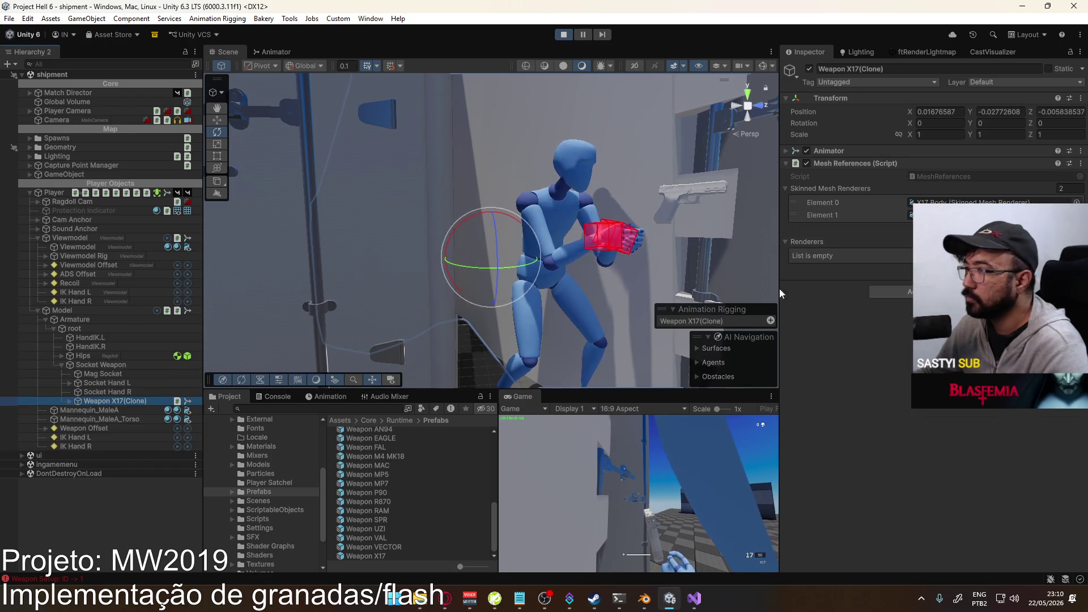
{"action": "left_click", "coordinate": [898, 134]}
{"action": "left_click", "coordinate": [935, 134]}
{"action": "type", "text": "0"}
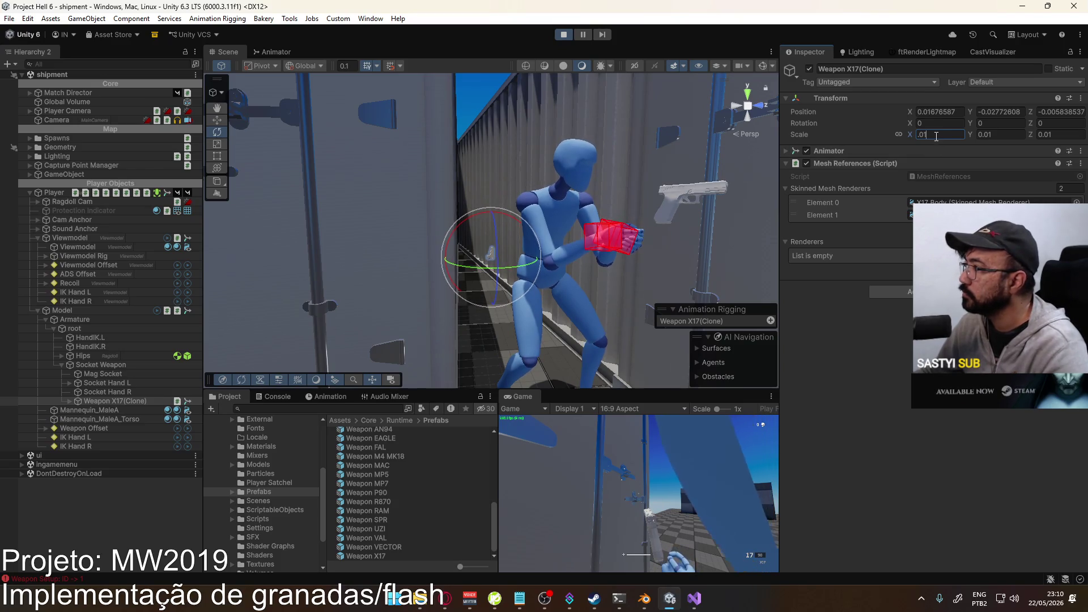
- Set the weapon's position to 0,0,0 and rotation to -90,0,180, then frame it in the Scene view
{"action": "left_click", "coordinate": [940, 112]}
{"action": "type", "text": "0"}
{"action": "key", "text": "Tab"}
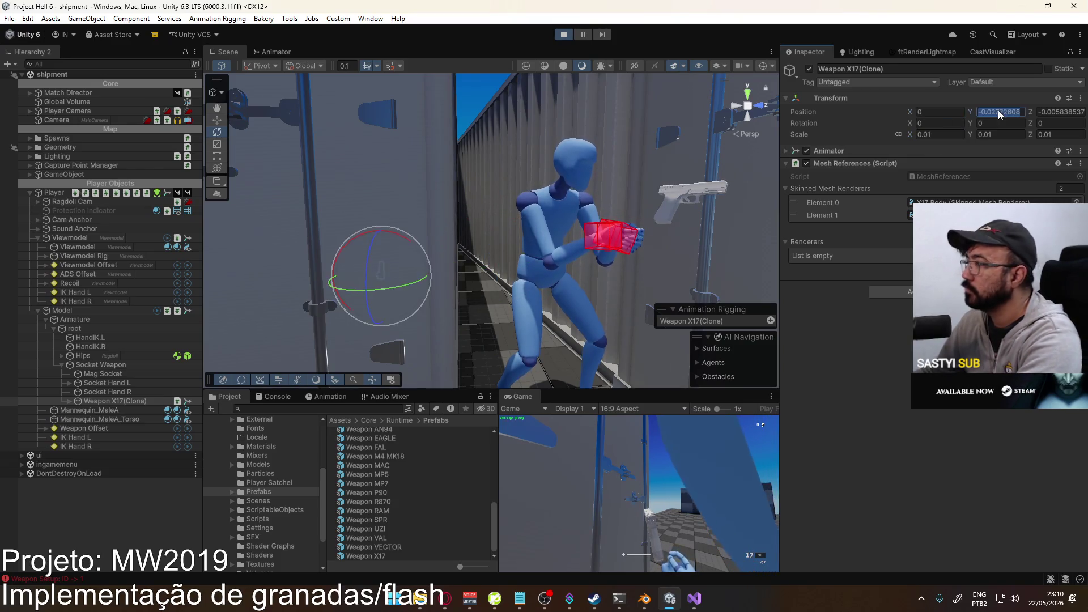
{"action": "type", "text": "0"}
{"action": "left_click", "coordinate": [1073, 111]}
{"action": "type", "text": "0"}
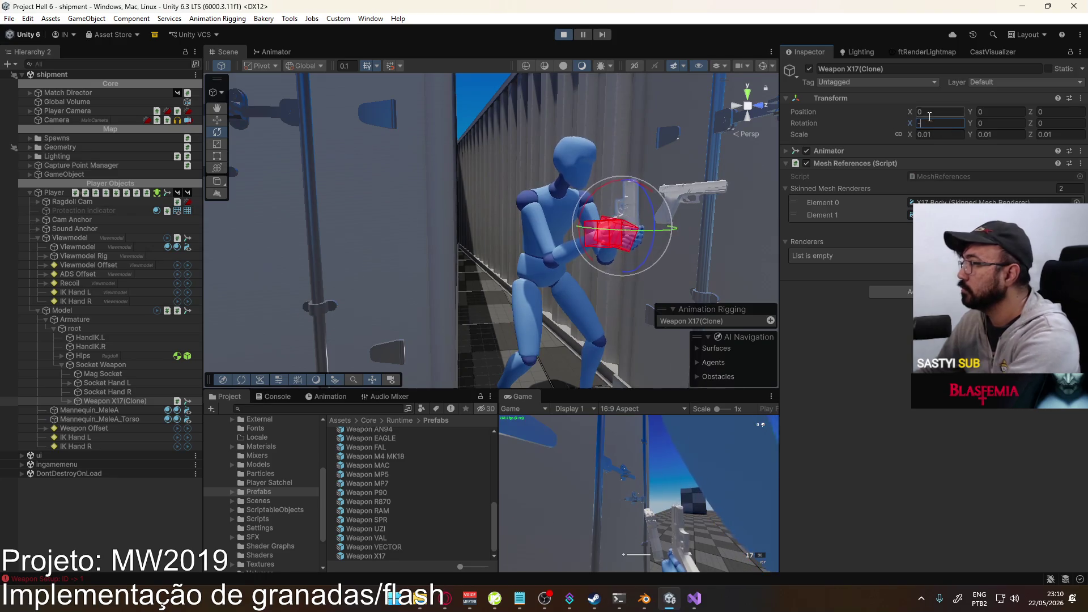
{"action": "type", "text": "-90"}
{"action": "left_click", "coordinate": [1041, 124]}
{"action": "type", "text": "1"}
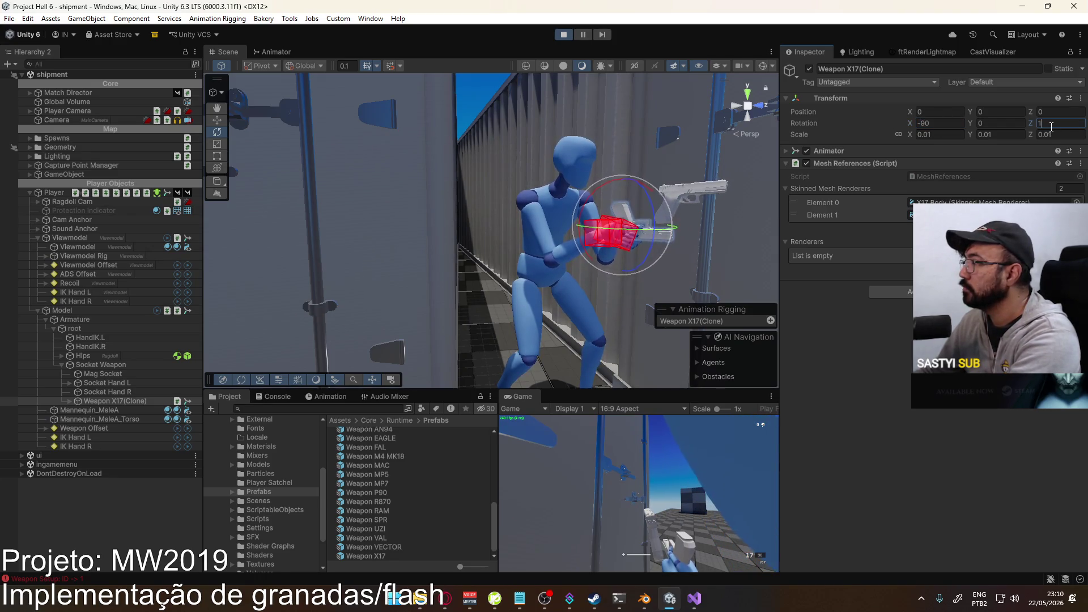
{"action": "type", "text": "80"}
{"action": "key", "text": "Return"}
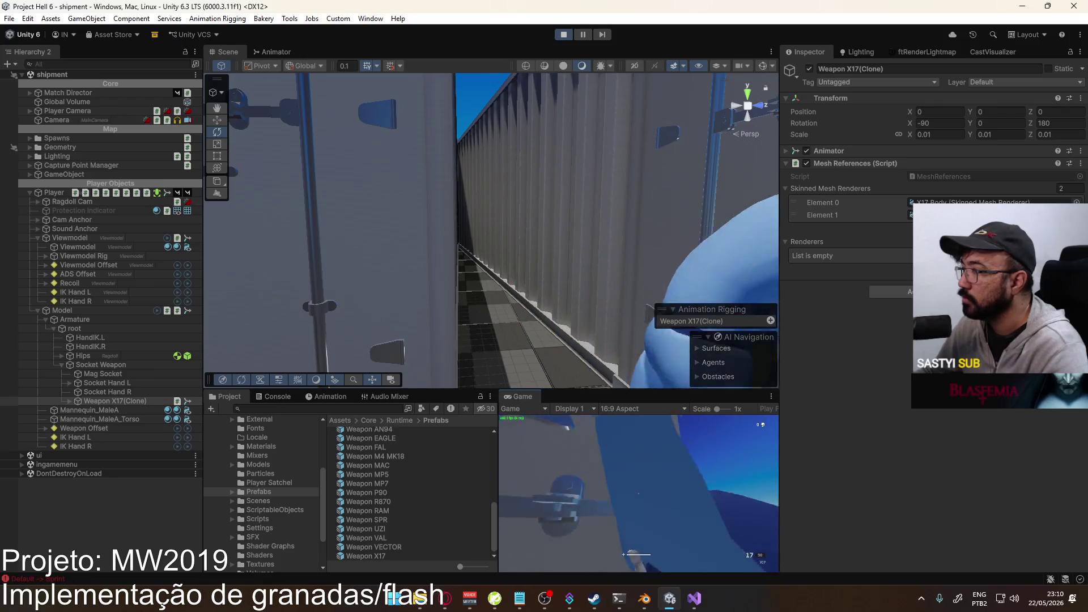
{"action": "key", "text": "f"}
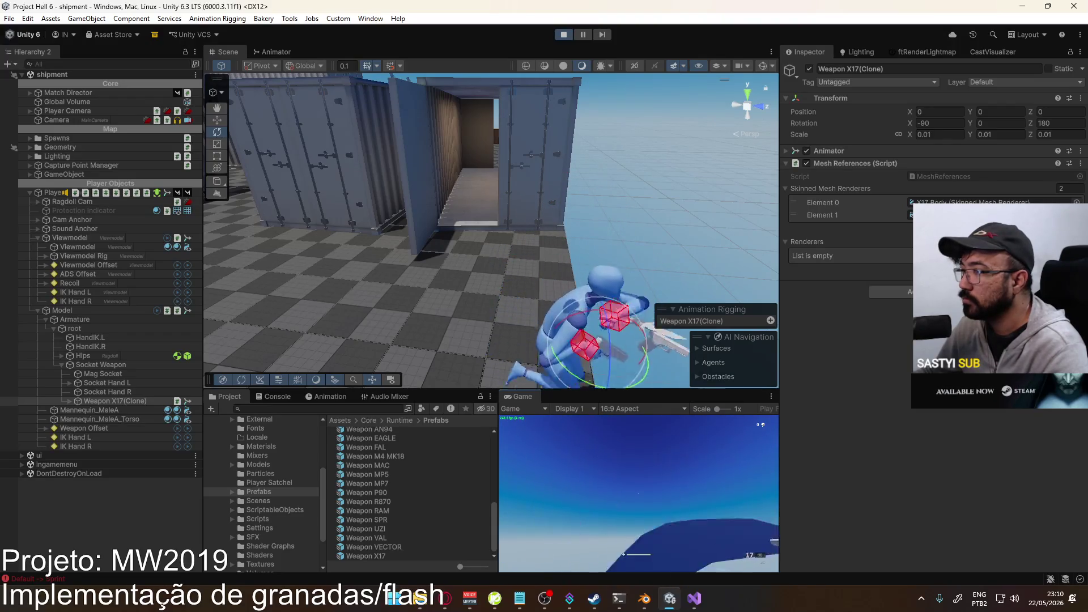
{"action": "key", "text": "super"}
{"action": "key", "text": "super"}
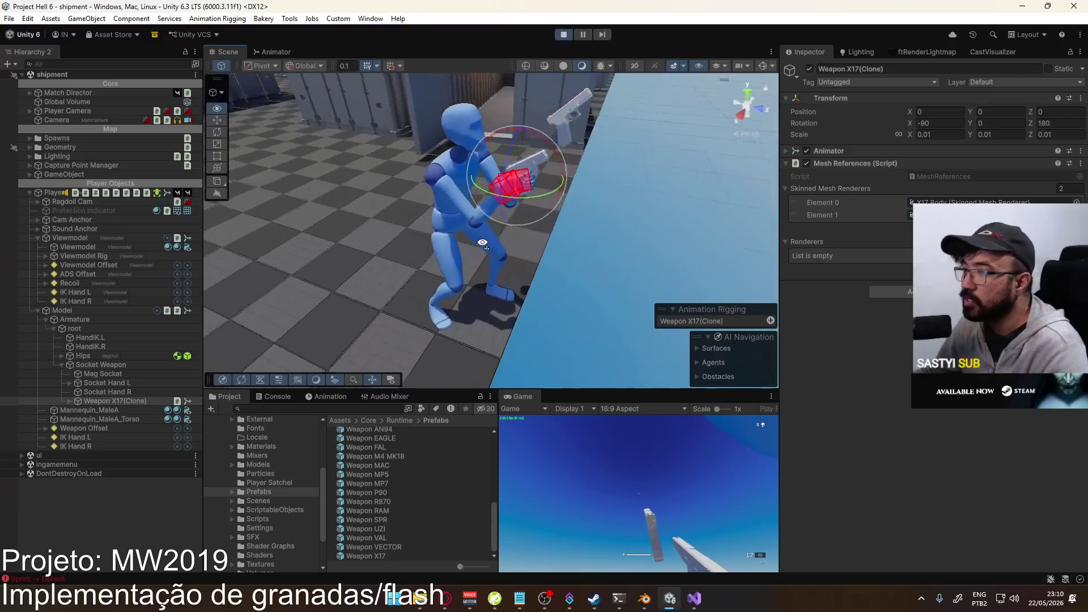
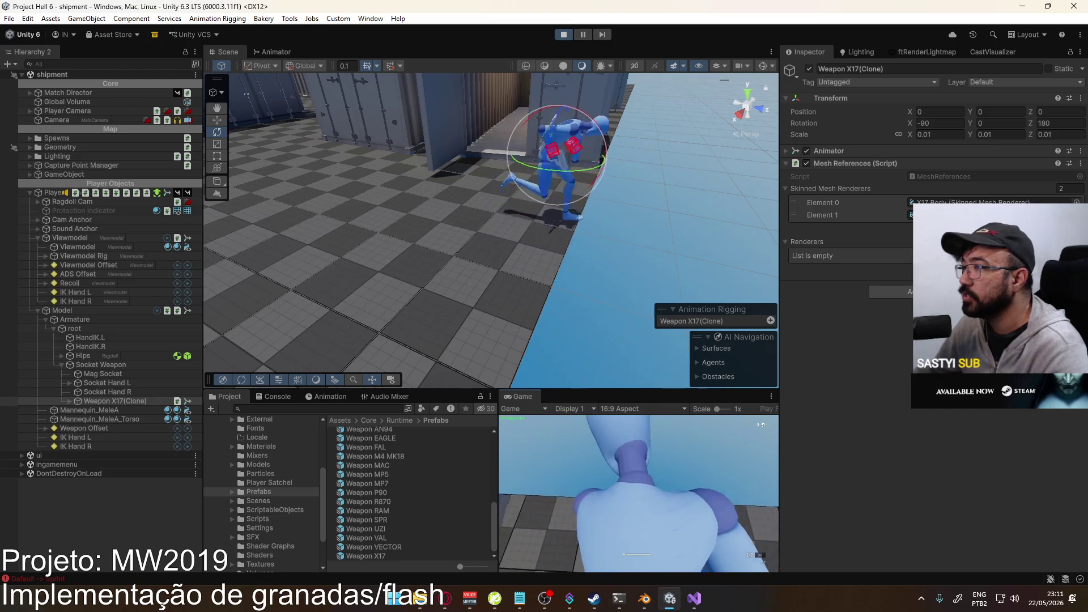
- Show the Model object's animator controller in the Animator, framing its Base Layer states and eight layers
{"action": "key", "text": "super"}
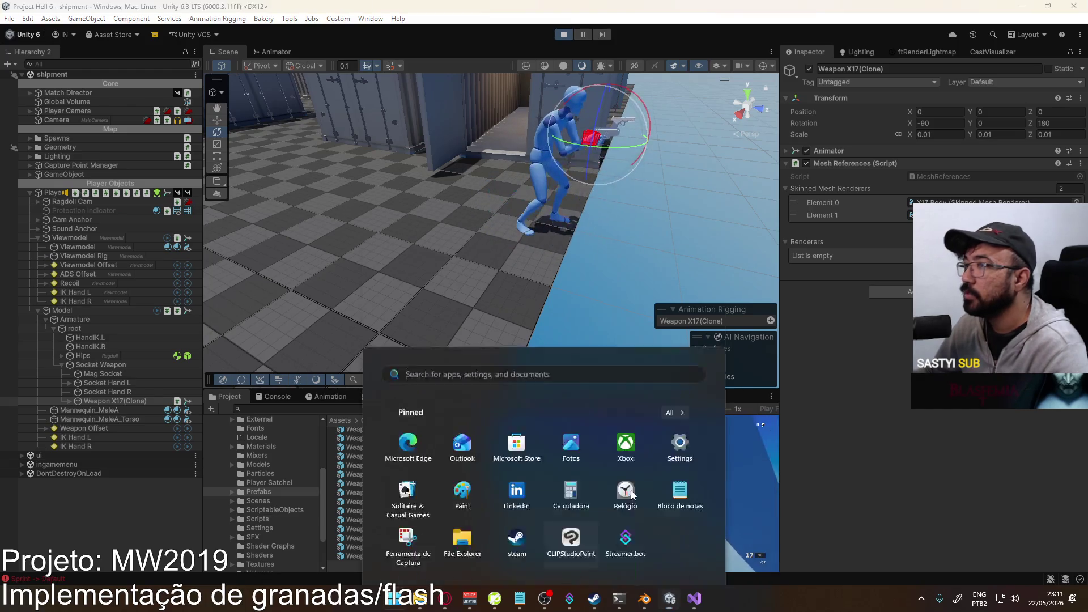
{"action": "key", "text": "super"}
{"action": "left_click", "coordinate": [267, 53]}
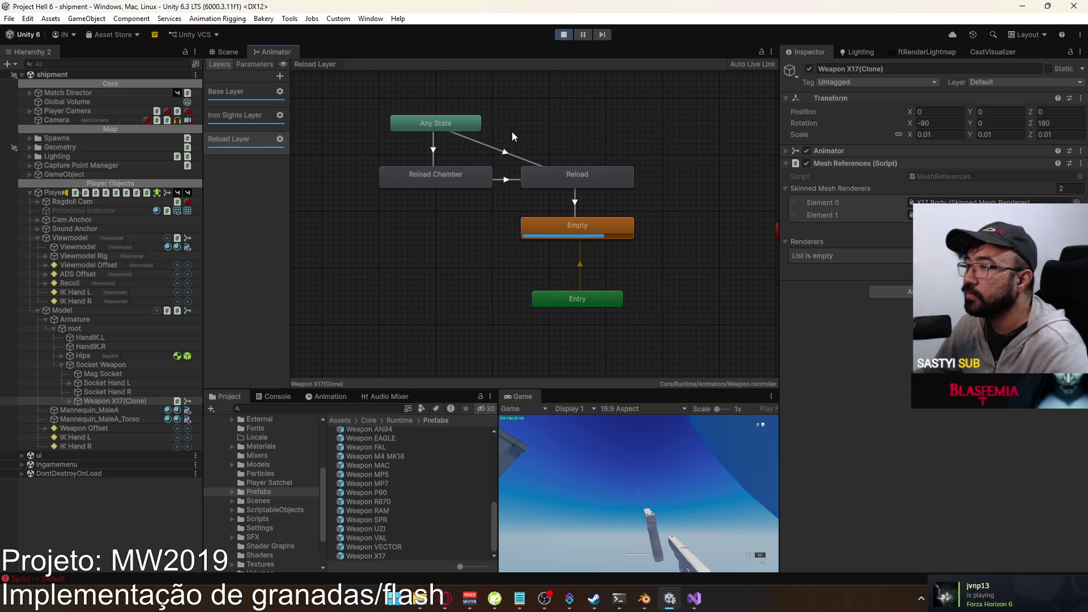
{"action": "left_click", "coordinate": [270, 101]}
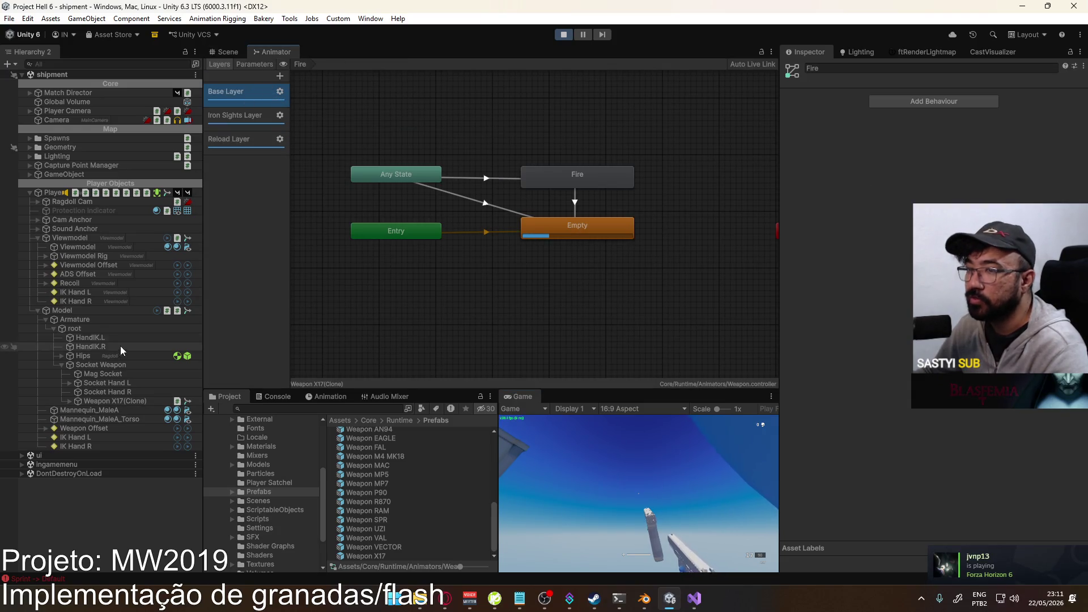
{"action": "left_click", "coordinate": [63, 312]}
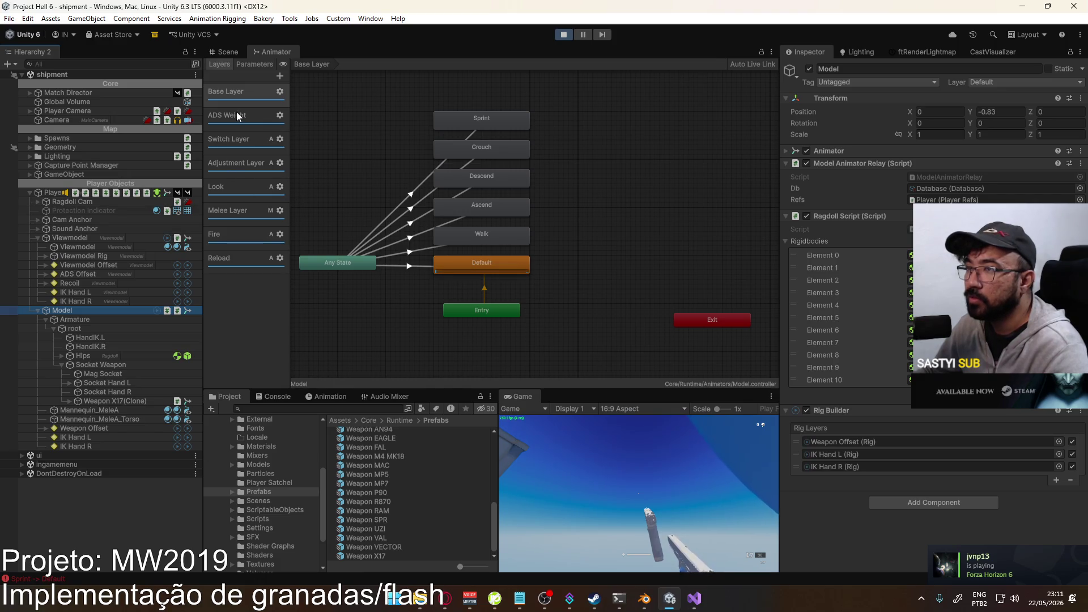
{"action": "mouse_move", "coordinate": [446, 190]}
{"action": "middle_mouse_down"}
{"action": "mouse_move", "coordinate": [536, 162]}
{"action": "mouse_move", "coordinate": [556, 213]}
{"action": "mouse_move", "coordinate": [512, 211]}
{"action": "middle_mouse_up"}
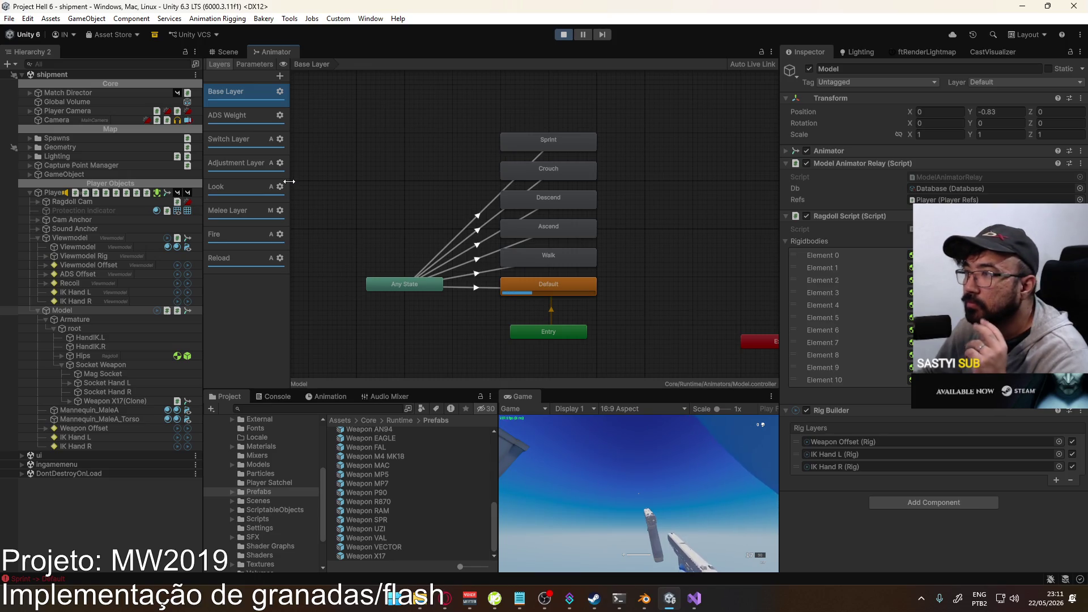
- Add a New Layer to the Model controller and confirm its blending stays Override
{"action": "left_click", "coordinate": [278, 71]}
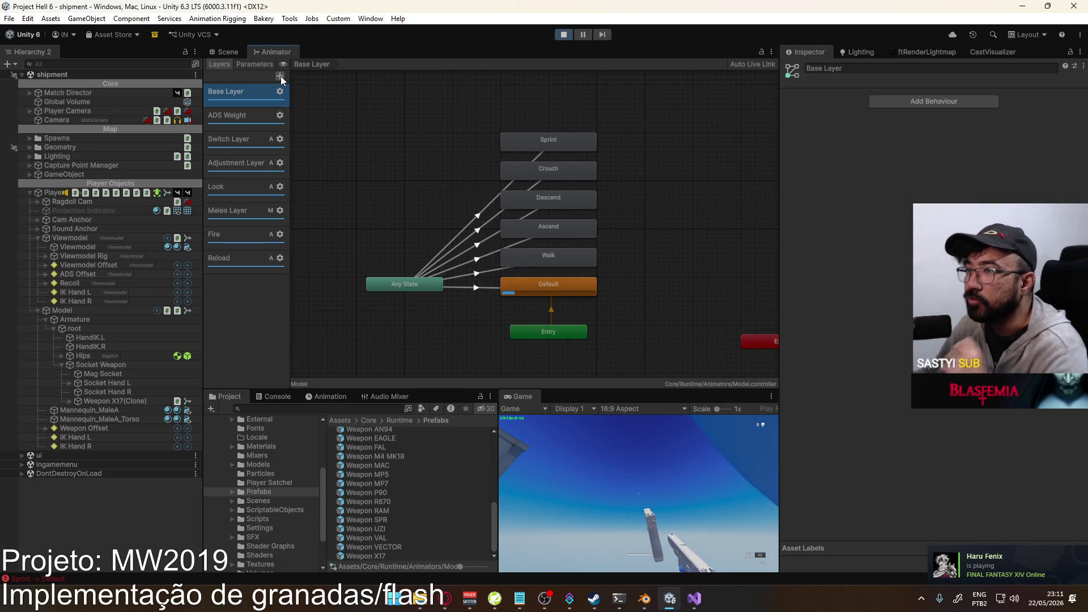
{"action": "left_click", "coordinate": [280, 76]}
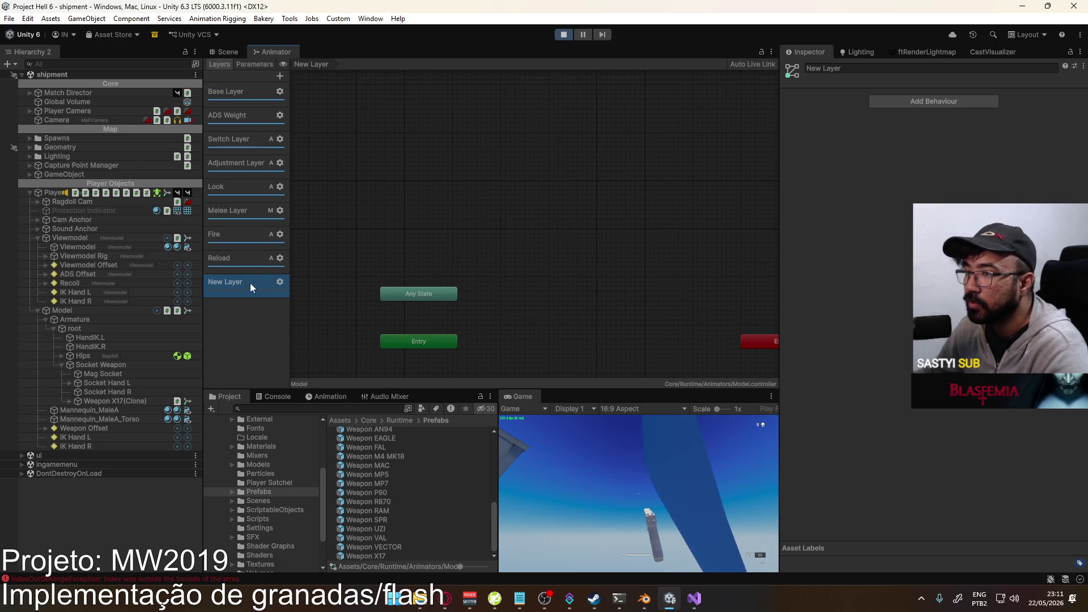
{"action": "left_click", "coordinate": [280, 282]}
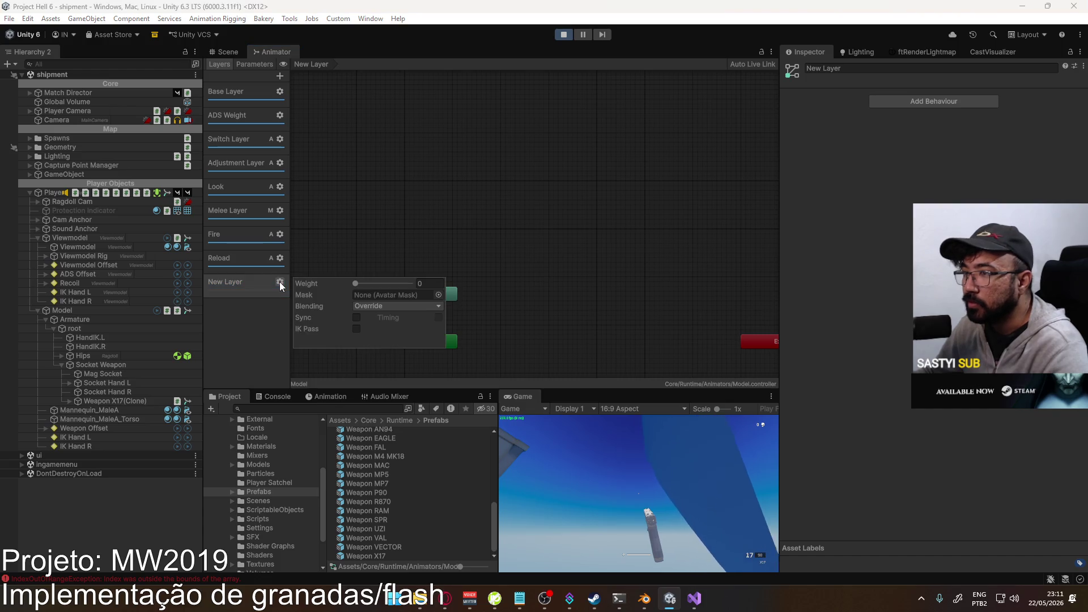
{"action": "left_click", "coordinate": [419, 307]}
{"action": "left_click", "coordinate": [397, 293]}
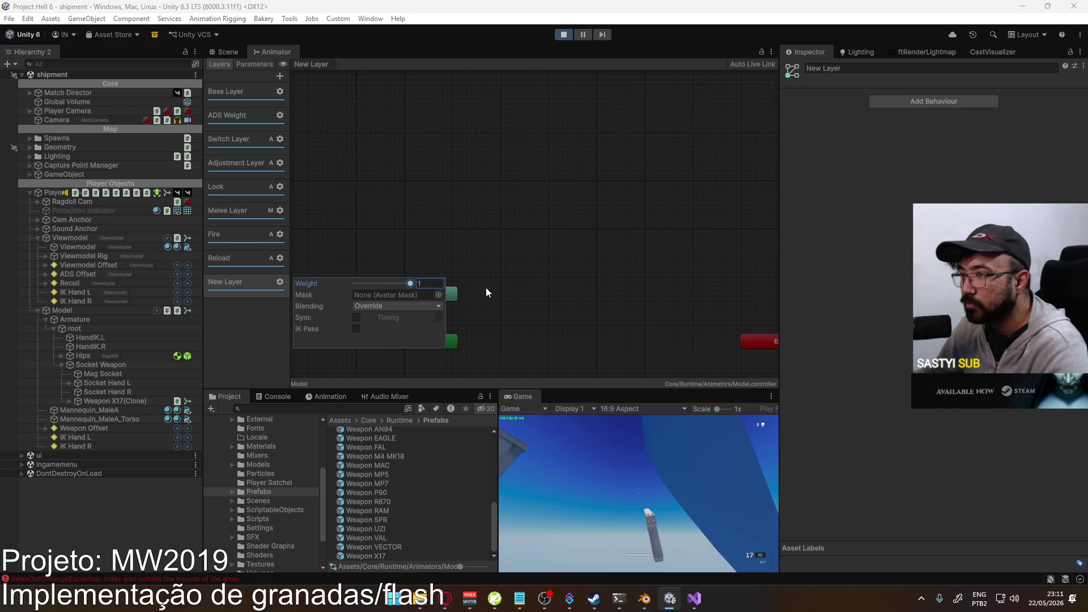
{"action": "left_click", "coordinate": [243, 306]}
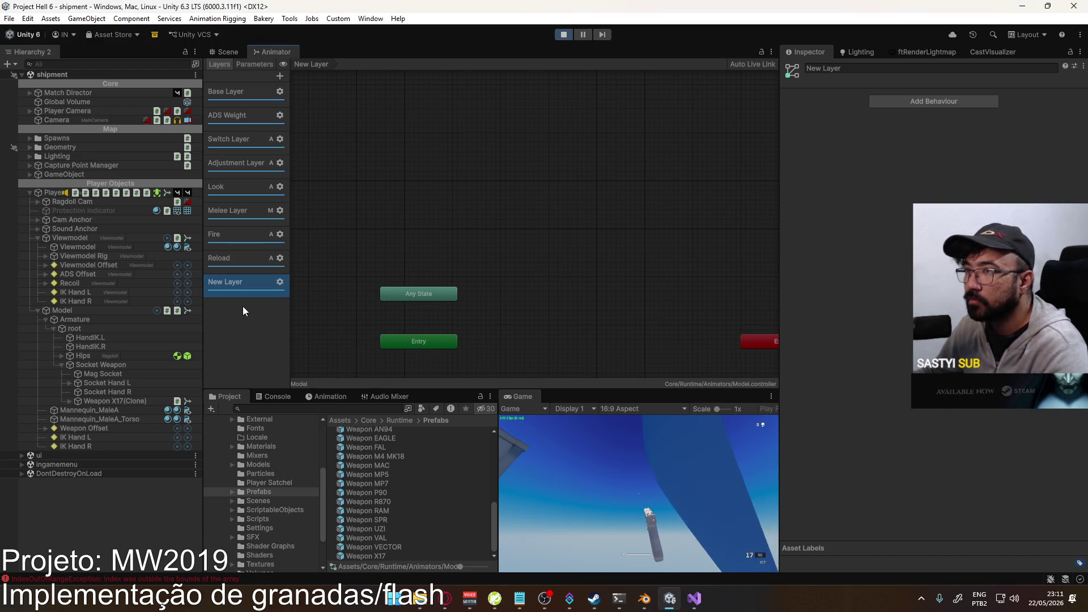
- Compare the Nuke Blast and Player controllers, then return to Model and drag New Layer between Look and Melee Layer
{"action": "left_click", "coordinate": [79, 311]}
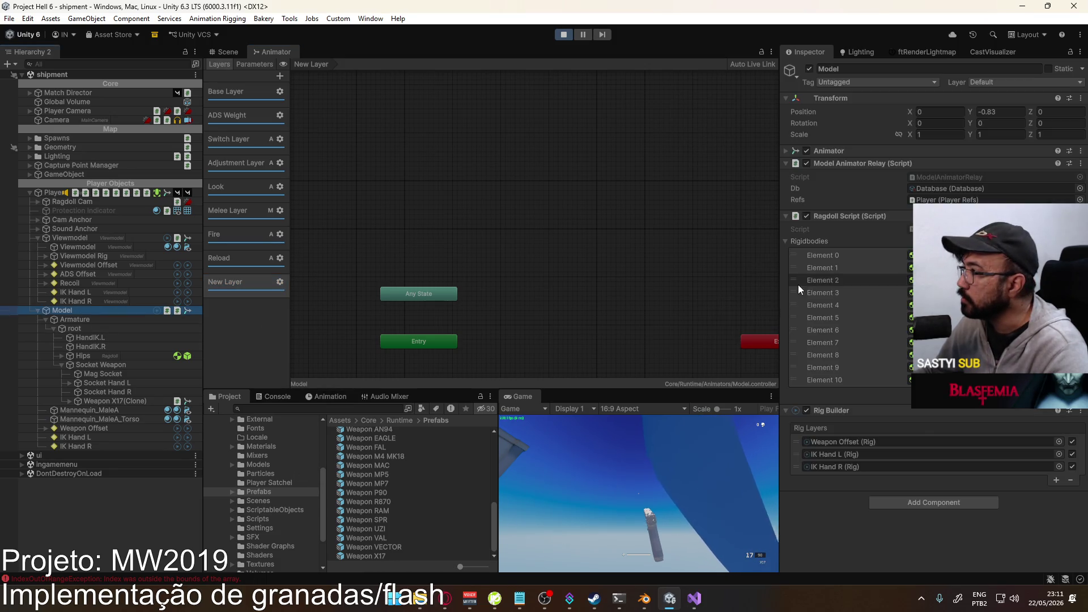
{"action": "left_click", "coordinate": [862, 154]}
{"action": "left_click", "coordinate": [934, 166]}
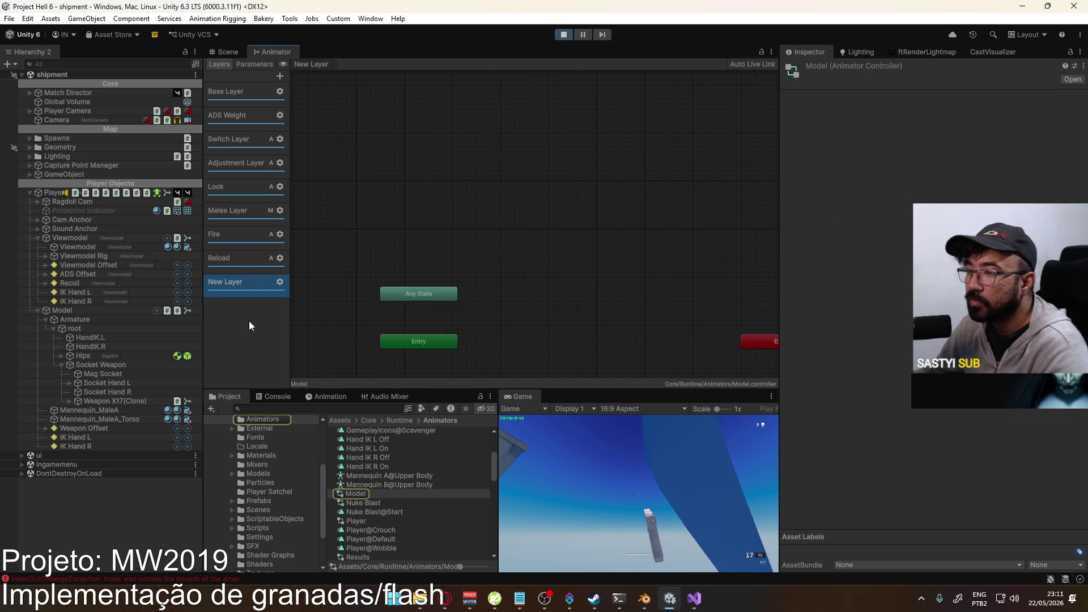
{"action": "double_click", "coordinate": [229, 293]}
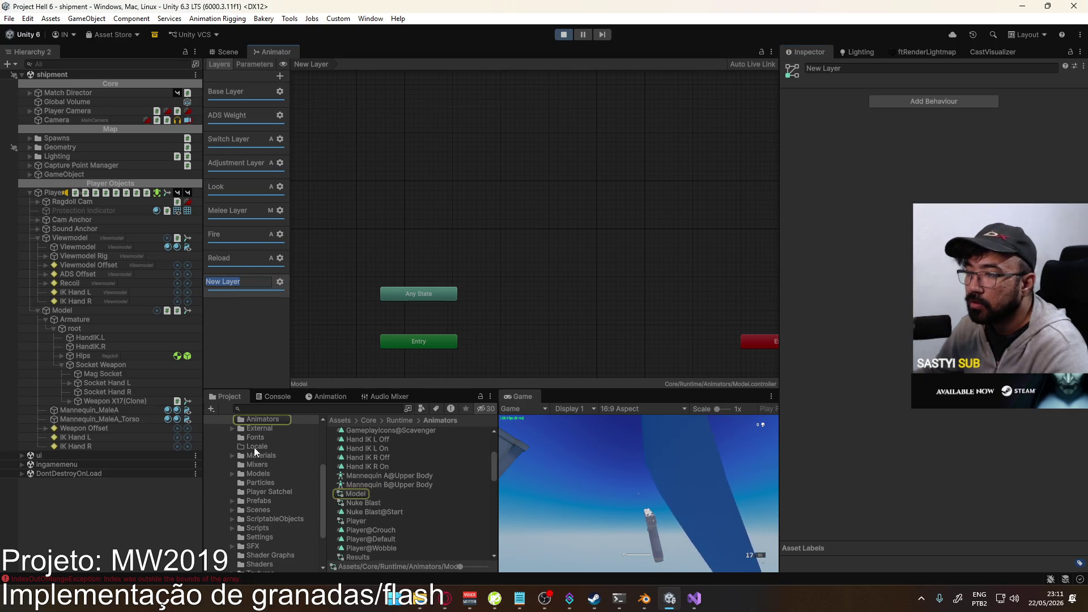
{"action": "left_click", "coordinate": [365, 503]}
{"action": "left_click", "coordinate": [362, 520]}
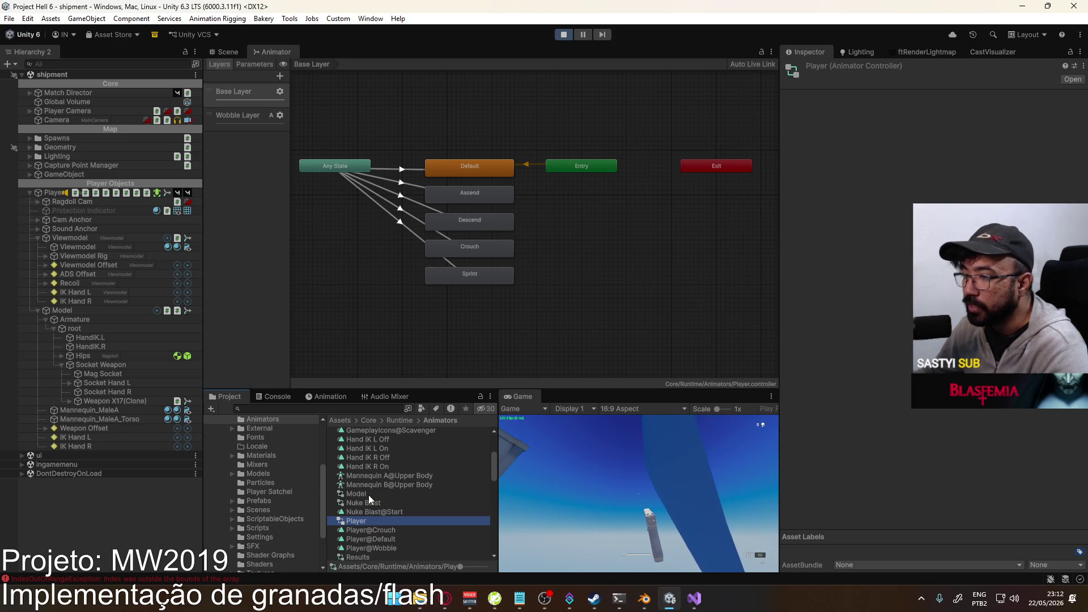
{"action": "left_click", "coordinate": [368, 495]}
{"action": "left_click", "coordinate": [257, 288]}
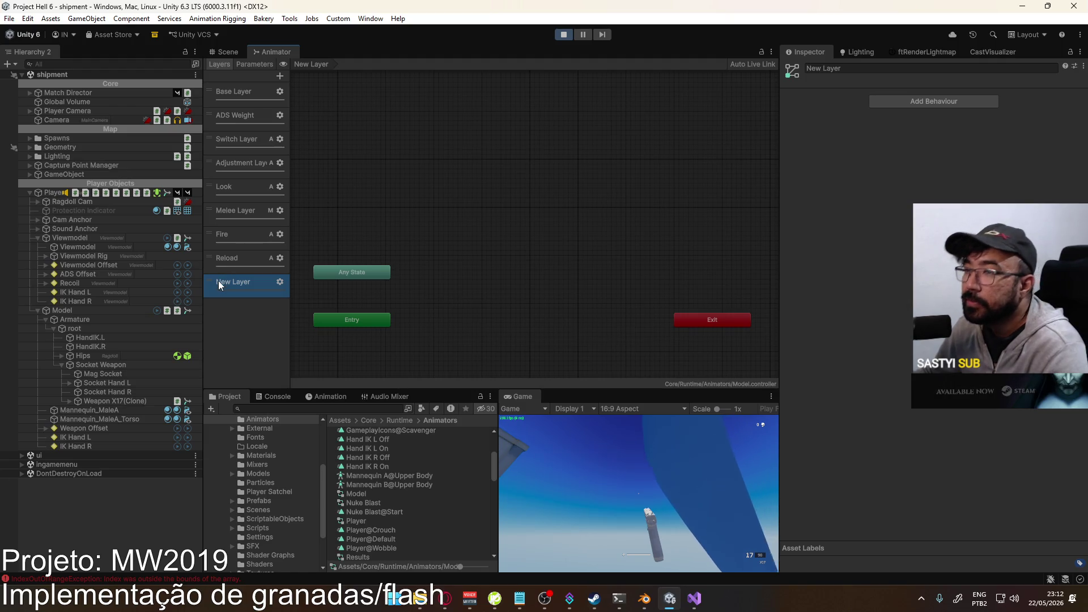
{"action": "left_click_drag", "start_coordinate": [220, 282], "coordinate": [246, 209]}
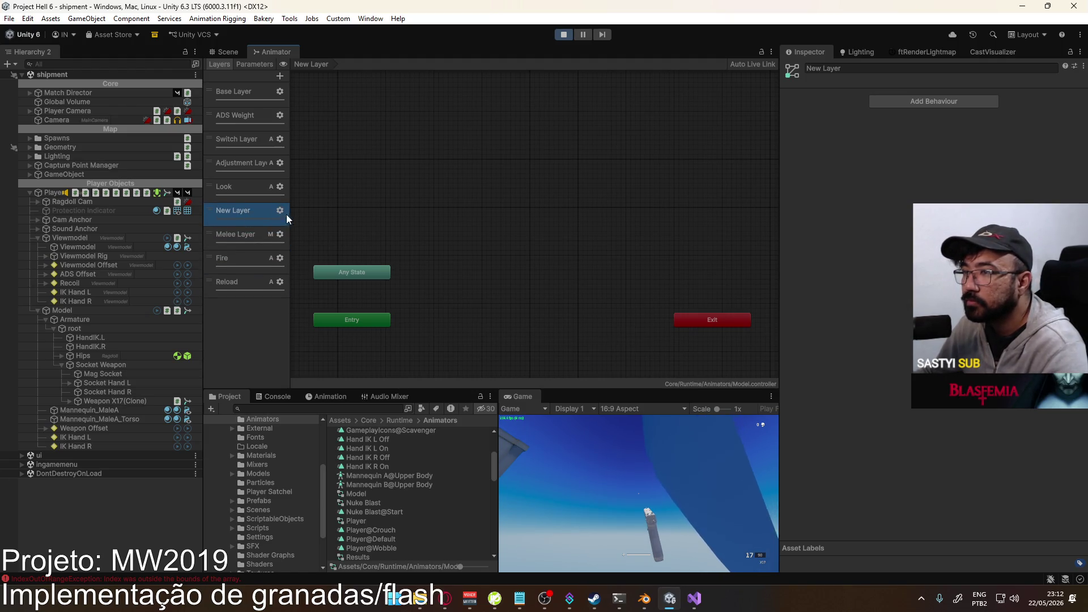
- Keep the new layer on Override, raise its weight to about 0.72, and begin renaming it Sprint Layer
{"action": "left_click", "coordinate": [281, 211]}
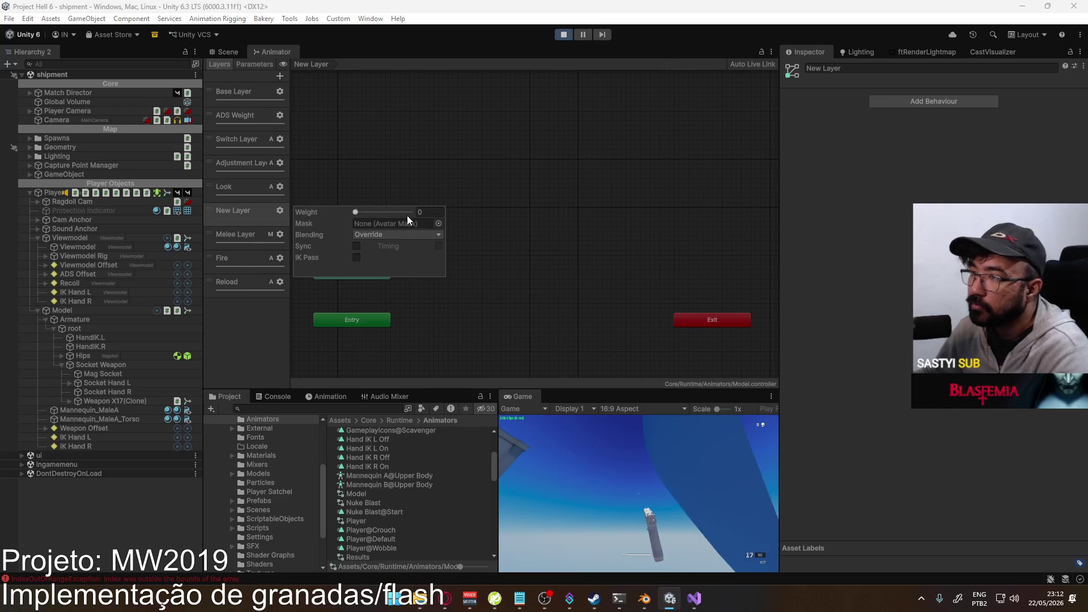
{"action": "left_click", "coordinate": [374, 236]}
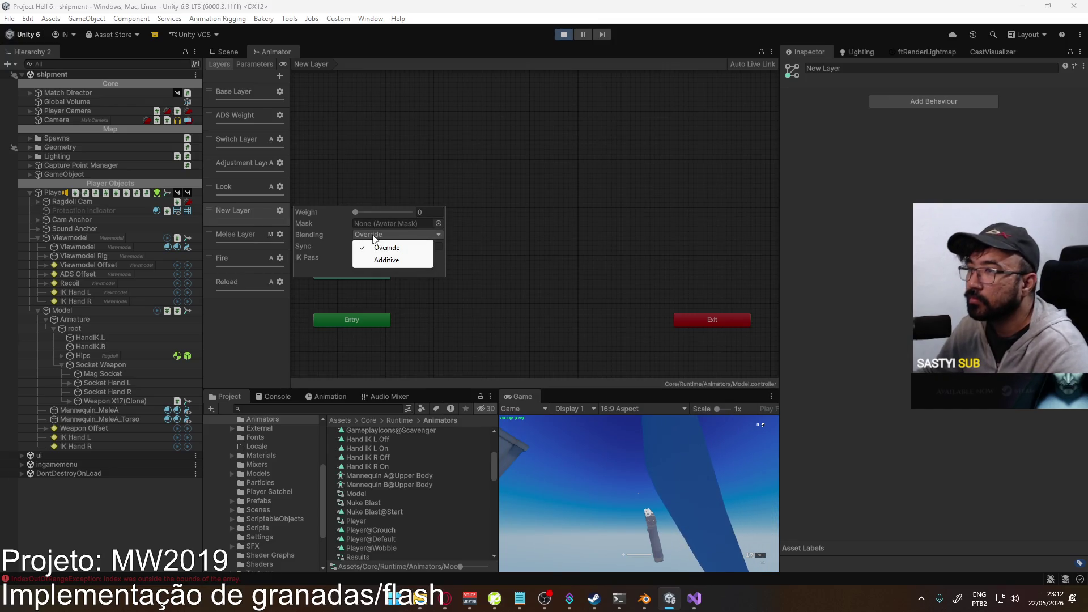
{"action": "left_click", "coordinate": [383, 222]}
{"action": "left_click_drag", "start_coordinate": [368, 217], "coordinate": [403, 215]}
{"action": "double_click", "coordinate": [239, 212]}
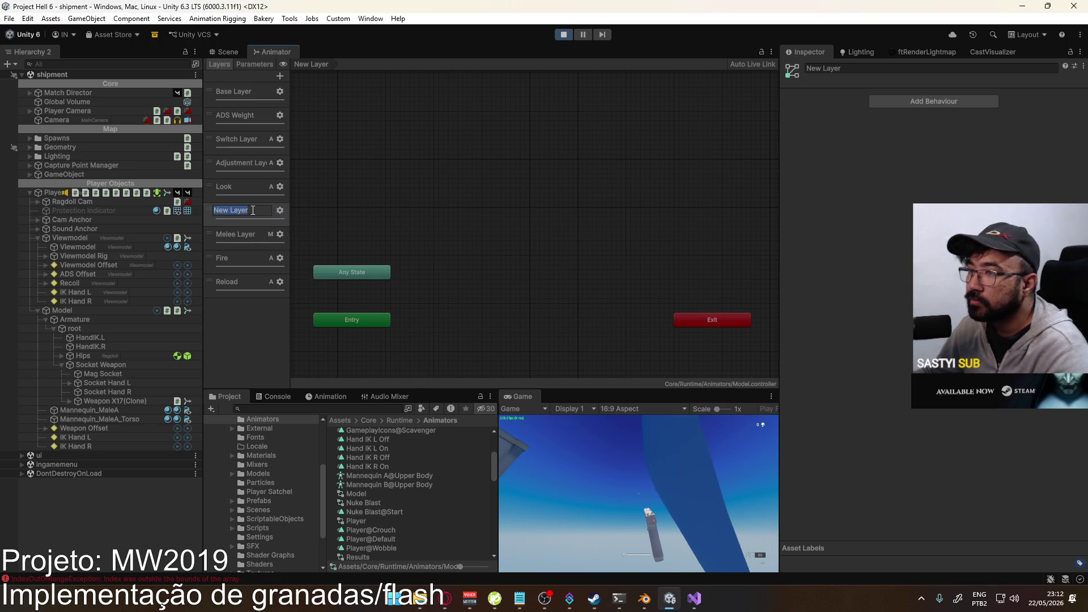
{"action": "type", "text": "Sprint"}
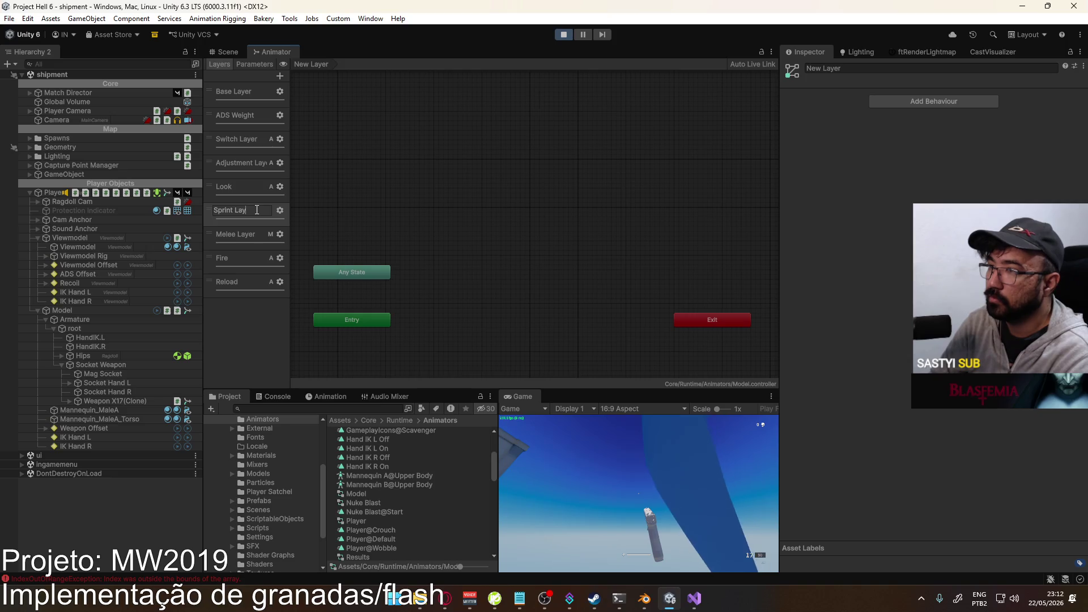
- Create an Empty state next to Entry and duplicate it as Empty 0 above it
{"action": "right_click", "coordinate": [456, 255]}
{"action": "mouse_move", "coordinate": [513, 261]}
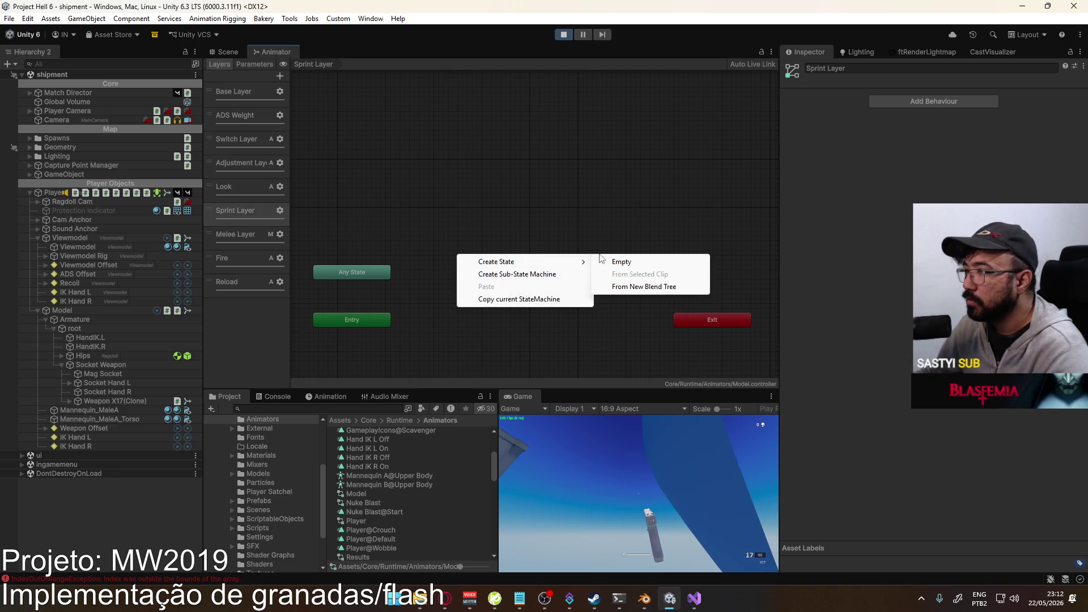
{"action": "left_click", "coordinate": [620, 263]}
{"action": "left_click_drag", "start_coordinate": [490, 260], "coordinate": [470, 313]}
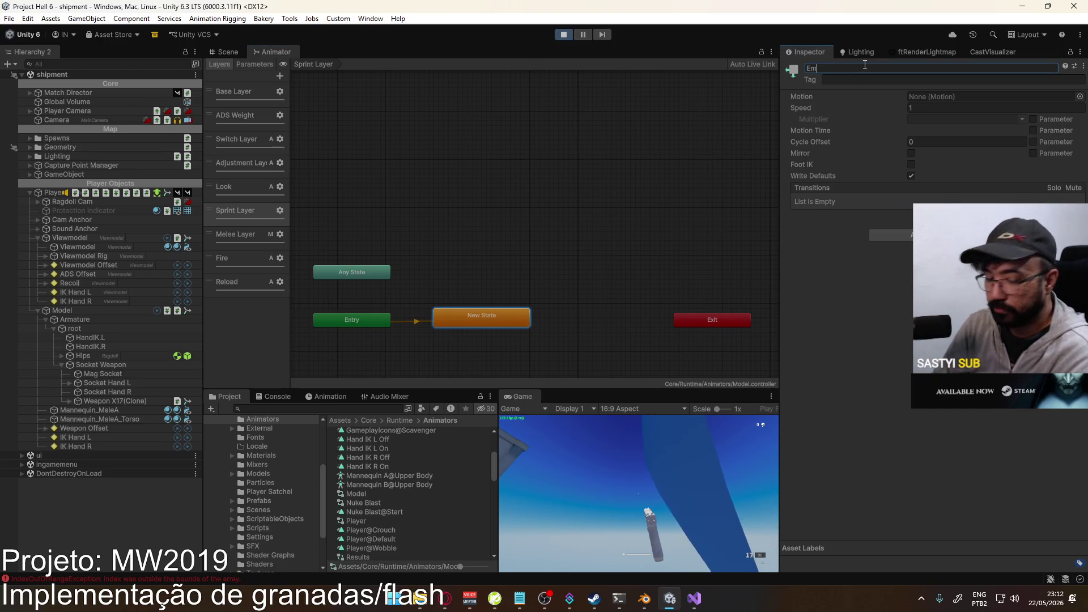
{"action": "type", "text": "pty"}
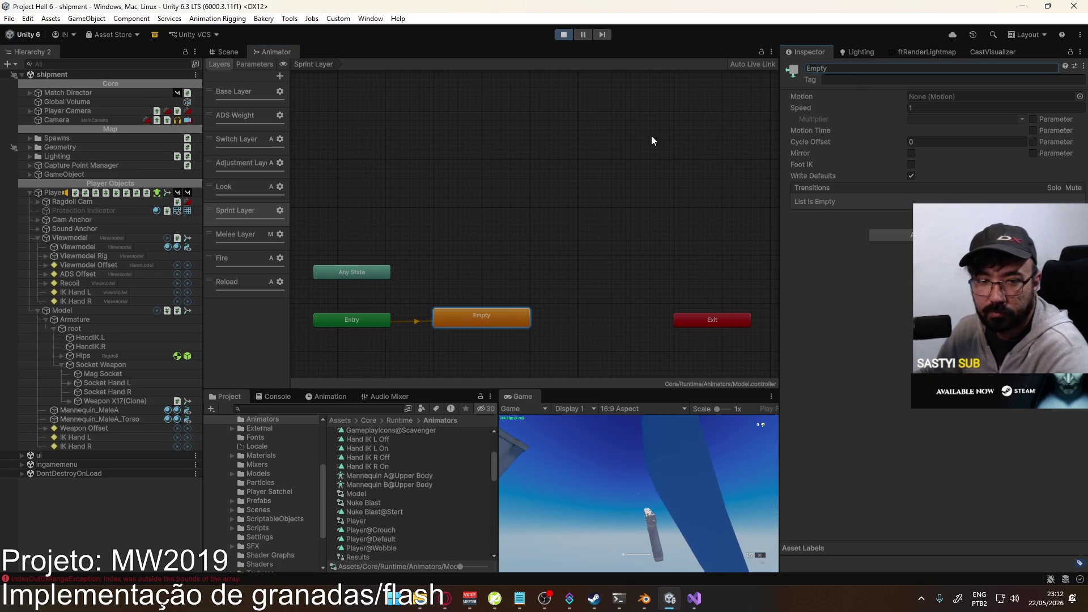
{"action": "left_click_drag", "start_coordinate": [388, 323], "coordinate": [516, 352]}
{"action": "left_click", "coordinate": [496, 315]}
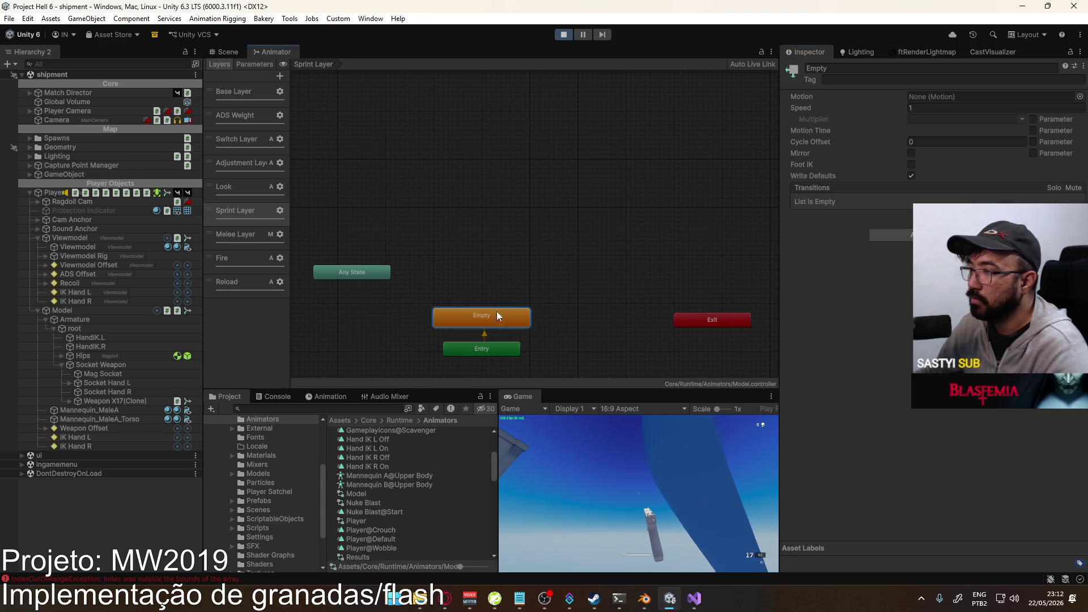
{"action": "key", "text": "ctrl+d"}
{"action": "left_click_drag", "start_coordinate": [496, 255], "coordinate": [470, 275]}
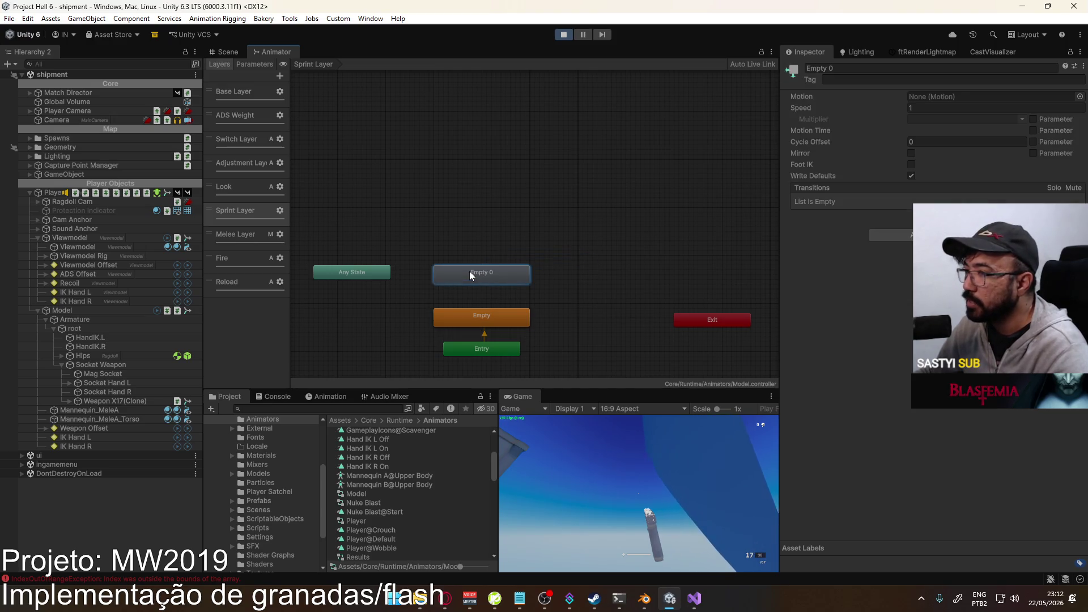
- Rename the Empty 0 state to Sprint in the Inspector
{"action": "left_click", "coordinate": [887, 69]}
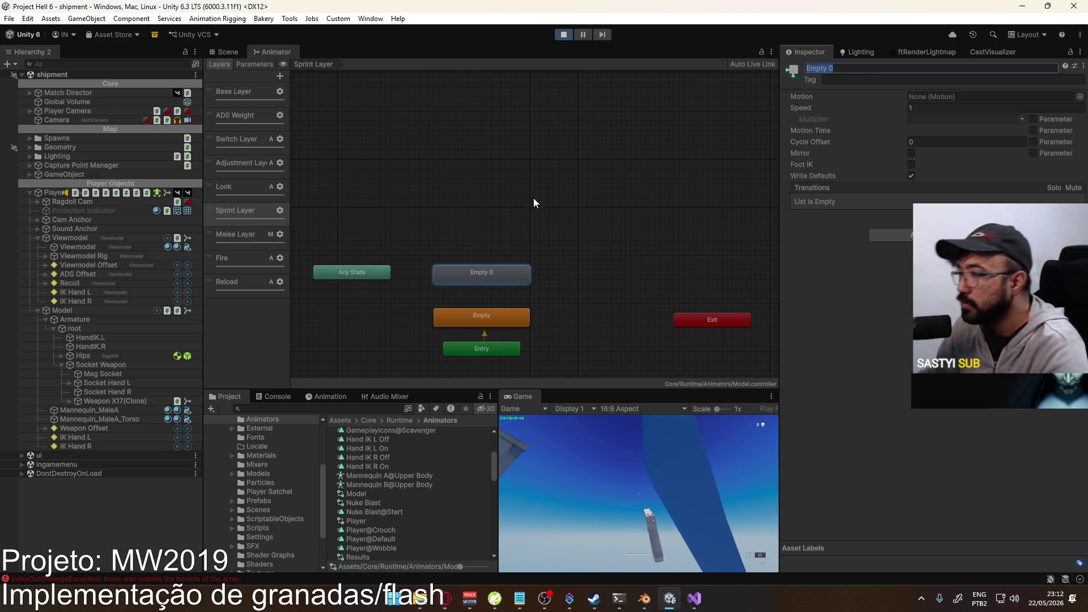
{"action": "left_click_drag", "start_coordinate": [504, 318], "coordinate": [505, 315]}
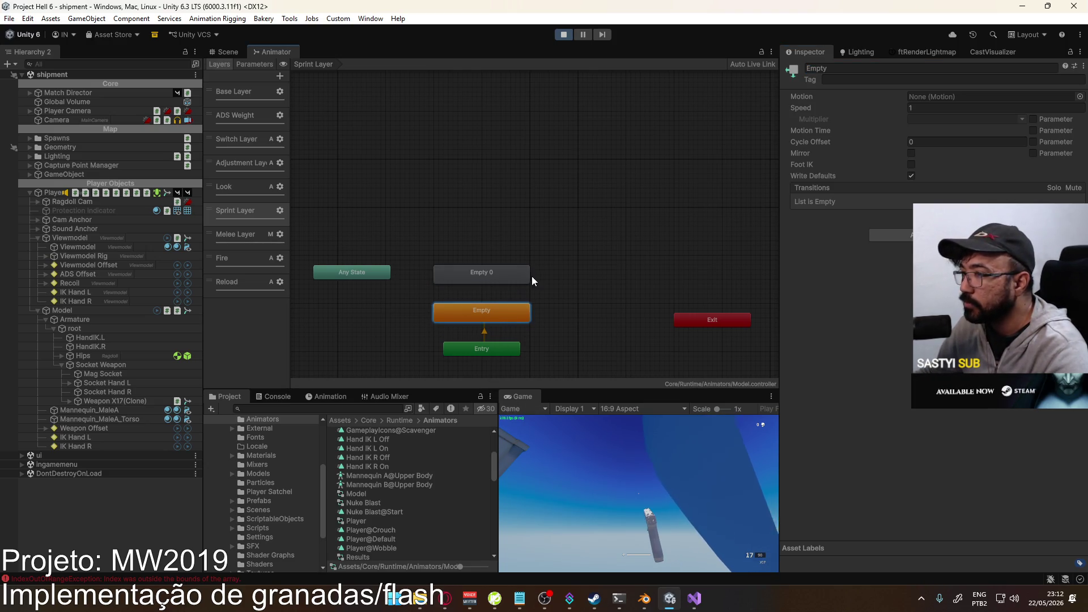
{"action": "left_click", "coordinate": [531, 277]}
{"action": "left_click", "coordinate": [492, 306]}
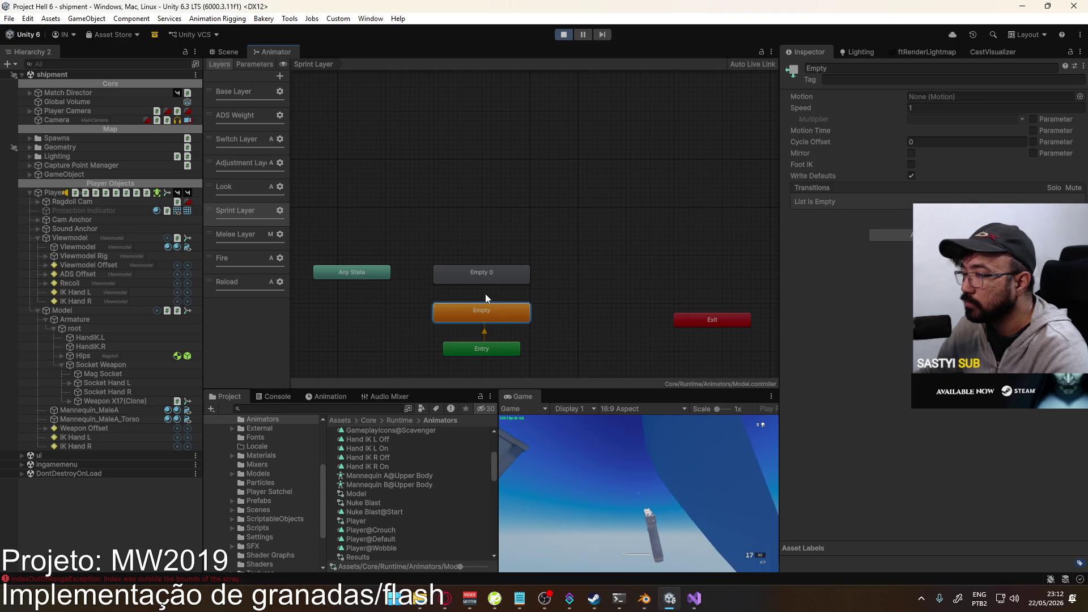
{"action": "left_click", "coordinate": [483, 275]}
{"action": "left_click", "coordinate": [854, 69]}
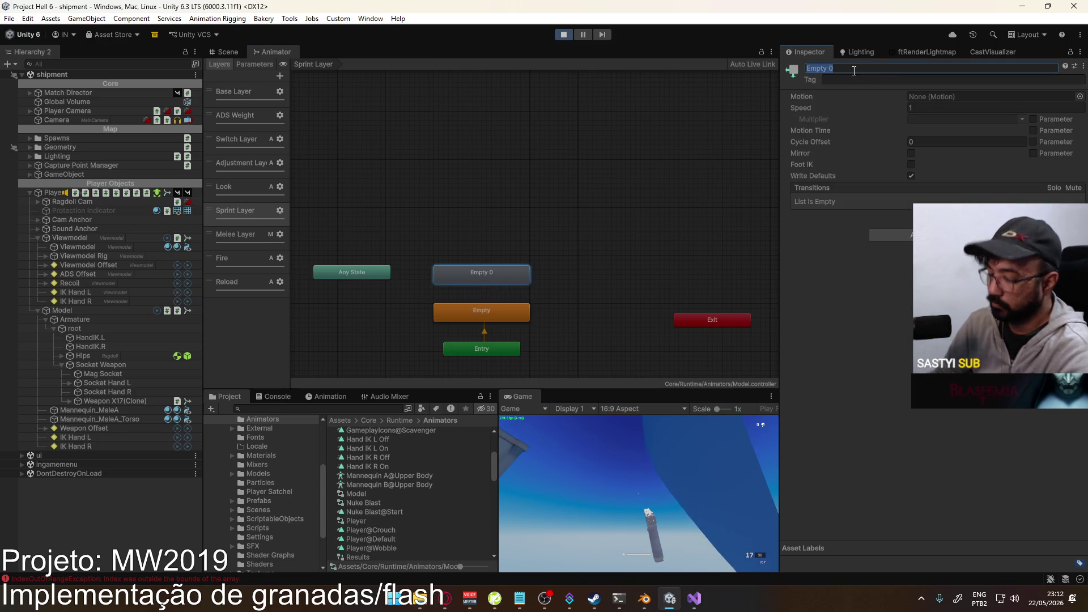
{"action": "type", "text": "Sprint"}
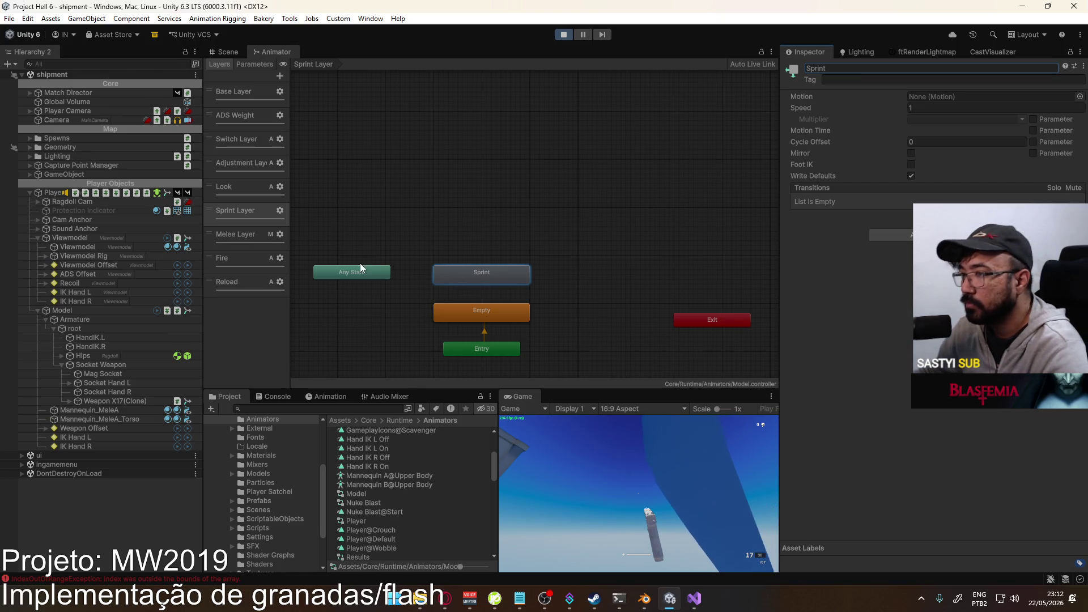
{"action": "right_click", "coordinate": [358, 273]}
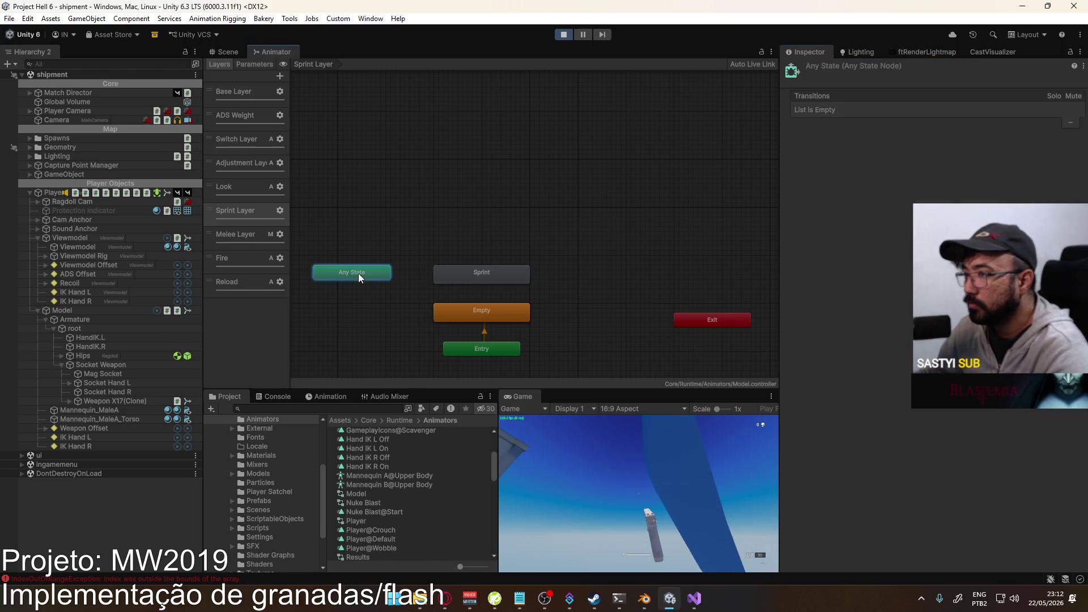
- Make transitions from Any State to the Empty and Sprint states
{"action": "left_click", "coordinate": [409, 282]}
{"action": "left_click", "coordinate": [438, 306]}
{"action": "right_click", "coordinate": [386, 274]}
{"action": "left_click", "coordinate": [407, 282]}
{"action": "left_click", "coordinate": [472, 275]}
- Add a state condition to the Any State → Empty transition, checking Base Layer's Sprint transition for reference
{"action": "left_click", "coordinate": [422, 295]}
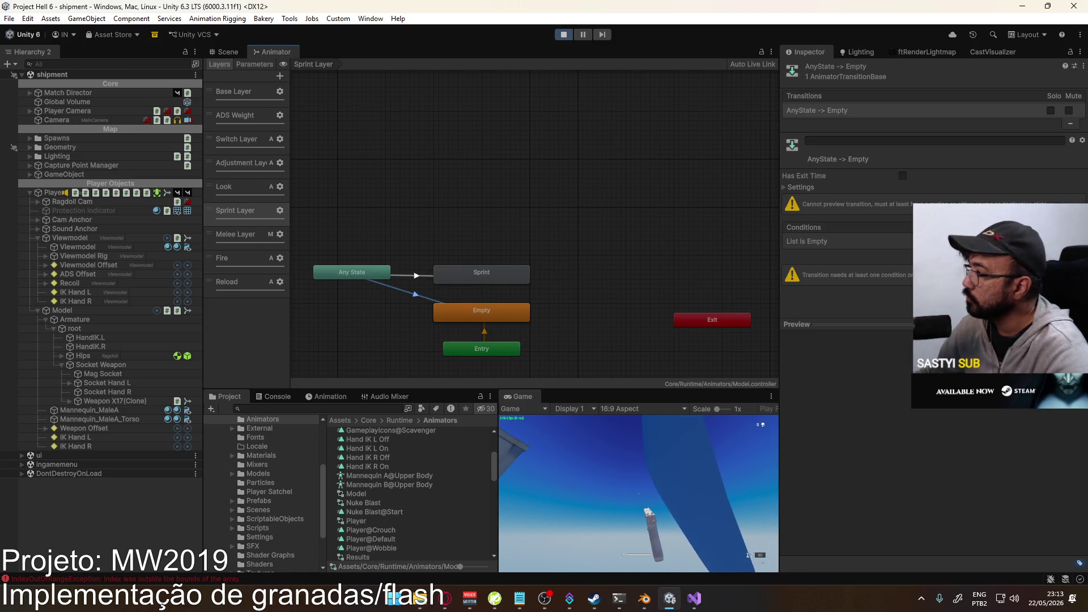
{"action": "left_click", "coordinate": [1058, 252]}
{"action": "left_click", "coordinate": [850, 242]}
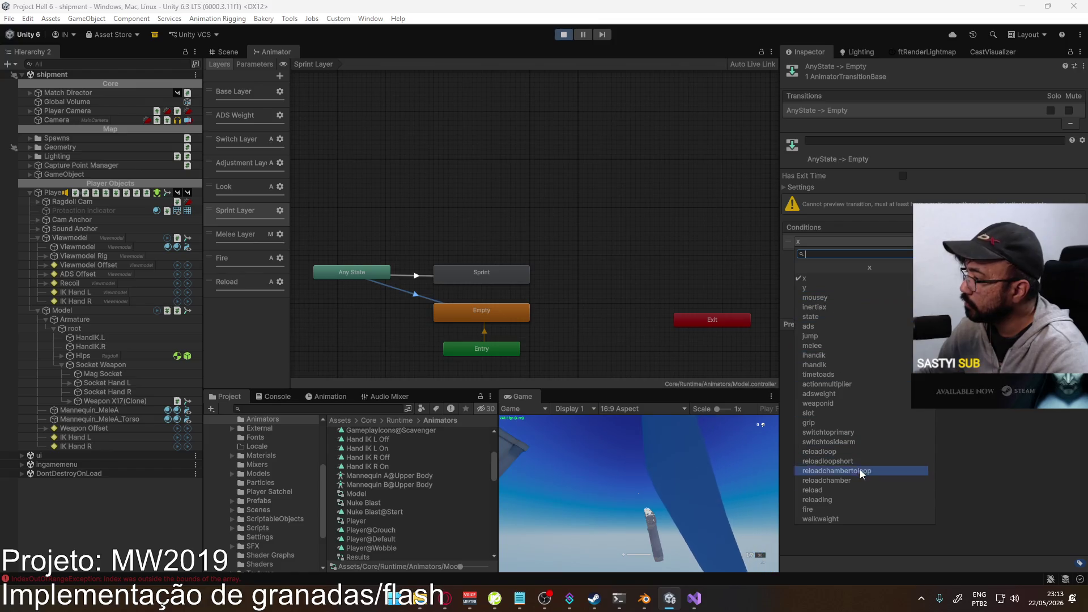
{"action": "left_click", "coordinate": [831, 317]}
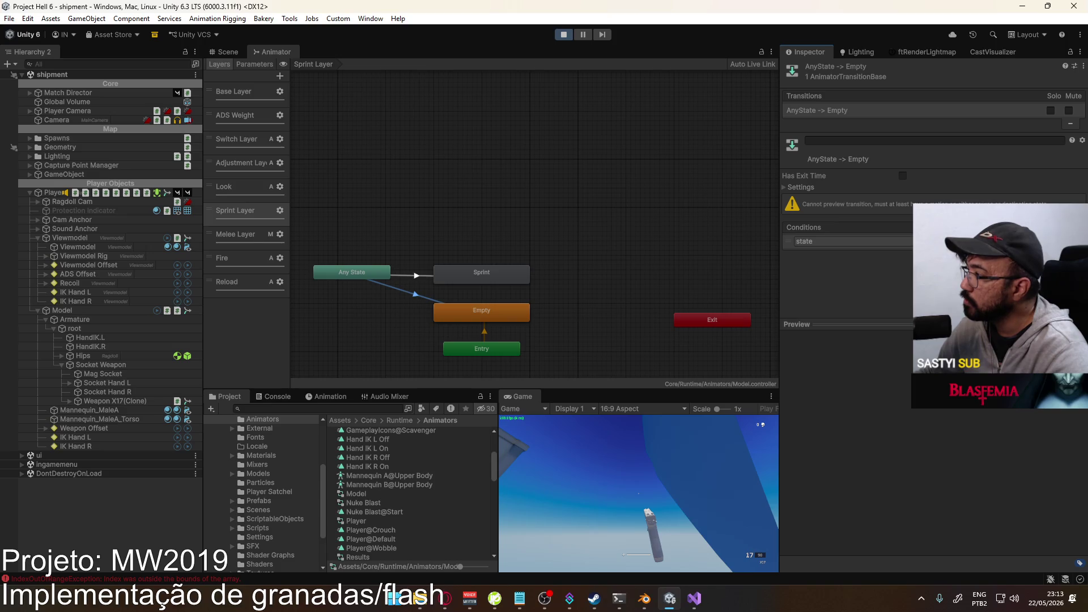
{"action": "left_click", "coordinate": [245, 95]}
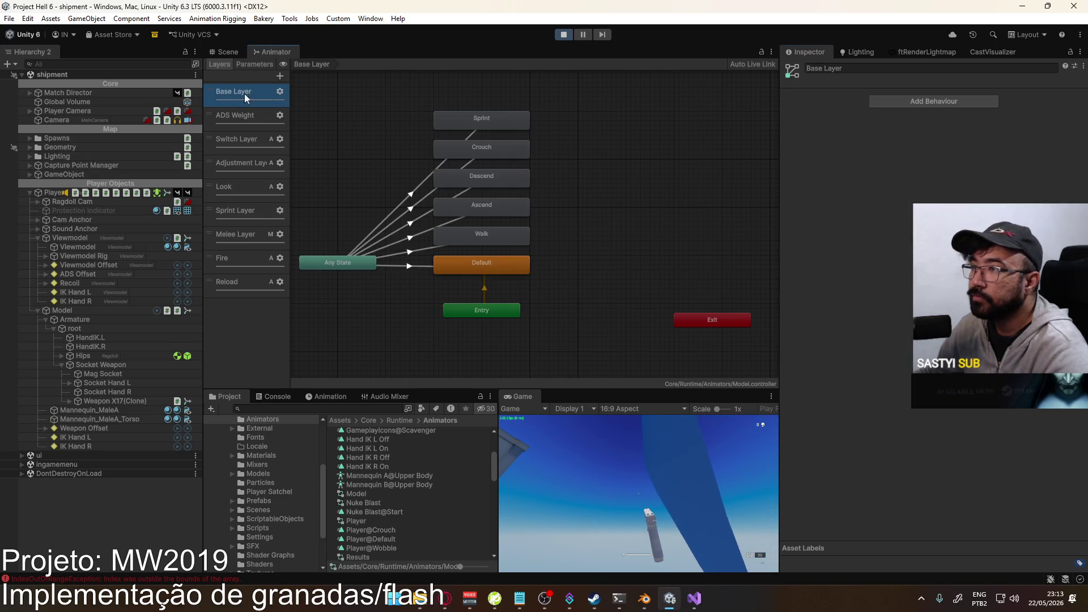
{"action": "left_click", "coordinate": [427, 178]}
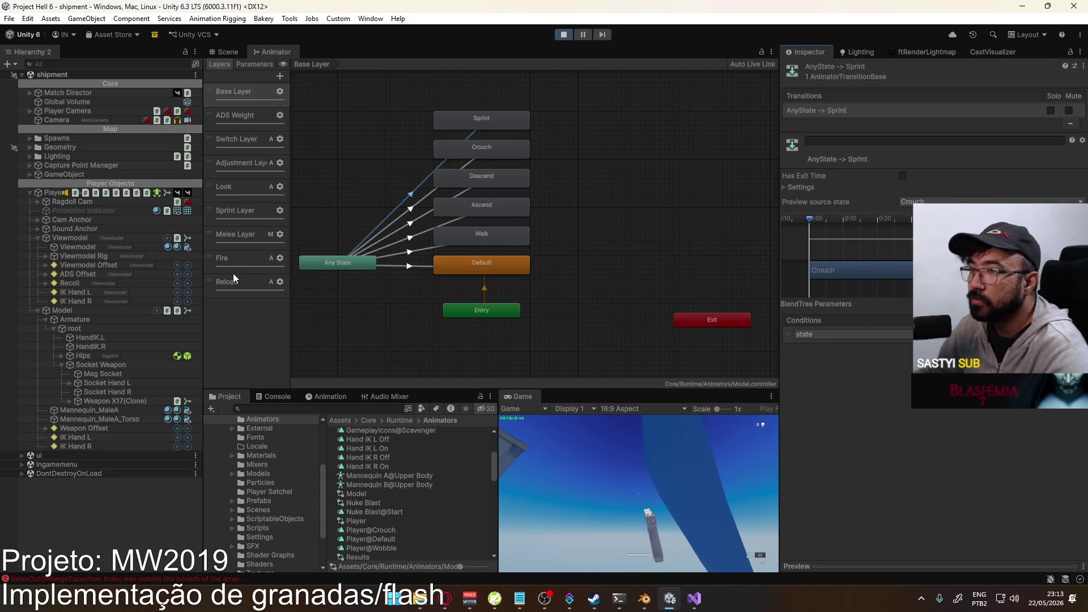
{"action": "left_click", "coordinate": [239, 216]}
- Add a state condition to the Any State → Sprint transition
{"action": "left_click", "coordinate": [417, 297]}
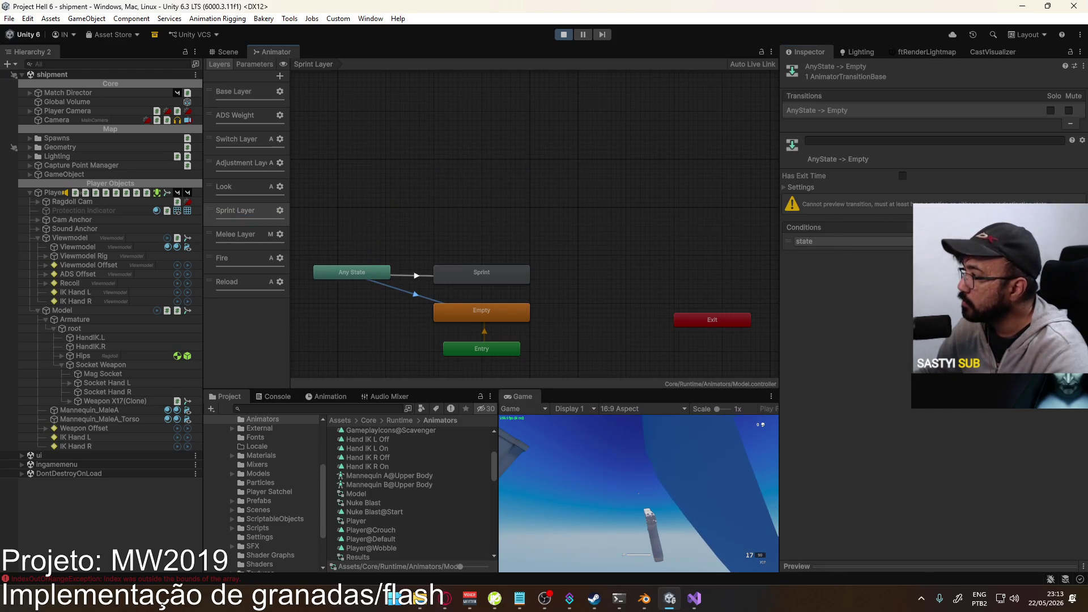
{"action": "left_click", "coordinate": [494, 237]}
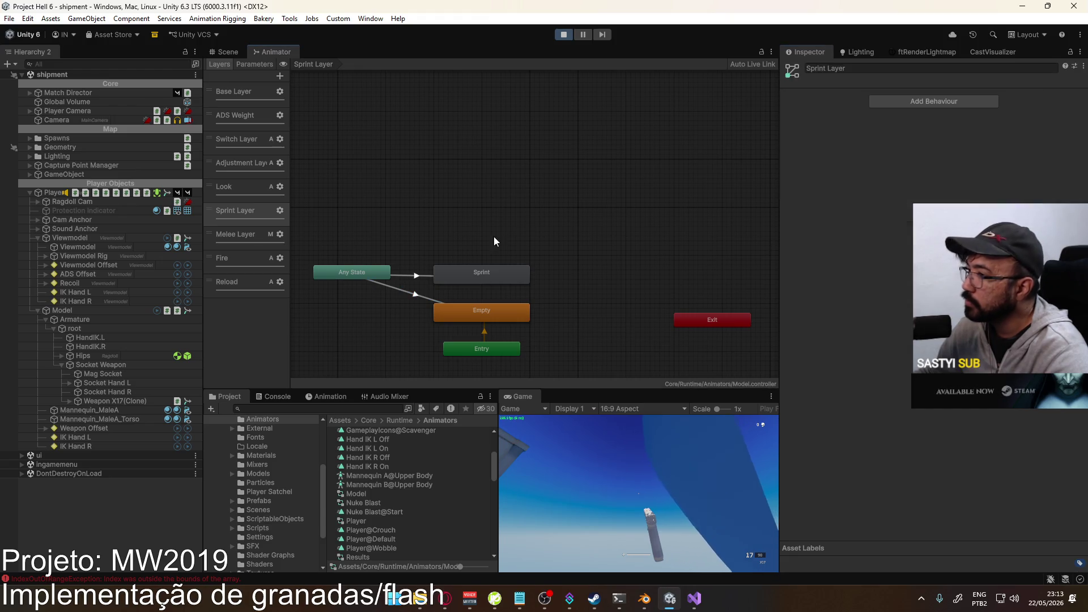
{"action": "left_click", "coordinate": [424, 275]}
{"action": "left_click", "coordinate": [1059, 252]}
{"action": "left_click", "coordinate": [902, 244]}
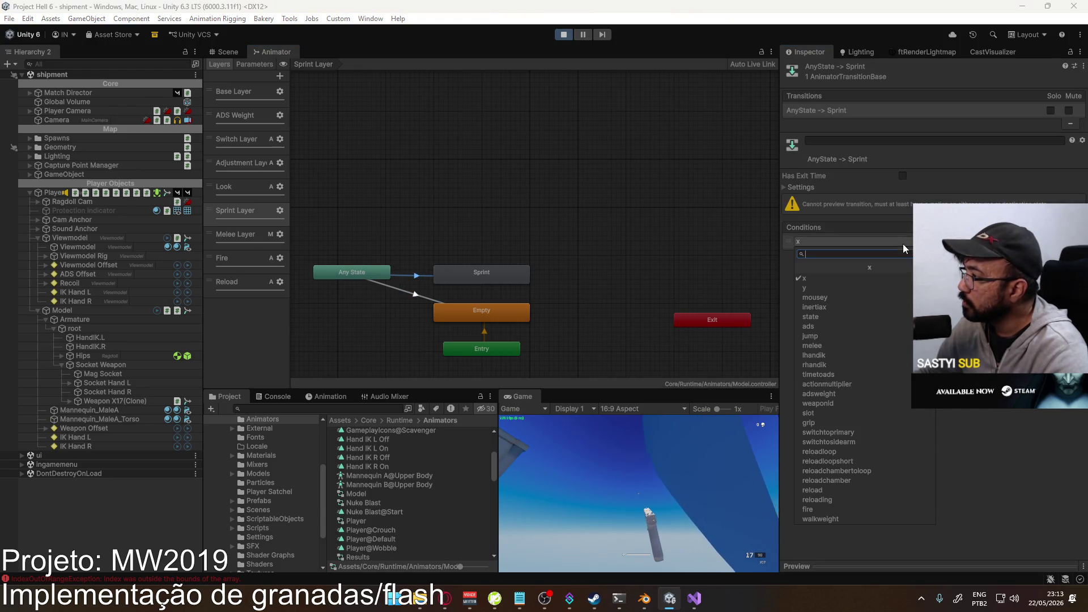
{"action": "left_click", "coordinate": [827, 277]}
{"action": "left_click", "coordinate": [827, 241]}
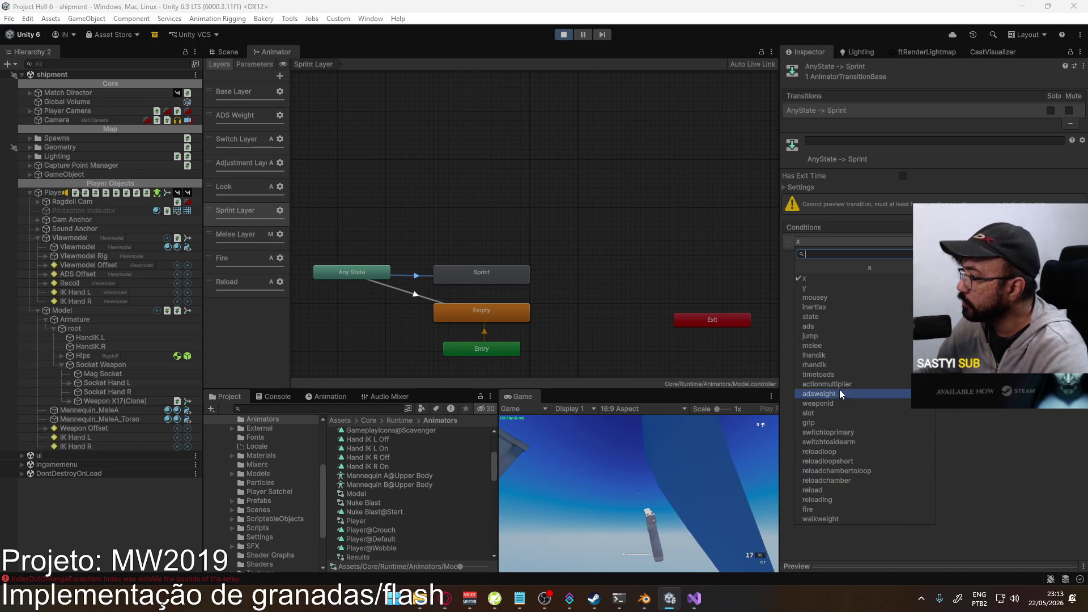
{"action": "left_click", "coordinate": [835, 319]}
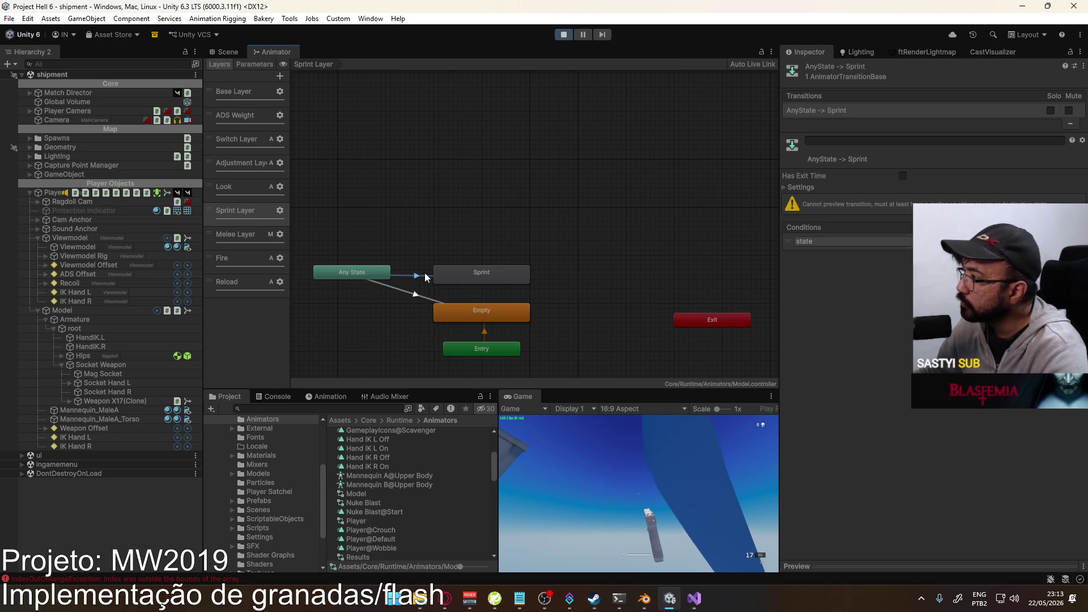
- Copy the Base Layer's Any State → Sprint transition settings and try pasting them onto Sprint Layer's transition
{"action": "left_click", "coordinate": [223, 88]}
{"action": "left_click", "coordinate": [419, 264]}
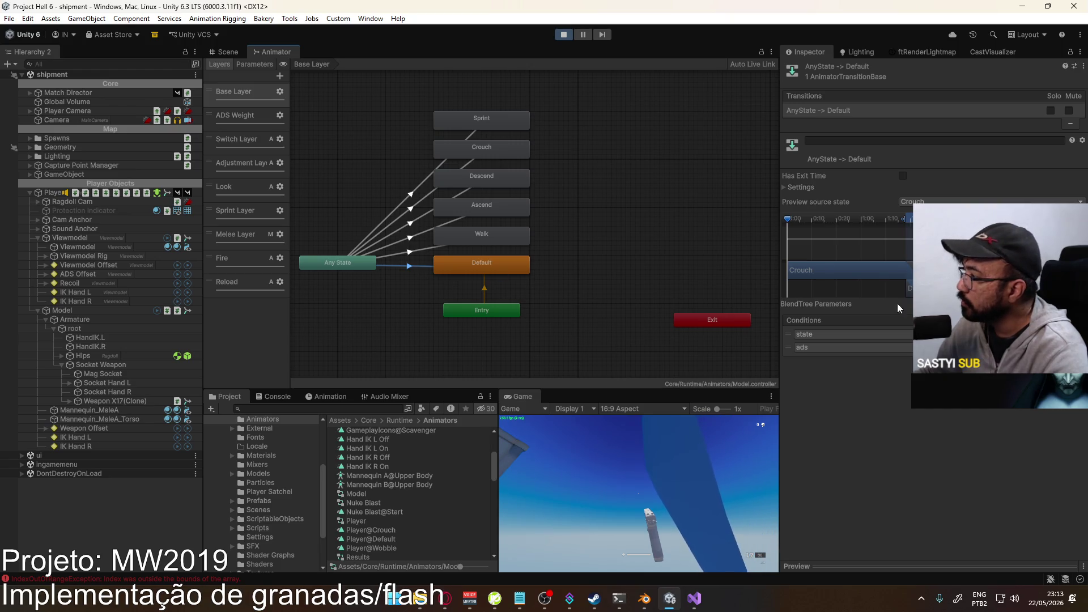
{"action": "left_click", "coordinate": [800, 188]}
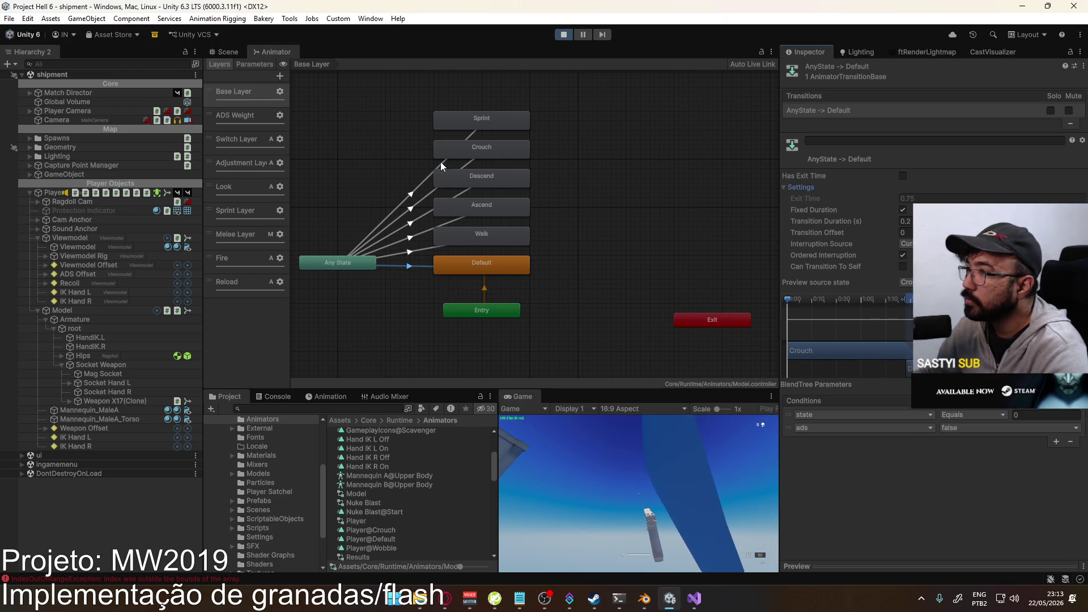
{"action": "left_click", "coordinate": [428, 180]}
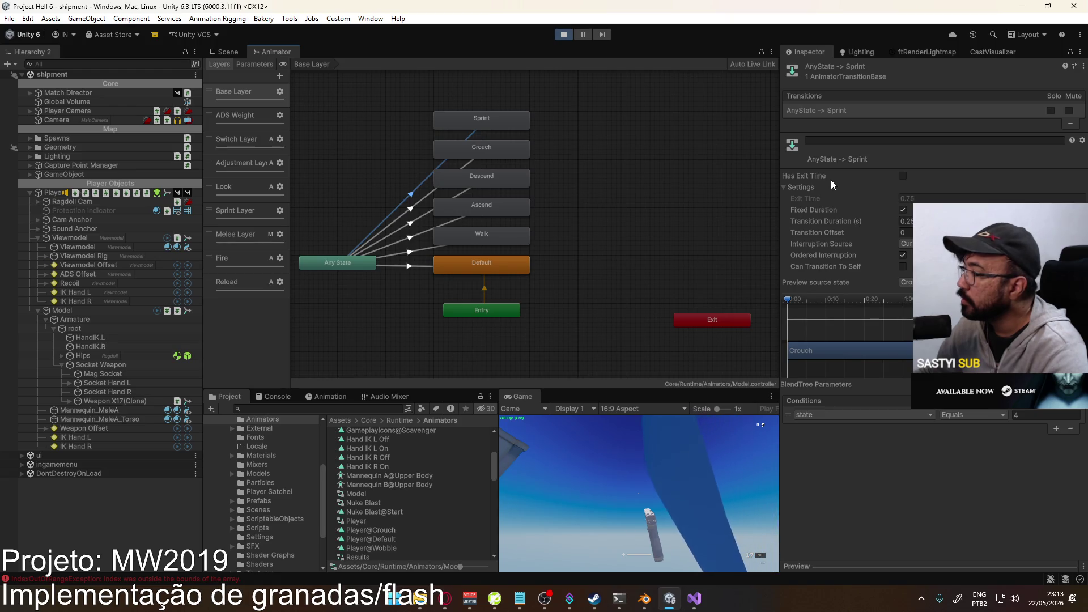
{"action": "right_click", "coordinate": [835, 111]}
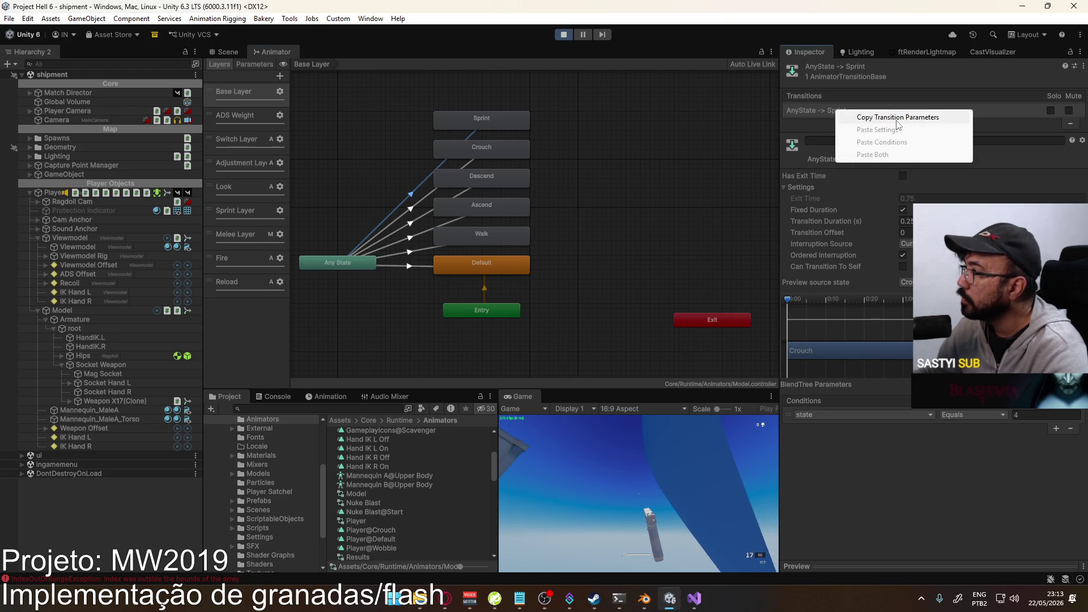
{"action": "left_click", "coordinate": [897, 119]}
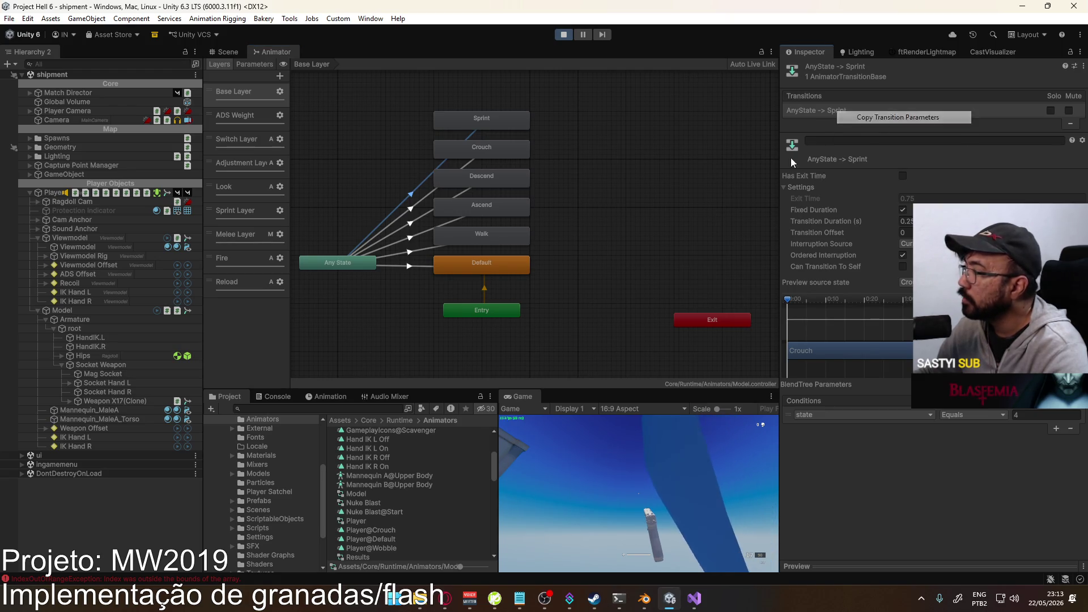
{"action": "left_click", "coordinate": [245, 218]}
{"action": "left_click", "coordinate": [424, 274]}
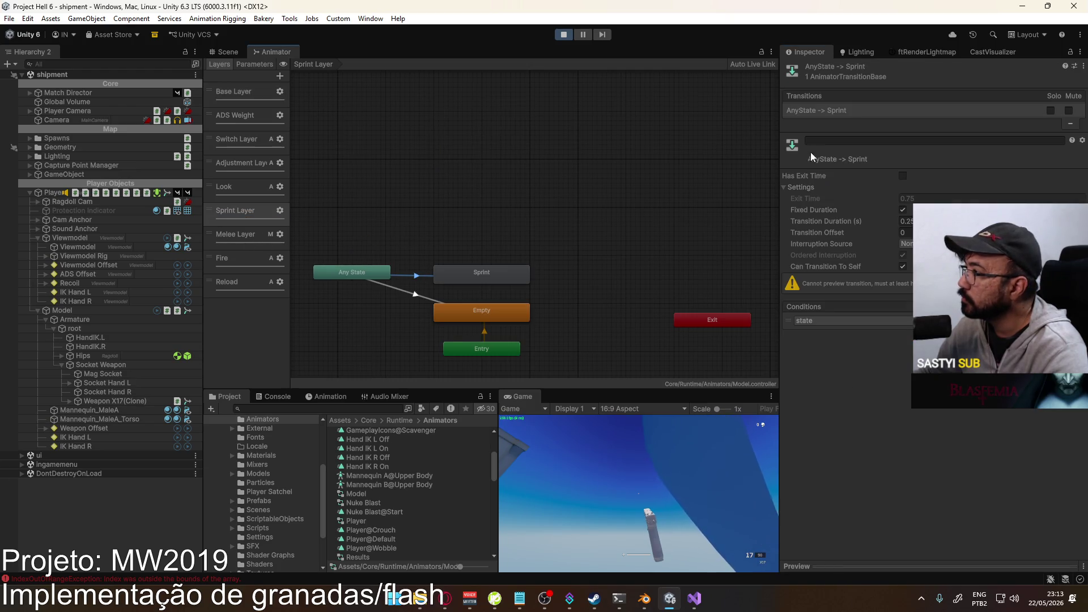
{"action": "right_click", "coordinate": [814, 109]}
{"action": "left_click", "coordinate": [850, 139]}
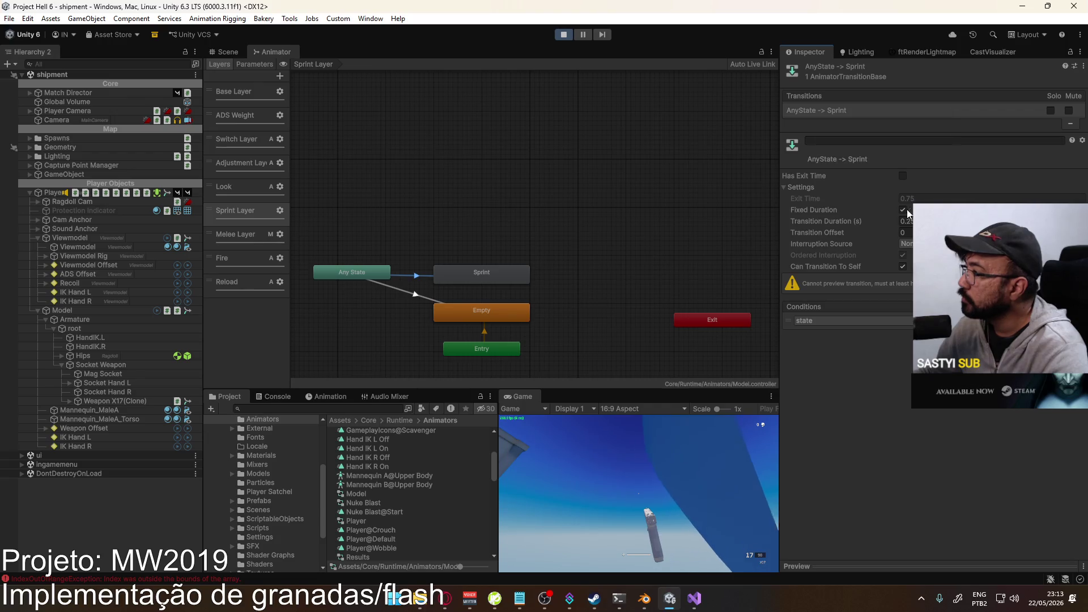
- Set both Any State transitions to Current State interruption with Can Transition To Self off
{"action": "left_click", "coordinate": [906, 244]}
{"action": "left_click", "coordinate": [911, 275]}
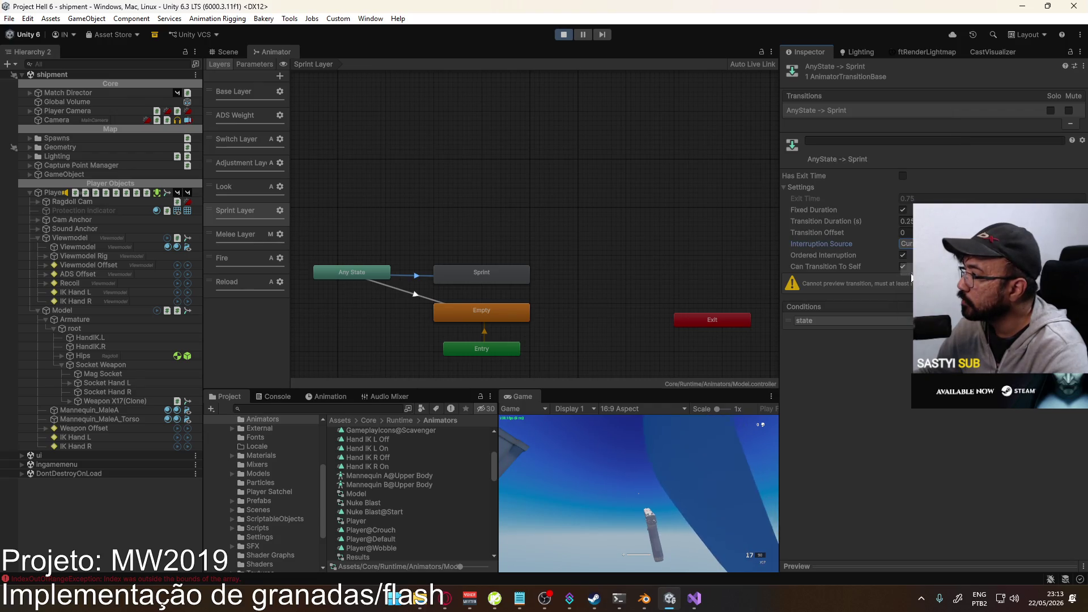
{"action": "left_click", "coordinate": [903, 268]}
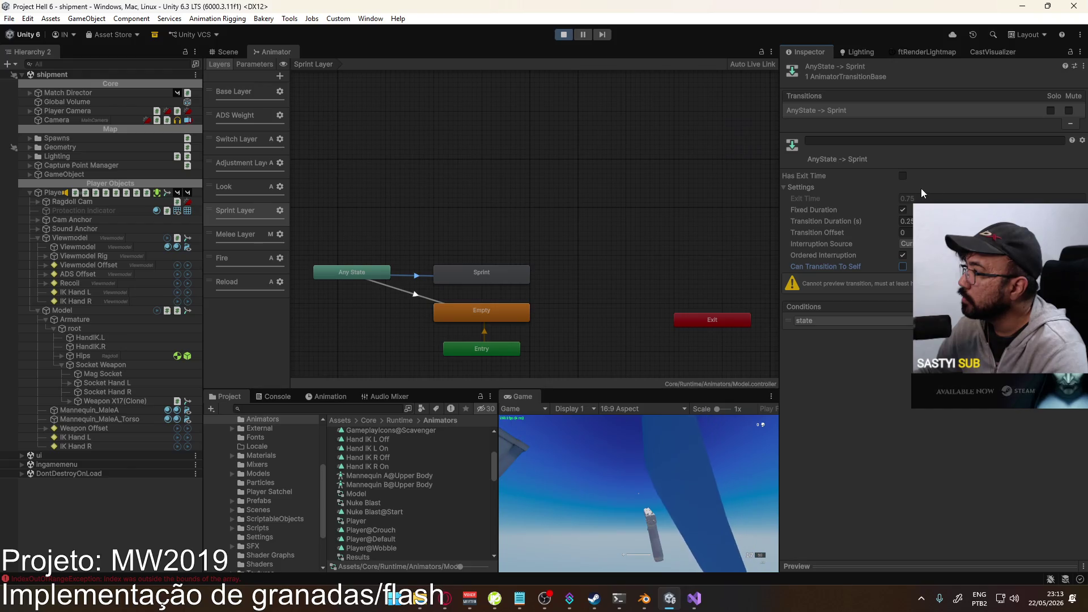
{"action": "left_click", "coordinate": [420, 296]}
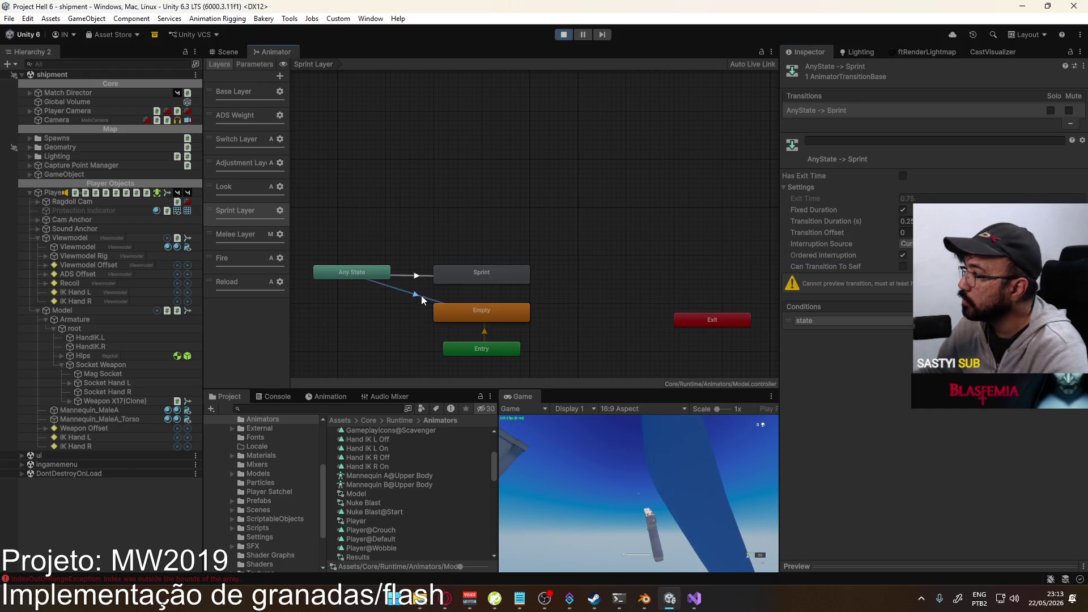
{"action": "left_click", "coordinate": [906, 243]}
{"action": "left_click", "coordinate": [907, 268]}
{"action": "left_click", "coordinate": [903, 266]}
{"action": "left_click", "coordinate": [907, 221]}
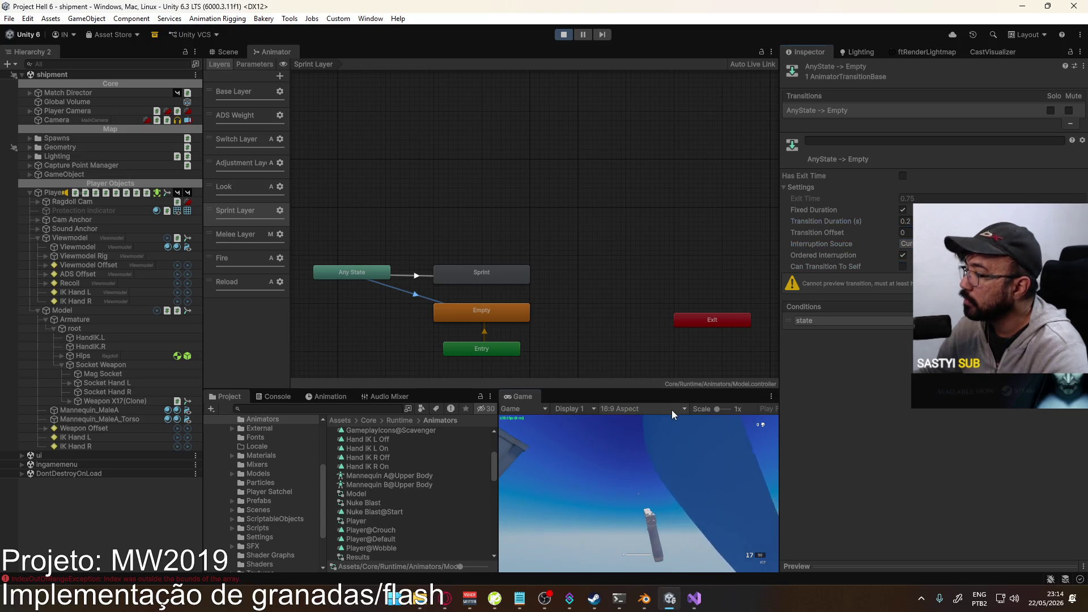
{"action": "key", "text": "super"}
{"action": "left_click", "coordinate": [236, 70]}
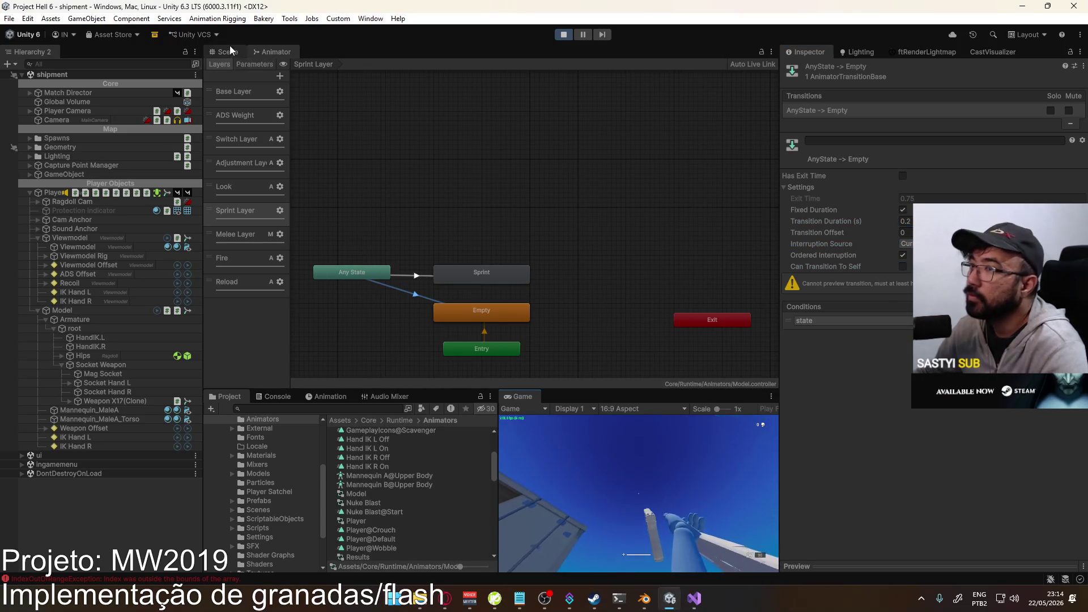
{"action": "left_click", "coordinate": [227, 52]}
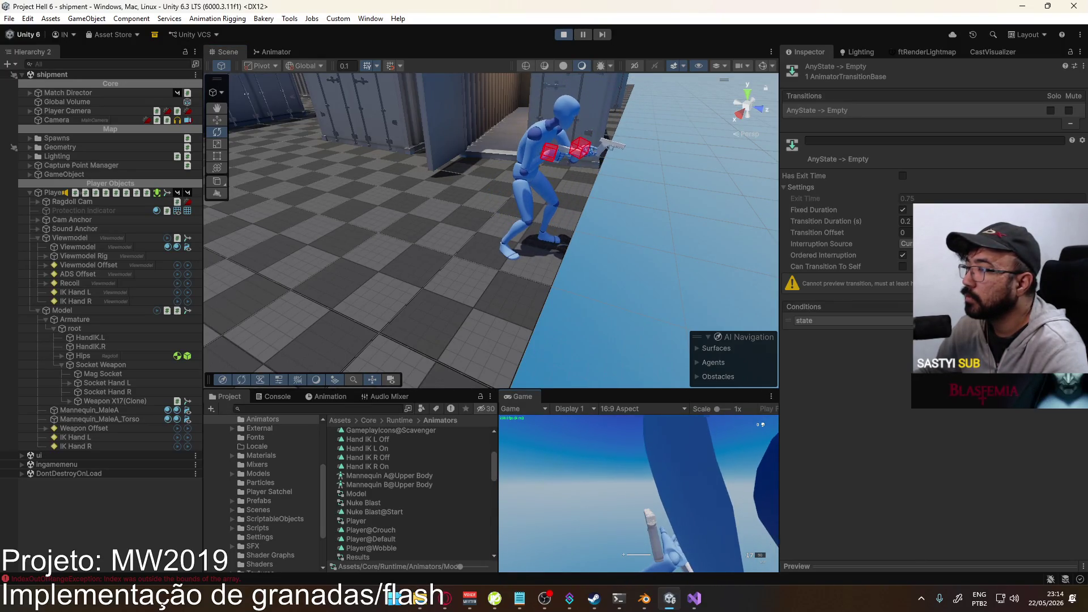
{"action": "key", "text": "1"}
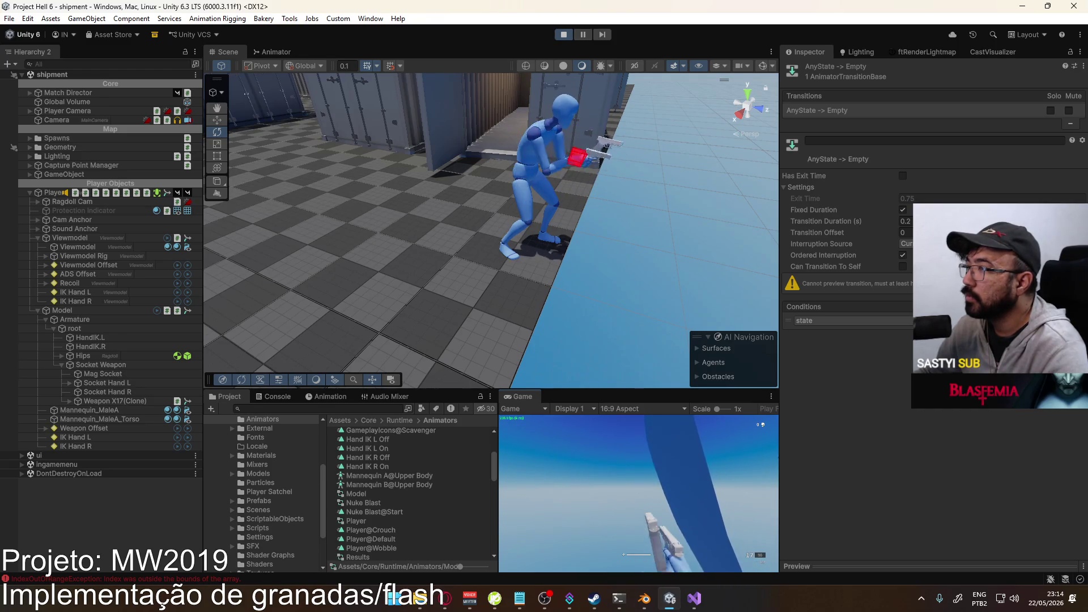
{"action": "key", "text": "2"}
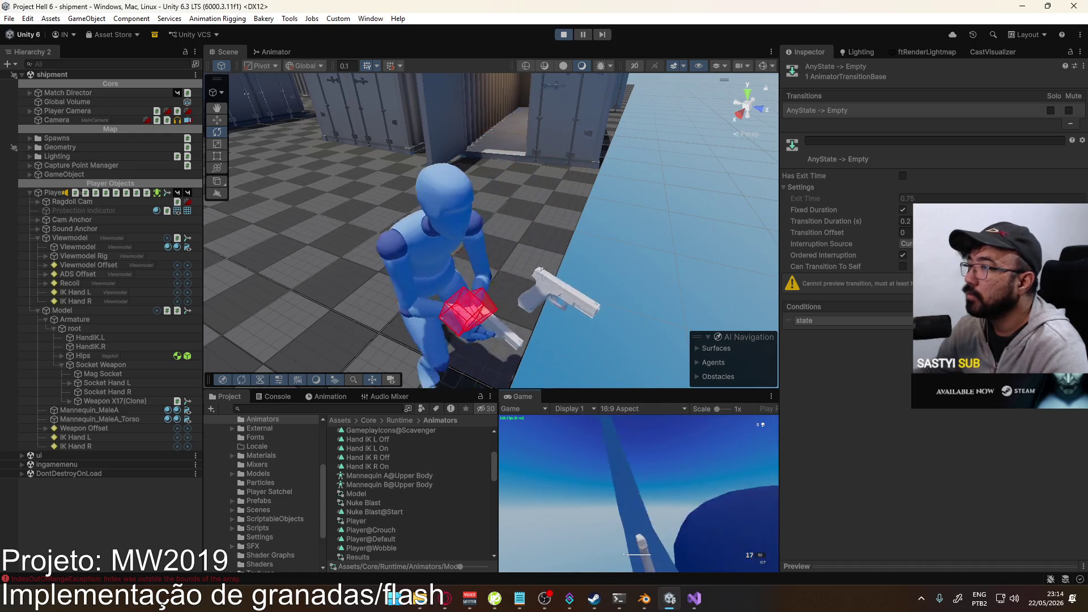
{"action": "key", "text": "super"}
{"action": "left_click", "coordinate": [280, 52]}
{"action": "left_click", "coordinate": [276, 52]}
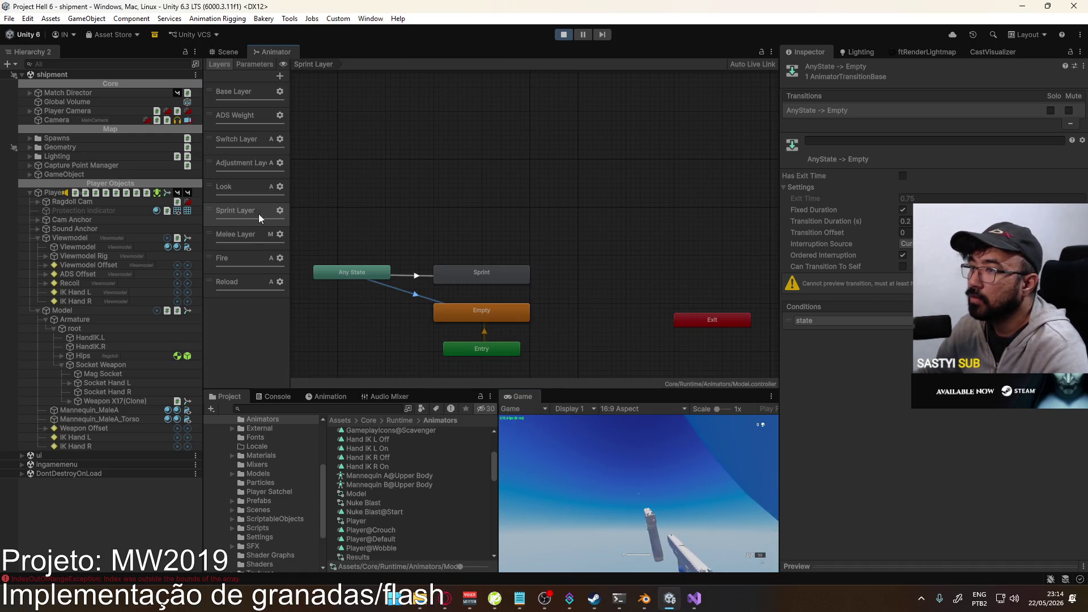
{"action": "left_click", "coordinate": [495, 280]}
{"action": "left_click", "coordinate": [493, 311]}
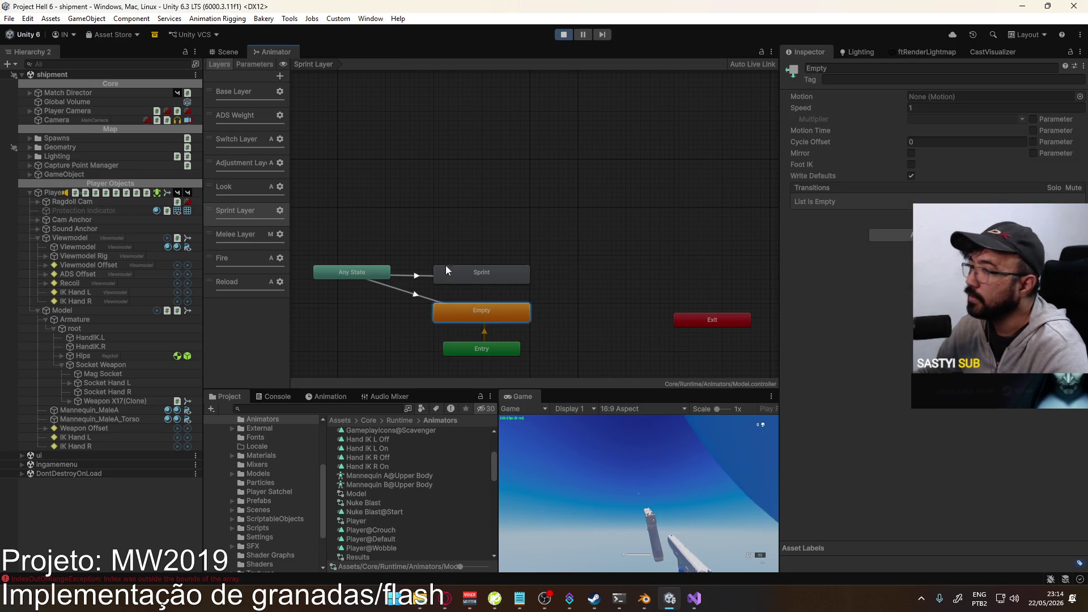
{"action": "left_click", "coordinate": [246, 95]}
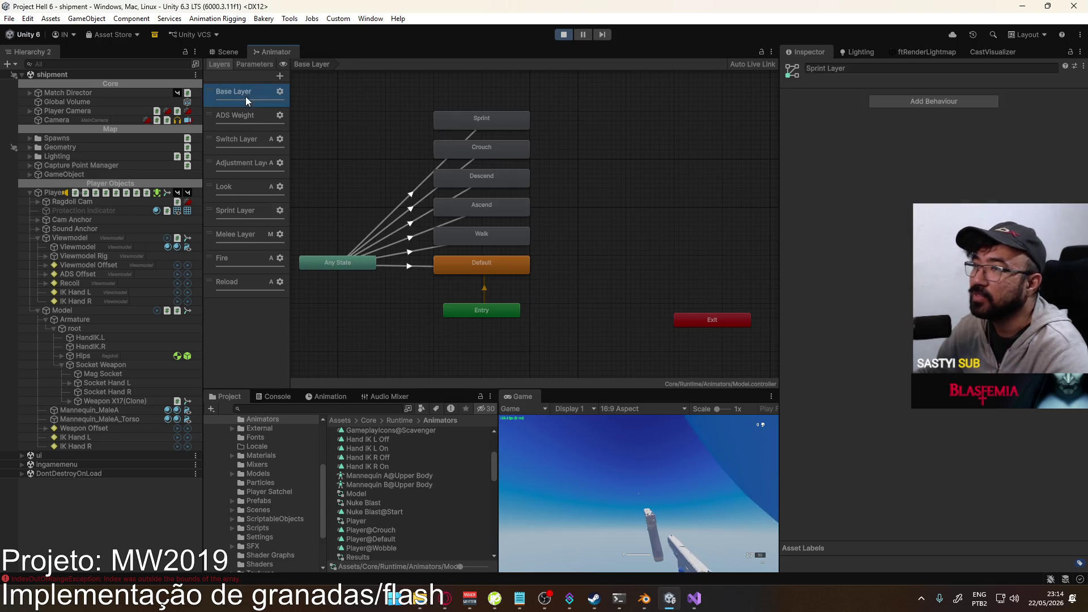
{"action": "double_click", "coordinate": [491, 124]}
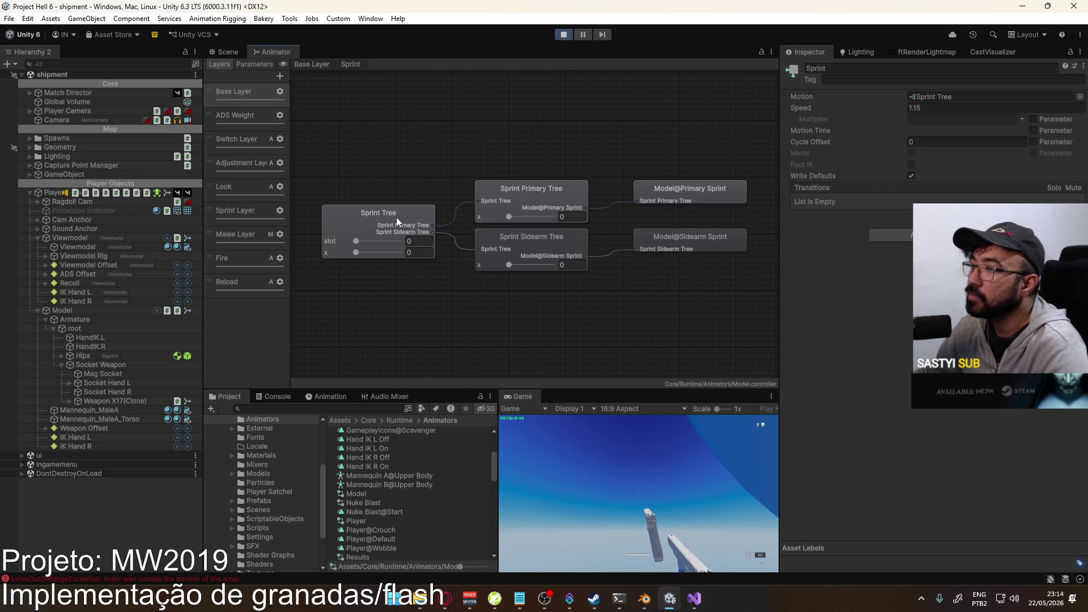
{"action": "left_click", "coordinate": [228, 52]}
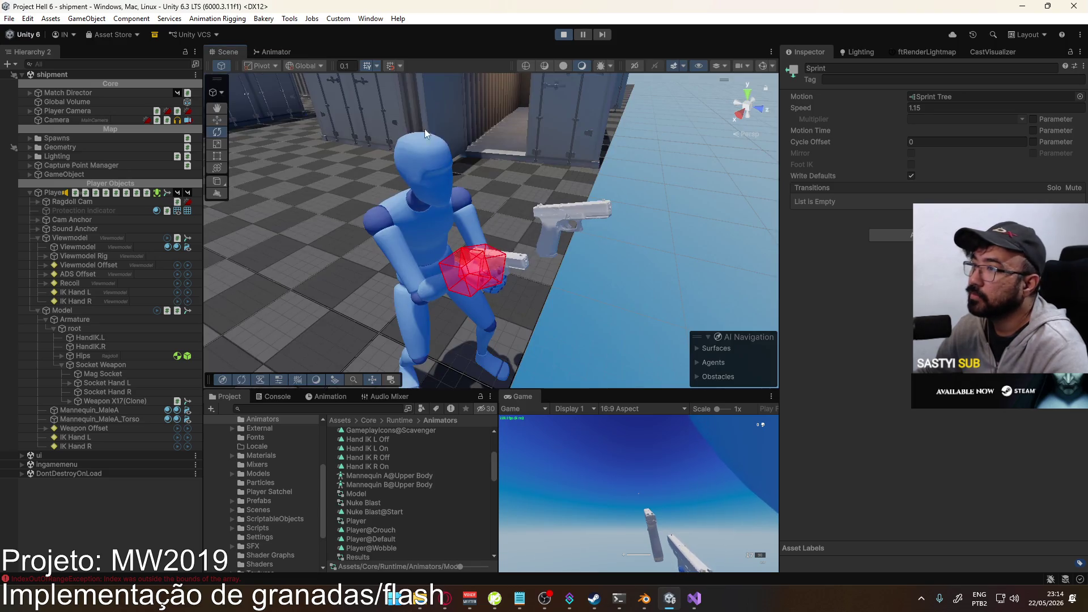
{"action": "left_click", "coordinate": [272, 51]}
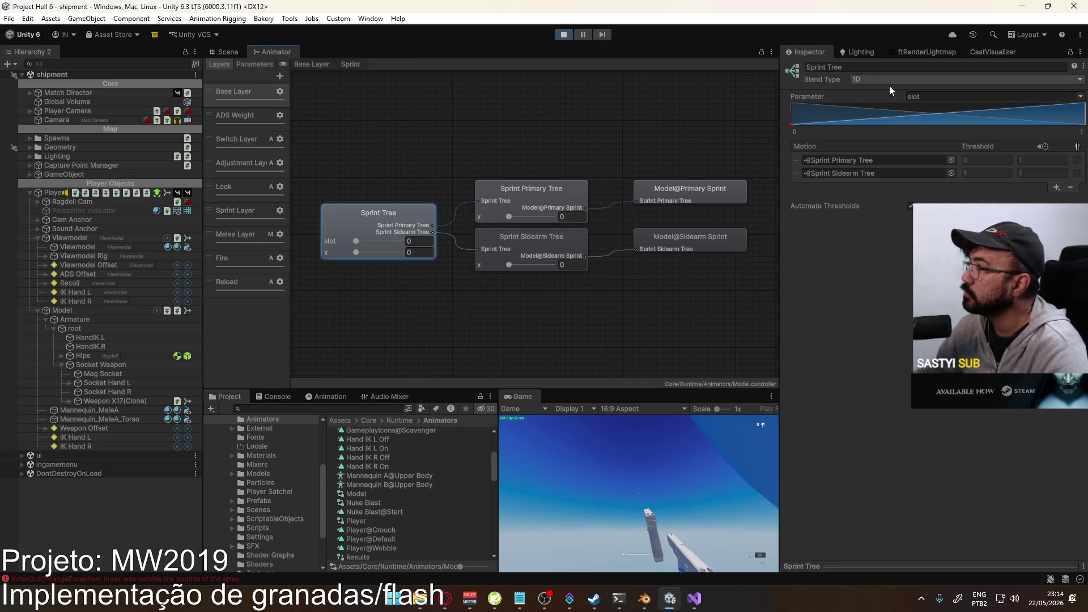
{"action": "left_click", "coordinate": [244, 53]}
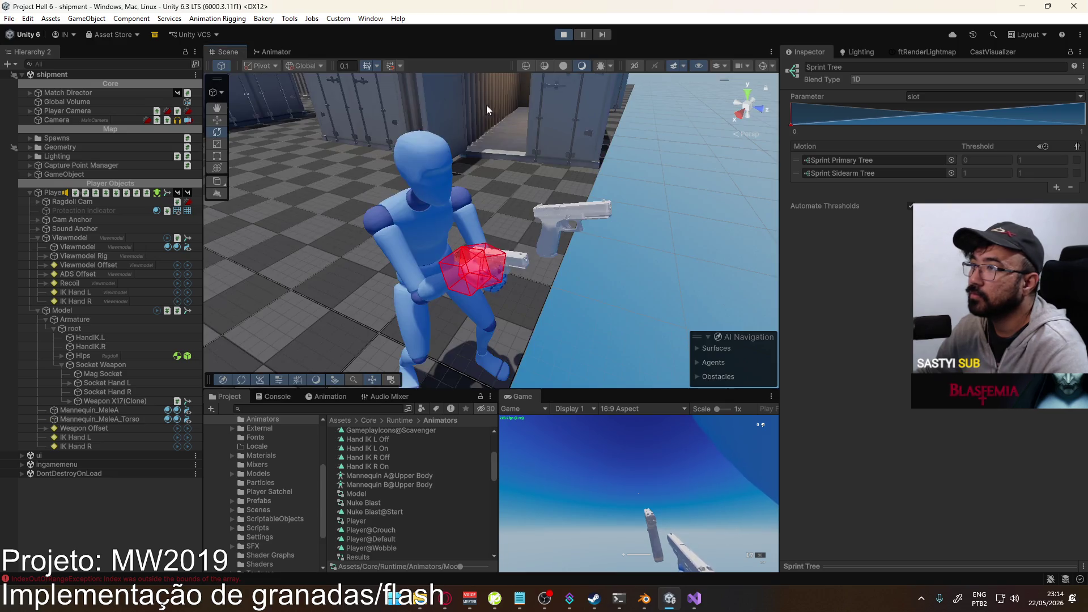
{"action": "left_click", "coordinate": [277, 53]}
{"action": "left_click", "coordinate": [239, 92]}
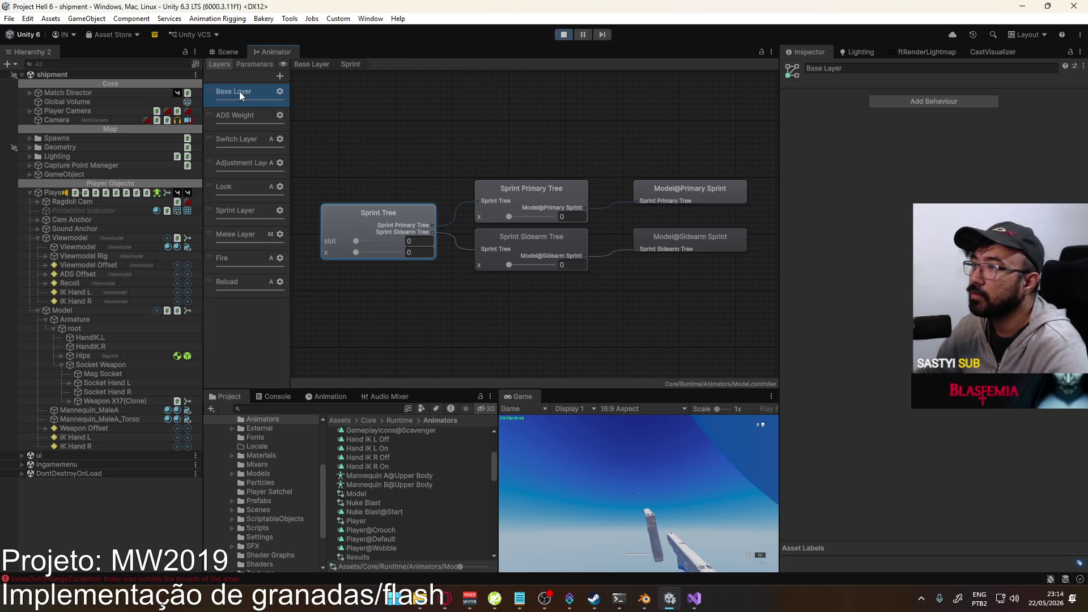
{"action": "left_click", "coordinate": [312, 64]}
{"action": "right_click", "coordinate": [474, 118]}
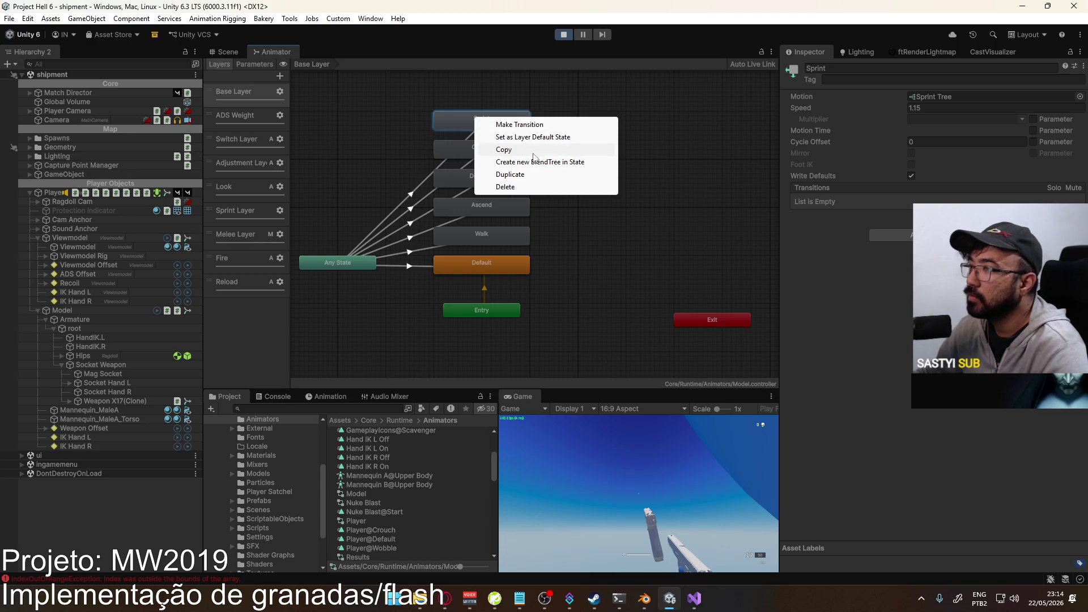
- Copy Base Layer's Sprint state and paste it into Sprint Layer as Sprint 0, placed above Sprint
{"action": "left_click", "coordinate": [537, 124]}
{"action": "right_click", "coordinate": [943, 101]}
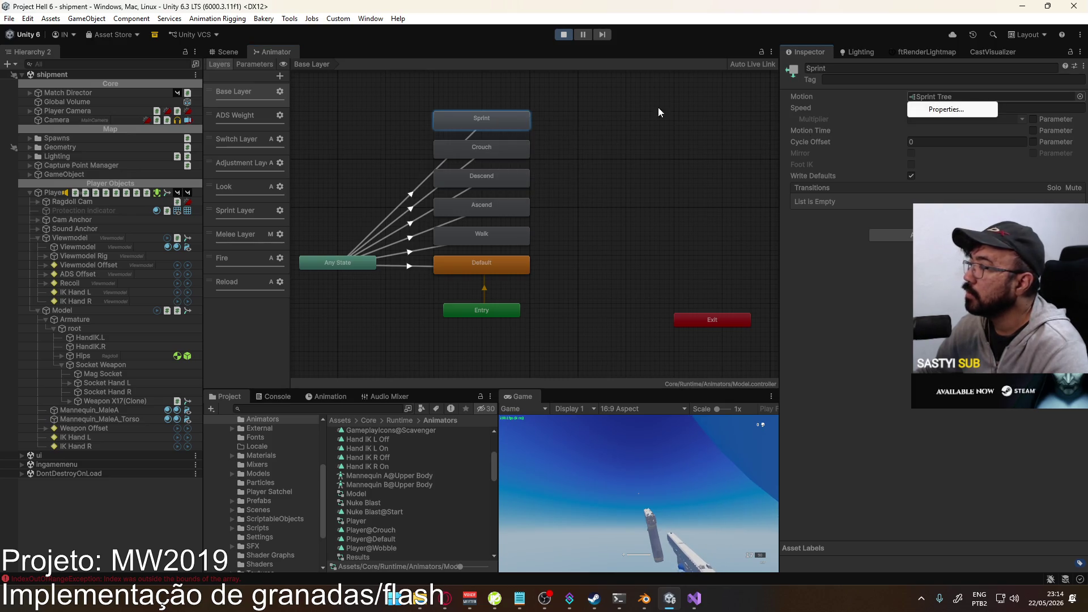
{"action": "left_click", "coordinate": [420, 123]}
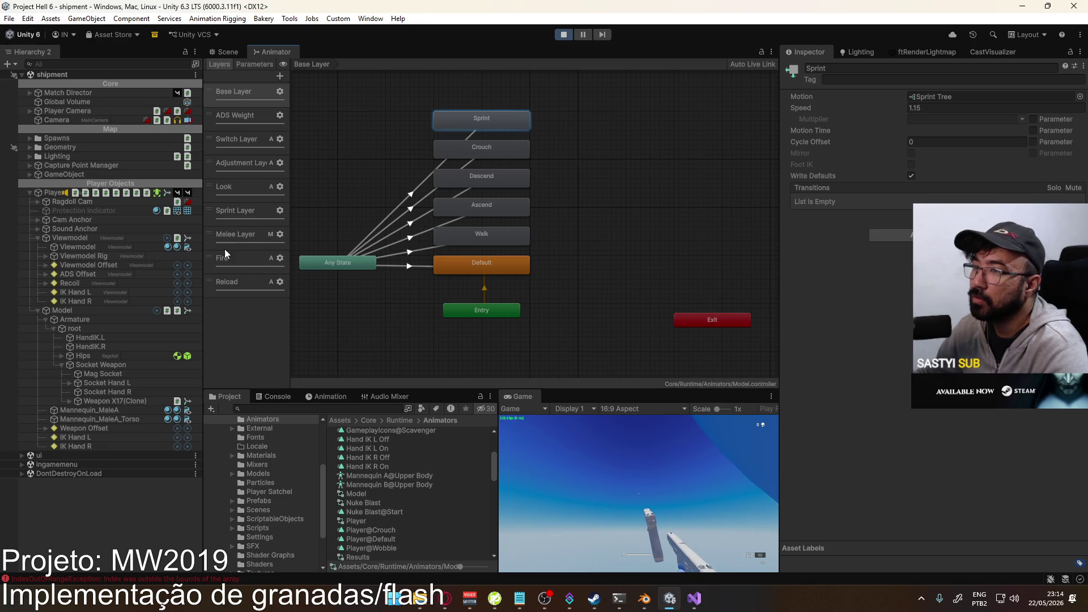
{"action": "left_click", "coordinate": [246, 216]}
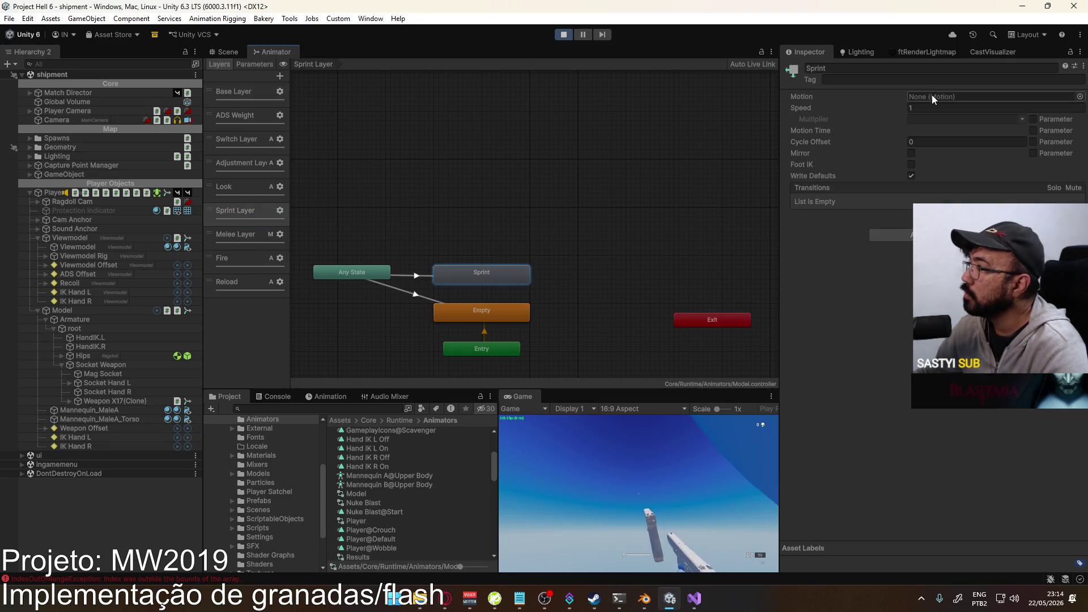
{"action": "right_click", "coordinate": [481, 274]}
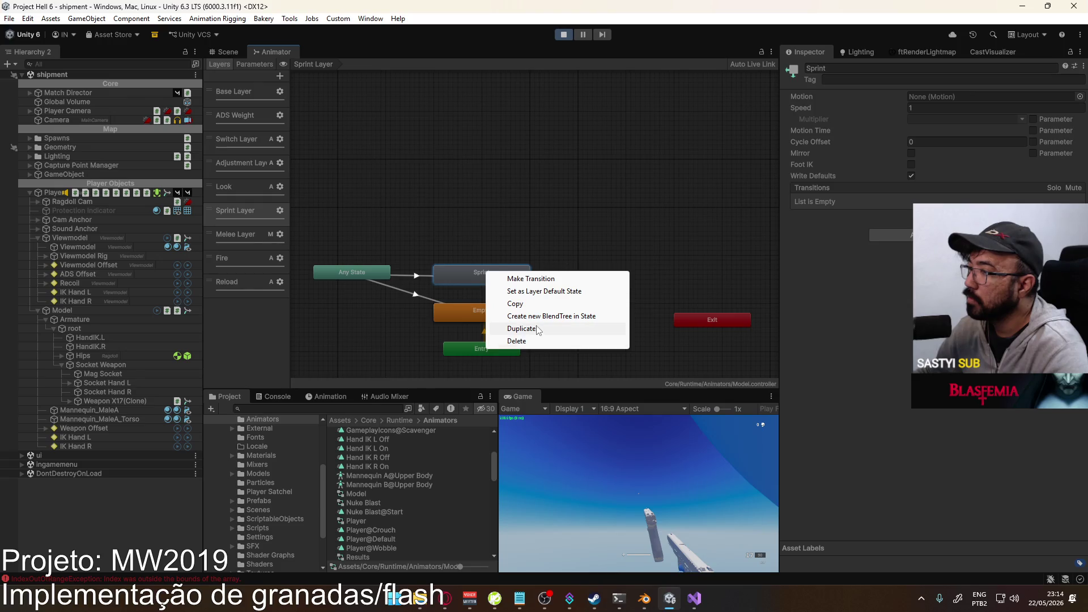
{"action": "left_click", "coordinate": [541, 303]}
{"action": "right_click", "coordinate": [470, 193]}
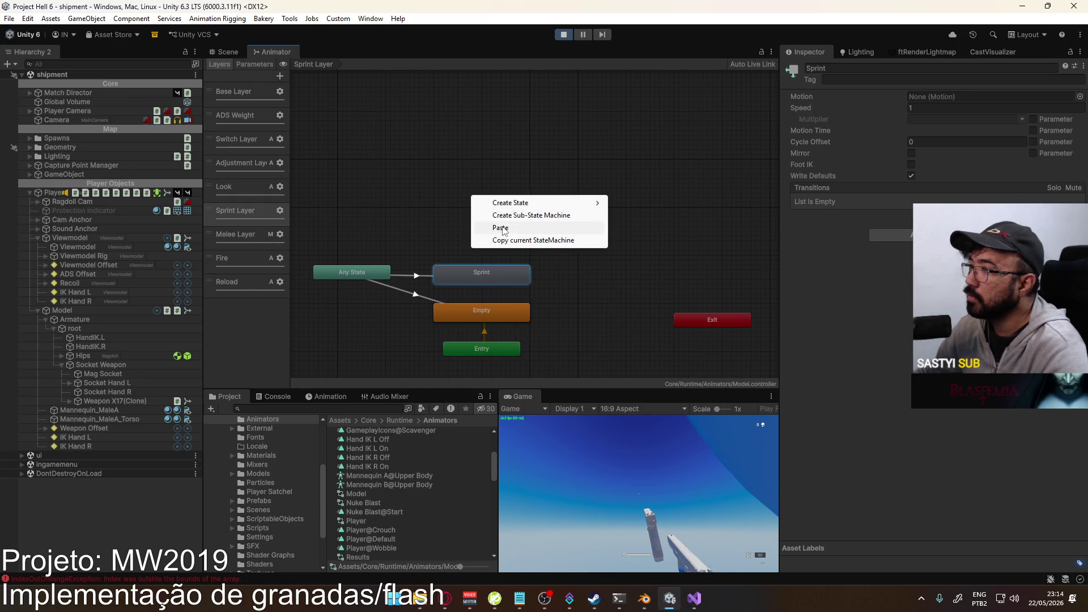
{"action": "left_click", "coordinate": [524, 228]}
{"action": "left_click_drag", "start_coordinate": [523, 214], "coordinate": [494, 245]}
- Make a transition from Any State to Sprint 0
{"action": "left_click", "coordinate": [468, 277]}
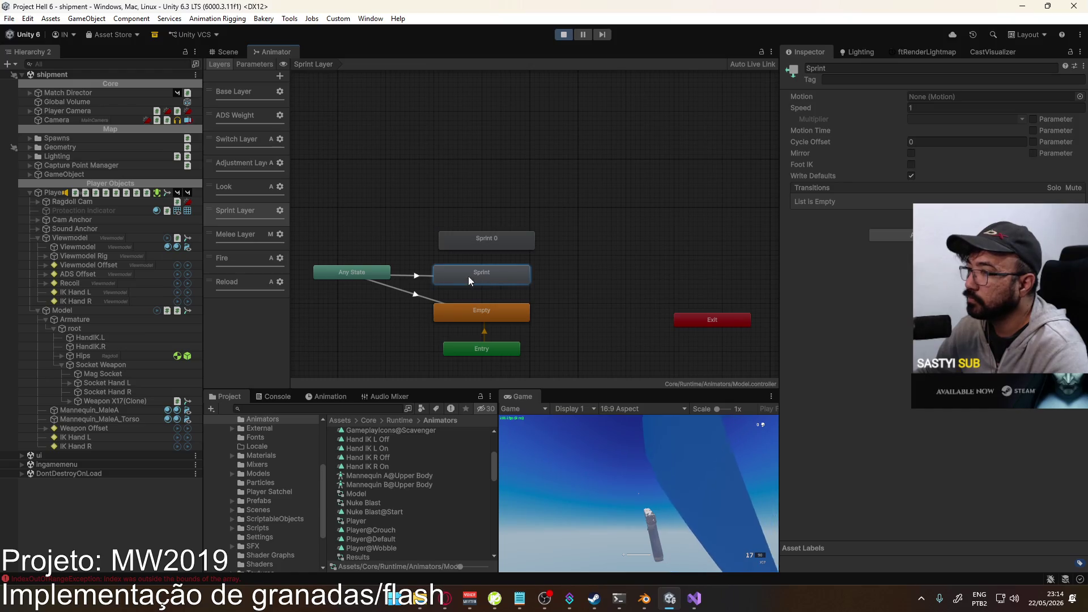
{"action": "left_click", "coordinate": [386, 274]}
{"action": "right_click", "coordinate": [387, 275]}
{"action": "left_click", "coordinate": [411, 283]}
{"action": "left_click", "coordinate": [464, 237]}
- Copy the state Equals 4 condition from the Sprint transition onto the new Sprint 0 transition
{"action": "left_click", "coordinate": [420, 274]}
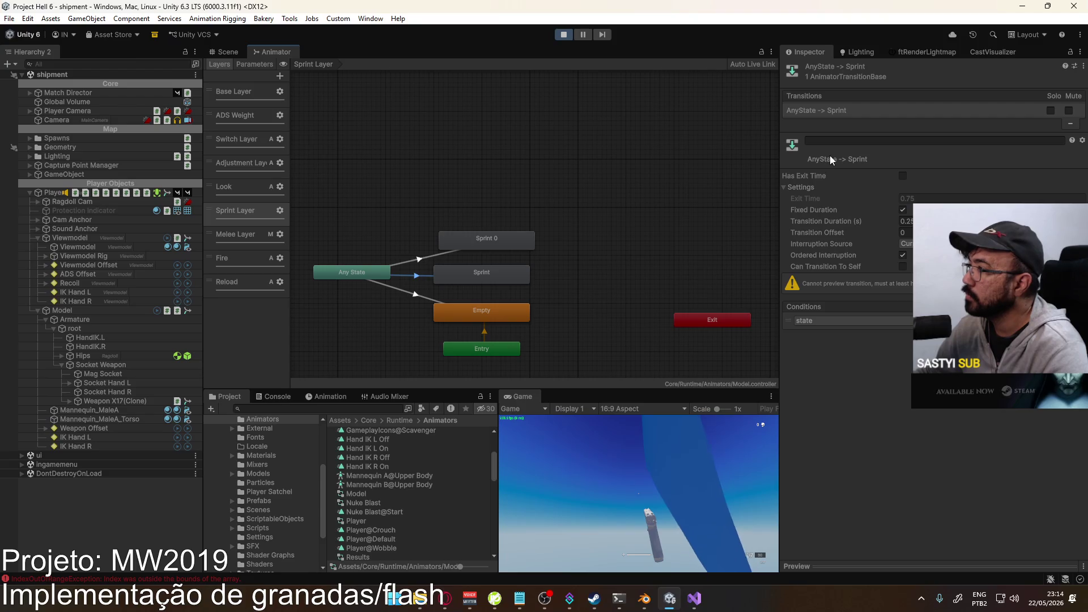
{"action": "right_click", "coordinate": [837, 113]}
{"action": "left_click", "coordinate": [929, 124]}
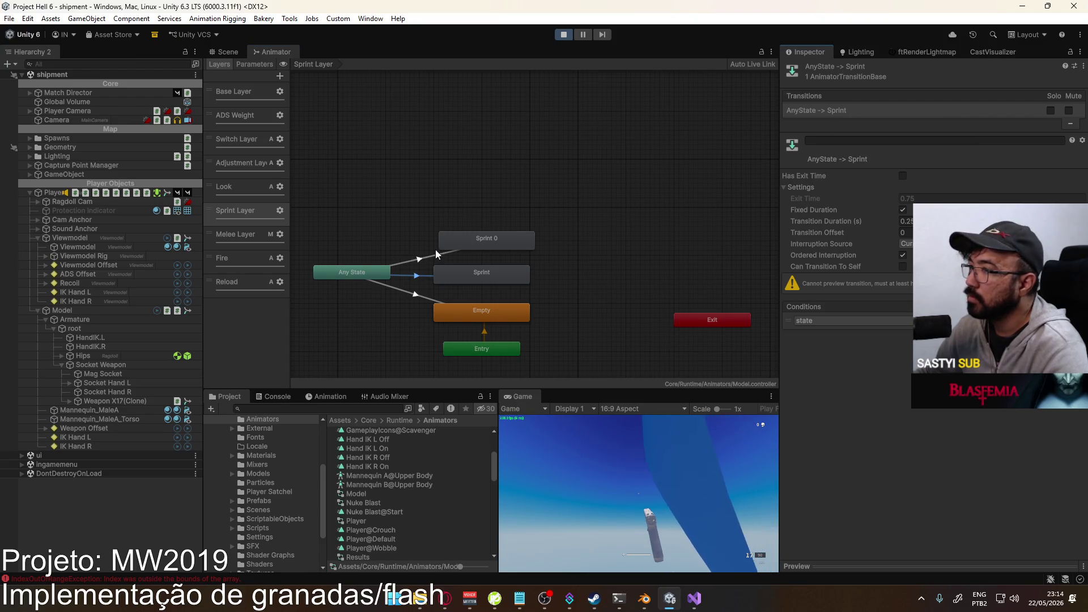
{"action": "left_click", "coordinate": [419, 258]}
{"action": "right_click", "coordinate": [837, 108]}
{"action": "left_click", "coordinate": [850, 141]}
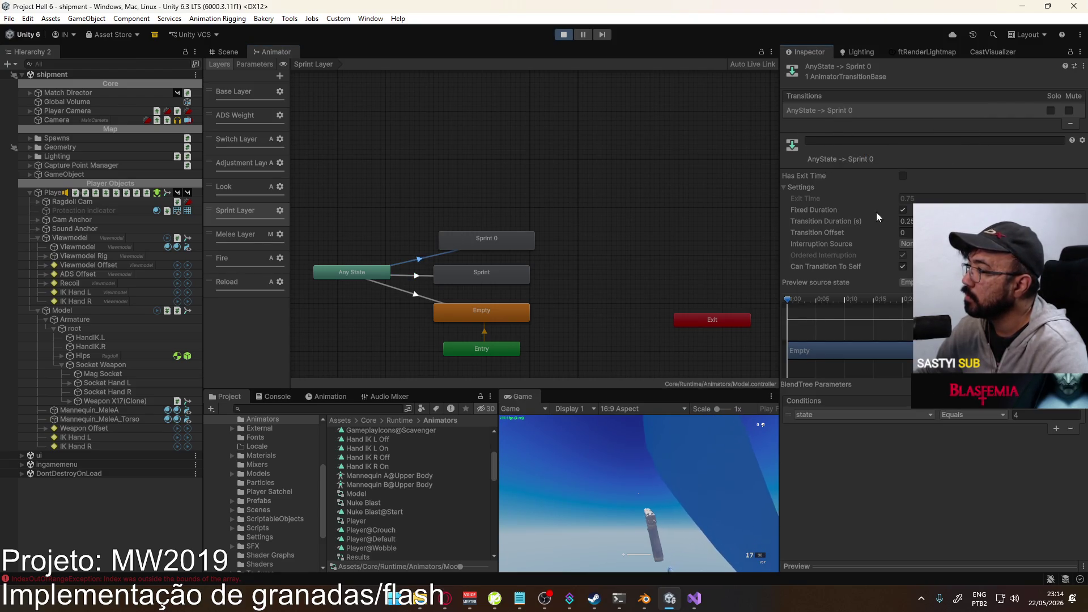
- Give the Sprint 0 transition Current State ordered interruption with no self-transition
{"action": "left_click", "coordinate": [905, 244]}
{"action": "left_click", "coordinate": [907, 267]}
{"action": "left_click", "coordinate": [902, 267]}
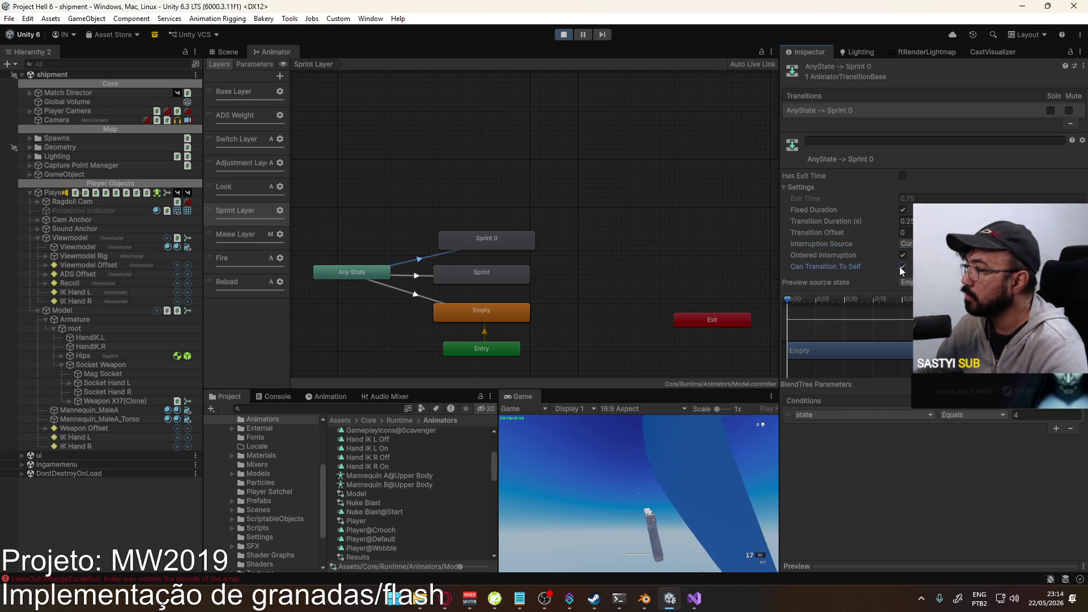
{"action": "left_click", "coordinate": [425, 275]}
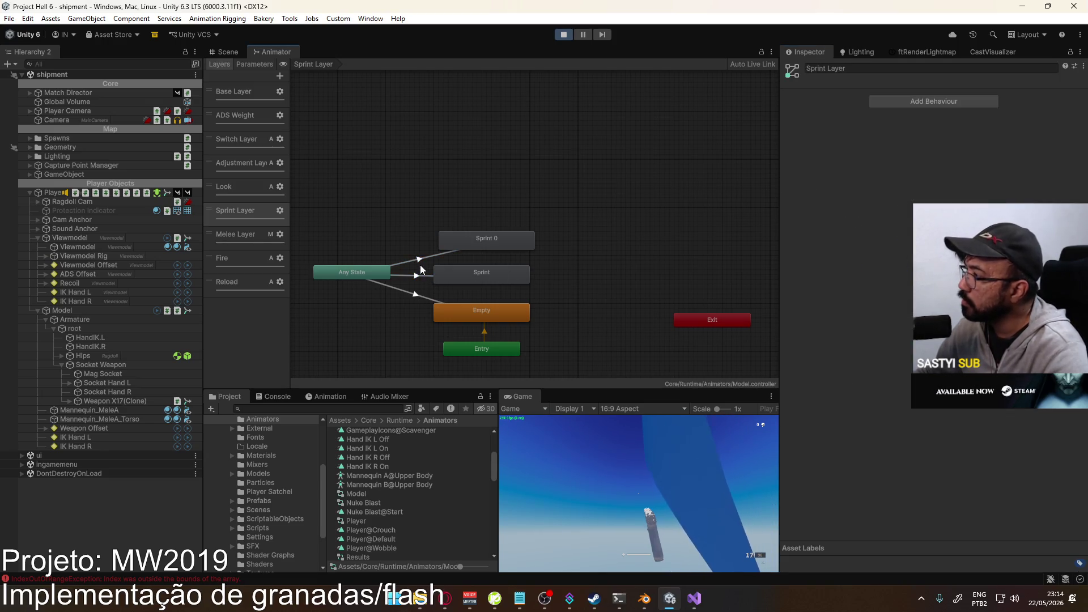
{"action": "left_click", "coordinate": [425, 272]}
{"action": "left_click", "coordinate": [488, 240]}
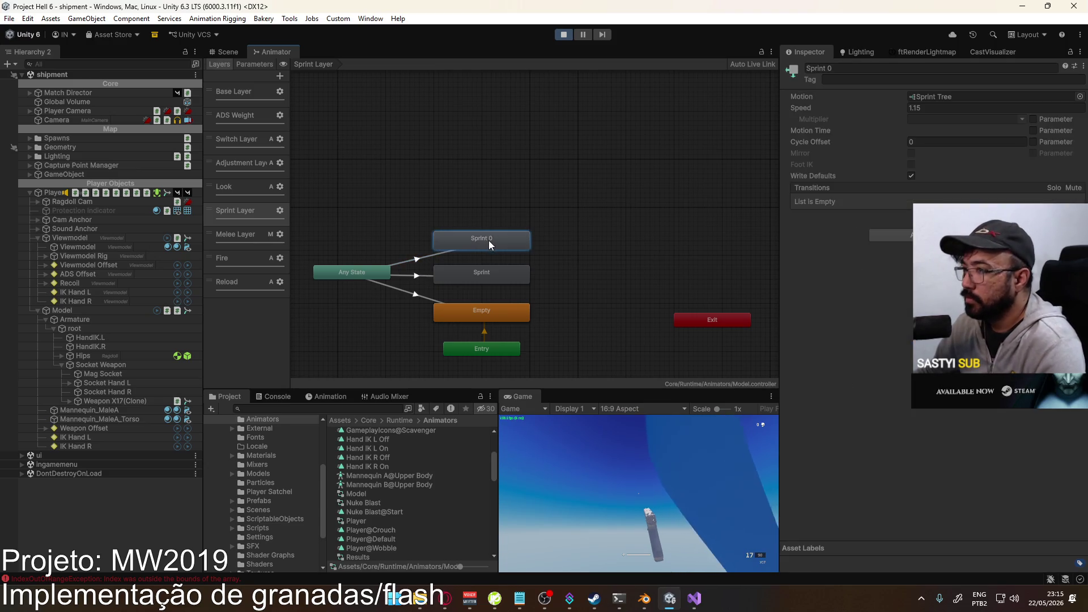
- Delete the old Sprint state, move Sprint 0 into its spot, and rename it Sprint
{"action": "left_click", "coordinate": [437, 276]}
{"action": "key", "text": "Delete"}
{"action": "left_click", "coordinate": [422, 261]}
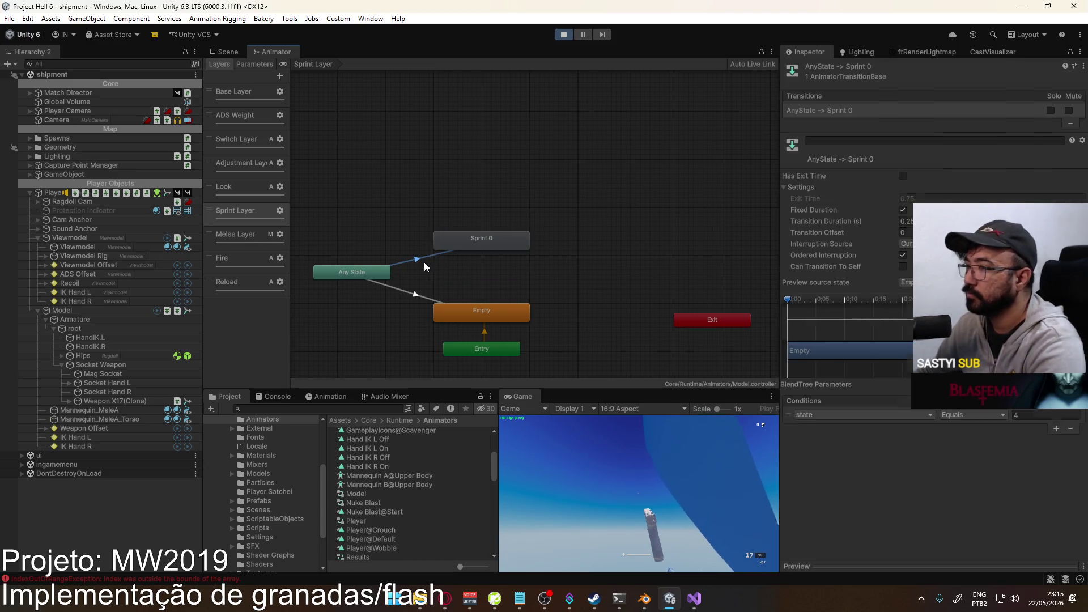
{"action": "left_click_drag", "start_coordinate": [489, 242], "coordinate": [489, 271]}
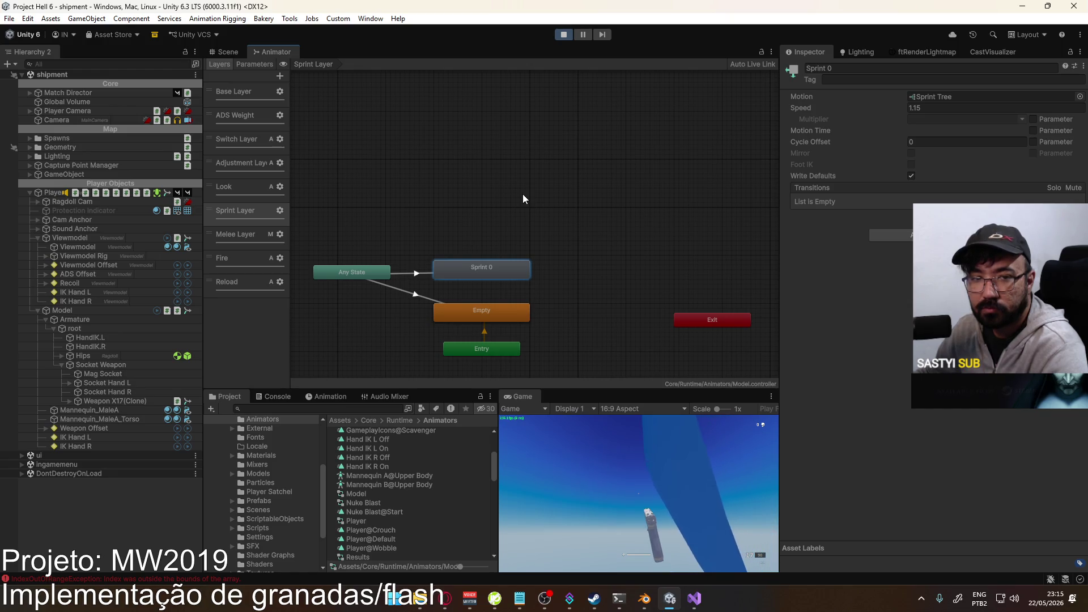
{"action": "left_click", "coordinate": [838, 67]}
{"action": "left_click", "coordinate": [838, 66]}
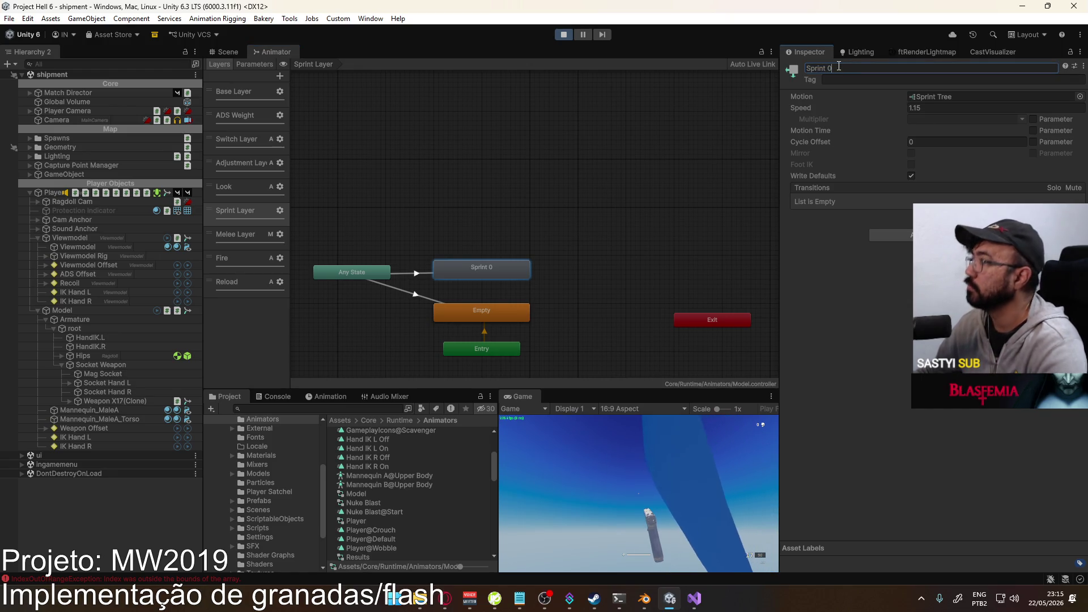
{"action": "key", "text": "Return"}
{"action": "left_click", "coordinate": [250, 51]}
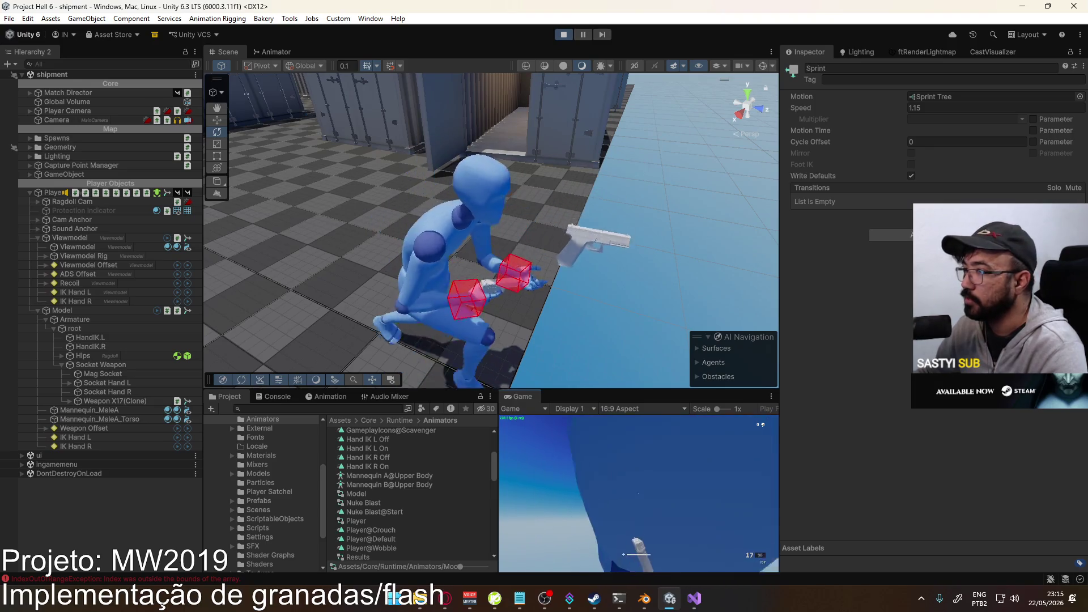
{"action": "key", "text": "1"}
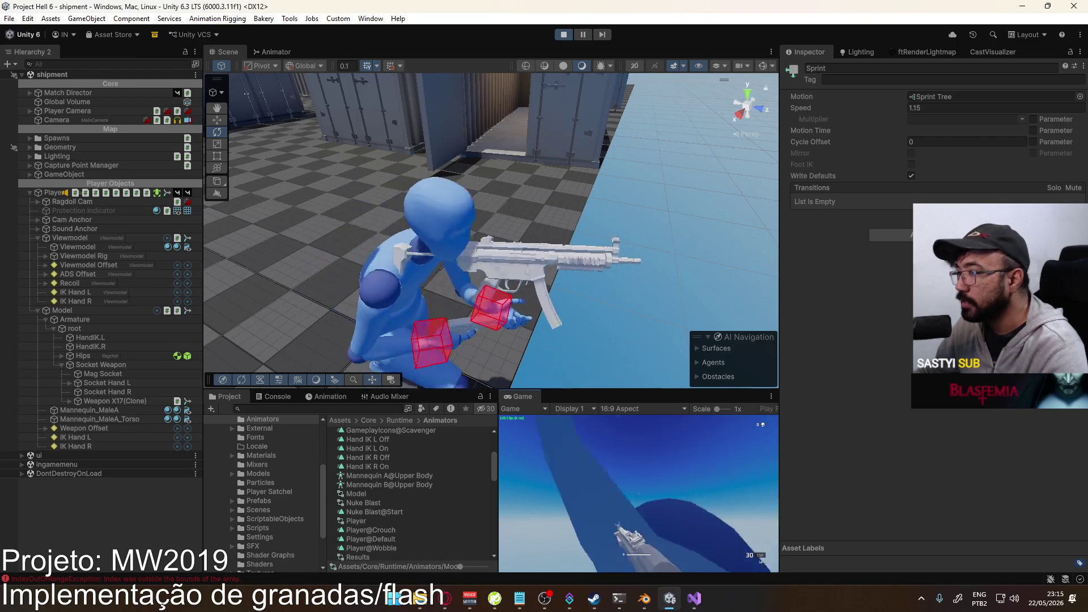
{"action": "key", "text": "2"}
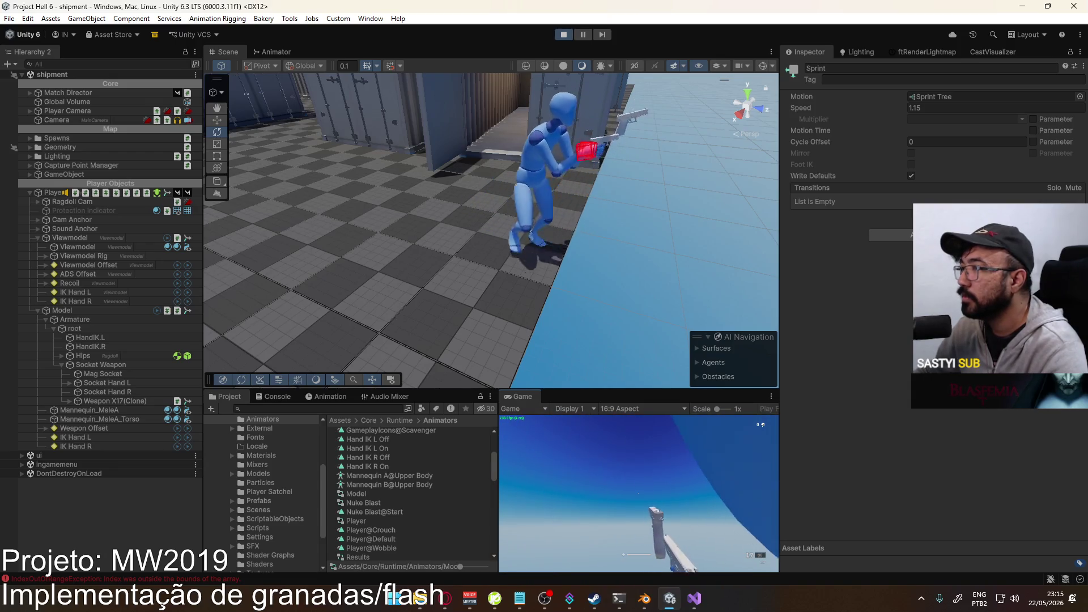
{"action": "key", "text": "super"}
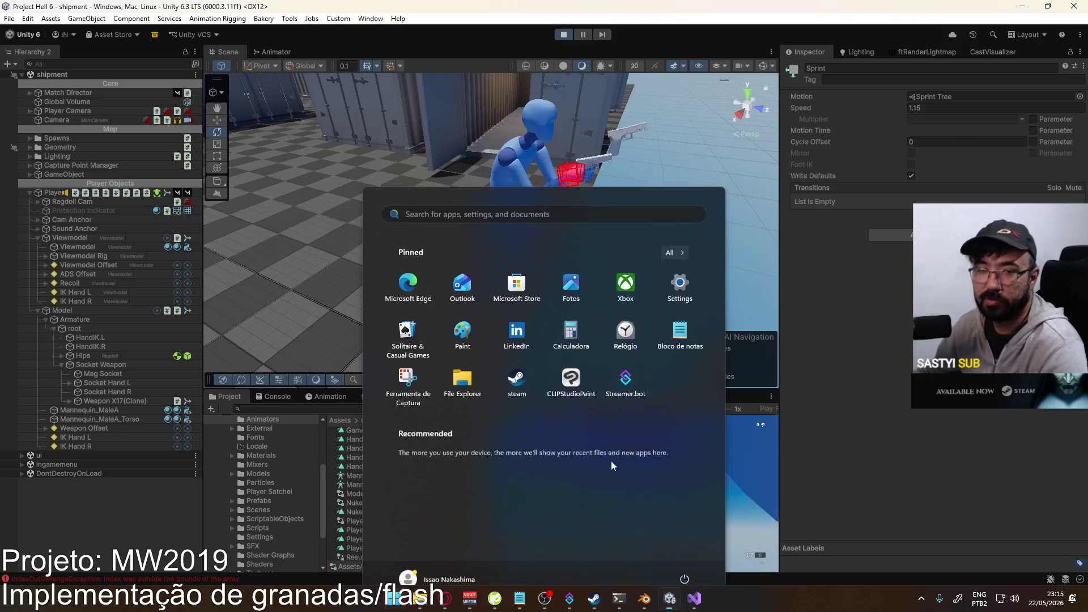
- Close the Start menu and add an empty New Layer below Reload in the Model controller
{"action": "key", "text": "Escape"}
{"action": "left_click", "coordinate": [273, 56]}
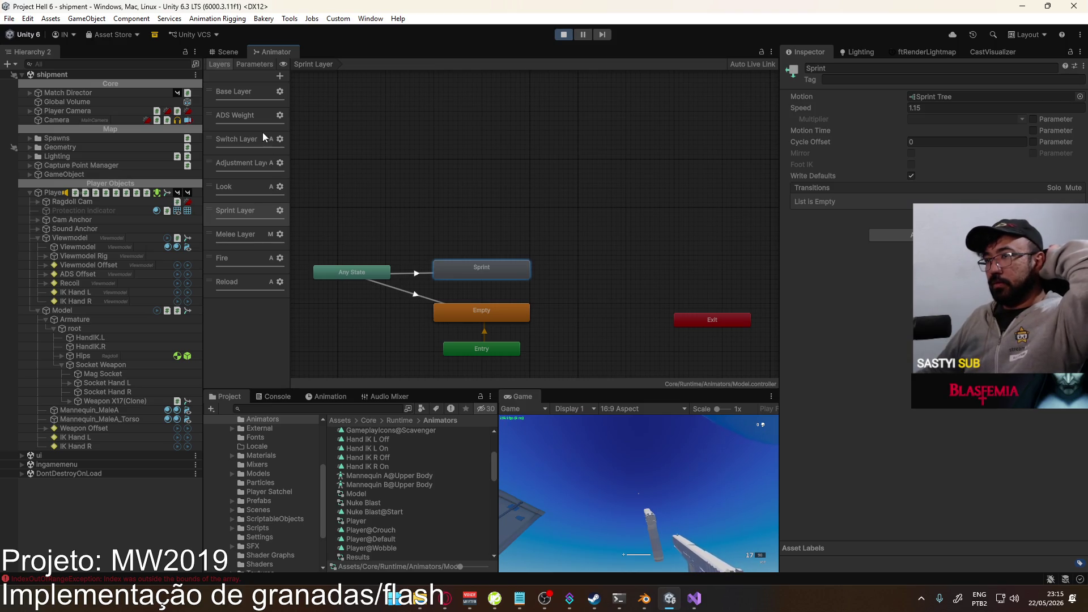
{"action": "left_click", "coordinate": [279, 76]}
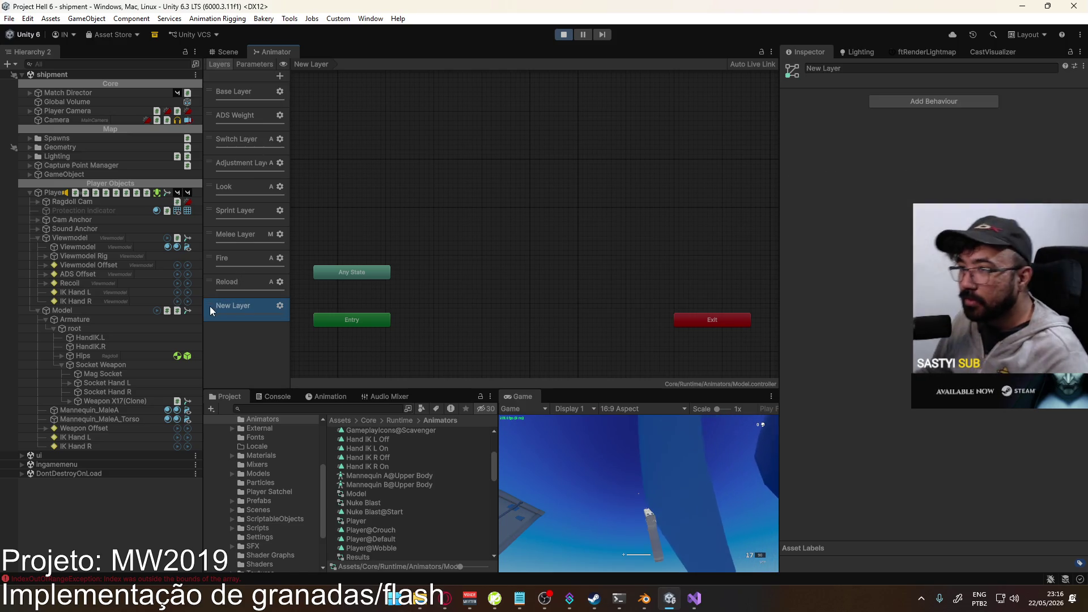
- Move the new layer below Sprint Layer and name it 'Sprint Look Layer'
{"action": "left_click_drag", "start_coordinate": [210, 306], "coordinate": [231, 226]}
{"action": "double_click", "coordinate": [237, 234]}
{"action": "type", "text": "Sprint Look"}
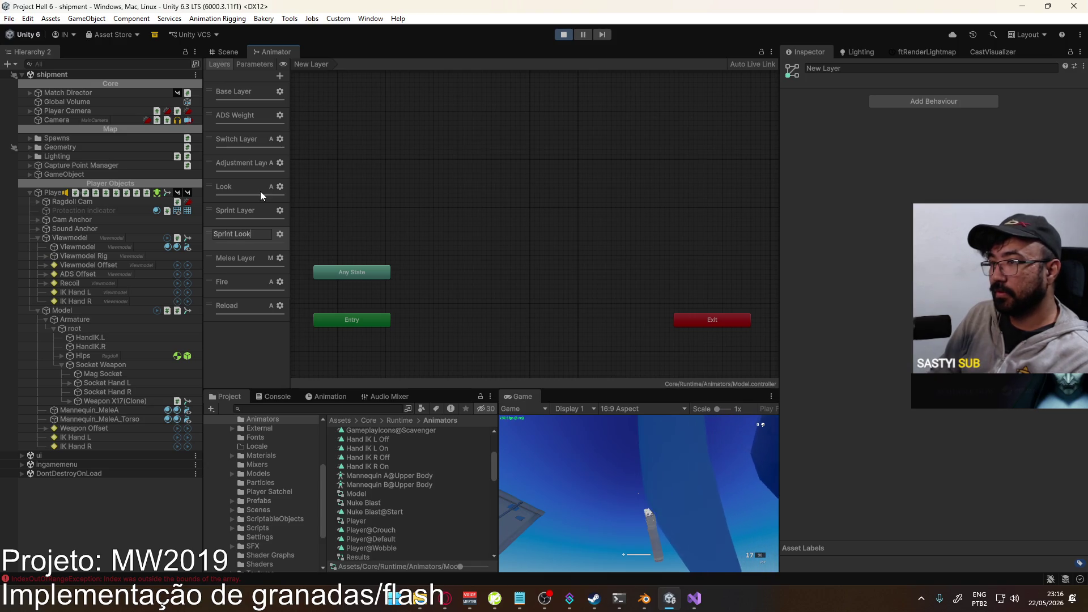
{"action": "type", "text": " Layer"}
{"action": "key", "text": "Return"}
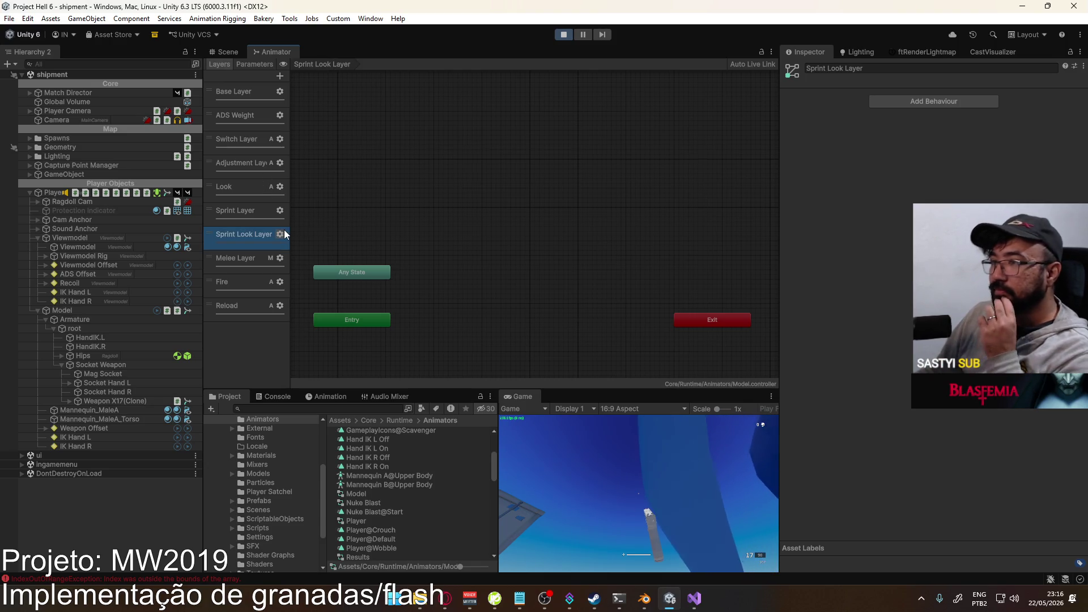
- Set Sprint Look Layer to Additive blending at weight 1
{"action": "left_click", "coordinate": [279, 233]}
{"action": "left_click", "coordinate": [422, 258]}
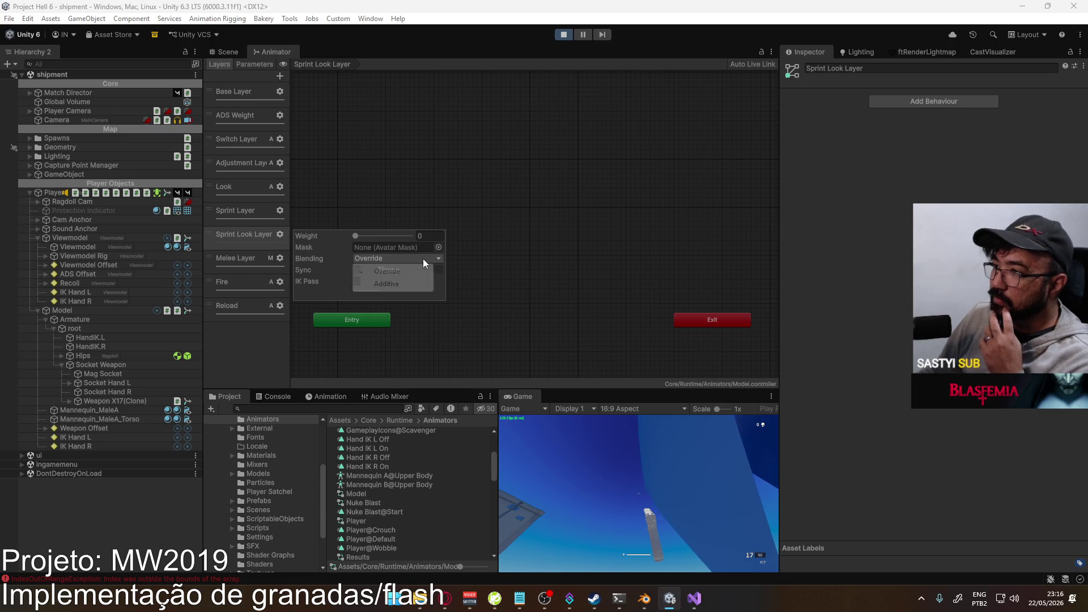
{"action": "left_click", "coordinate": [408, 284]}
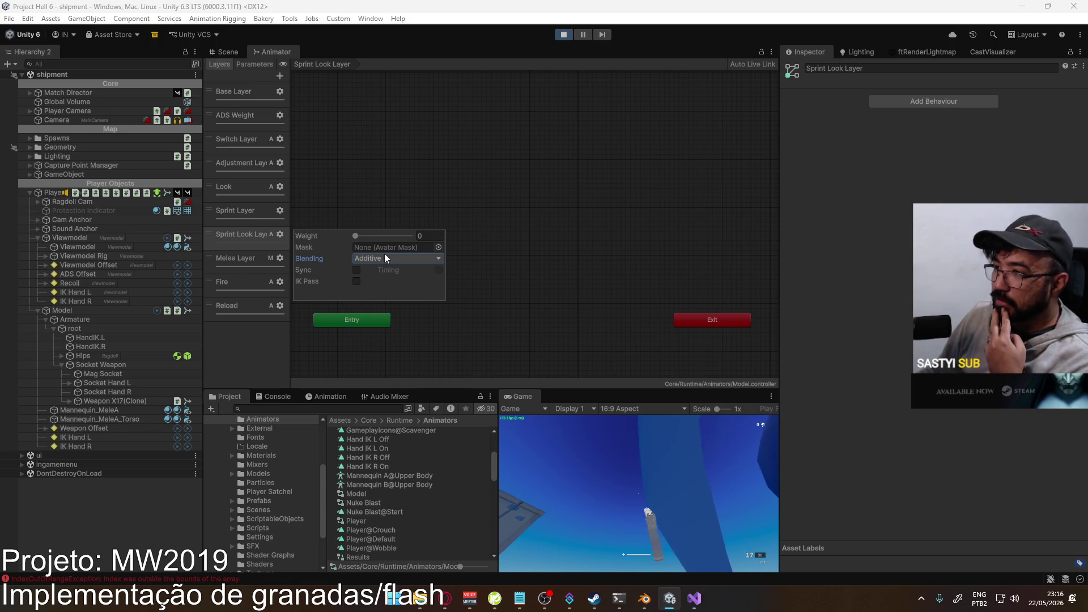
{"action": "left_click_drag", "start_coordinate": [355, 236], "coordinate": [422, 235]}
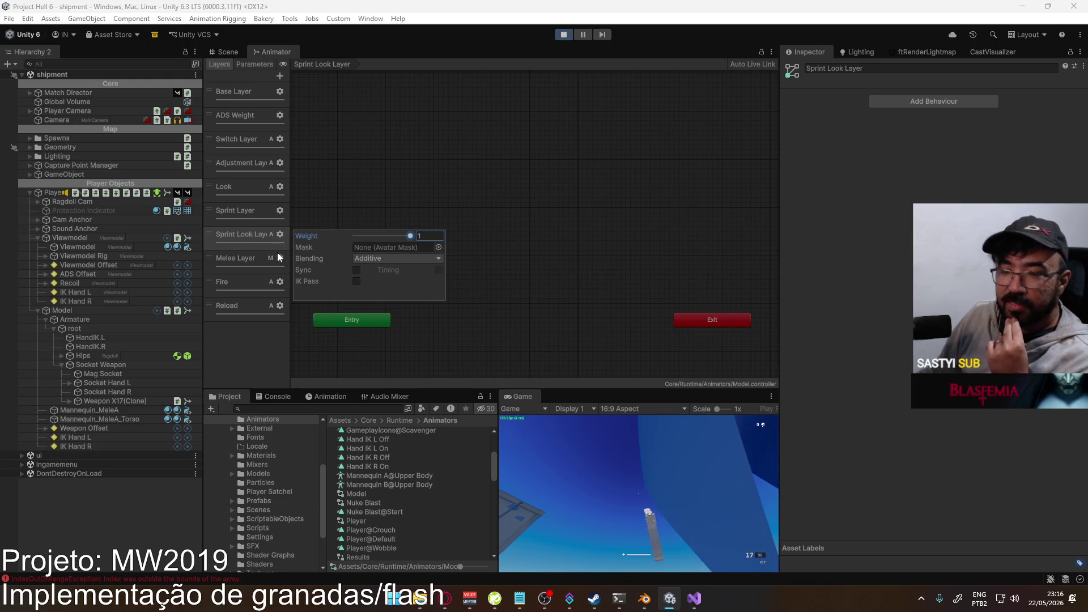
{"action": "left_click", "coordinate": [249, 221]}
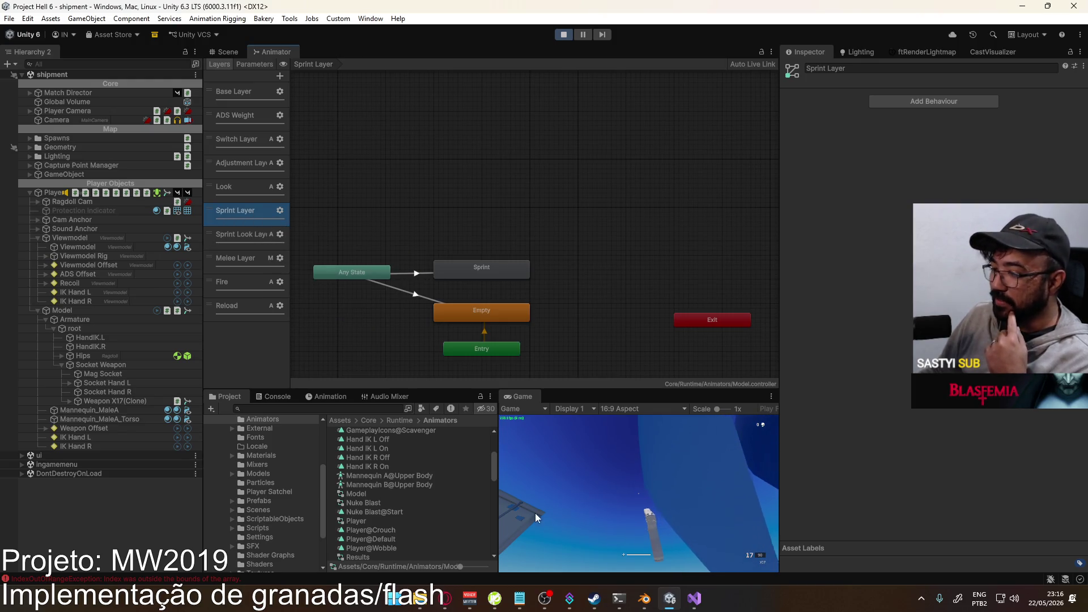
- Review the Look, Switch, Base and Melee layers and their settings
{"action": "left_click", "coordinate": [244, 192]}
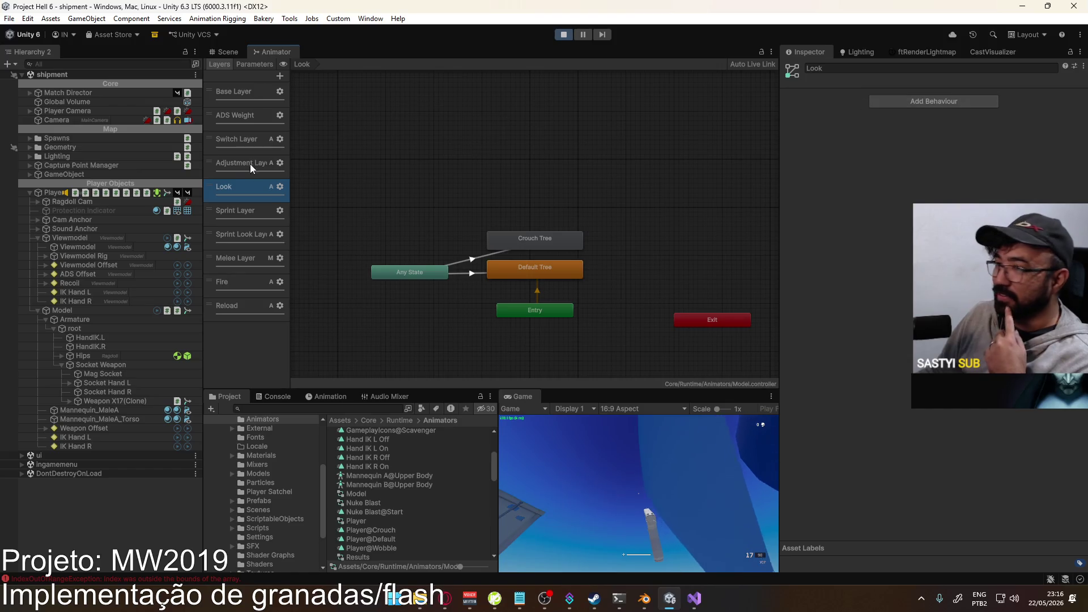
{"action": "left_click", "coordinate": [279, 188]}
{"action": "left_click", "coordinate": [239, 146]}
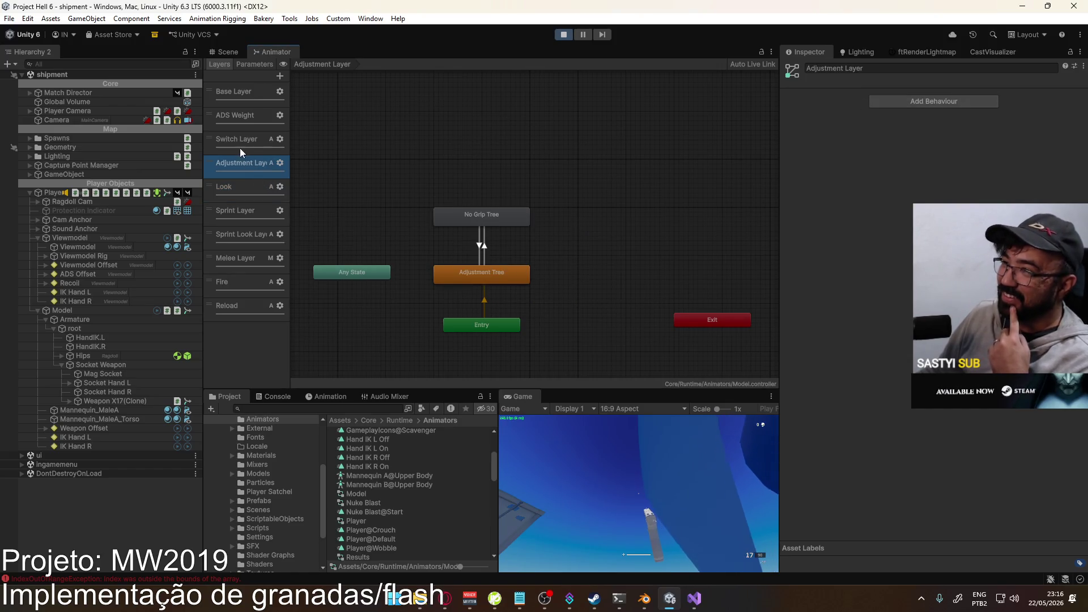
{"action": "left_click", "coordinate": [259, 97]}
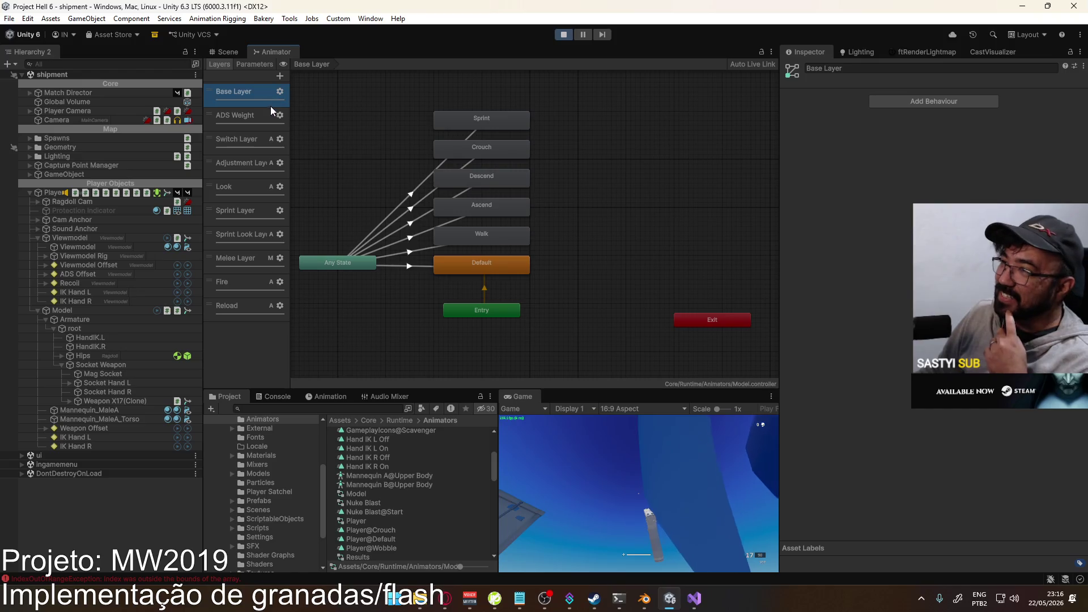
{"action": "left_click", "coordinate": [250, 264]}
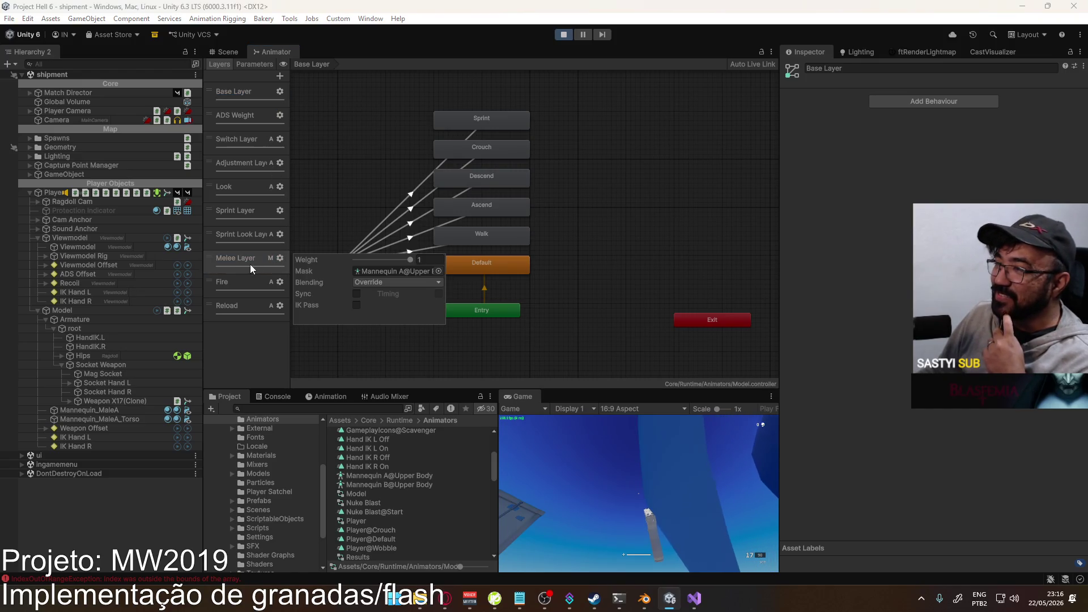
- Duplicate the Melee Layer's Upper Body avatar mask and rename the copy Mannequin A@Chest and Head
{"action": "left_click", "coordinate": [389, 271]}
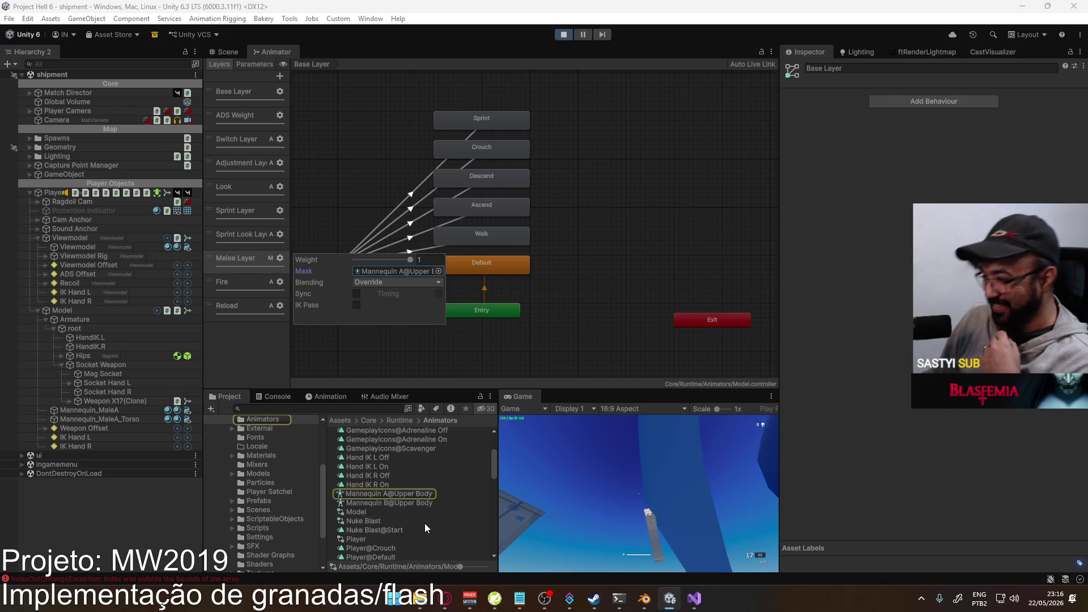
{"action": "left_click", "coordinate": [401, 495]}
{"action": "key", "text": "ctrl+d"}
{"action": "key", "text": "F2"}
{"action": "left_click_drag", "start_coordinate": [396, 496], "coordinate": [465, 498]}
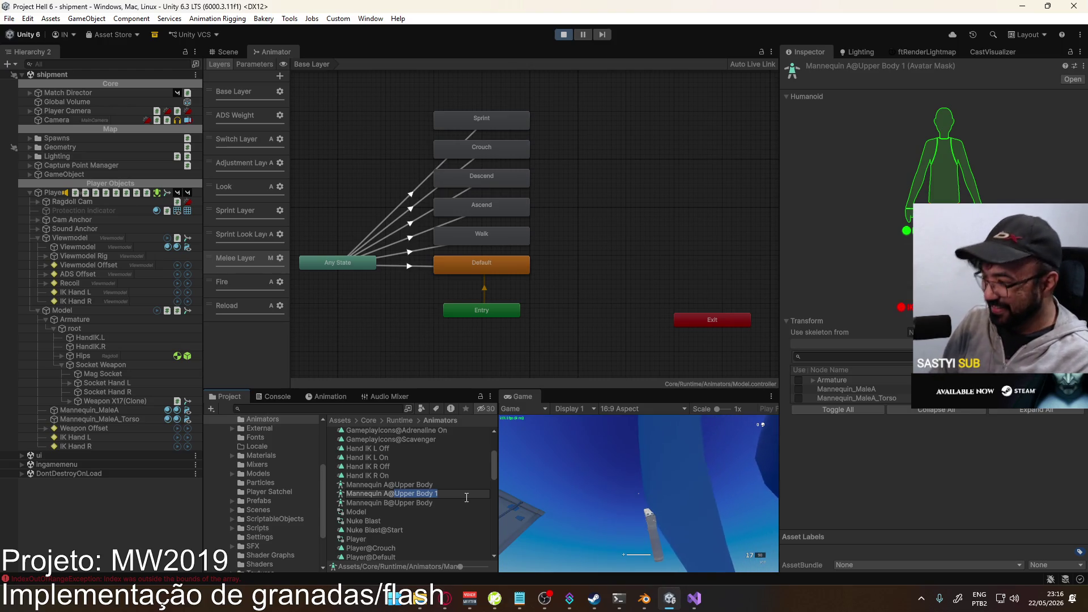
{"action": "type", "text": "Chest"}
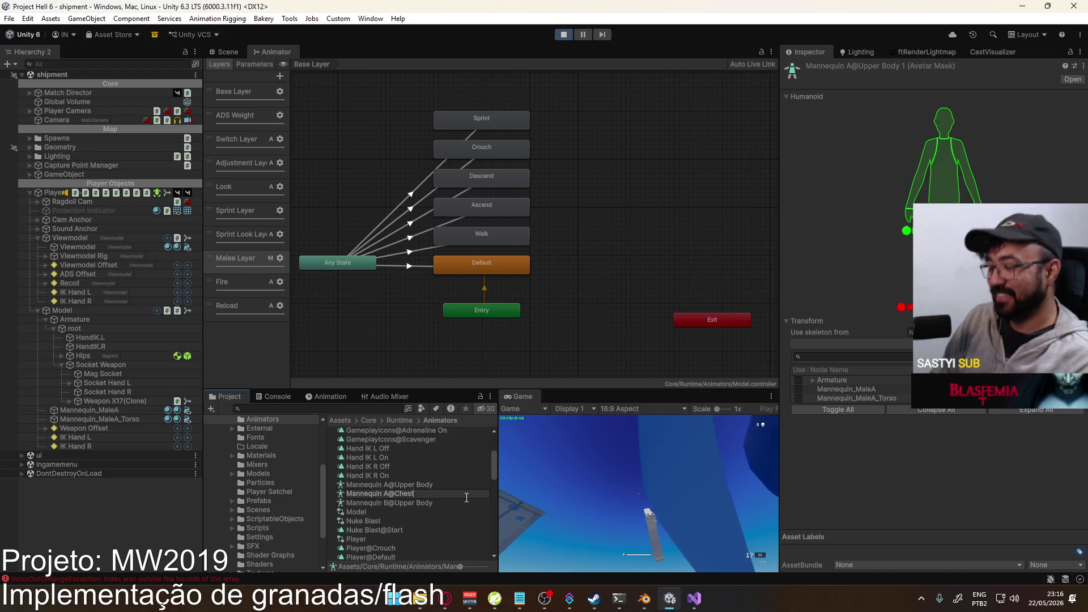
{"action": "type", "text": "d Head"}
{"action": "key", "text": "Return"}
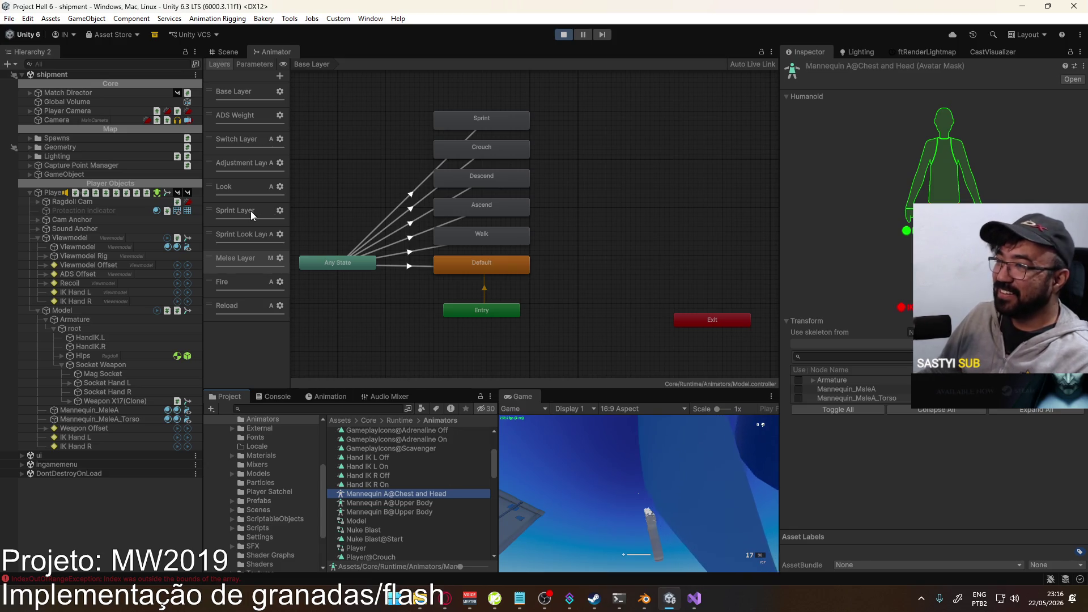
- Assign the Mannequin A@Chest and Head mask to the Sprint Look Layer
{"action": "left_click", "coordinate": [257, 238]}
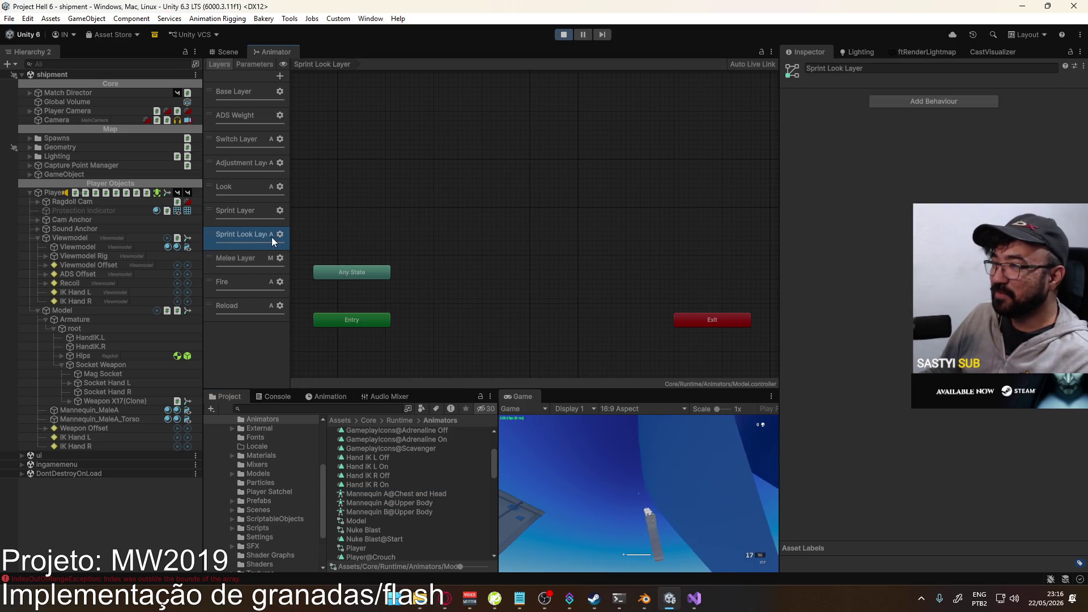
{"action": "left_click", "coordinate": [280, 234]}
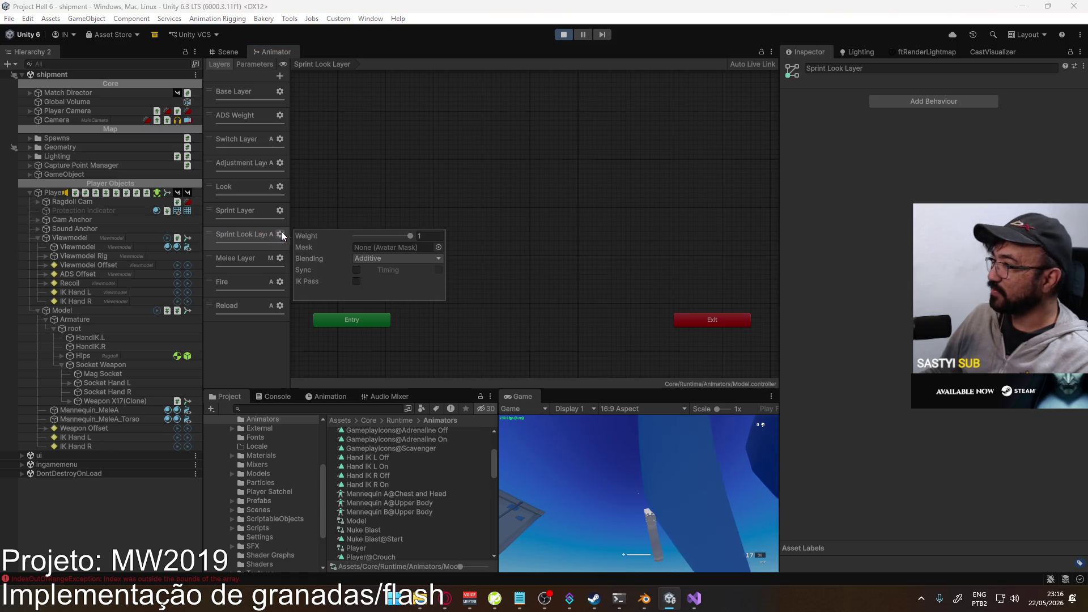
{"action": "left_click", "coordinate": [438, 247]}
{"action": "type", "text": "ch"}
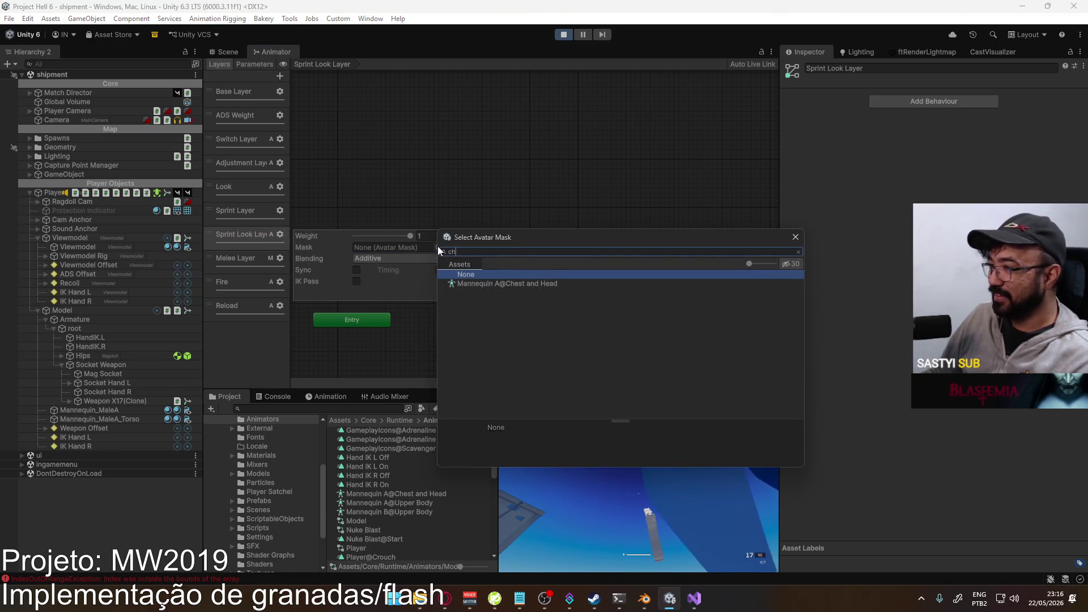
{"action": "double_click", "coordinate": [522, 284]}
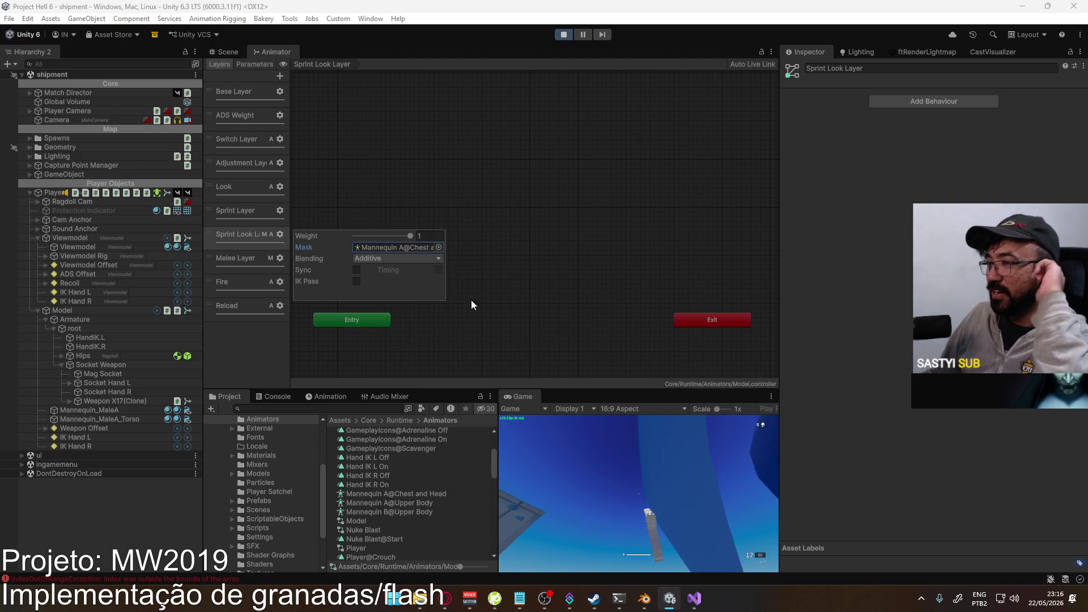
{"action": "left_click", "coordinate": [513, 312]}
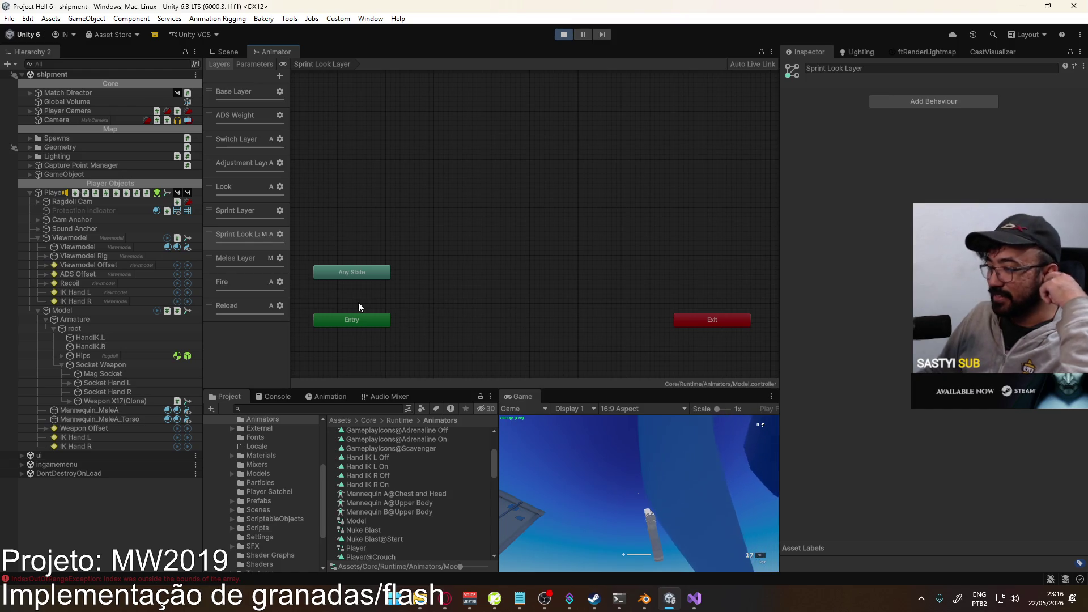
{"action": "left_click", "coordinate": [253, 264]}
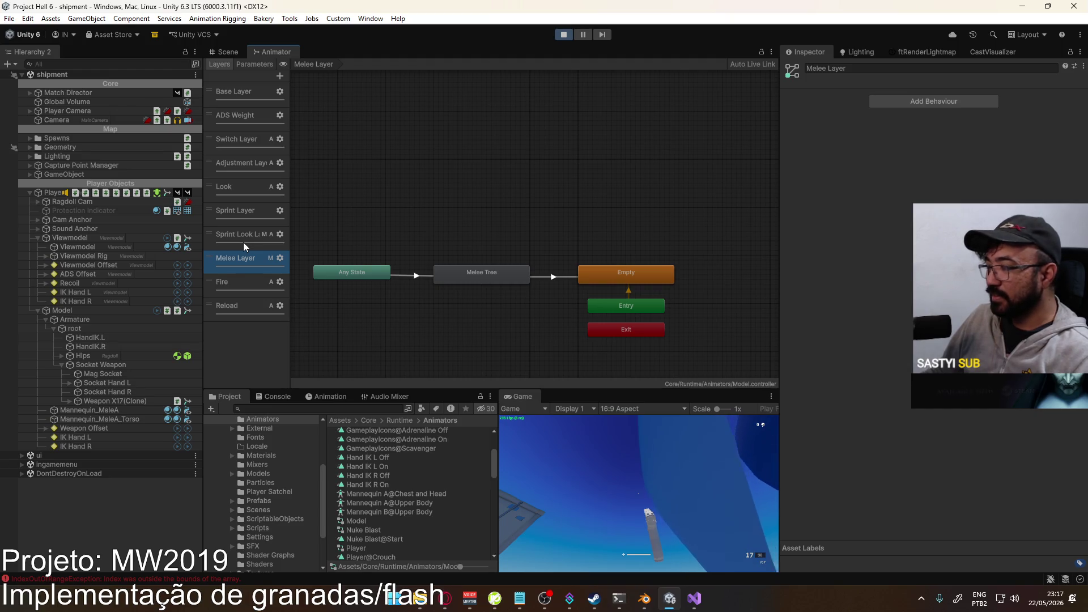
- Step through the Melee, Sprint Look and Sprint layer graphs, ending on the Look layer
{"action": "left_click", "coordinate": [241, 235]}
{"action": "left_click", "coordinate": [246, 257]}
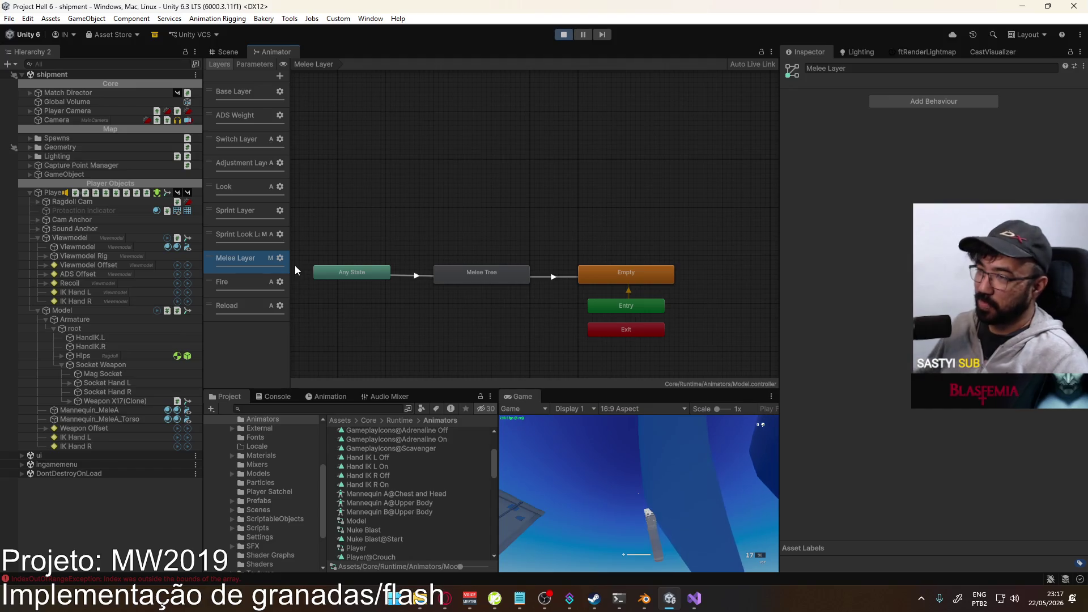
{"action": "left_click", "coordinate": [251, 234]}
{"action": "left_click", "coordinate": [259, 214]}
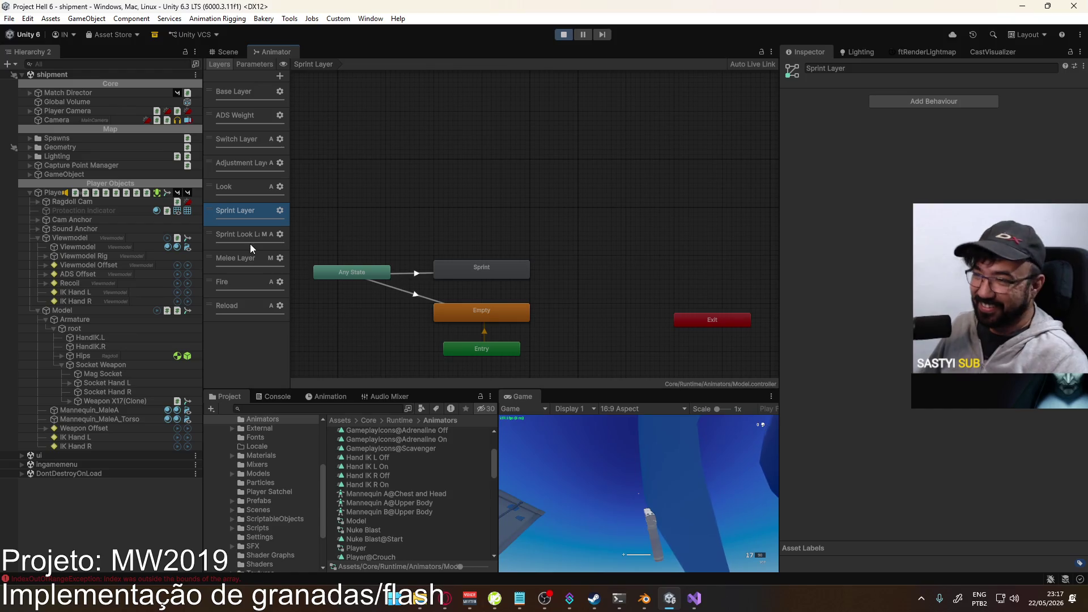
{"action": "left_click", "coordinate": [251, 190]}
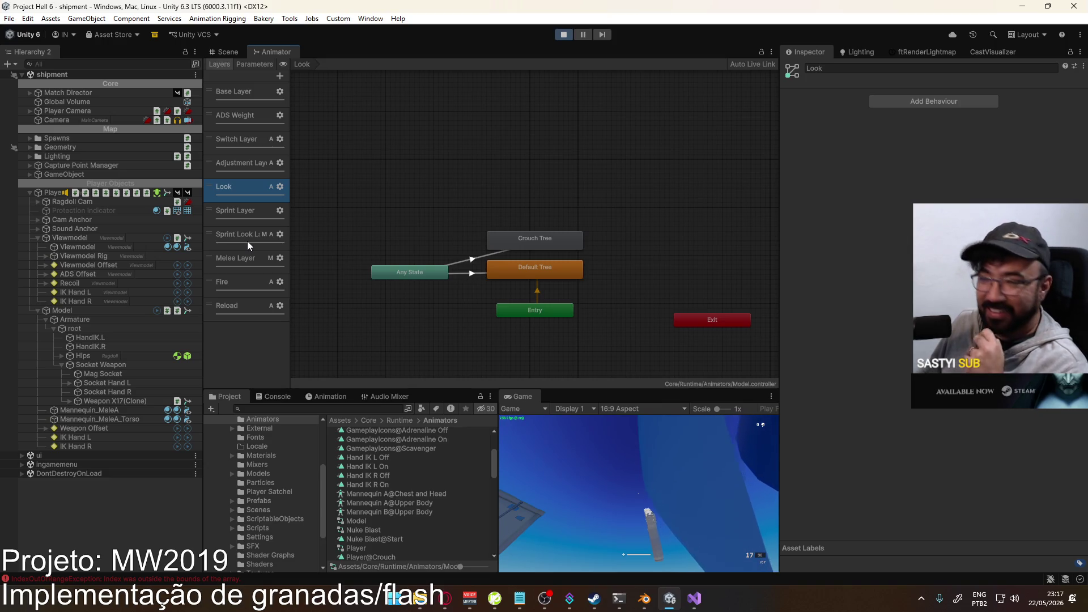
- Switch to the Sprint Look Layer
{"action": "left_click", "coordinate": [251, 236]}
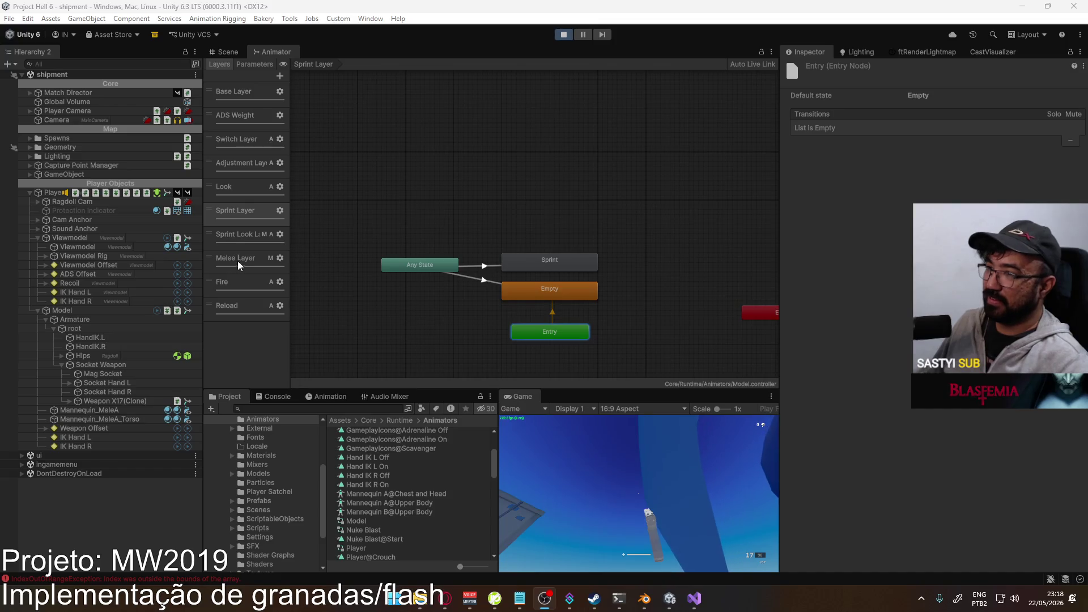
- Compare the empty Sprint Look Layer graph against the Sprint Layer's states
{"action": "left_click", "coordinate": [238, 235]}
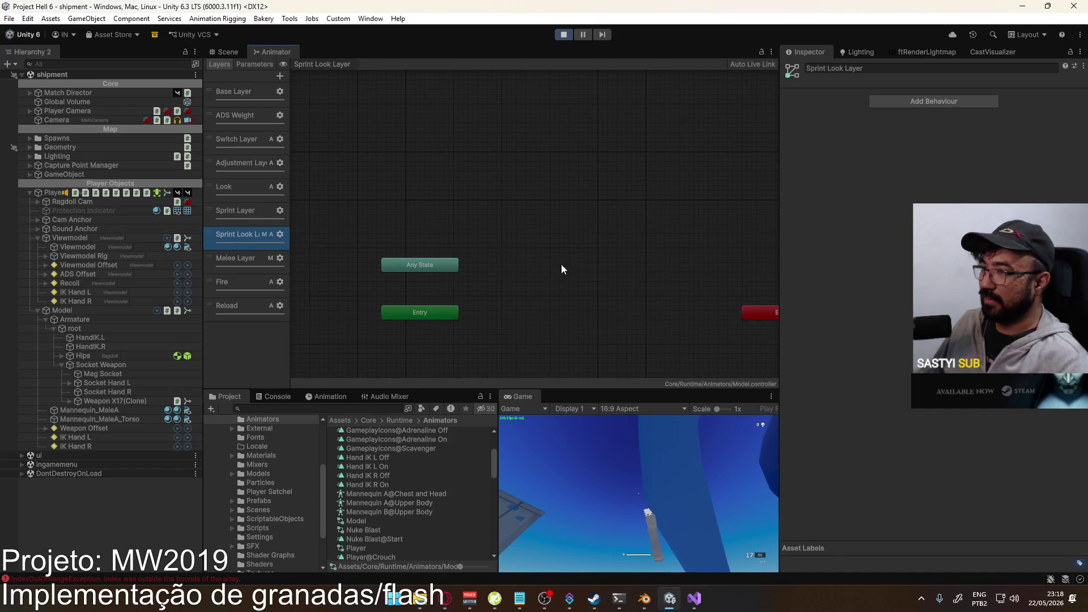
{"action": "left_click", "coordinate": [229, 213]}
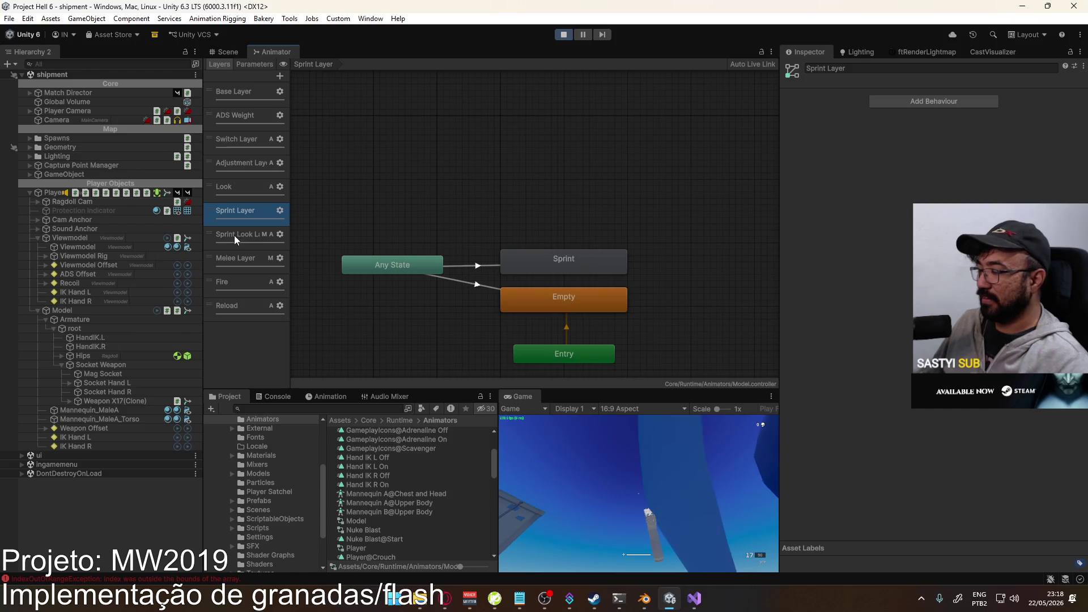
{"action": "left_click", "coordinate": [234, 237]}
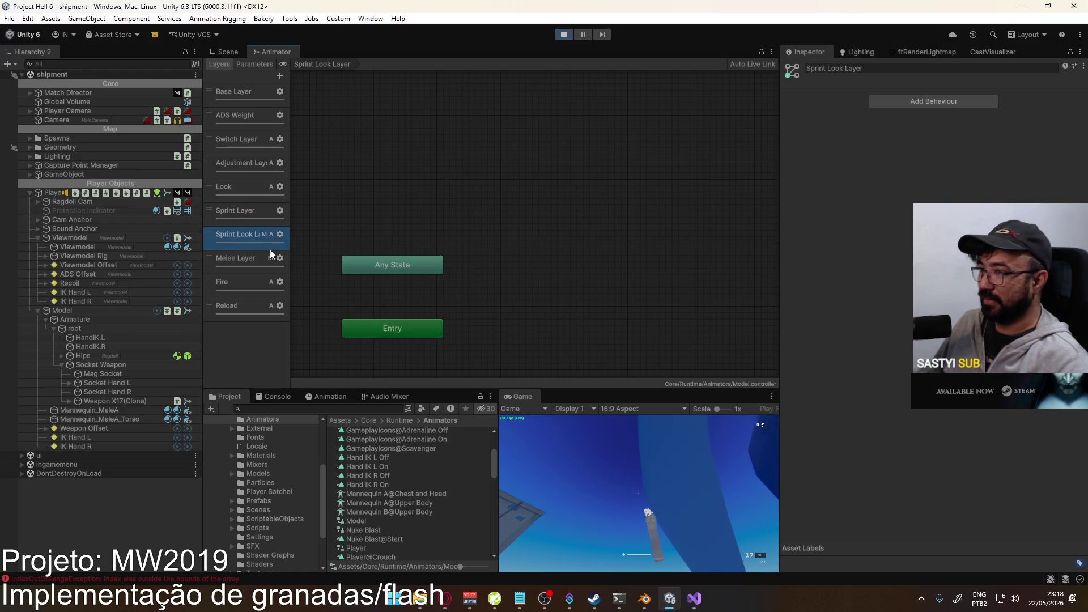
{"action": "middle_click_drag", "start_coordinate": [516, 301], "coordinate": [476, 259]}
{"action": "left_click", "coordinate": [238, 225]}
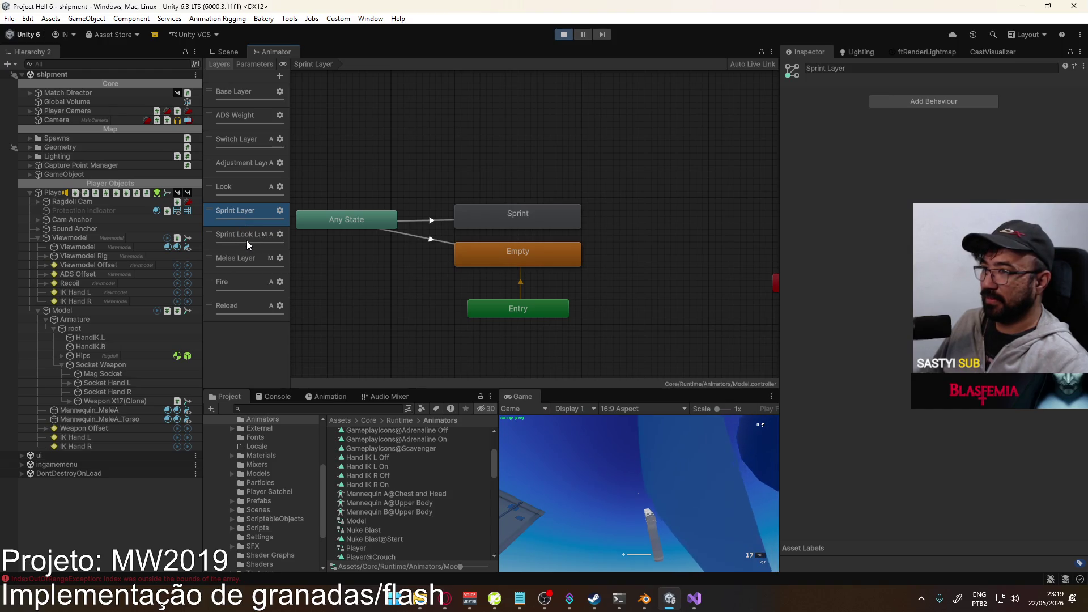
{"action": "left_click", "coordinate": [247, 240]}
- Create an empty state above Entry in the Sprint Look Layer and name it Empty
{"action": "right_click", "coordinate": [520, 272]}
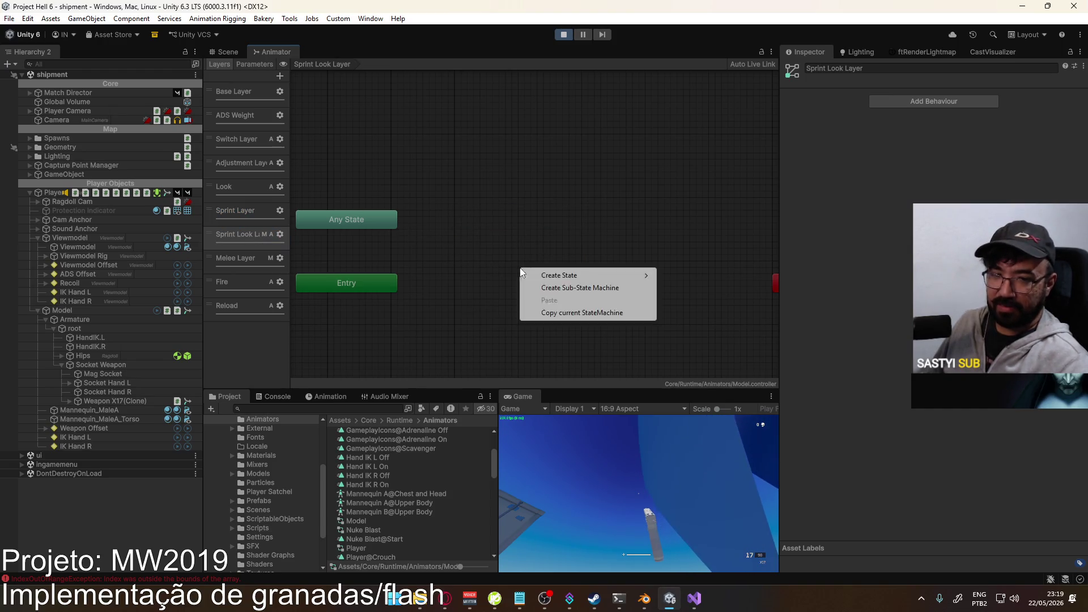
{"action": "mouse_move", "coordinate": [535, 275]}
{"action": "left_click", "coordinate": [674, 272]}
{"action": "left_click_drag", "start_coordinate": [563, 283], "coordinate": [499, 277]}
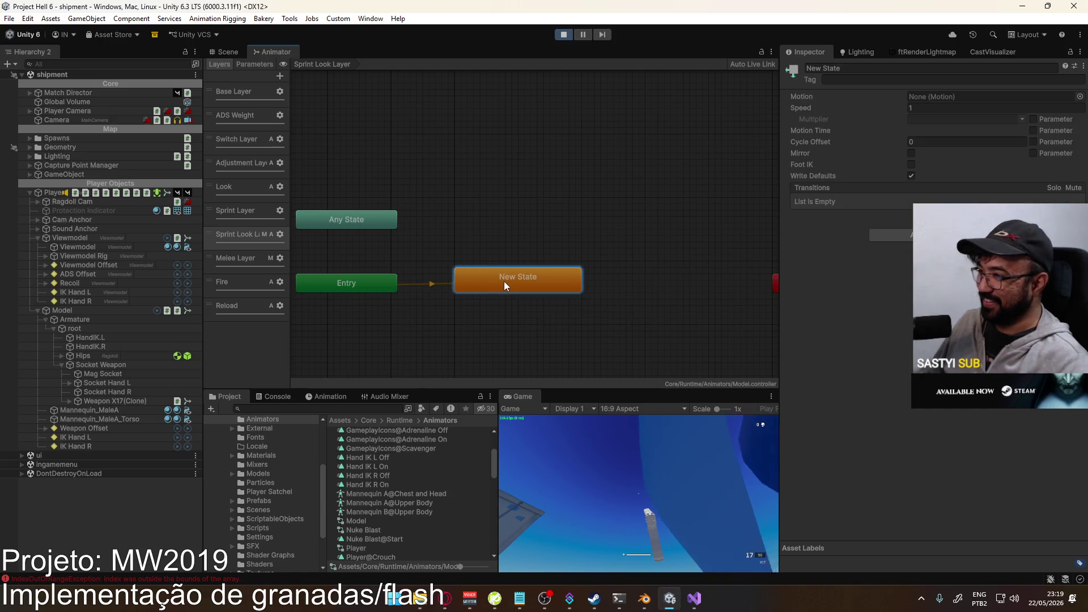
{"action": "left_click_drag", "start_coordinate": [349, 288], "coordinate": [521, 325]}
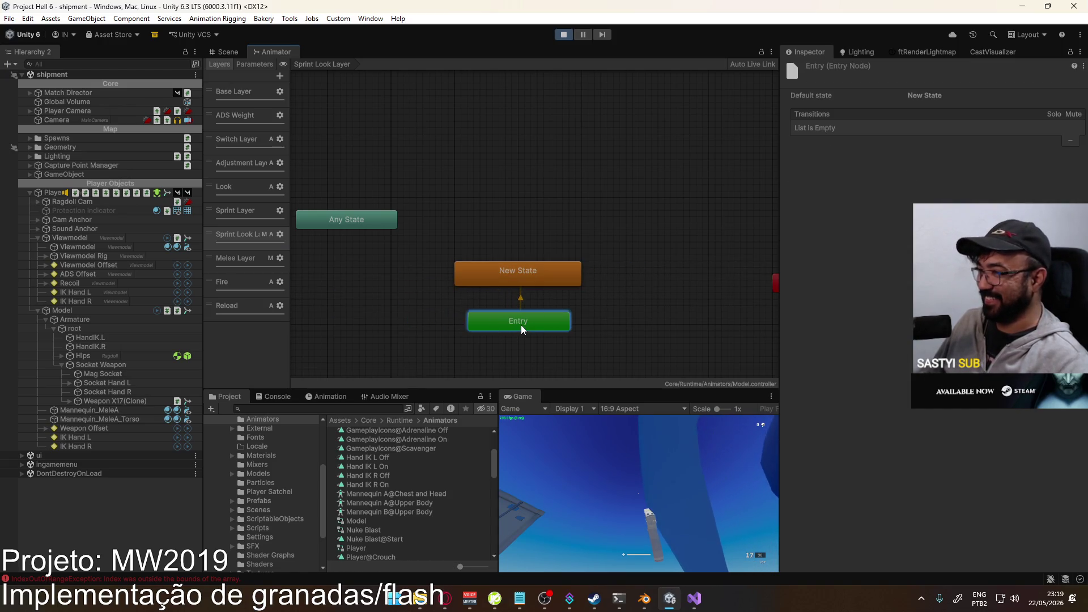
{"action": "left_click", "coordinate": [539, 268]}
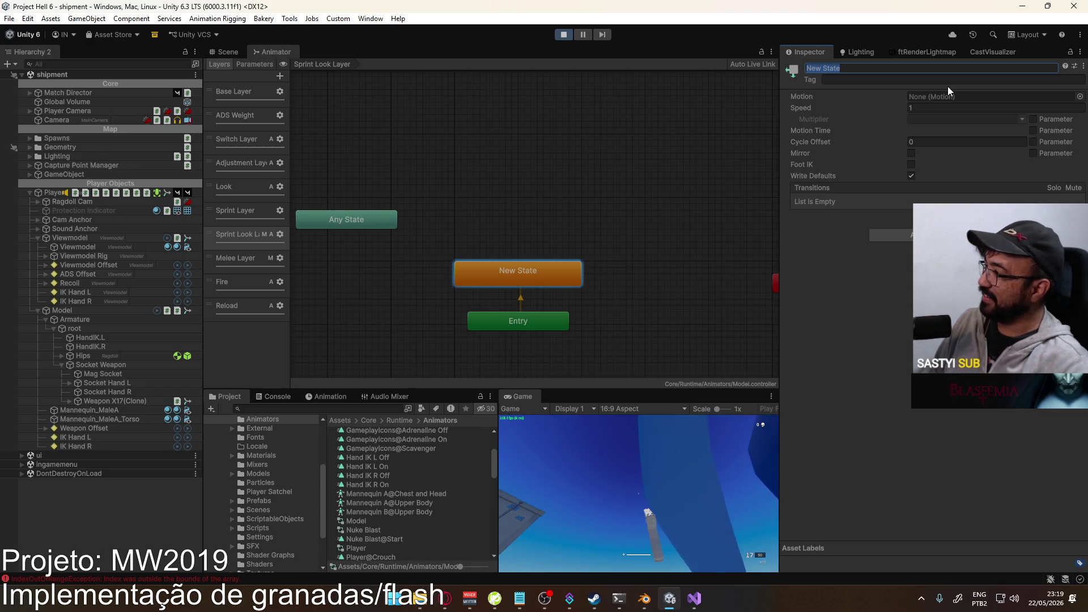
{"action": "type", "text": "Empty"}
{"action": "key", "text": "Return"}
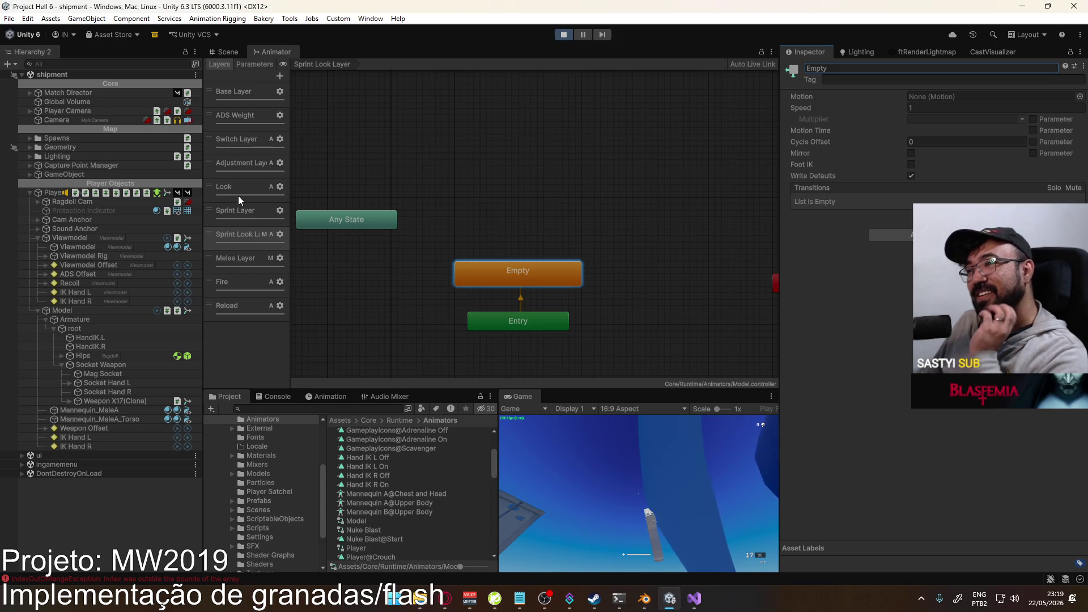
{"action": "left_click", "coordinate": [280, 234]}
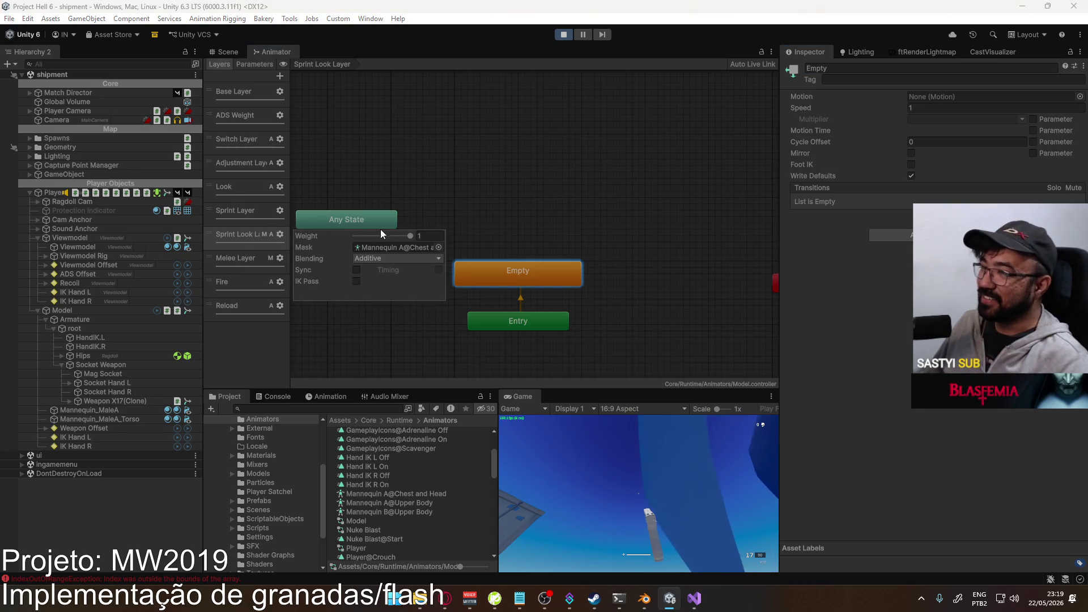
- Add an Any State → Empty transition with Current State interruption, ordered, conditioned on 'state'
{"action": "left_click", "coordinate": [438, 247]}
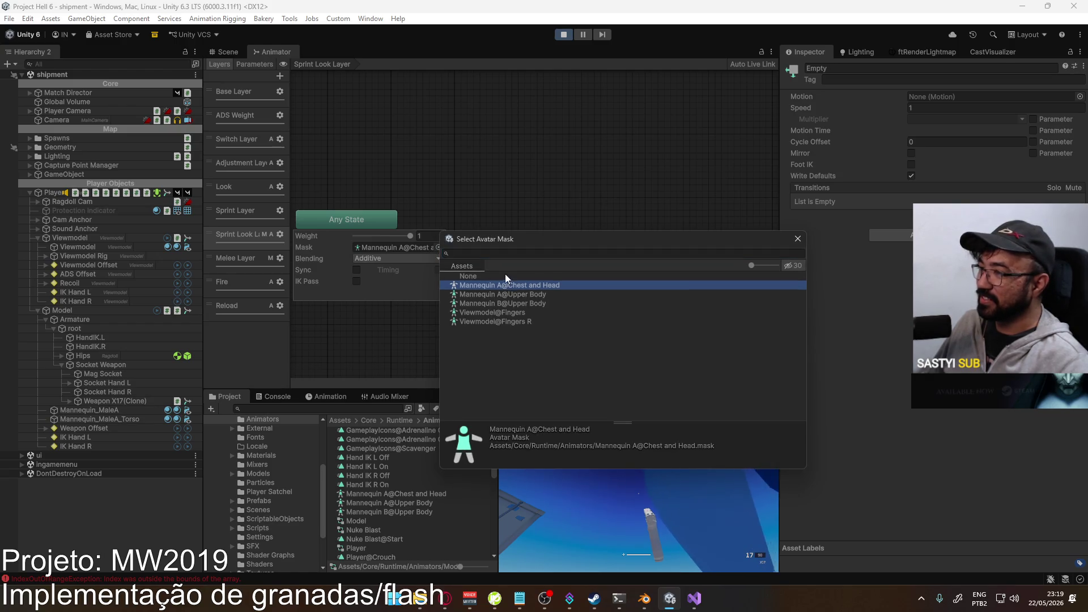
{"action": "left_click", "coordinate": [797, 238]}
{"action": "left_click", "coordinate": [464, 207]}
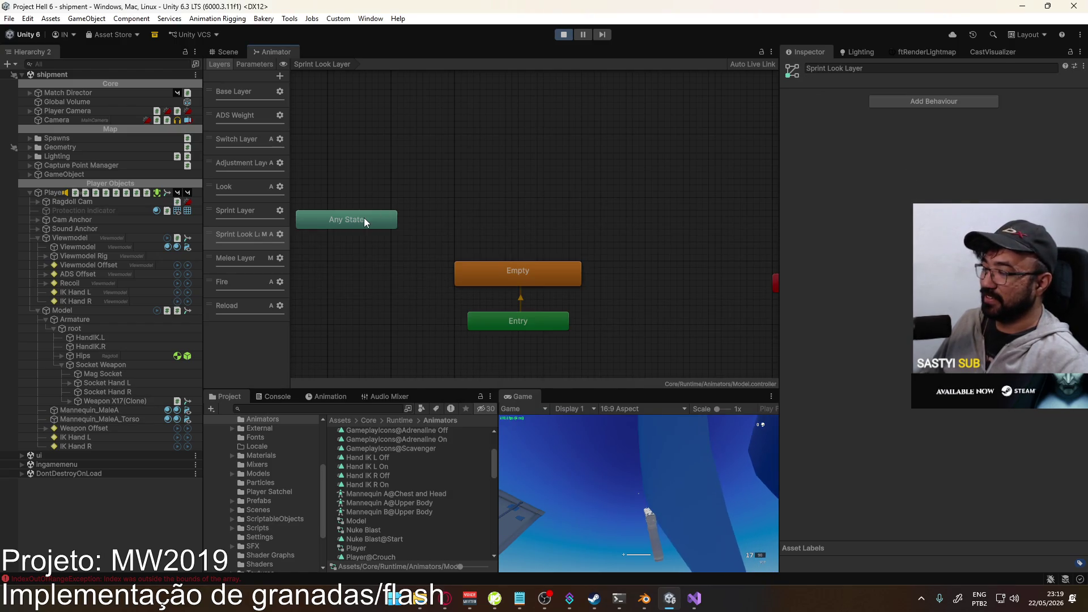
{"action": "right_click", "coordinate": [376, 225]}
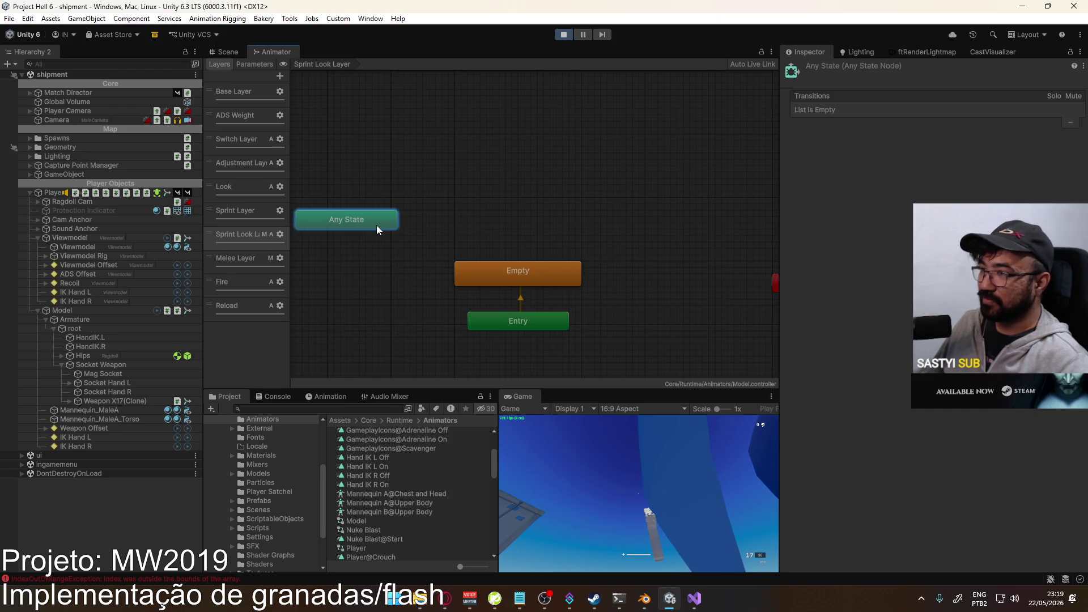
{"action": "left_click", "coordinate": [400, 231]}
{"action": "left_click", "coordinate": [437, 250]}
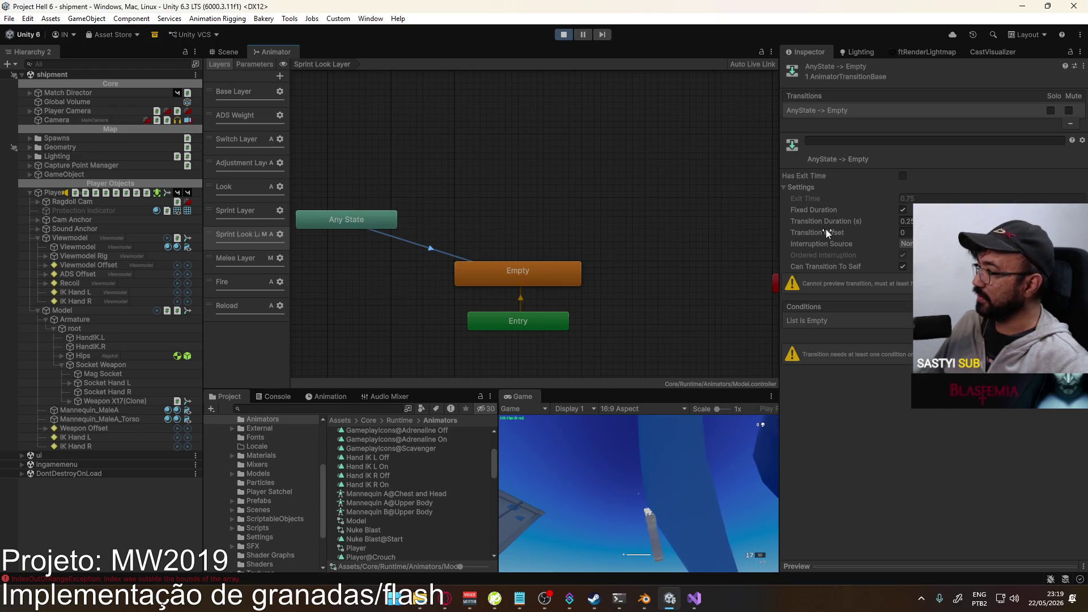
{"action": "left_click", "coordinate": [935, 243]}
{"action": "left_click", "coordinate": [935, 255]}
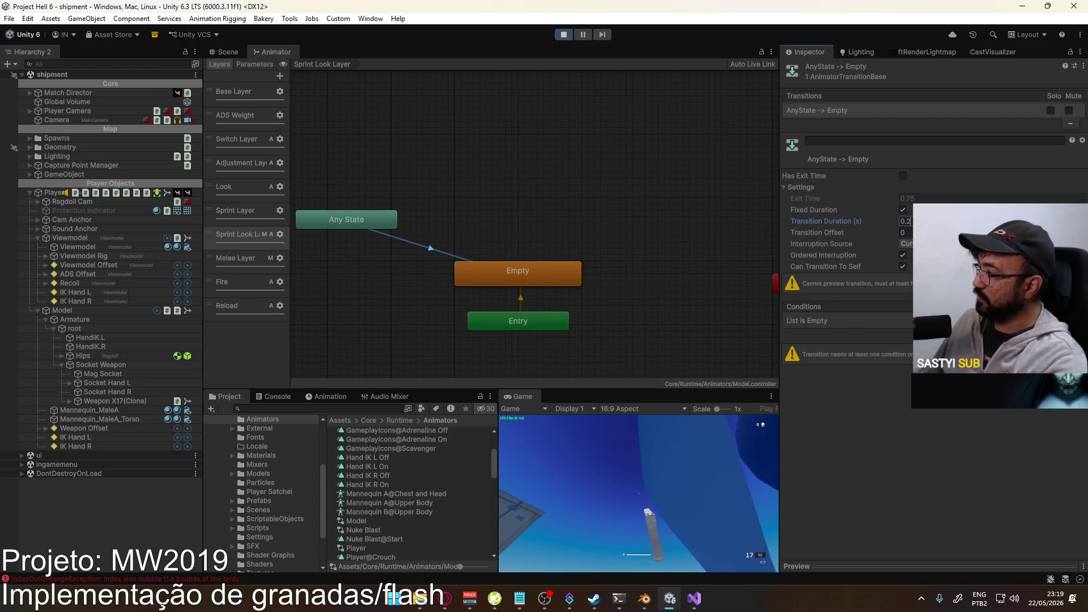
{"action": "left_click", "coordinate": [1061, 334]}
{"action": "left_click", "coordinate": [903, 320]}
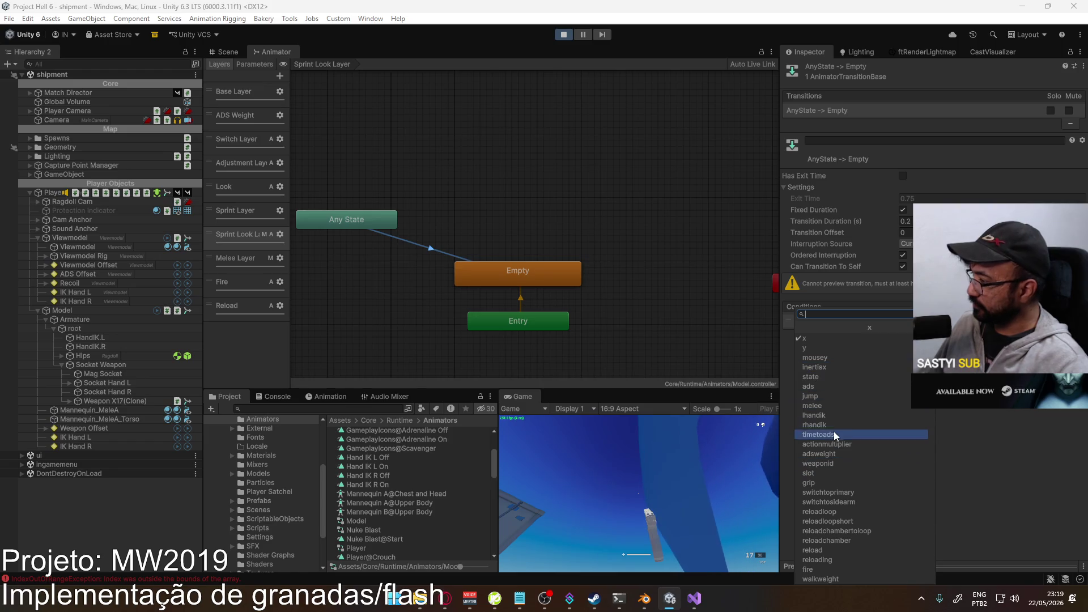
{"action": "left_click", "coordinate": [830, 377]}
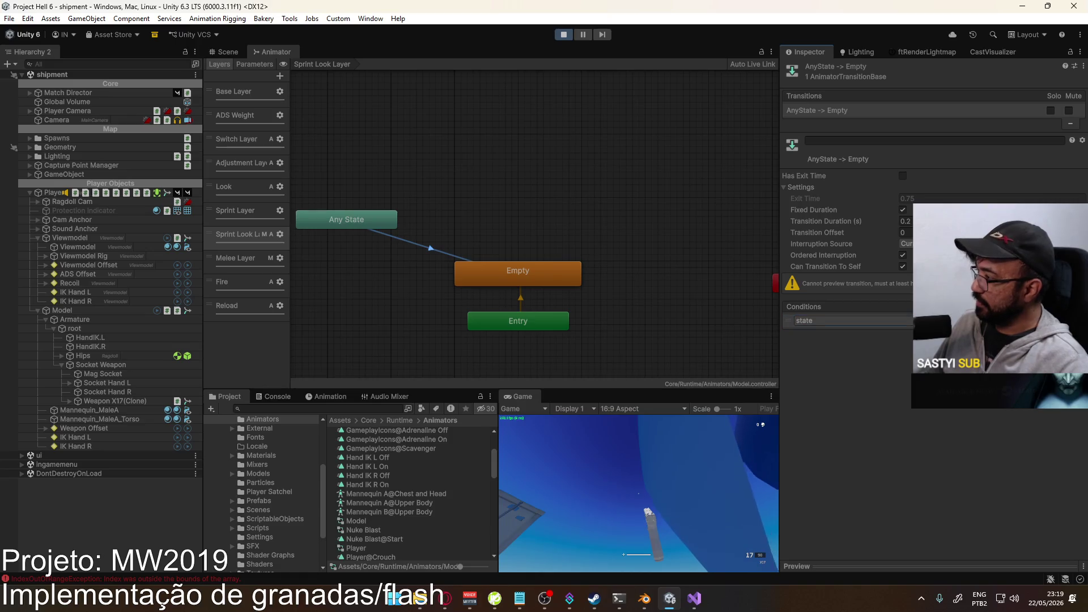
- Copy and paste Empty with its Any State transition, placing the new Empty 0 above it
{"action": "left_click", "coordinate": [510, 174]}
{"action": "left_click", "coordinate": [374, 225]}
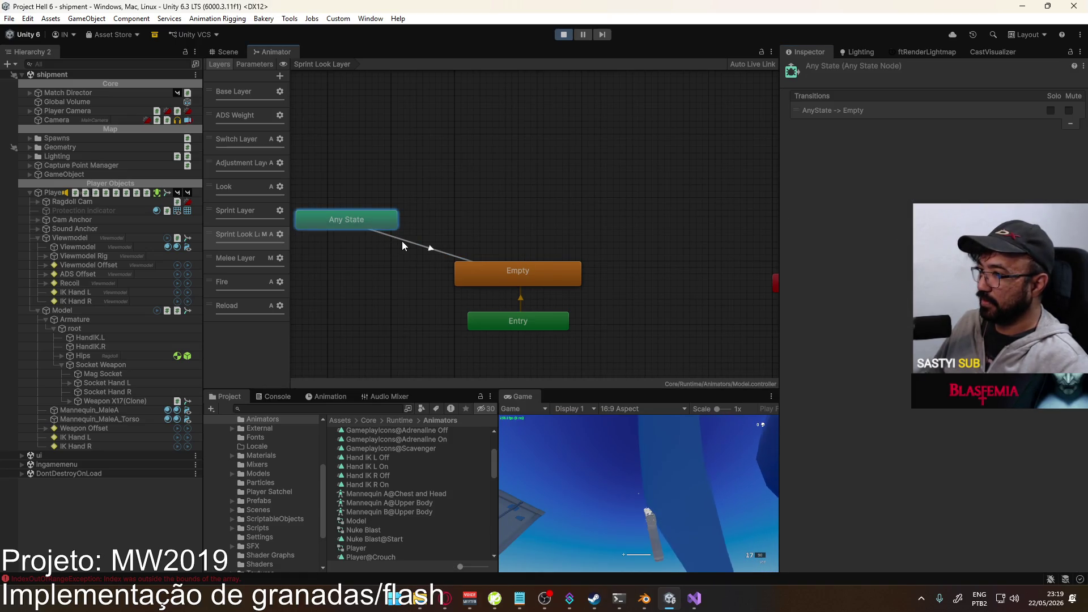
{"action": "left_click", "coordinate": [402, 240], "text": "shift"}
{"action": "left_click", "coordinate": [487, 271], "text": "shift"}
{"action": "key", "text": "ctrl+c"}
{"action": "key", "text": "ctrl+v"}
{"action": "mouse_move", "coordinate": [518, 216]}
{"action": "left_mouse_down"}
{"action": "mouse_move", "coordinate": [535, 225]}
{"action": "mouse_move", "coordinate": [517, 226]}
{"action": "left_mouse_up"}
{"action": "left_click", "coordinate": [442, 224]}
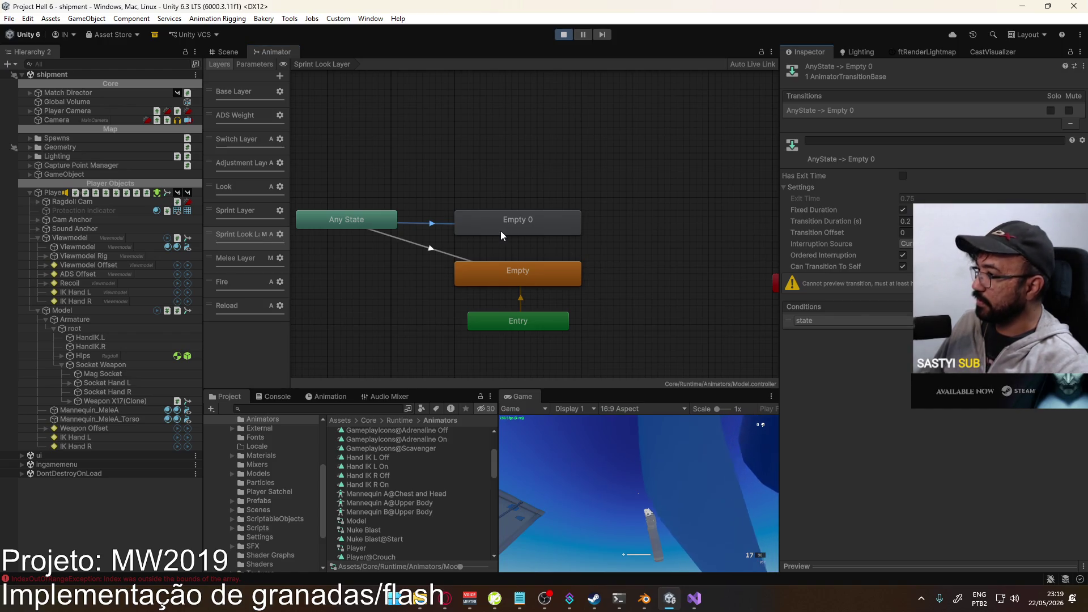
- Rename Empty 0 to Sprint Look and create a new blend tree inside it
{"action": "left_click", "coordinate": [519, 222]}
{"action": "left_click", "coordinate": [889, 68]}
{"action": "type", "text": "Default"}
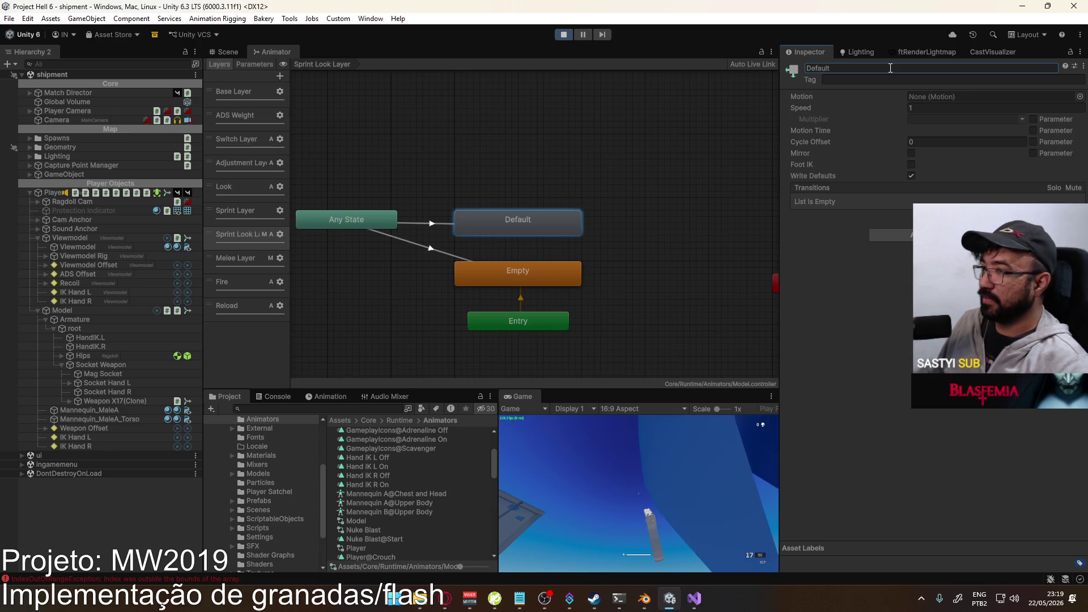
{"action": "type", "text": "Sprint Look"}
{"action": "key", "text": "Return"}
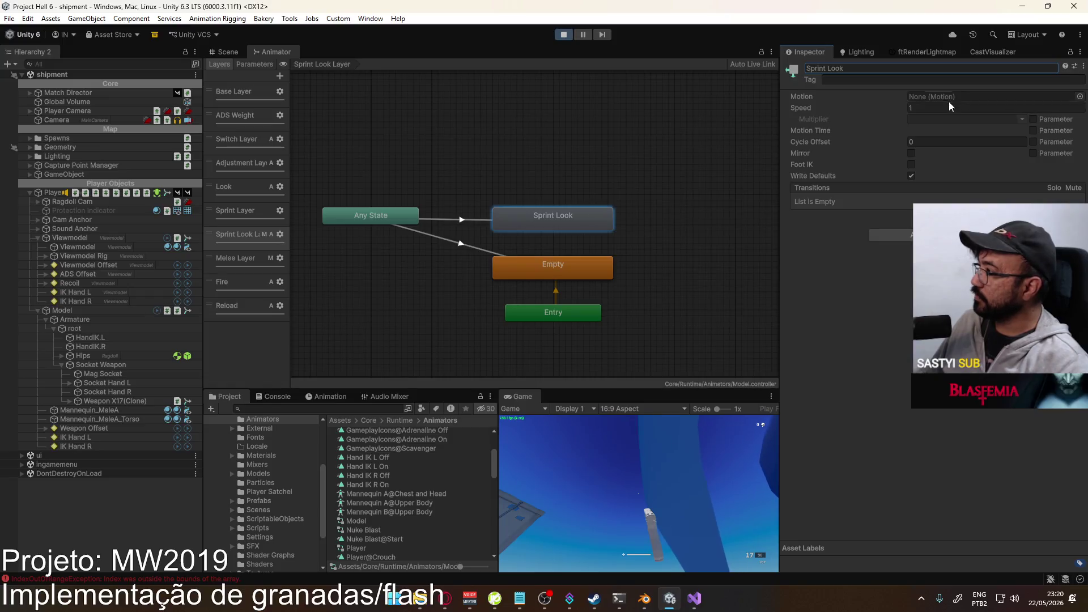
{"action": "right_click", "coordinate": [952, 104]}
{"action": "right_click", "coordinate": [558, 222]}
{"action": "left_click", "coordinate": [623, 265]}
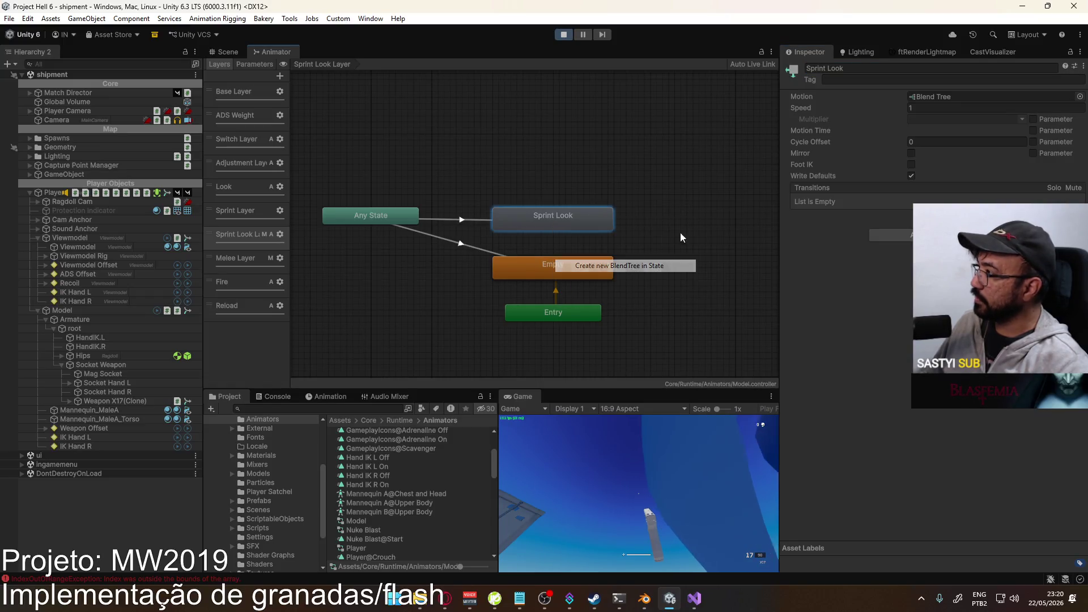
{"action": "double_click", "coordinate": [936, 97]}
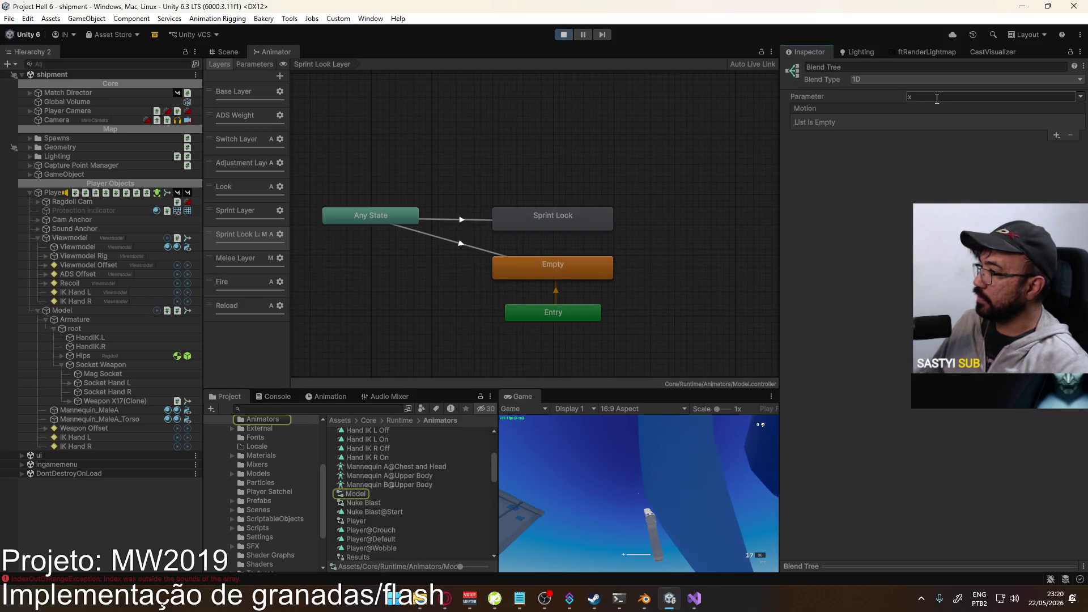
- Name the blend tree Sprint Look Tree and drive it with the mousey parameter
{"action": "left_click", "coordinate": [864, 68]}
{"action": "type", "text": "Sp"}
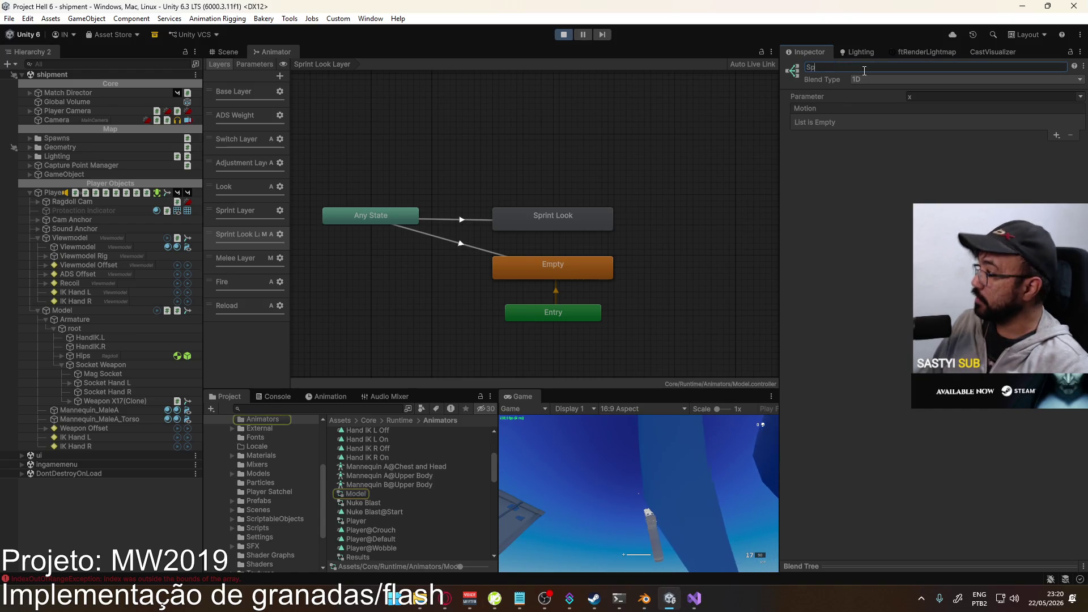
{"action": "type", "text": "rint Look Tree"}
{"action": "key", "text": "Return"}
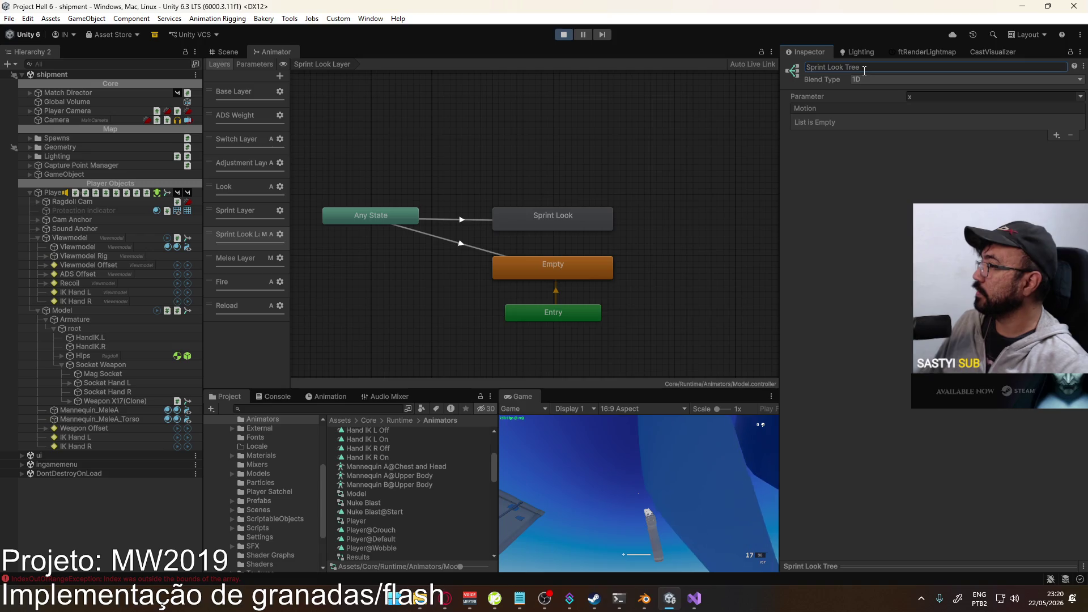
{"action": "left_click", "coordinate": [1080, 98]}
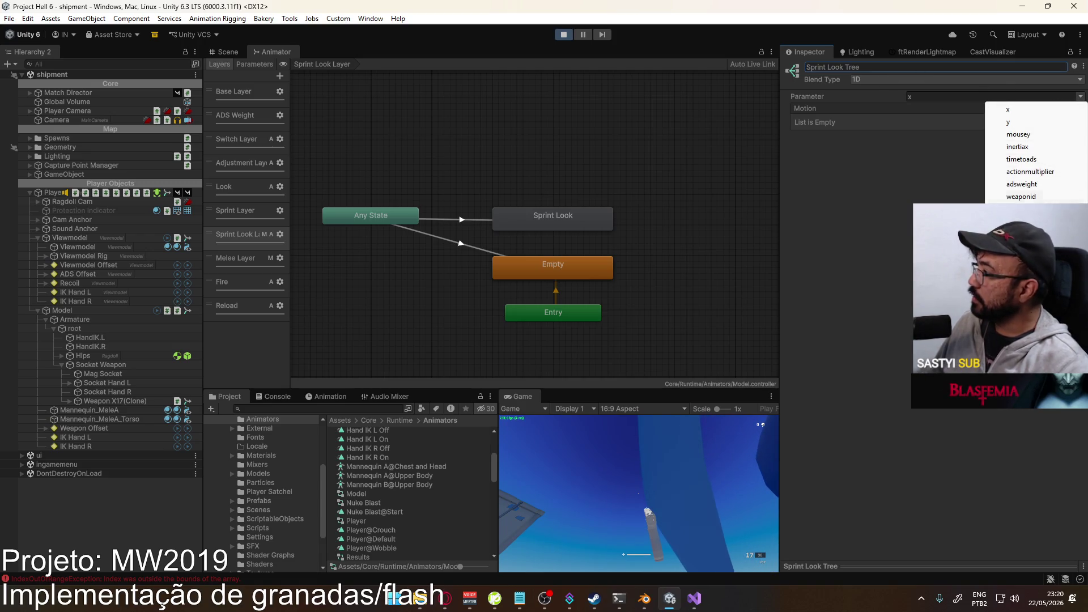
{"action": "left_click", "coordinate": [1037, 135]}
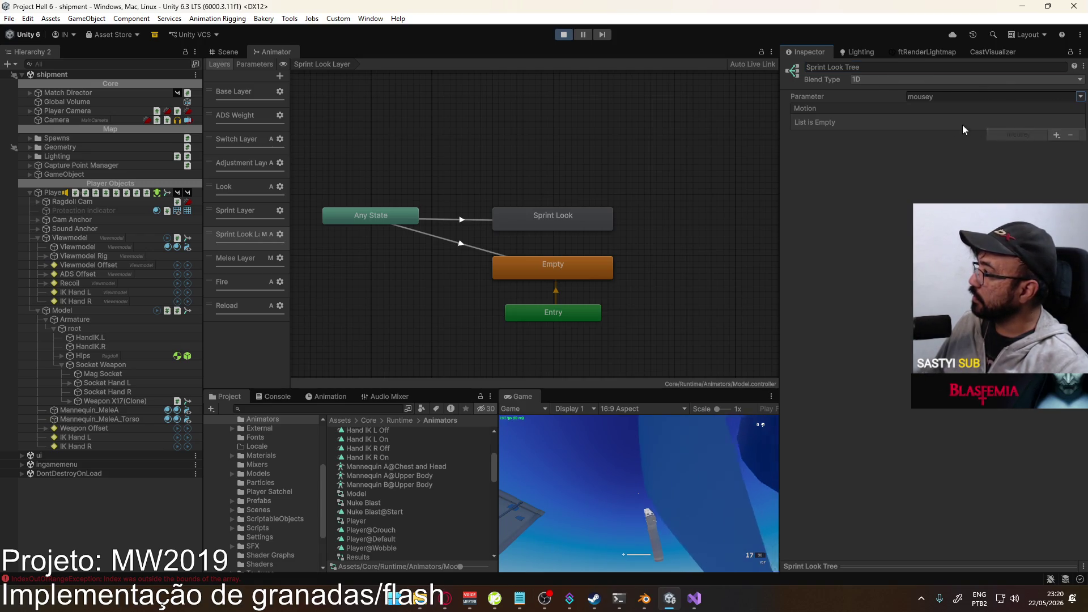
- Add three motion slots to the Sprint Look Tree
{"action": "left_click", "coordinate": [1055, 137]}
{"action": "left_click", "coordinate": [1003, 145]}
{"action": "left_click", "coordinate": [1056, 142]}
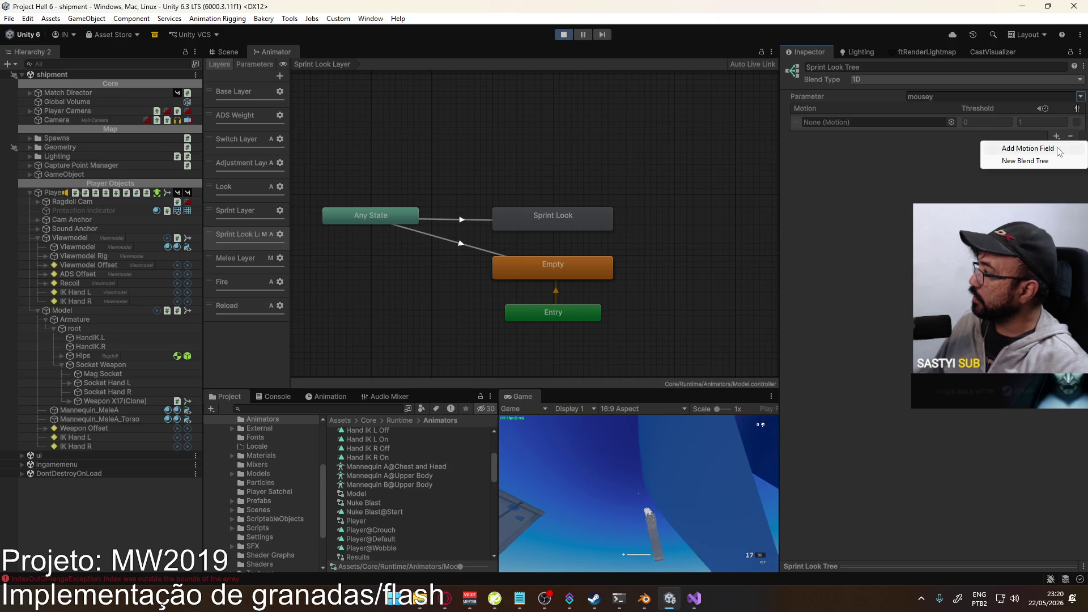
{"action": "left_click", "coordinate": [1003, 151]}
{"action": "left_click", "coordinate": [1058, 187]}
{"action": "left_click", "coordinate": [1003, 196]}
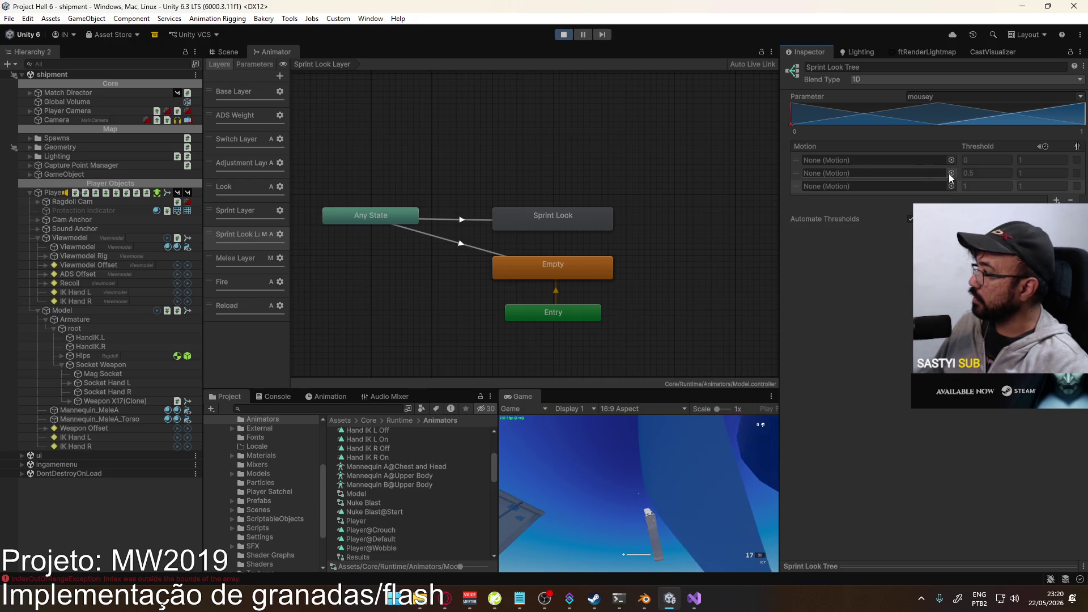
- Turn off Automate Thresholds and set the first two thresholds to -1 and 0
{"action": "left_click", "coordinate": [910, 219]}
{"action": "left_click", "coordinate": [986, 160]}
{"action": "type", "text": "-1"}
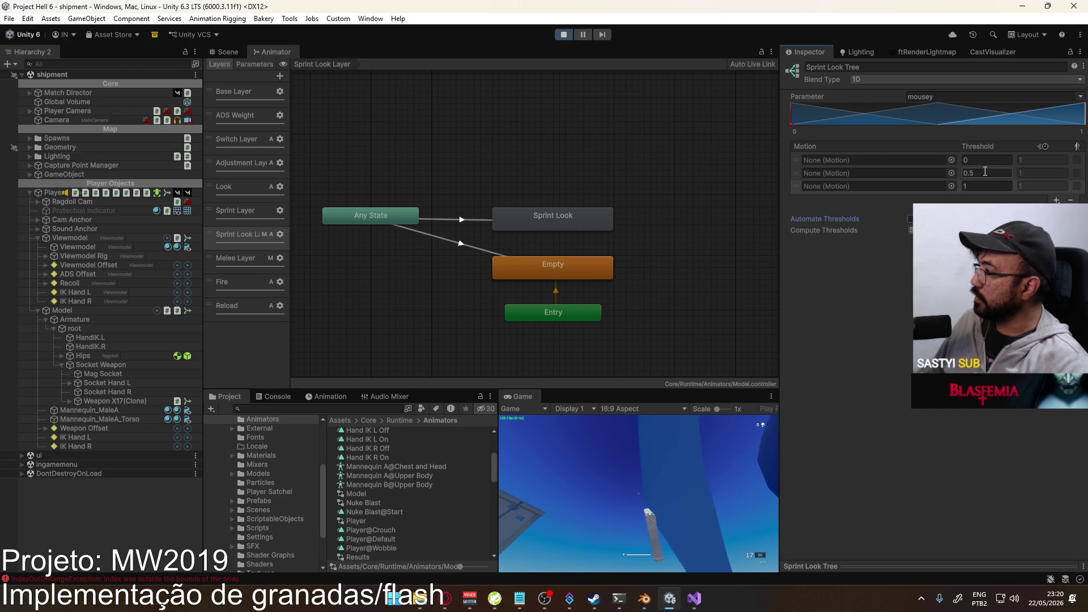
{"action": "key", "text": "Return"}
{"action": "left_click", "coordinate": [989, 172]}
{"action": "type", "text": "0"}
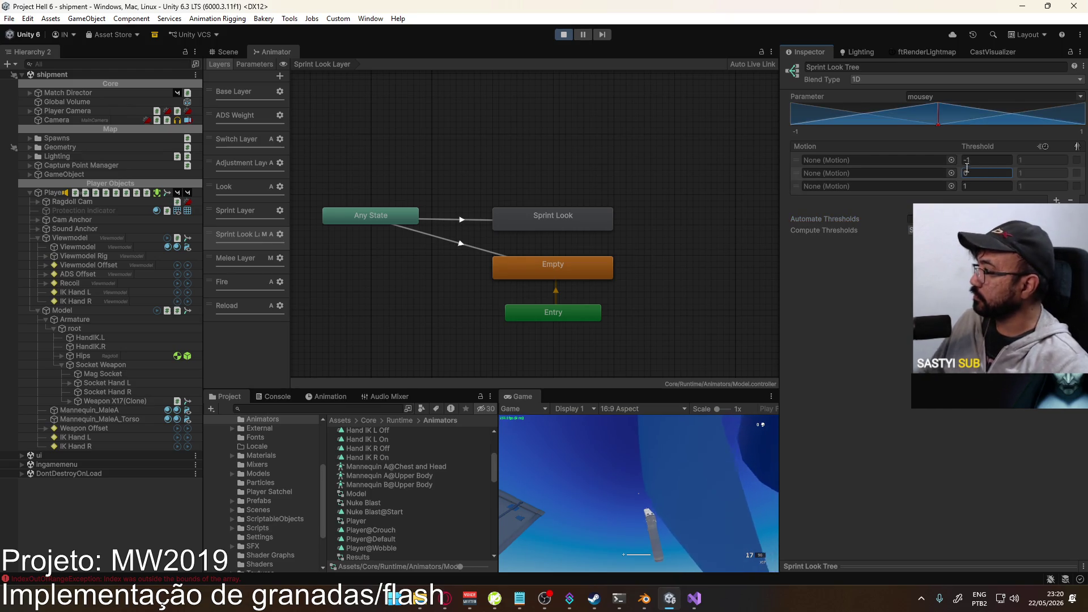
{"action": "left_click", "coordinate": [951, 160]}
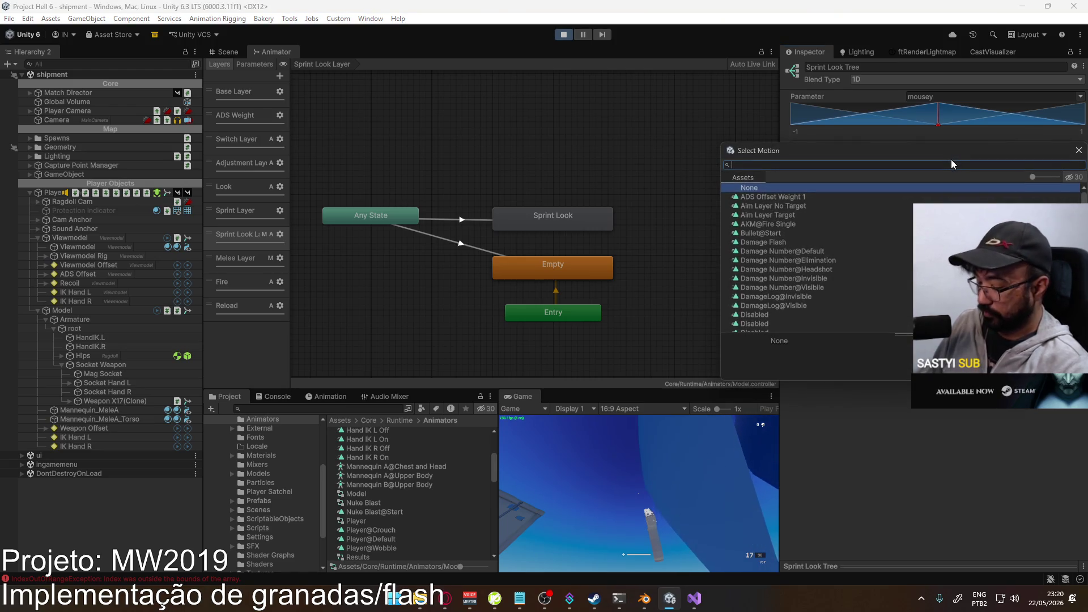
- Assign Primary Default Look DOWN Single to the first slot and Look ZERO to the second
{"action": "type", "text": "prim"}
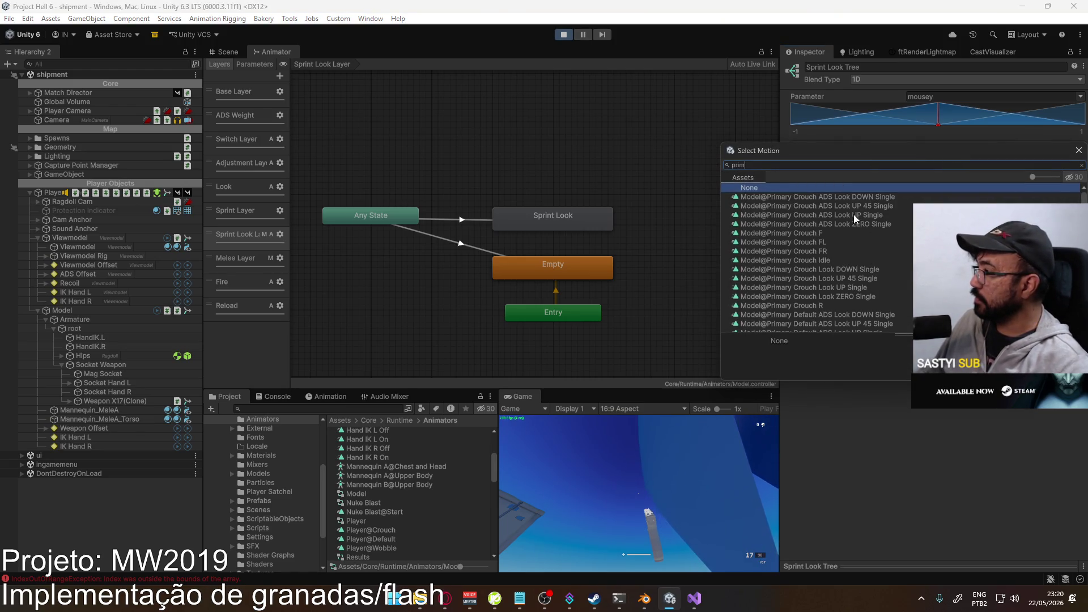
{"action": "scroll", "coordinate": [863, 270], "scroll_direction": "down", "scroll_amount": 5}
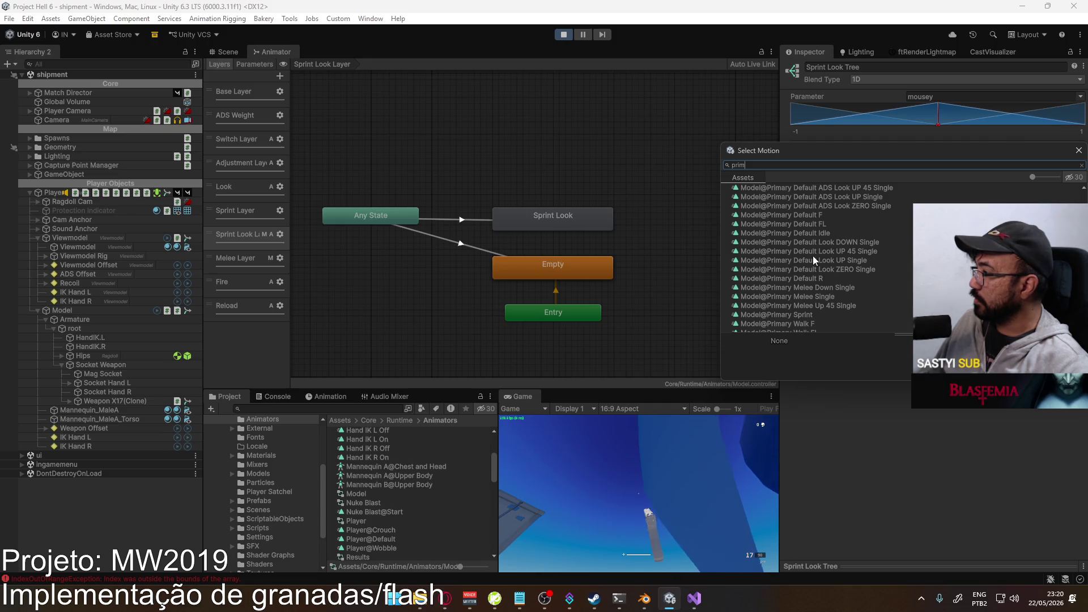
{"action": "left_click_drag", "start_coordinate": [862, 155], "coordinate": [730, 201]}
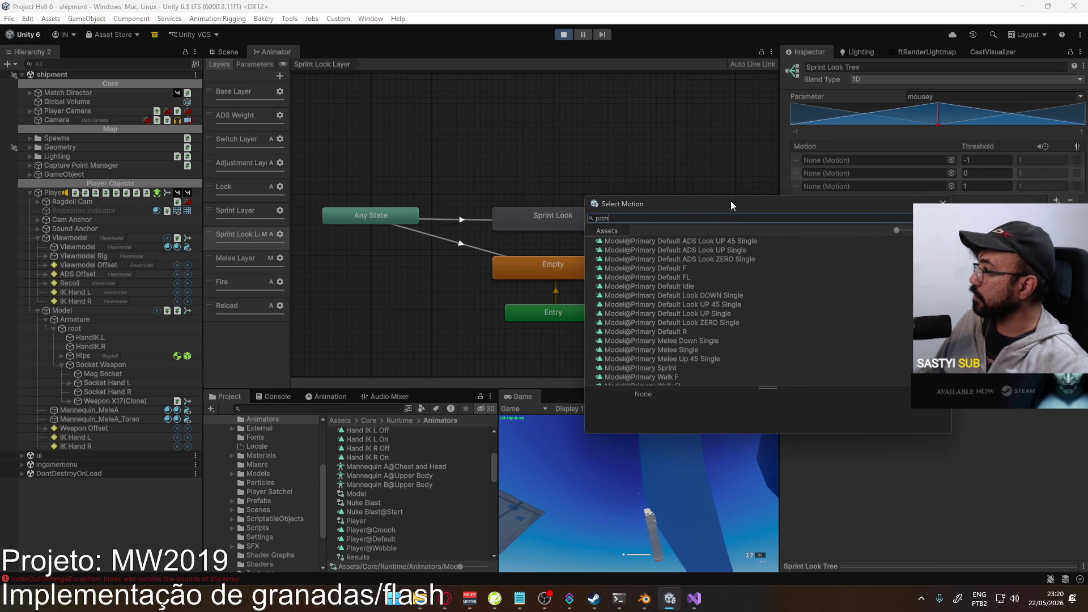
{"action": "double_click", "coordinate": [725, 295]}
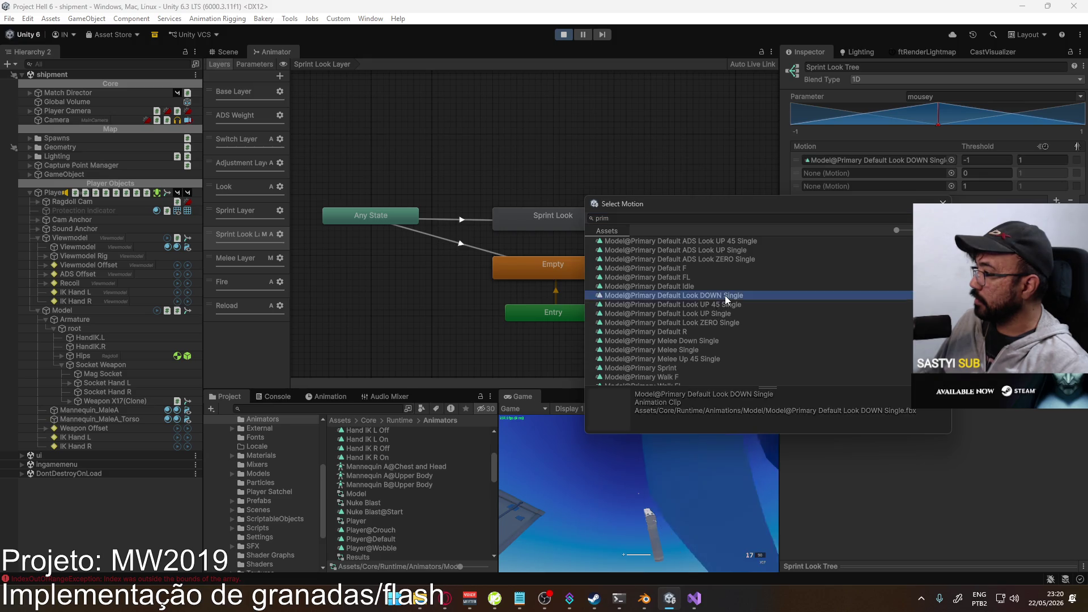
{"action": "left_click", "coordinate": [951, 173]}
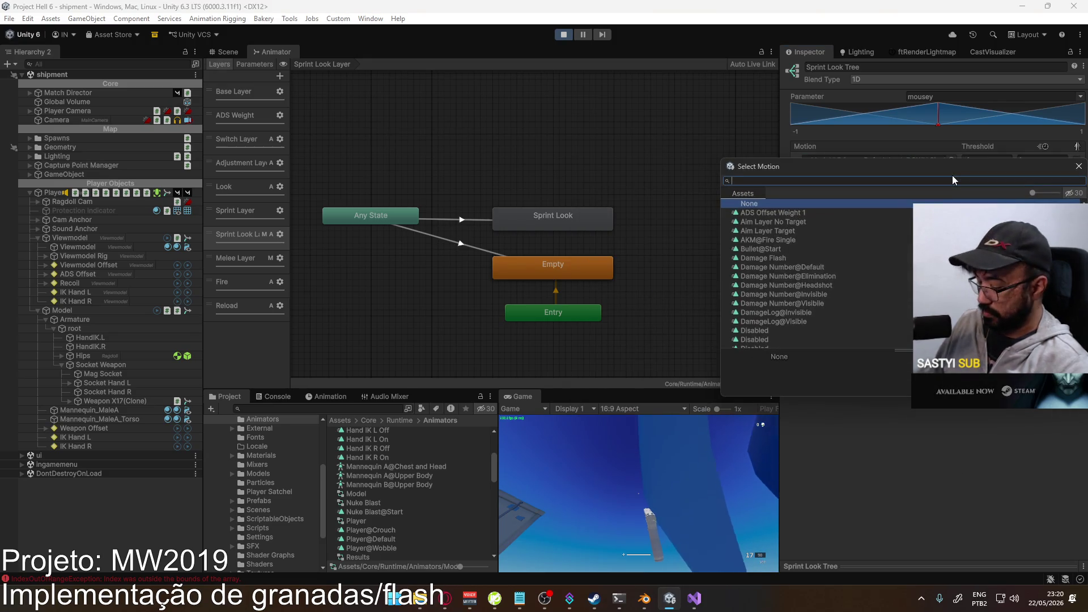
{"action": "type", "text": "primary look up"}
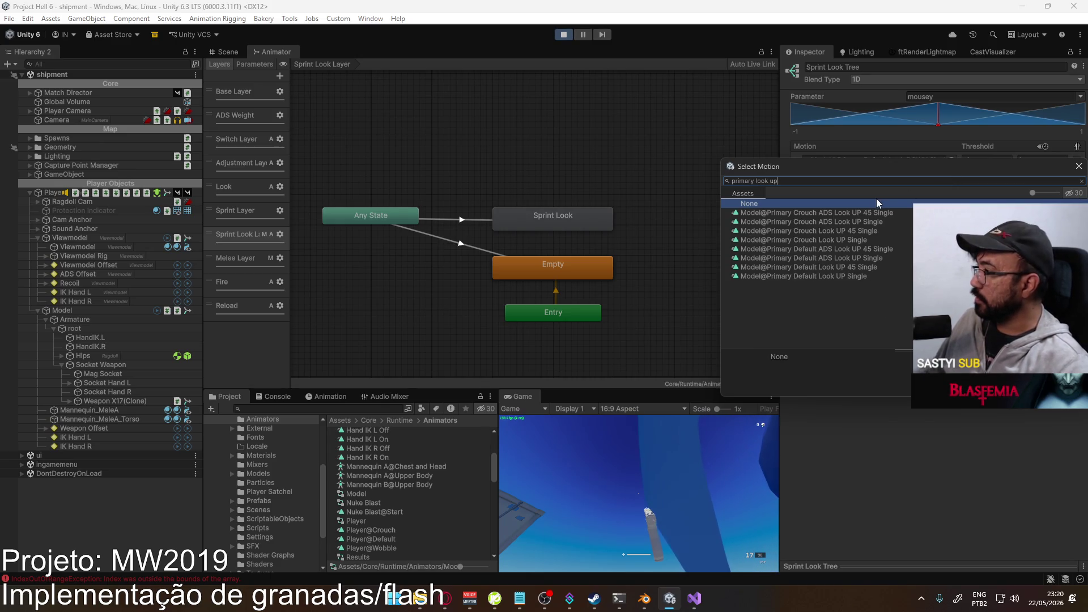
{"action": "key", "text": "BackSpace"}
{"action": "key", "text": "BackSpace"}
{"action": "type", "text": "zer"}
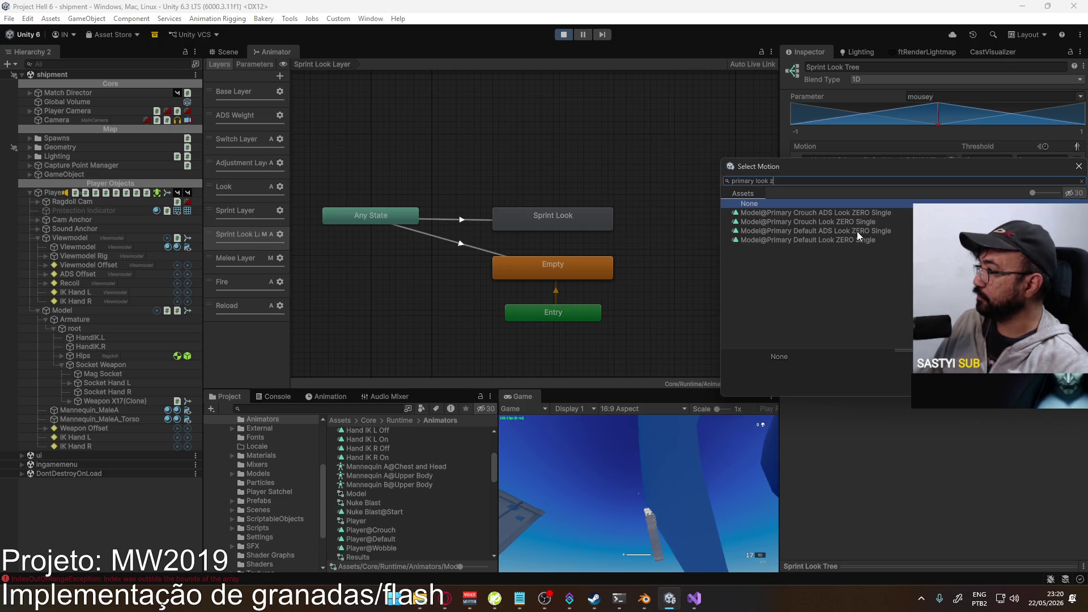
{"action": "left_click", "coordinate": [841, 240]}
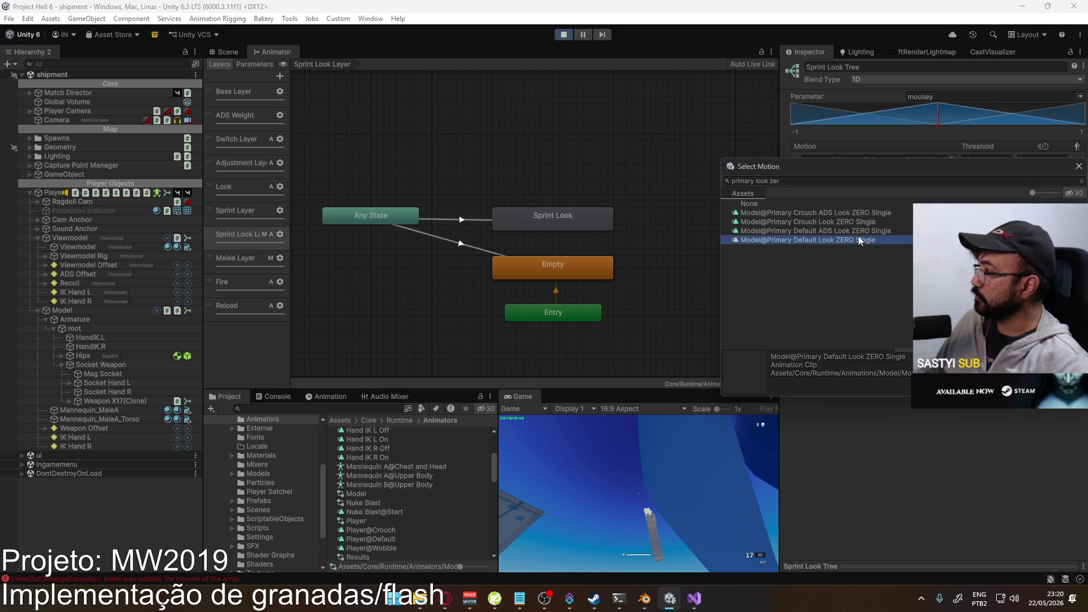
{"action": "double_click", "coordinate": [851, 242]}
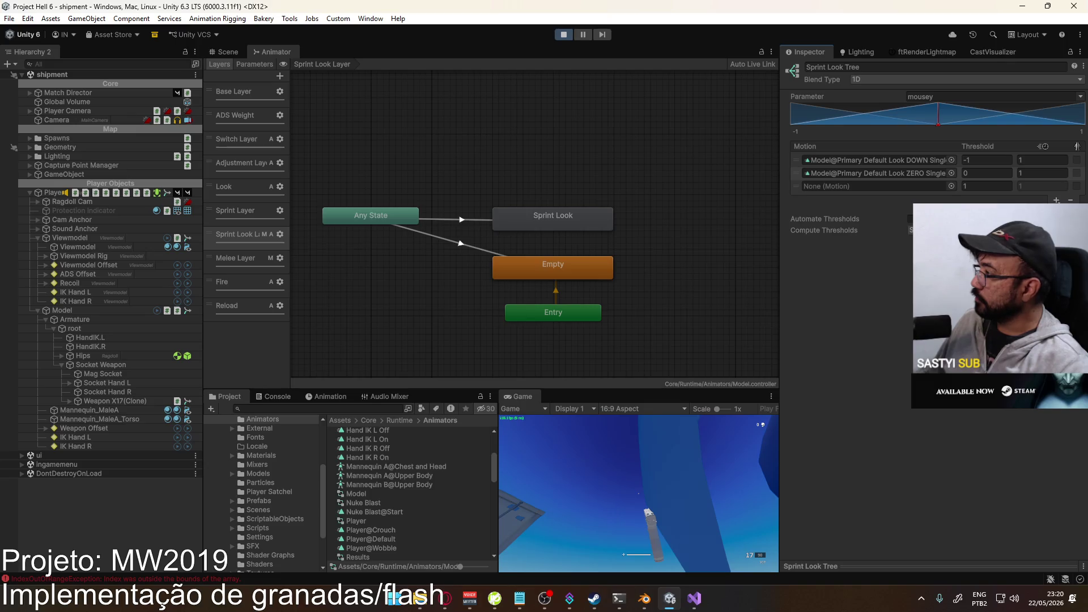
- Add a slot at threshold 1 and assign Primary Default Look UP 45 and Sidearm Default Look UP
{"action": "left_click", "coordinate": [1055, 200]}
{"action": "type", "text": "1"}
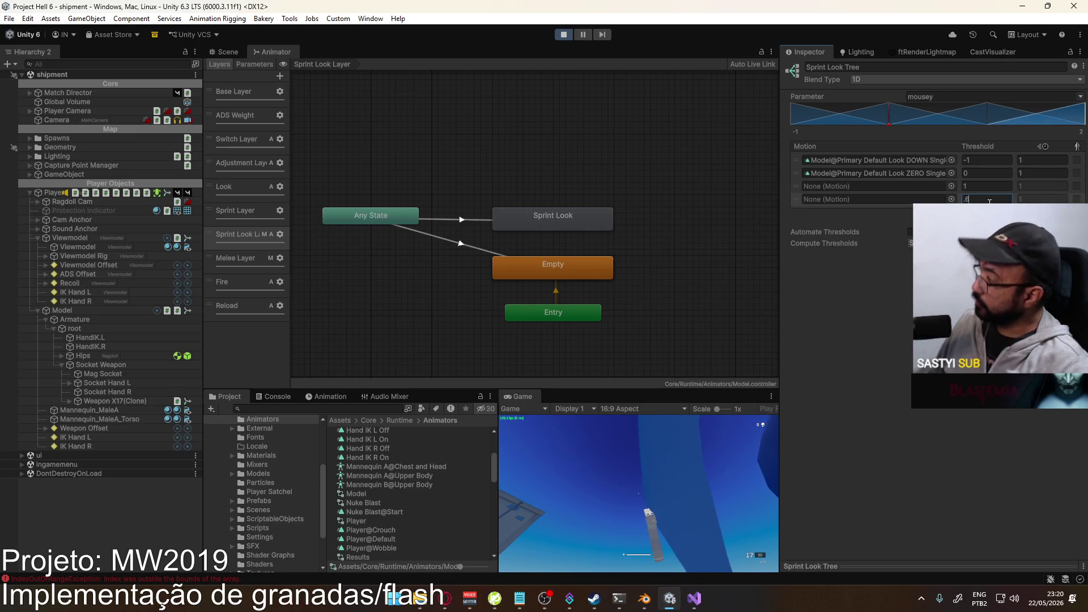
{"action": "left_click", "coordinate": [951, 187]}
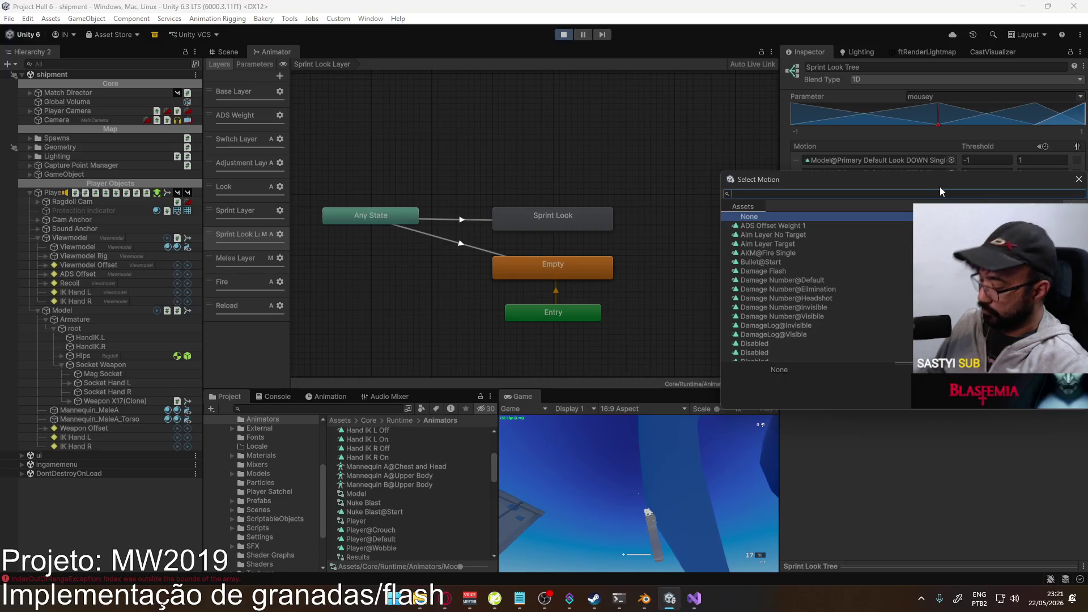
{"action": "type", "text": "primary look"}
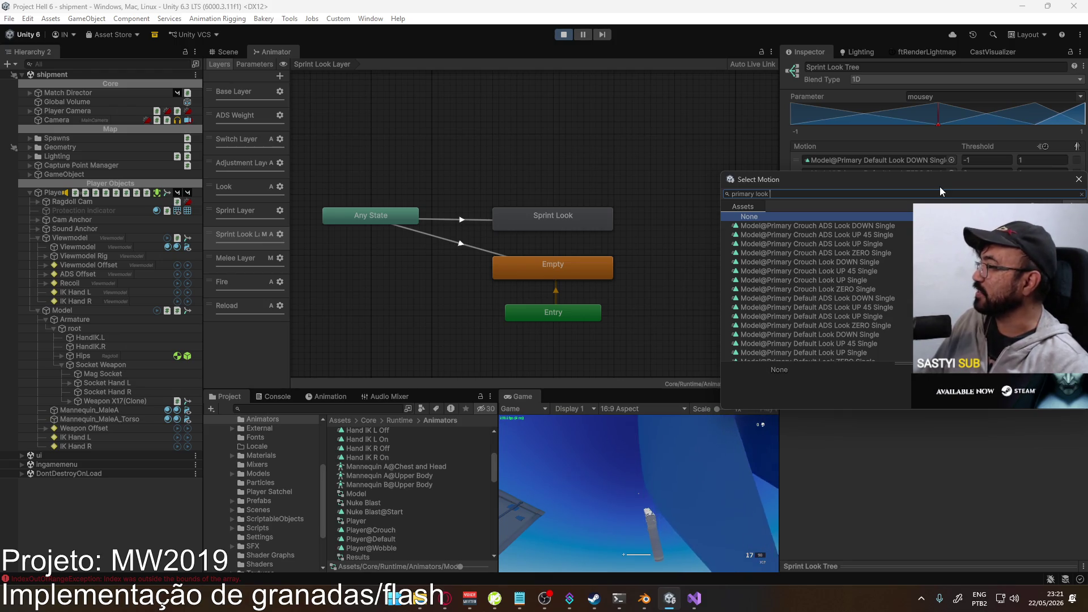
{"action": "left_click_drag", "start_coordinate": [937, 188], "coordinate": [696, 229]}
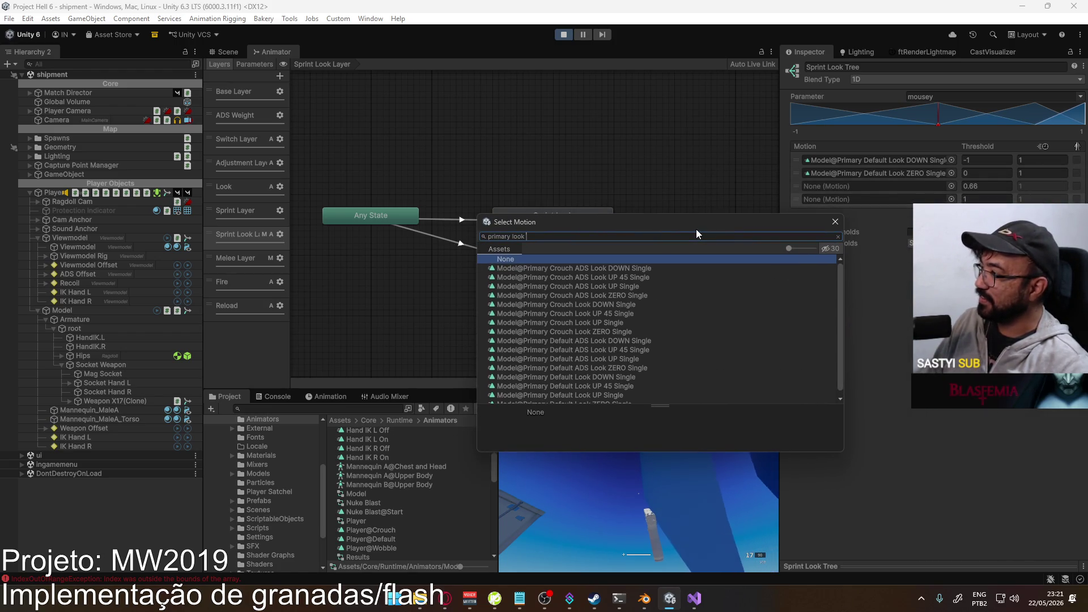
{"action": "type", "text": "up 45"}
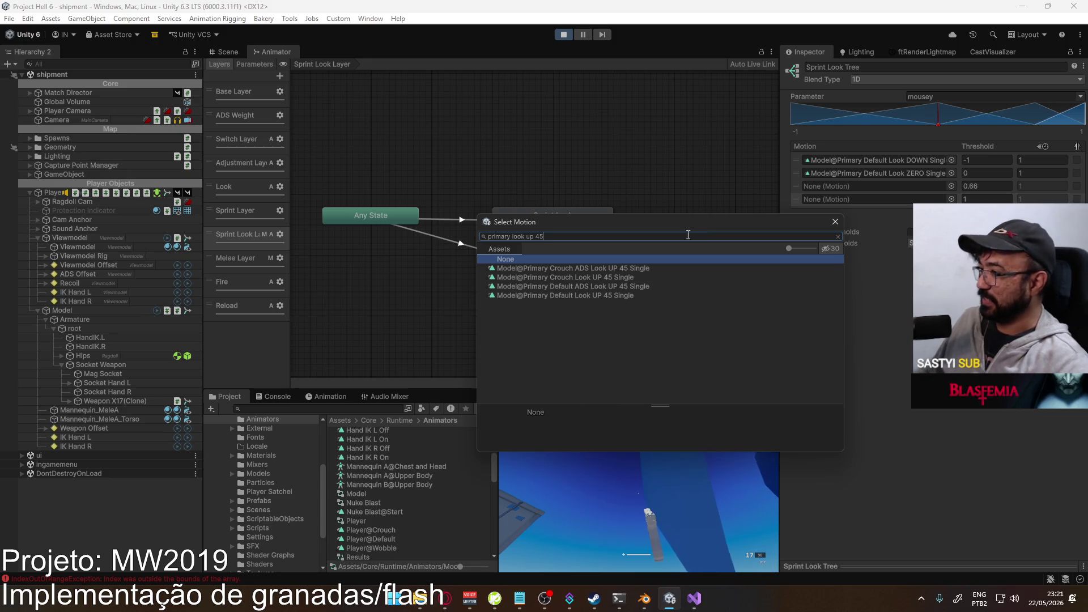
{"action": "left_click", "coordinate": [621, 295]}
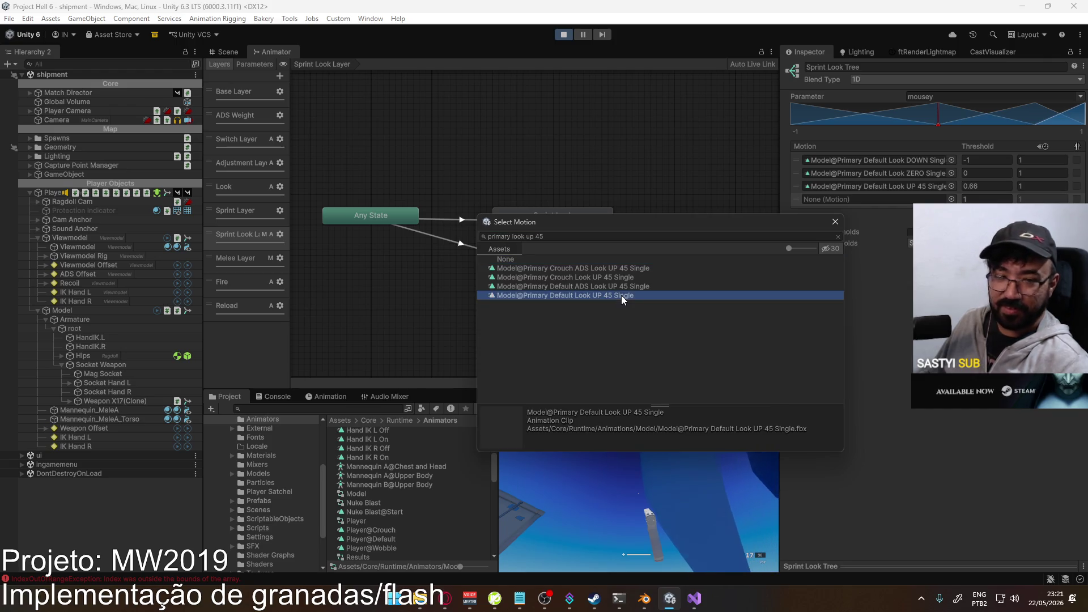
{"action": "double_click", "coordinate": [621, 295]}
{"action": "left_click", "coordinate": [951, 200]}
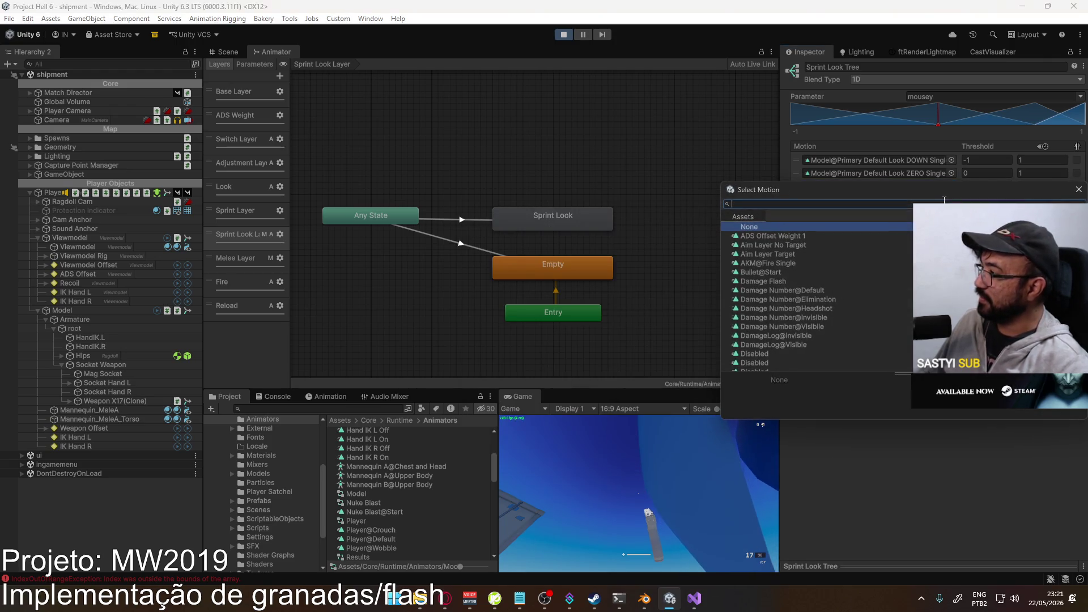
{"action": "type", "text": "default lo"}
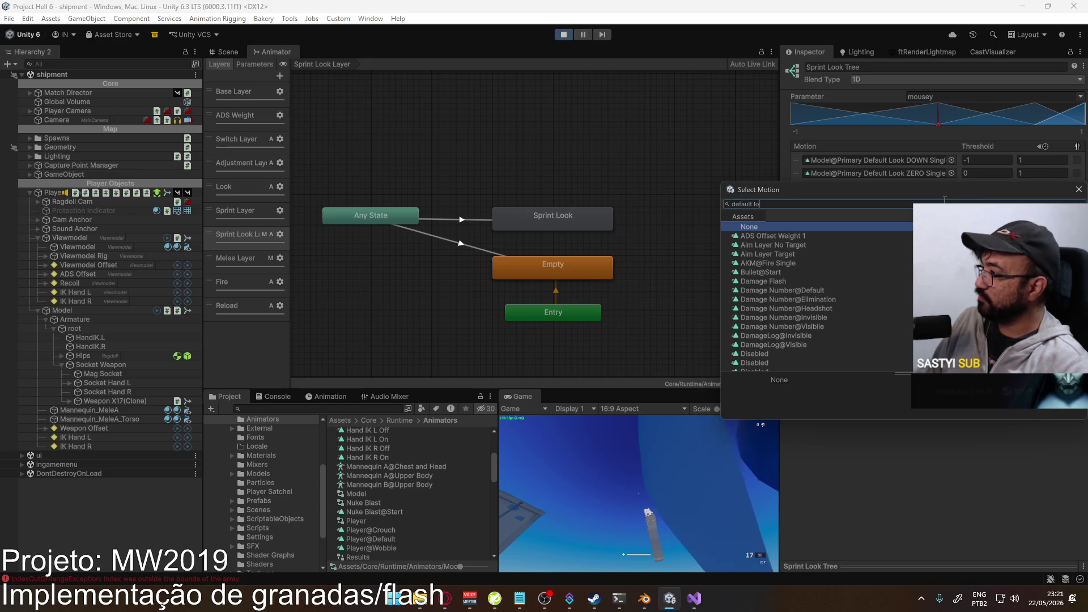
{"action": "type", "text": "ok up"}
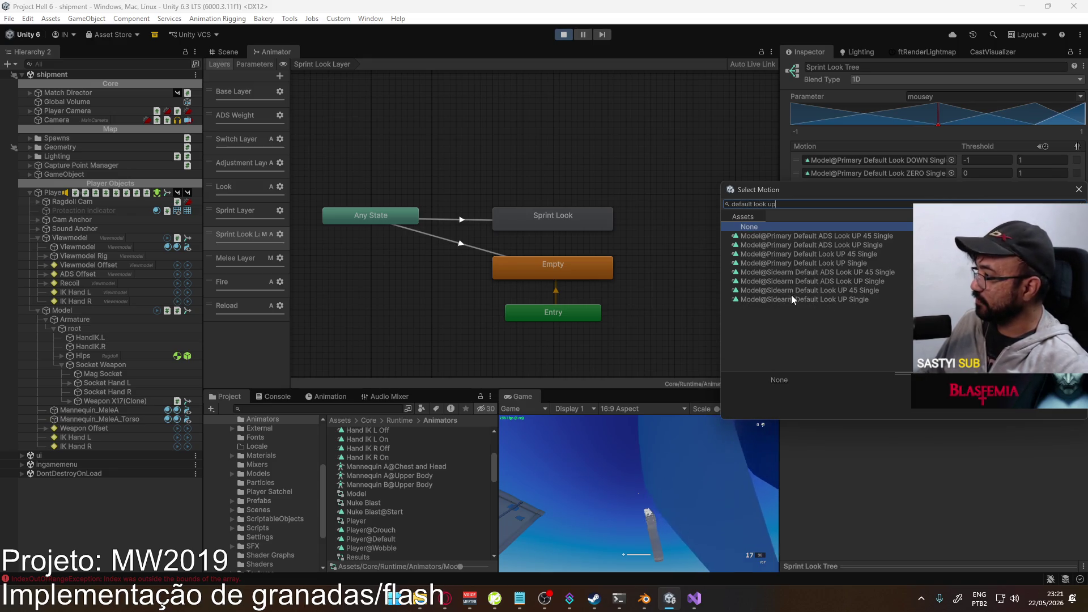
{"action": "double_click", "coordinate": [791, 299]}
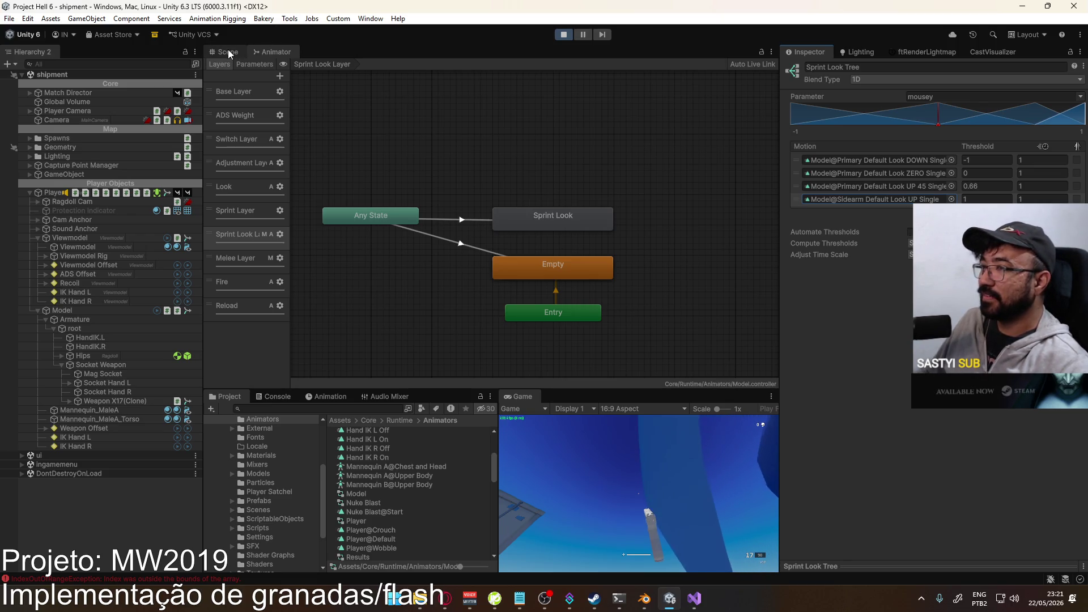
- Inspect the Any State → Sprint Look transition, glance at the Scene view, then return to the Animator
{"action": "left_click", "coordinate": [470, 220]}
{"action": "left_click_drag", "start_coordinate": [904, 323], "coordinate": [922, 324]}
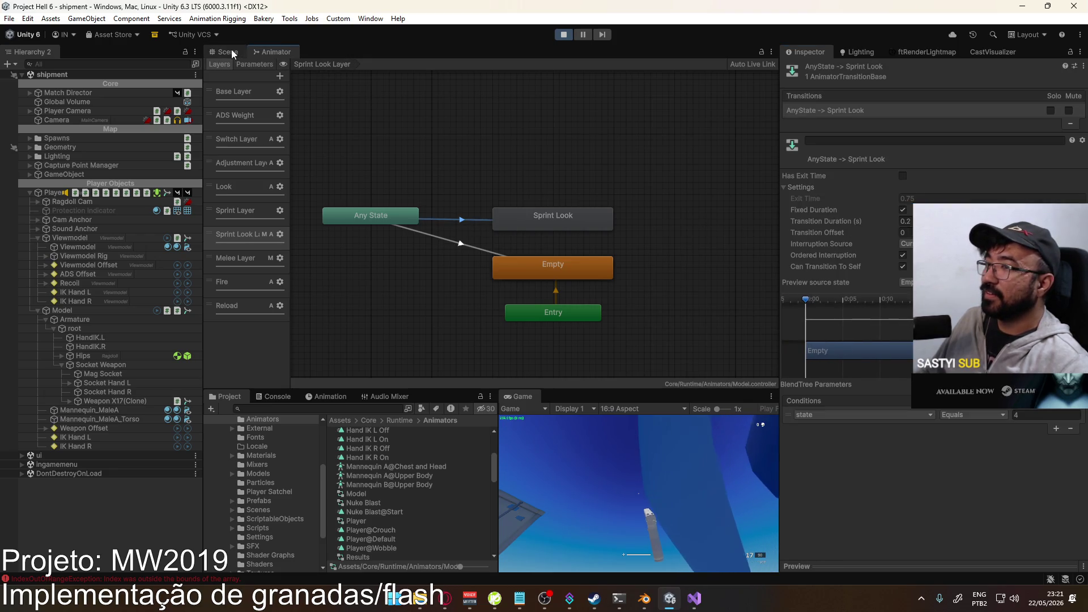
{"action": "left_click", "coordinate": [232, 50]}
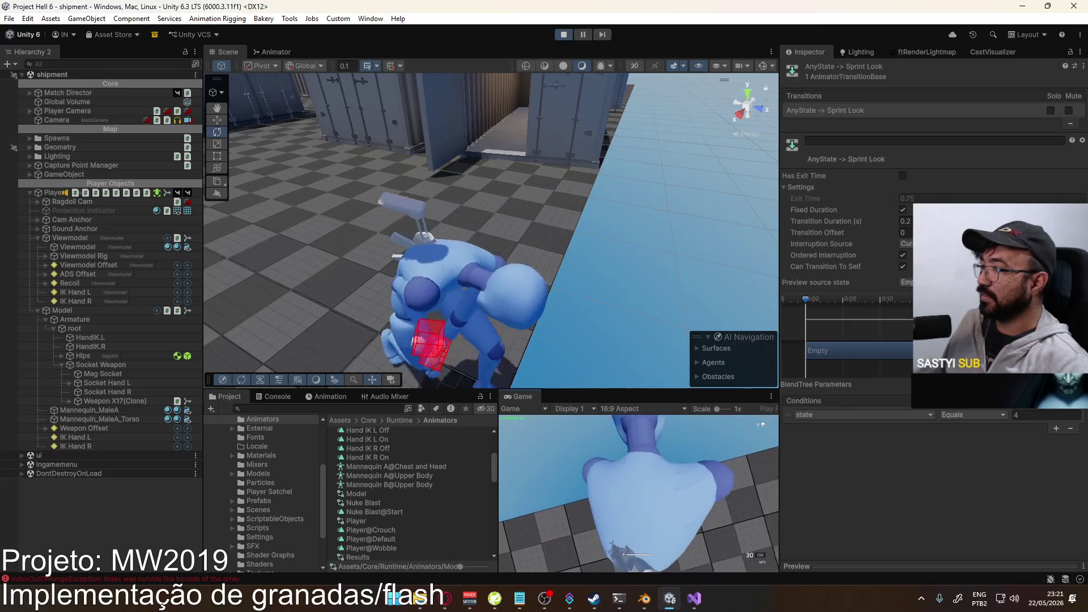
{"action": "key", "text": "super"}
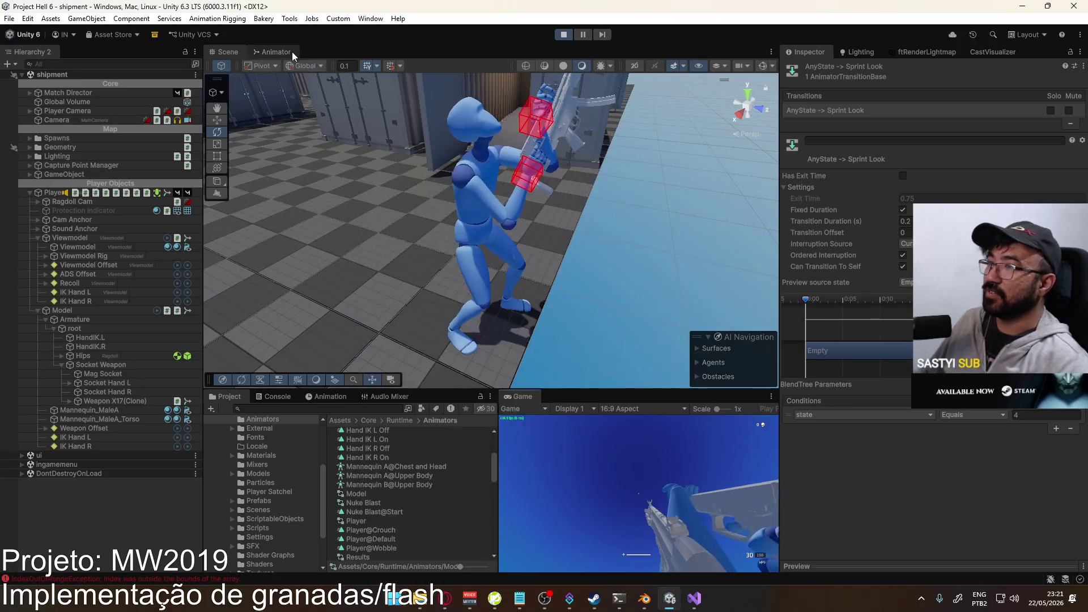
{"action": "left_click", "coordinate": [286, 51]}
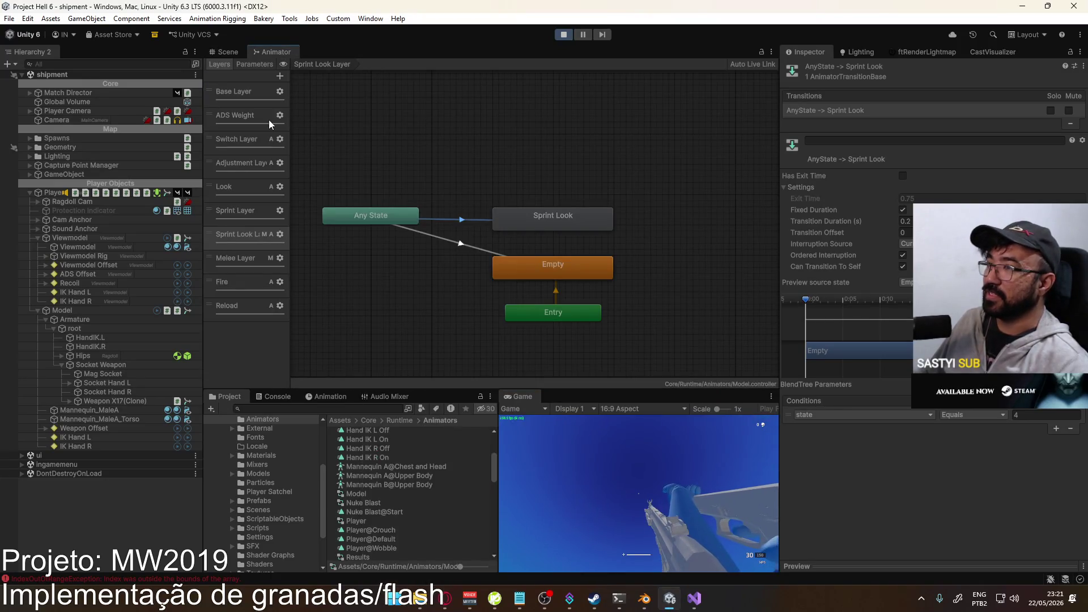
{"action": "left_click", "coordinate": [280, 234]}
- Open the Mannequin A@Chest and Head avatar mask and disable both arms and the arm IK
{"action": "left_click", "coordinate": [397, 248]}
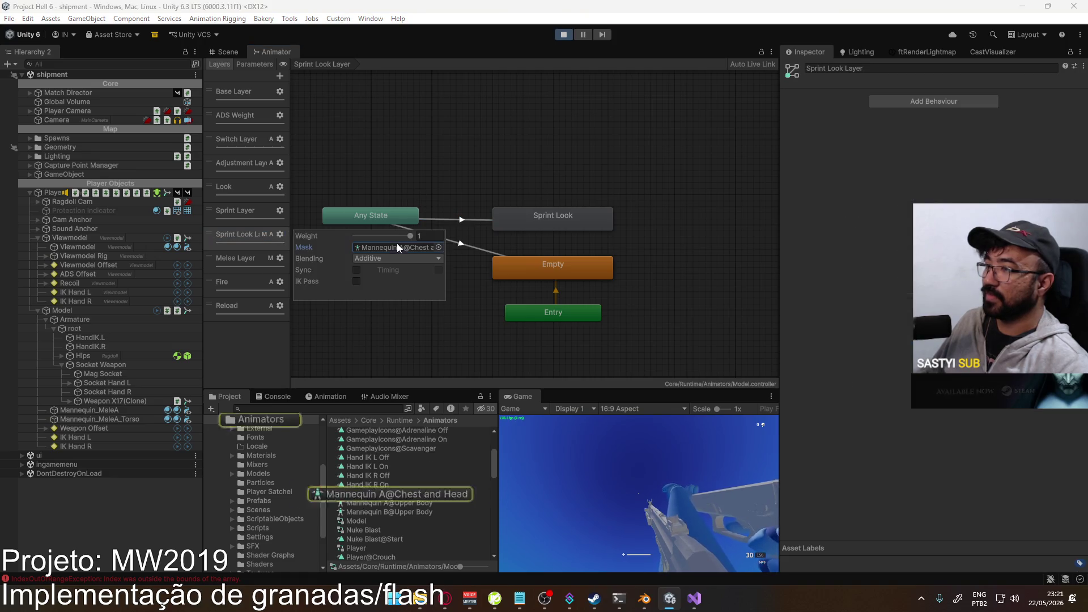
{"action": "left_click", "coordinate": [414, 494]}
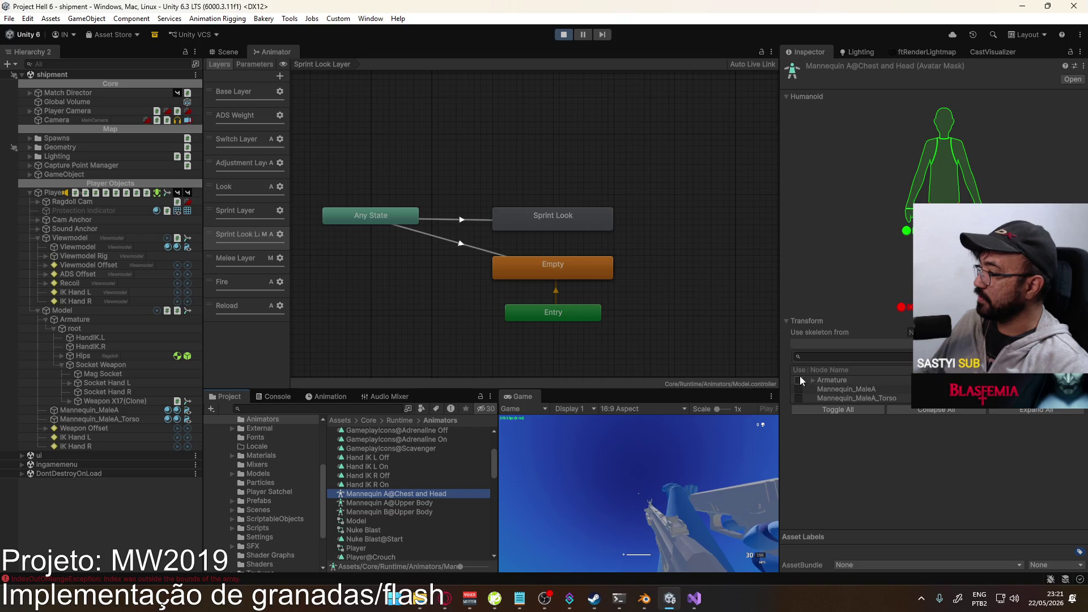
{"action": "left_click", "coordinate": [907, 230]}
{"action": "left_click", "coordinate": [908, 216]}
{"action": "left_click", "coordinate": [921, 170]}
{"action": "left_click", "coordinate": [971, 182]}
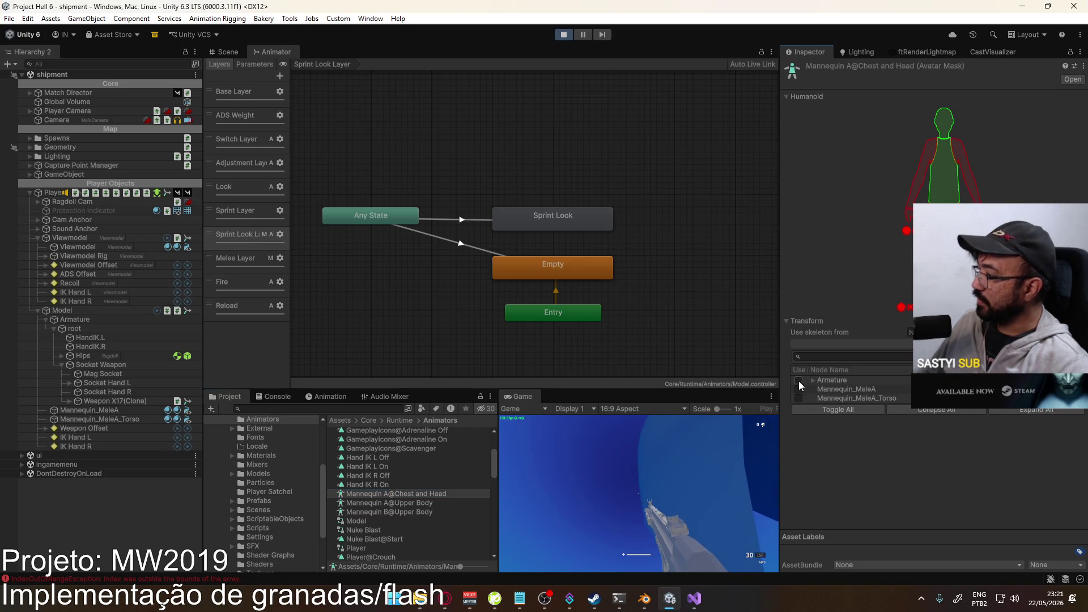
- Expand Armature, root and Hips, and exclude Socket Weapon, Mag Socket and both hand sockets
{"action": "left_click", "coordinate": [814, 380]}
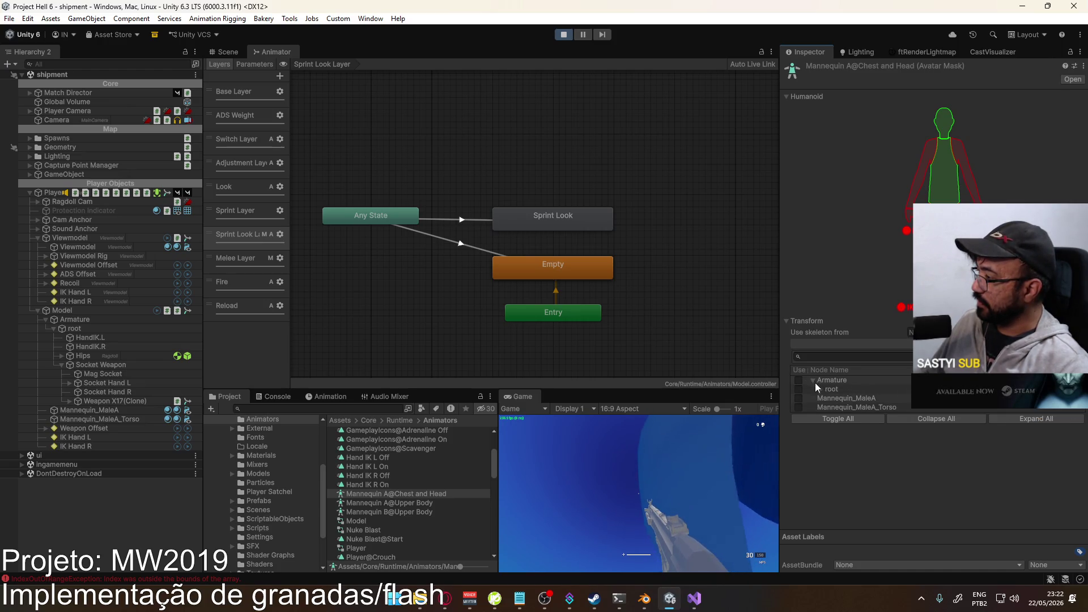
{"action": "left_click", "coordinate": [820, 388]}
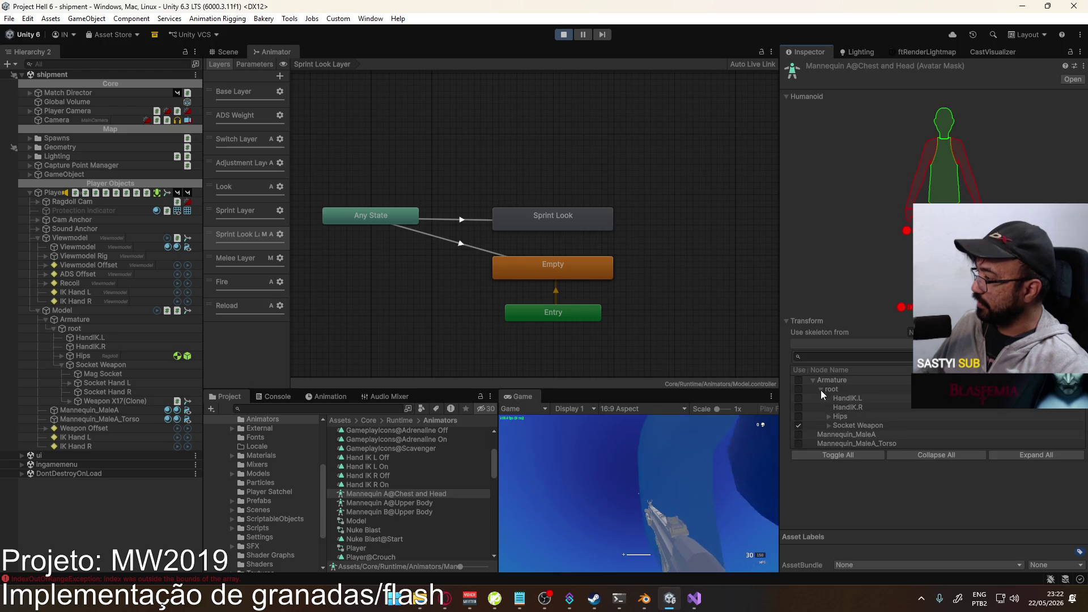
{"action": "left_click", "coordinate": [828, 425]}
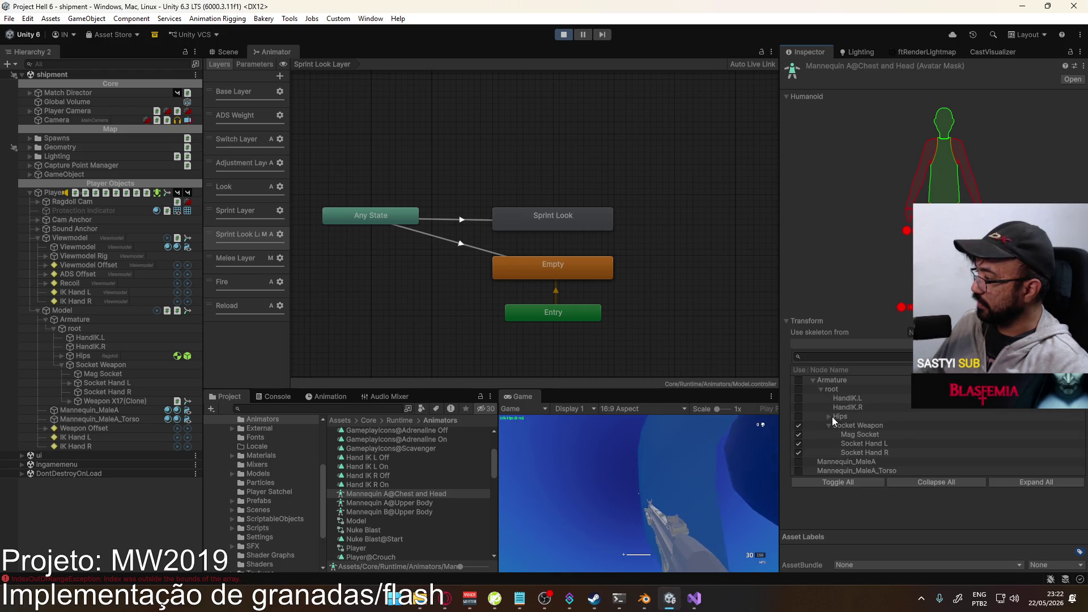
{"action": "left_click", "coordinate": [830, 416]}
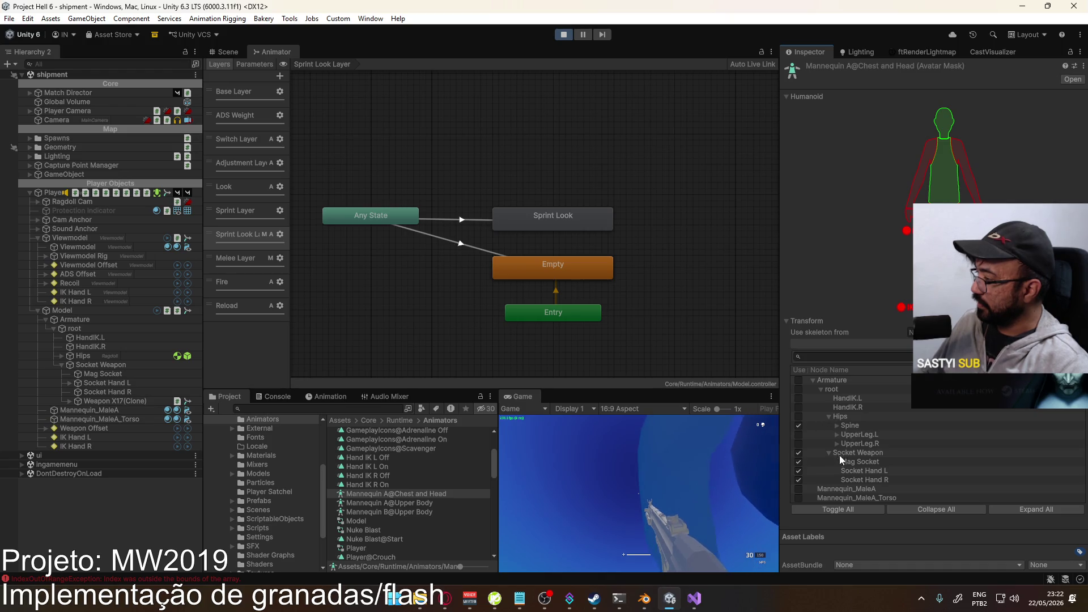
{"action": "left_click", "coordinate": [798, 452]}
{"action": "left_click", "coordinate": [798, 461]}
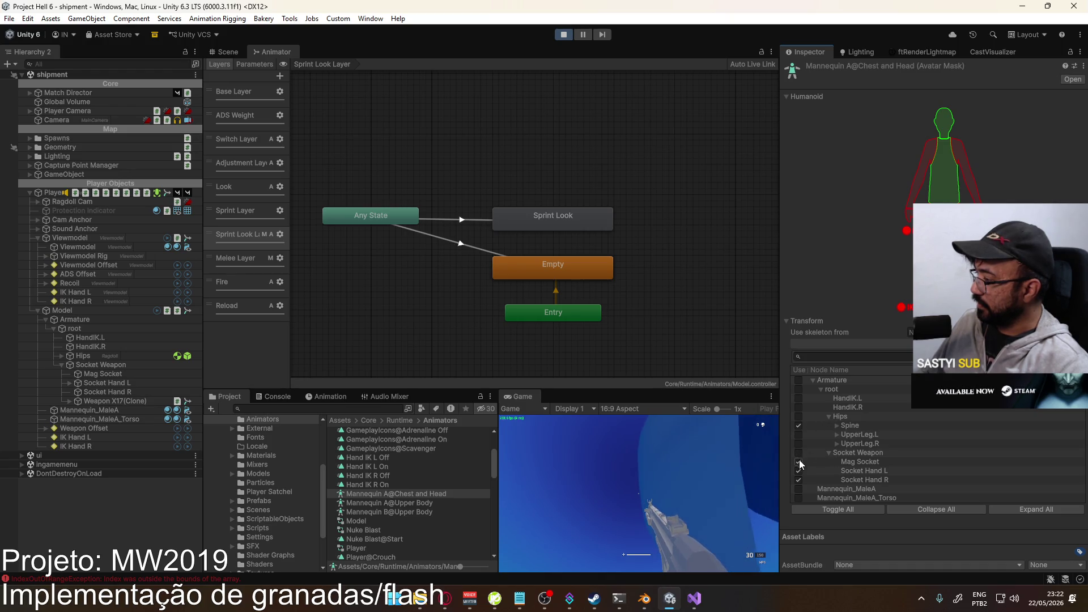
{"action": "left_click", "coordinate": [798, 480]}
{"action": "left_click", "coordinate": [798, 470]}
{"action": "left_click", "coordinate": [798, 461]}
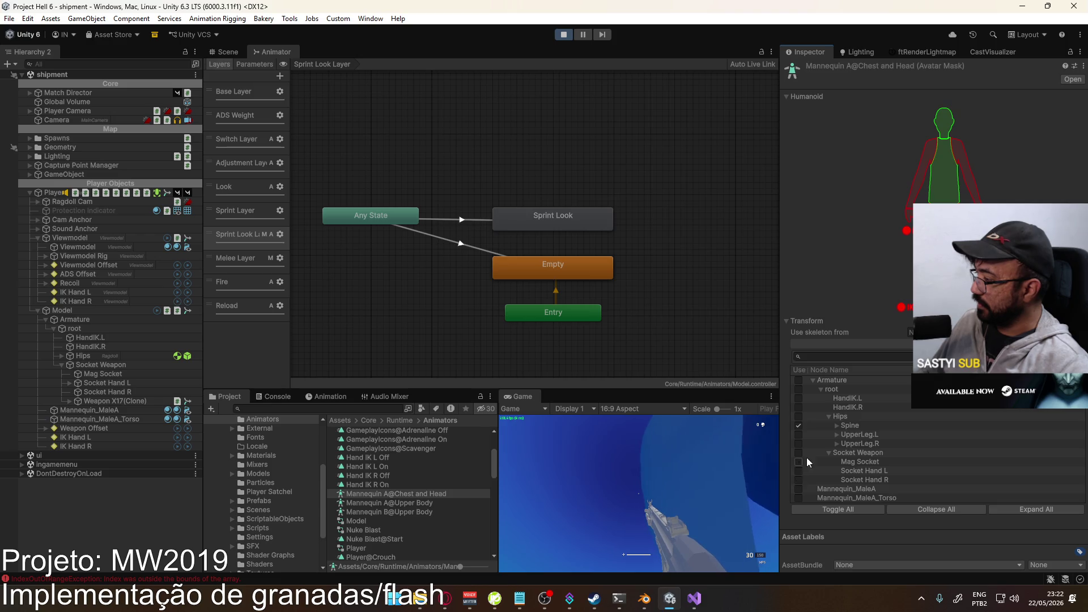
- Expand Spine and Chest, then untick Neck, both shoulders, Bicep.R and both forearms
{"action": "left_click", "coordinate": [837, 426]}
{"action": "left_click", "coordinate": [844, 435]}
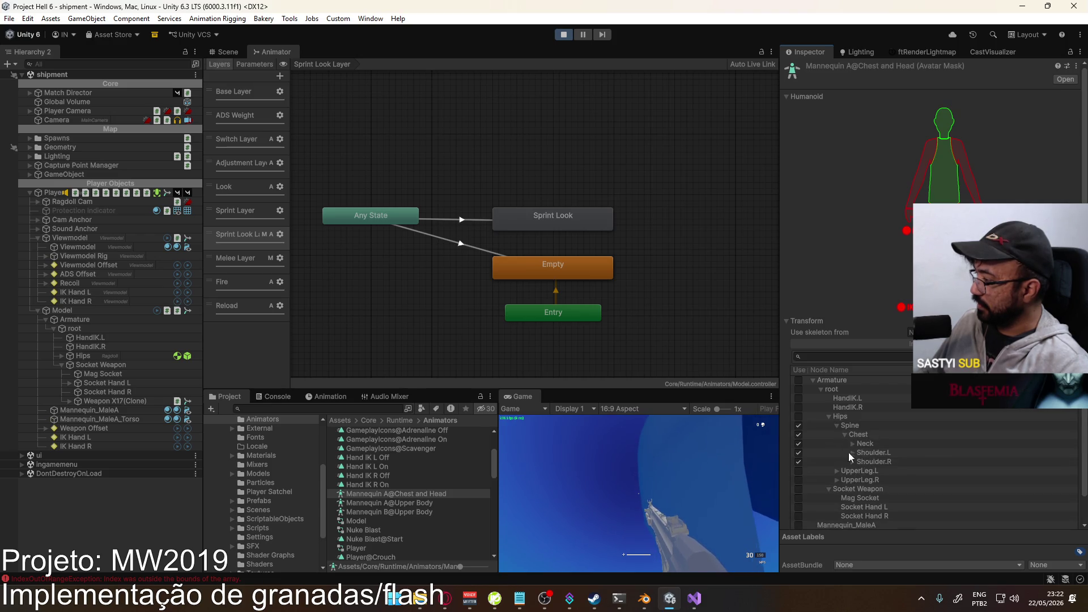
{"action": "left_click", "coordinate": [798, 443]}
{"action": "left_click", "coordinate": [798, 452]}
{"action": "left_click", "coordinate": [798, 461]}
{"action": "left_click", "coordinate": [852, 462]}
{"action": "left_click", "coordinate": [852, 453]}
{"action": "left_click", "coordinate": [798, 477]}
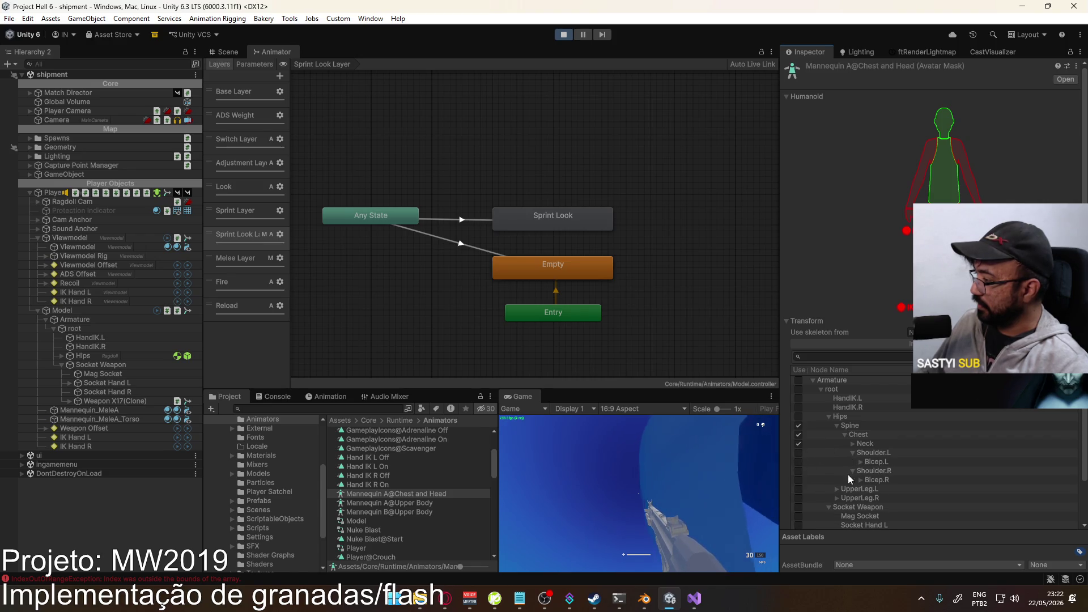
{"action": "left_click", "coordinate": [860, 480]}
{"action": "left_click", "coordinate": [860, 462]}
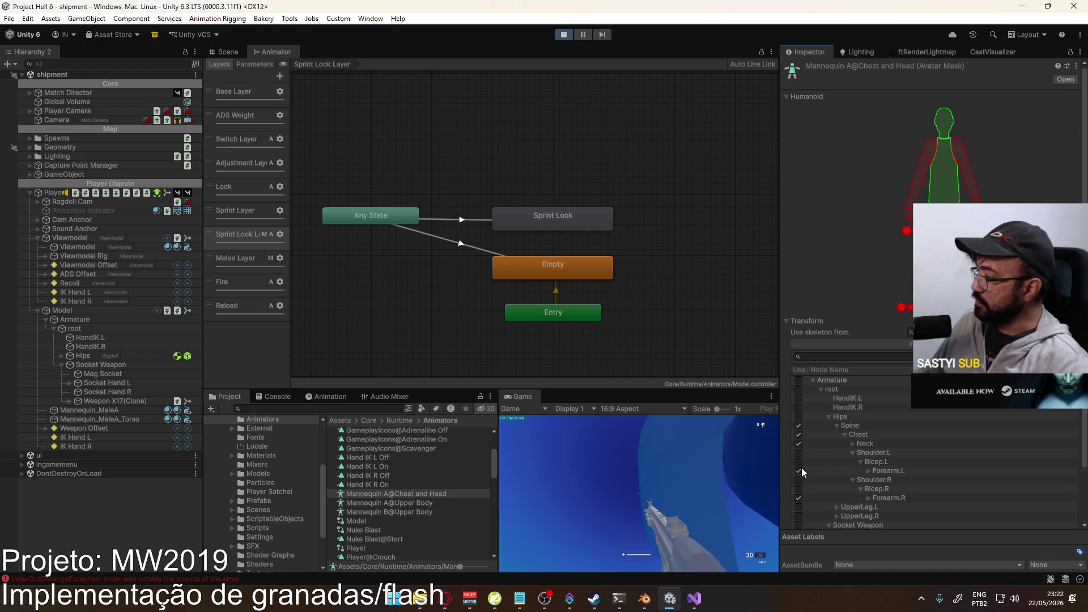
{"action": "left_click", "coordinate": [799, 470]}
{"action": "left_click", "coordinate": [798, 497]}
{"action": "left_click", "coordinate": [868, 498]}
{"action": "left_click", "coordinate": [869, 471]}
- Expand the finger bones and exclude Hand.R and Hand.L with their fingers from the mask
{"action": "scroll", "coordinate": [869, 468], "scroll_direction": "down", "scroll_amount": 2}
{"action": "left_click", "coordinate": [876, 455]}
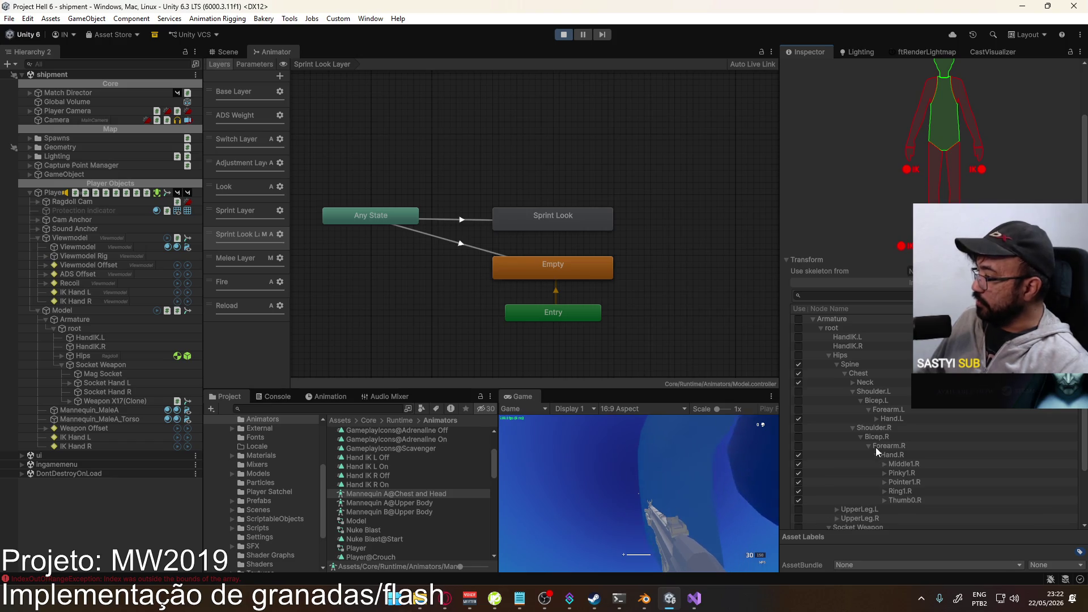
{"action": "left_click", "coordinate": [876, 419]}
{"action": "scroll", "coordinate": [884, 440], "scroll_direction": "down", "scroll_amount": 2}
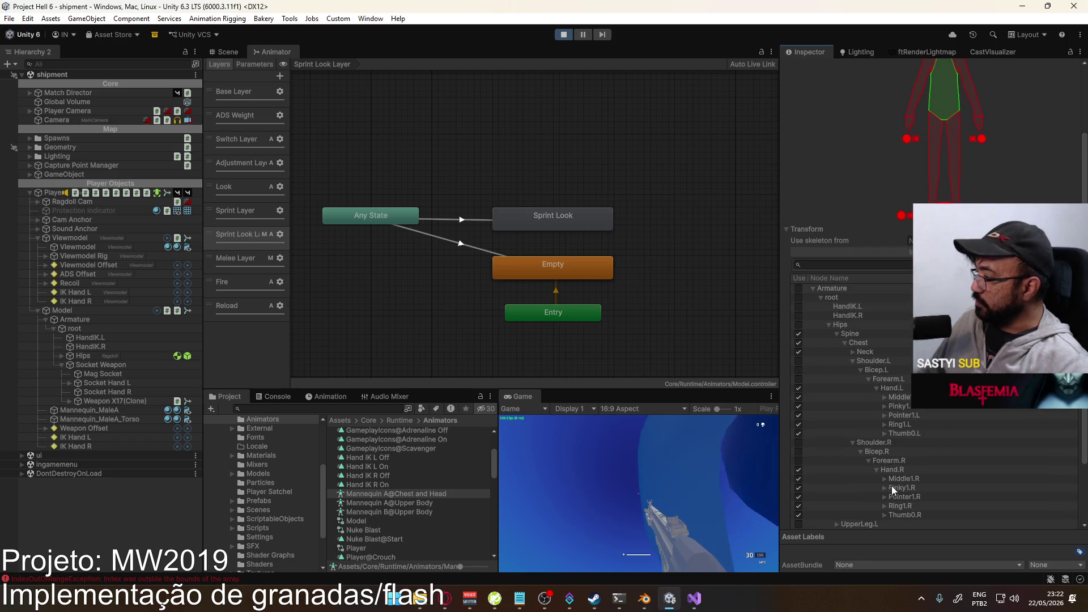
{"action": "left_click", "coordinate": [884, 484]}
{"action": "left_click", "coordinate": [884, 475]}
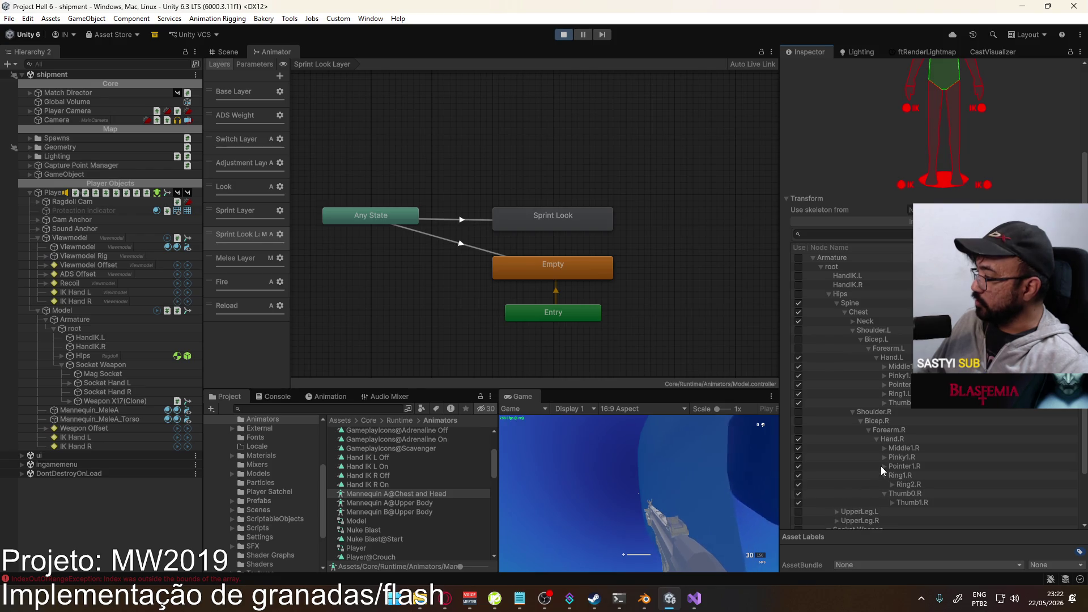
{"action": "left_click", "coordinate": [882, 466]}
{"action": "left_click", "coordinate": [884, 456]}
{"action": "left_click", "coordinate": [883, 447]}
{"action": "left_click", "coordinate": [798, 439]}
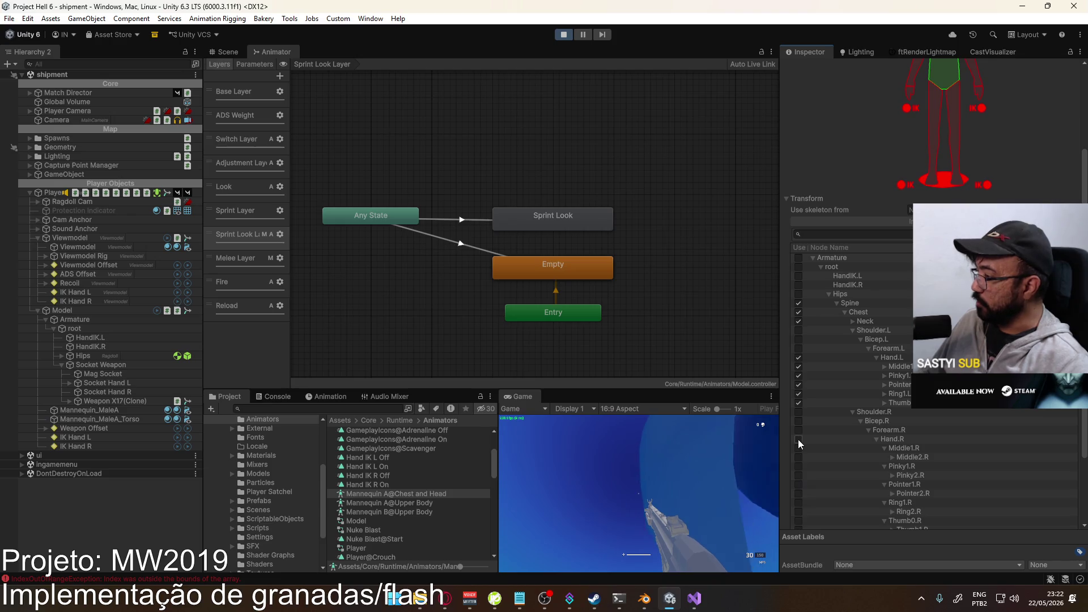
{"action": "left_click", "coordinate": [798, 356]}
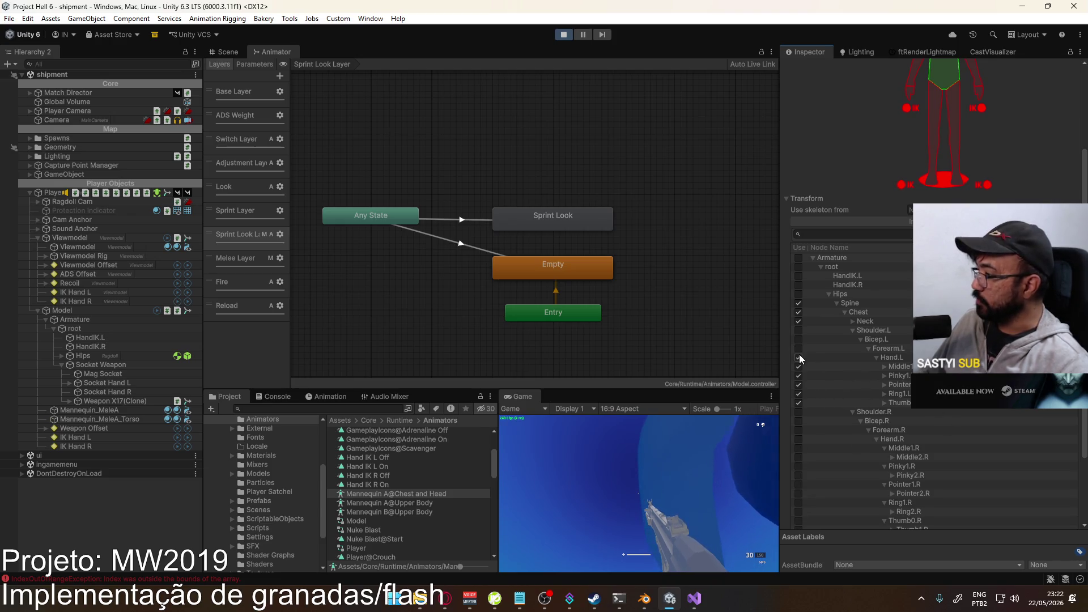
- Collapse the hand and shoulder branches, re-include Shoulder.L and Shoulder.R, and show the Scene view
{"action": "left_click", "coordinate": [876, 357]}
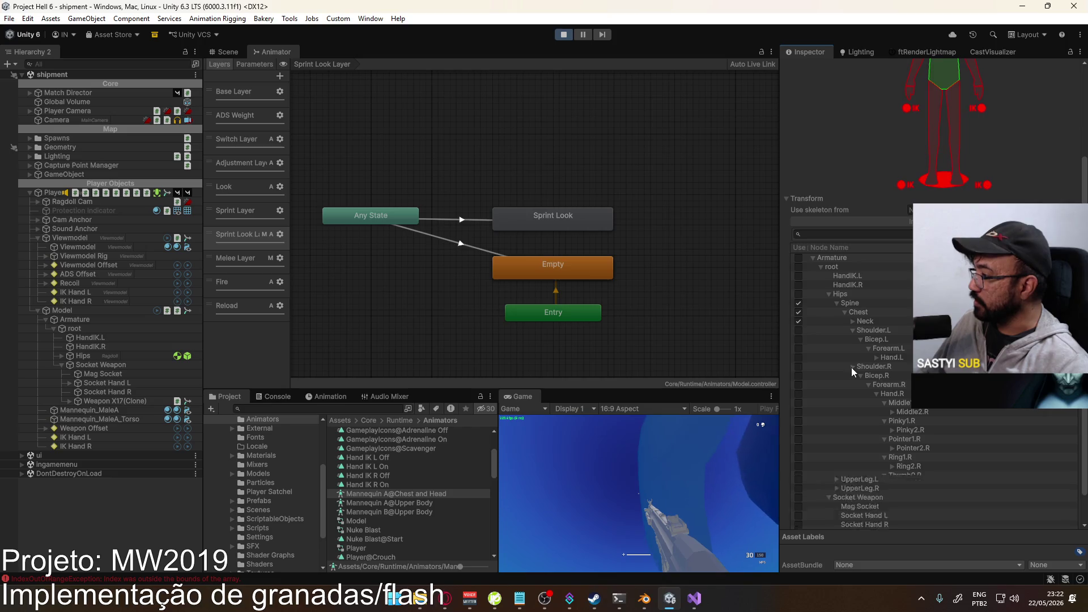
{"action": "left_click", "coordinate": [851, 367]}
{"action": "left_click", "coordinate": [853, 399]}
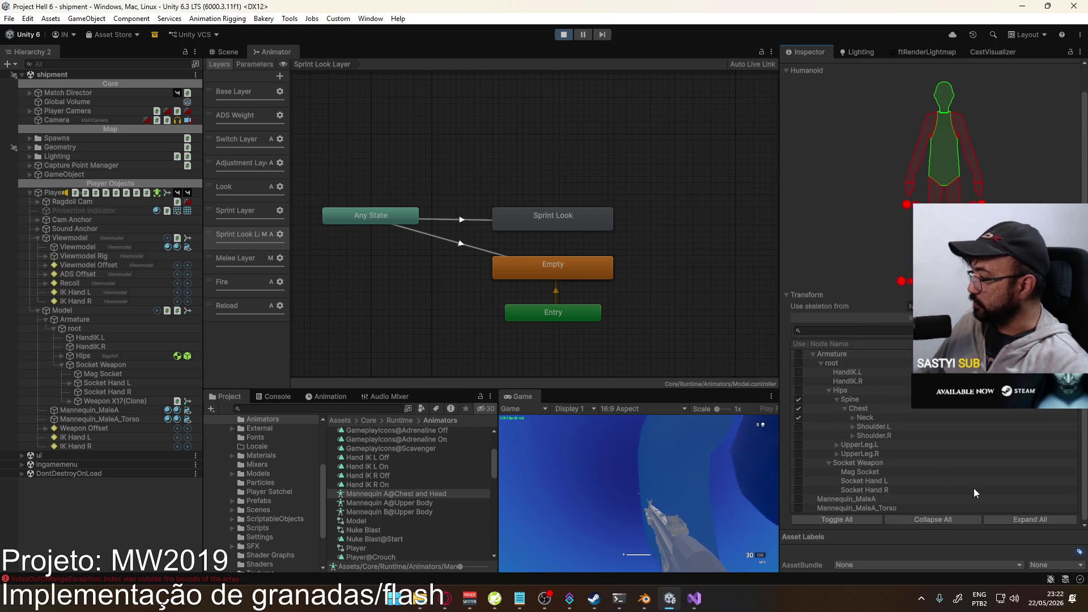
{"action": "left_click", "coordinate": [798, 426]}
{"action": "left_click", "coordinate": [798, 435]}
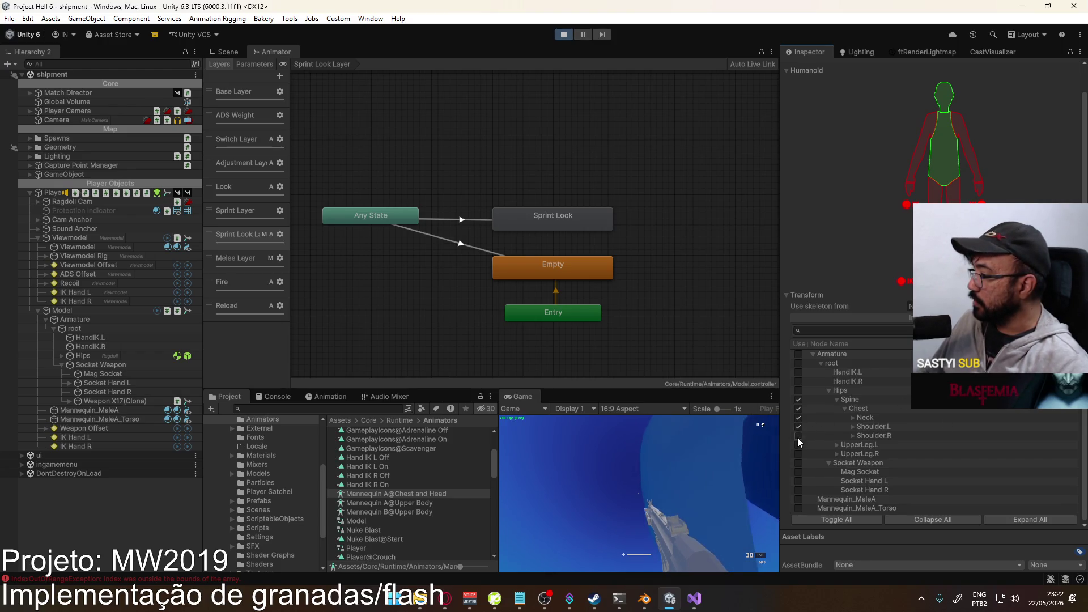
{"action": "left_click", "coordinate": [855, 424]}
{"action": "left_click", "coordinate": [854, 423]}
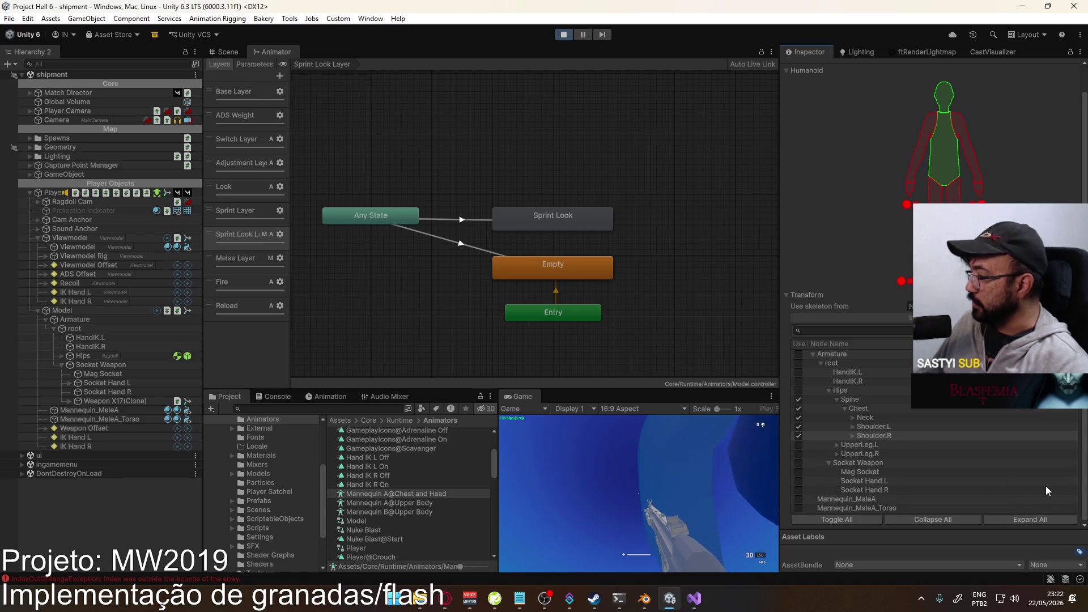
{"action": "left_click", "coordinate": [224, 52]}
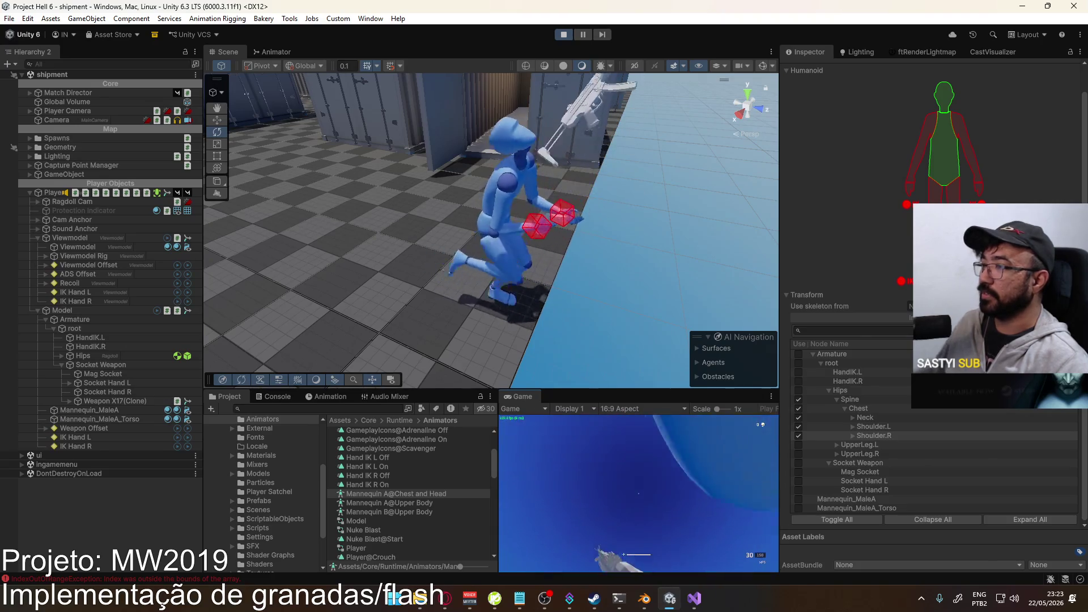
- Test the mask in play mode by switching to the pistol, then return to the Sprint Look Layer graph
{"action": "key", "text": "2"}
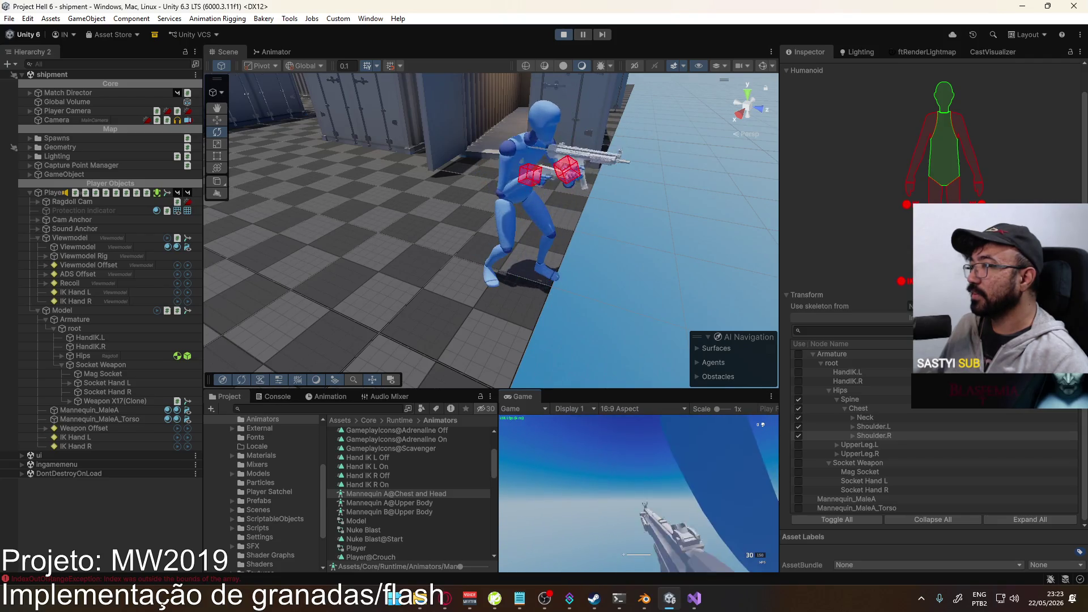
{"action": "left_click", "coordinate": [293, 52]}
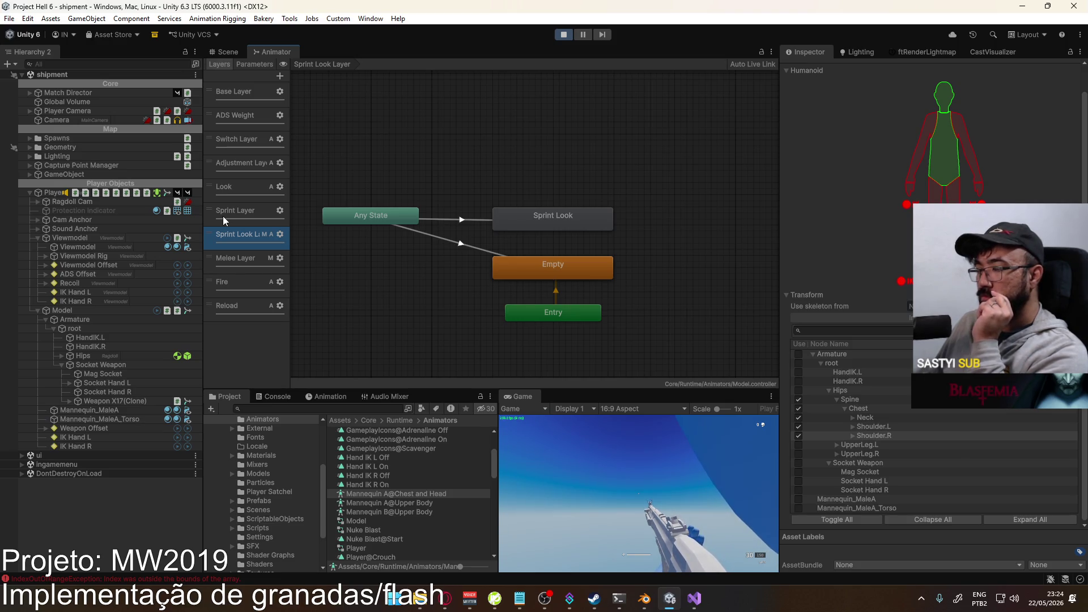
- Locate the Melee Layer's Mannequin A@Upper Body mask, duplicate it, and rename the copy Mannequin A@DENGLEN
{"action": "left_click", "coordinate": [245, 263]}
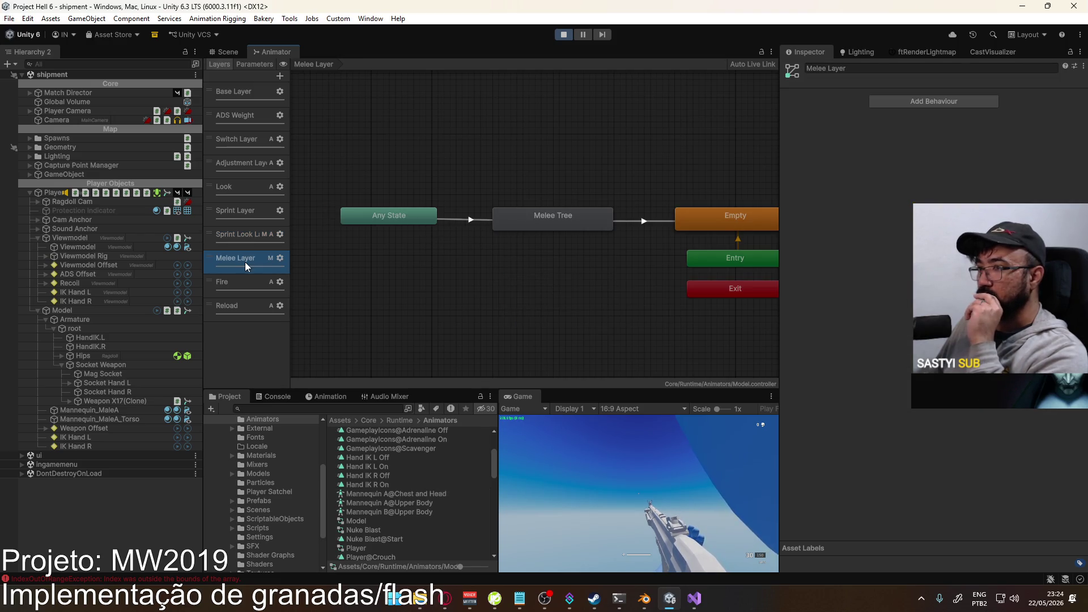
{"action": "left_click", "coordinate": [280, 259]}
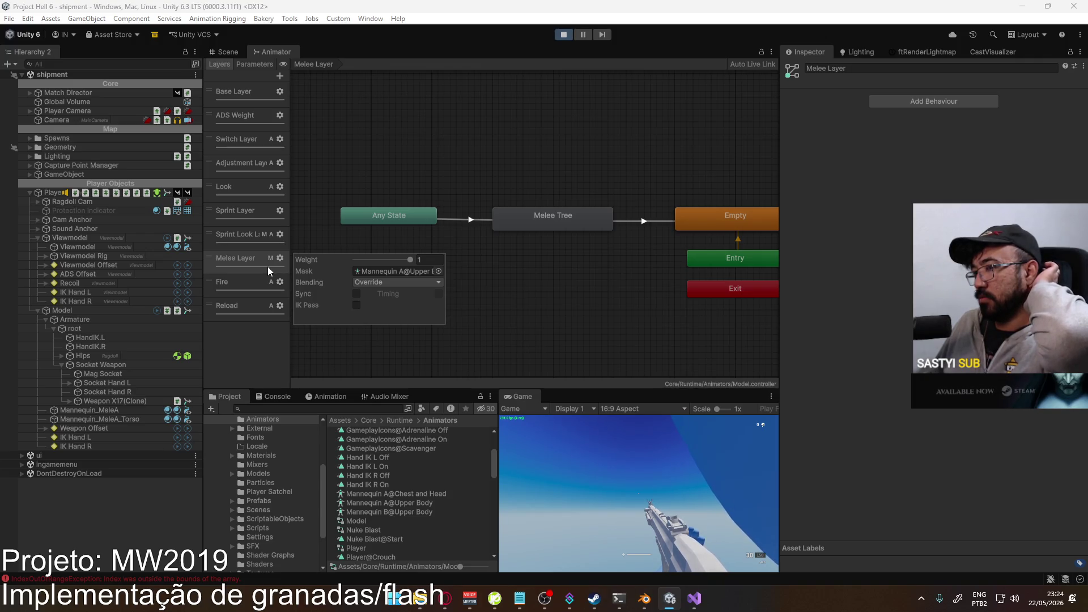
{"action": "left_click", "coordinate": [397, 273]}
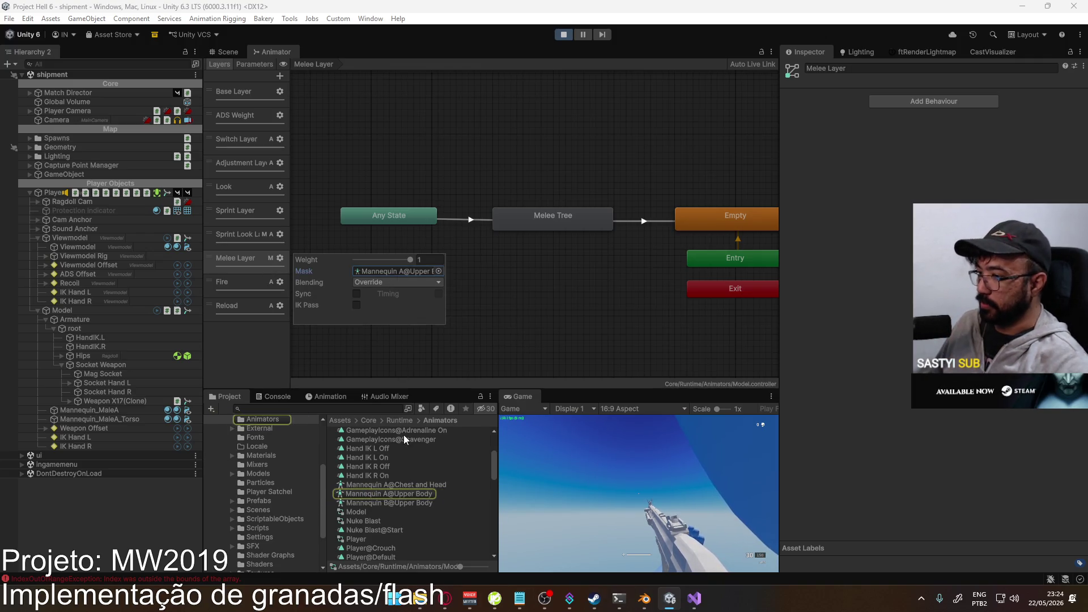
{"action": "left_click", "coordinate": [407, 493]}
{"action": "key", "text": "ctrl+d"}
{"action": "key", "text": "F2"}
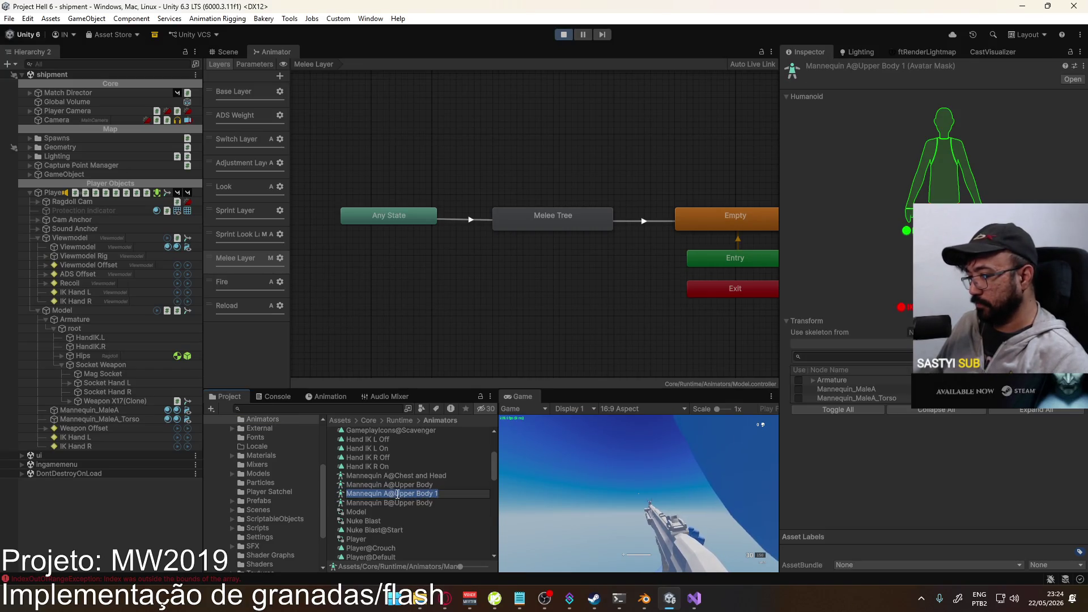
{"action": "key", "text": "BackSpace"}
{"action": "key", "text": "BackSpace"}
{"action": "key", "text": "BackSpace"}
{"action": "type", "text": "DENGLEN"}
{"action": "key", "text": "Return"}
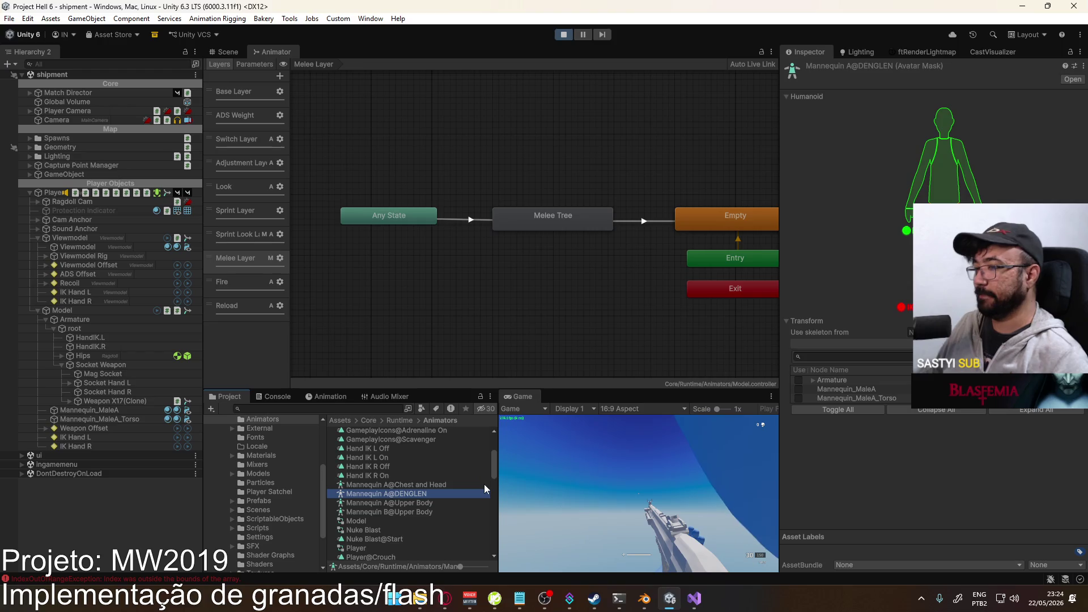
{"action": "left_click", "coordinate": [279, 259]}
{"action": "left_click", "coordinate": [420, 498]}
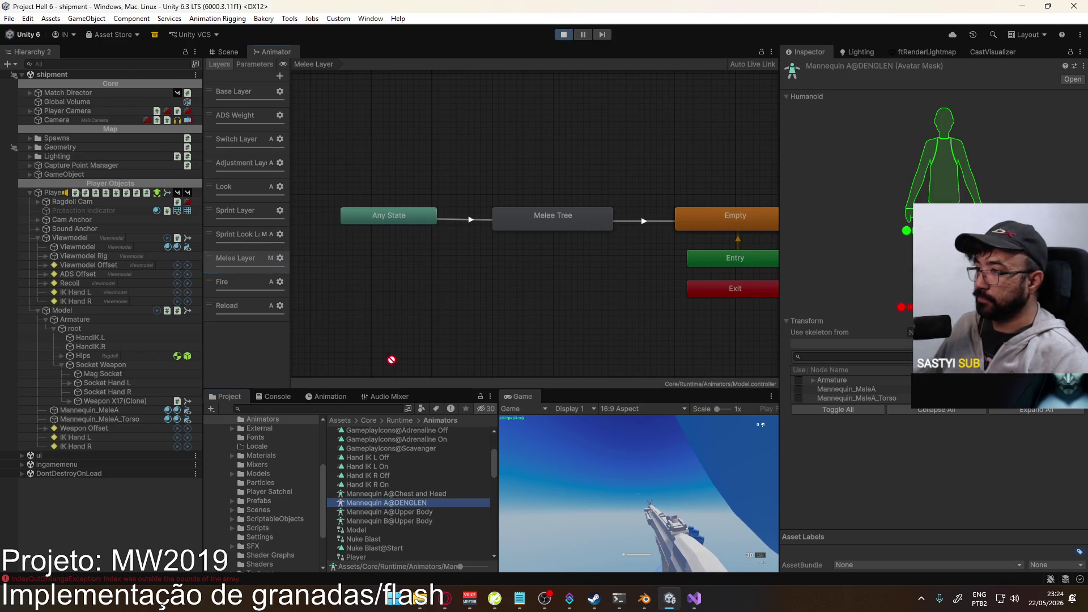
- Assign Mannequin A@DENGLEN as the Melee Layer mask and select it for editing
{"action": "left_click", "coordinate": [279, 258]}
{"action": "left_click_drag", "start_coordinate": [414, 521], "coordinate": [470, 471]}
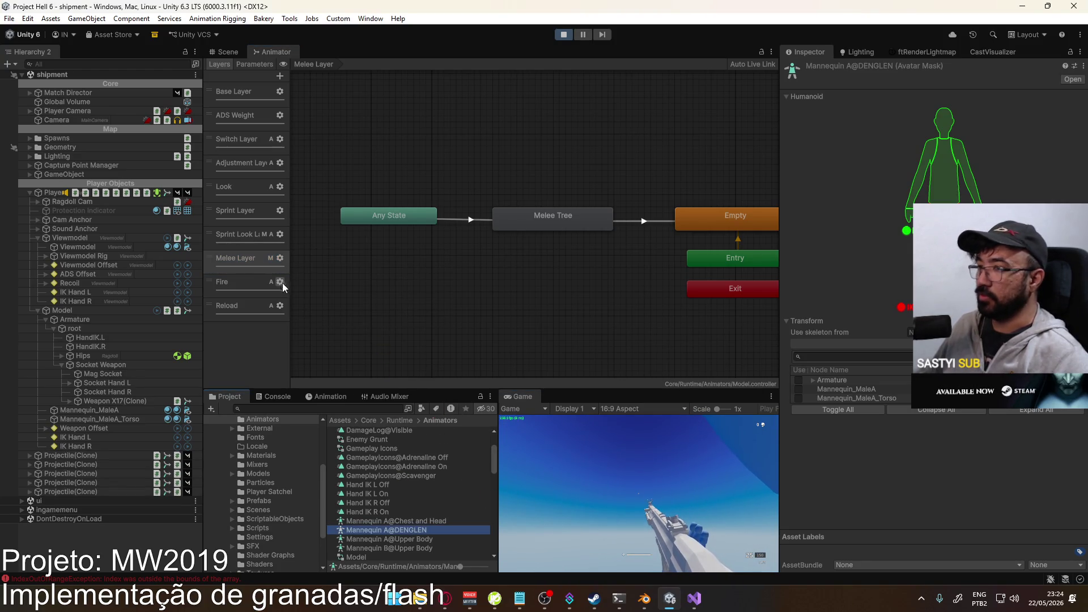
{"action": "left_click", "coordinate": [280, 258]}
{"action": "left_click", "coordinate": [438, 272]}
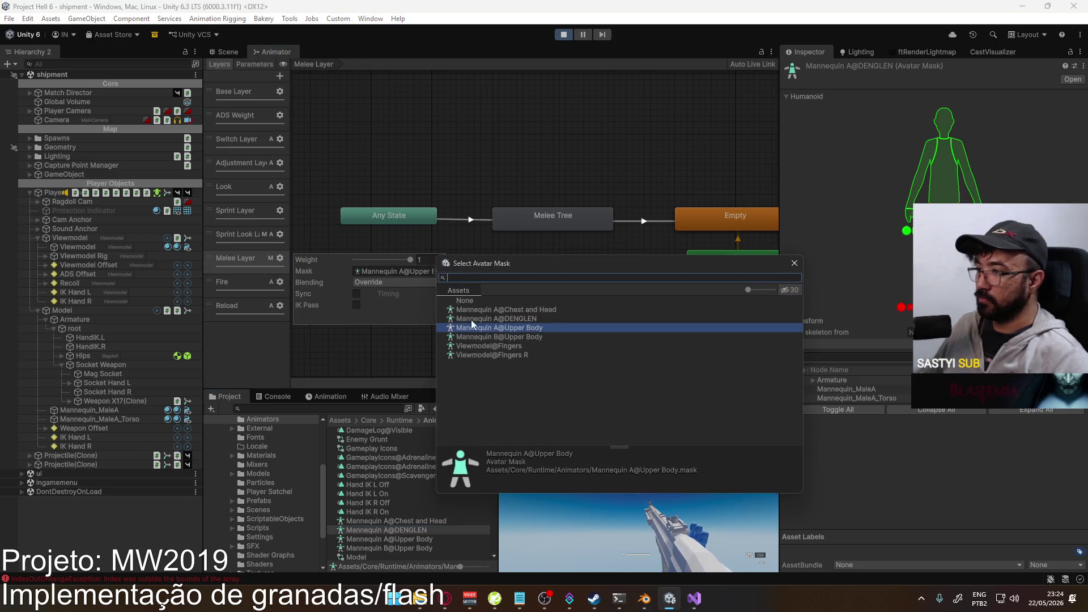
{"action": "double_click", "coordinate": [529, 321]}
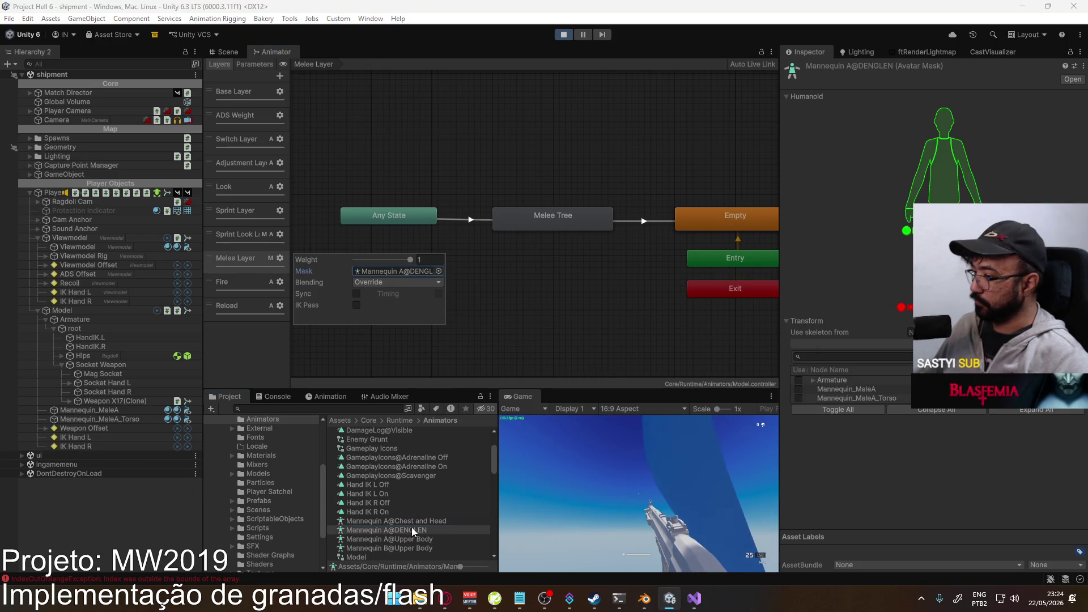
{"action": "left_click", "coordinate": [414, 530]}
- Expand Armature, root, Socket Weapon and Hips, include Spine, and expand Spine and Chest
{"action": "left_click", "coordinate": [813, 379]}
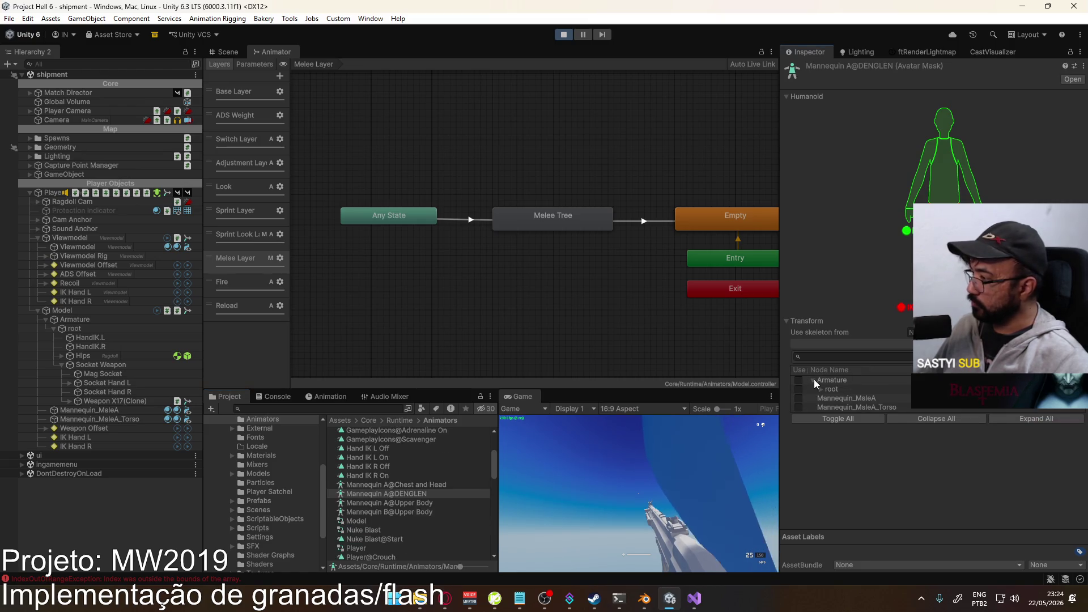
{"action": "left_click", "coordinate": [821, 389]}
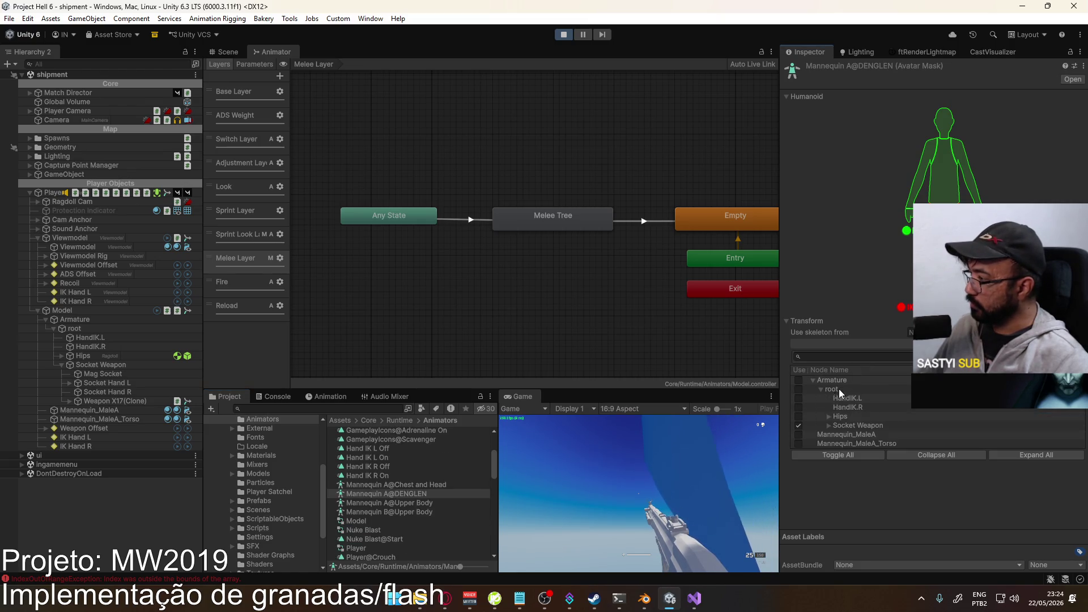
{"action": "left_click", "coordinate": [829, 425]}
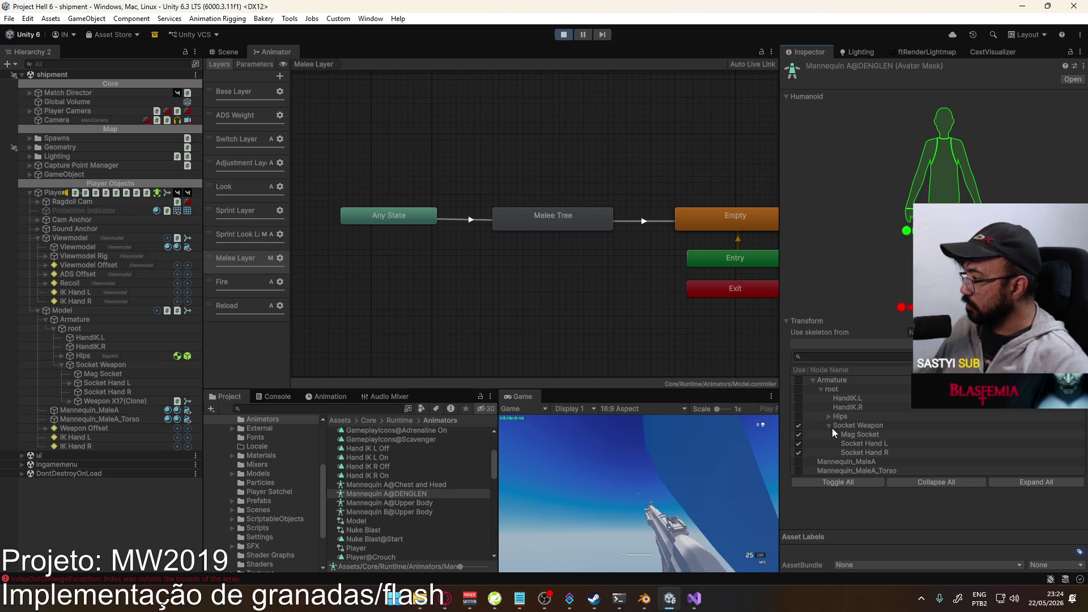
{"action": "left_click", "coordinate": [830, 417]}
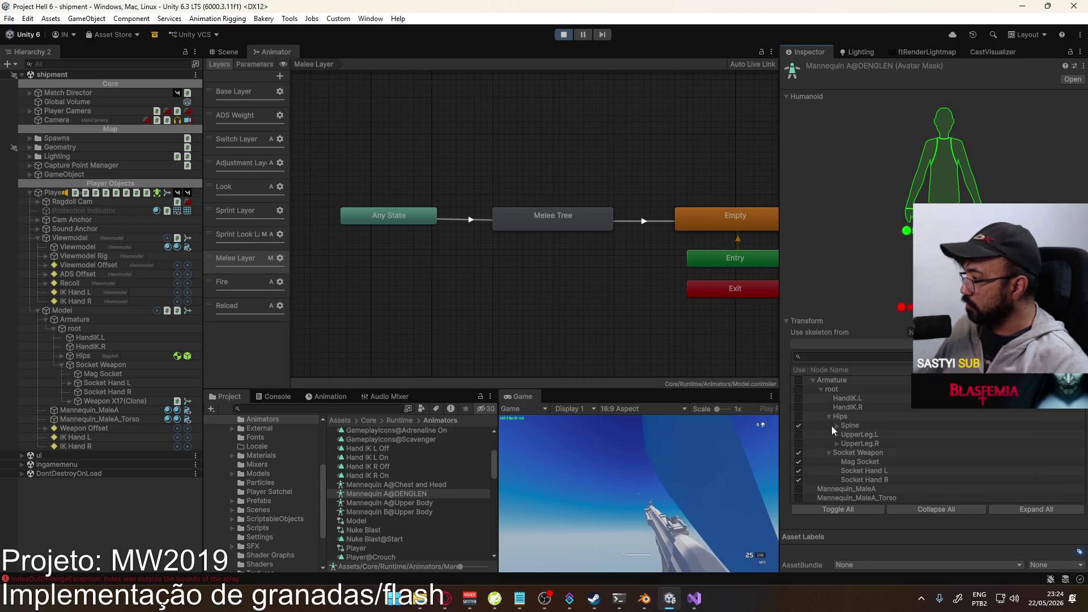
{"action": "left_click", "coordinate": [799, 425]}
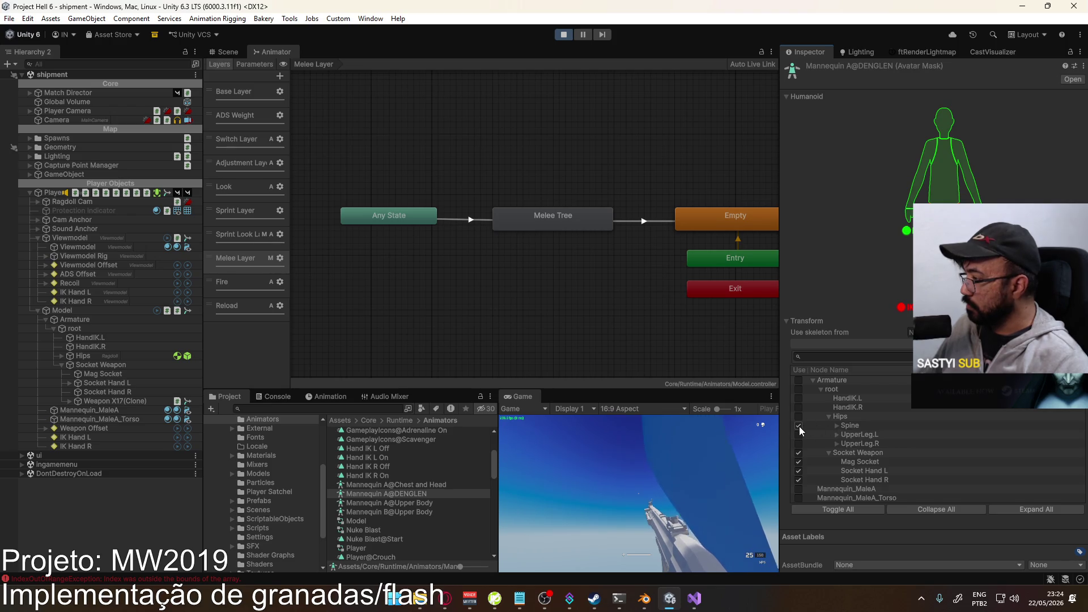
{"action": "left_click", "coordinate": [837, 426]}
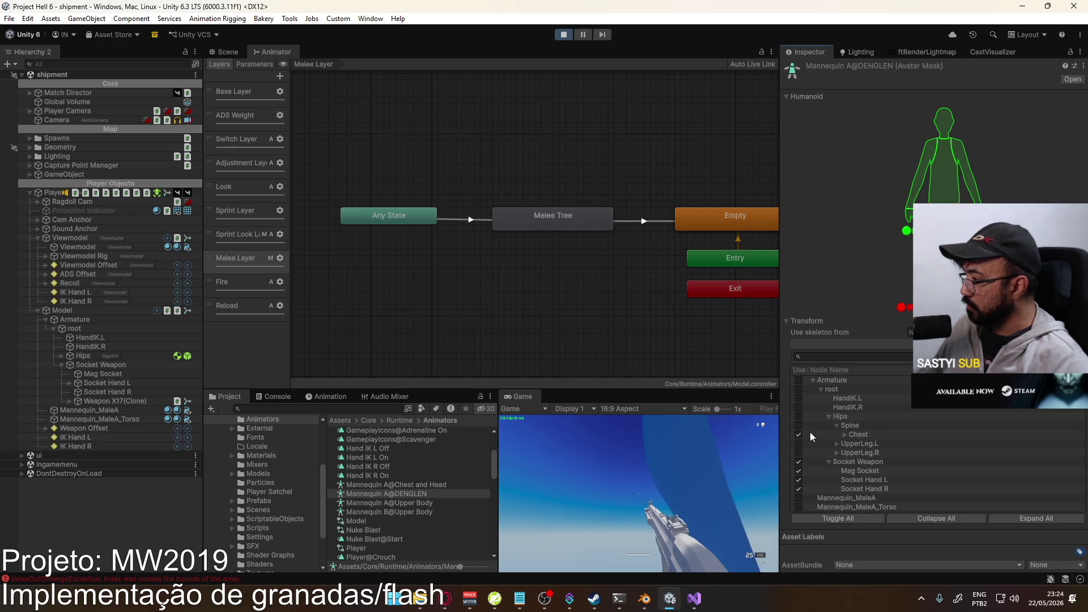
{"action": "left_click", "coordinate": [844, 434]}
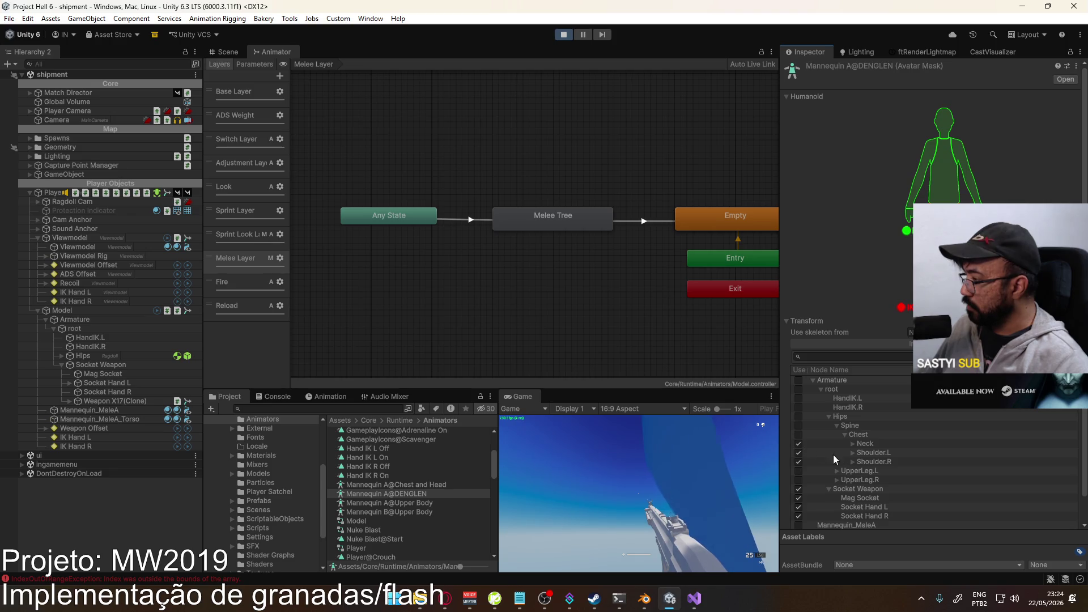
- Test the running game by switching to the pistol and back to the rifle, then show the Scene view
{"action": "left_click", "coordinate": [510, 415]}
{"action": "key", "text": "2"}
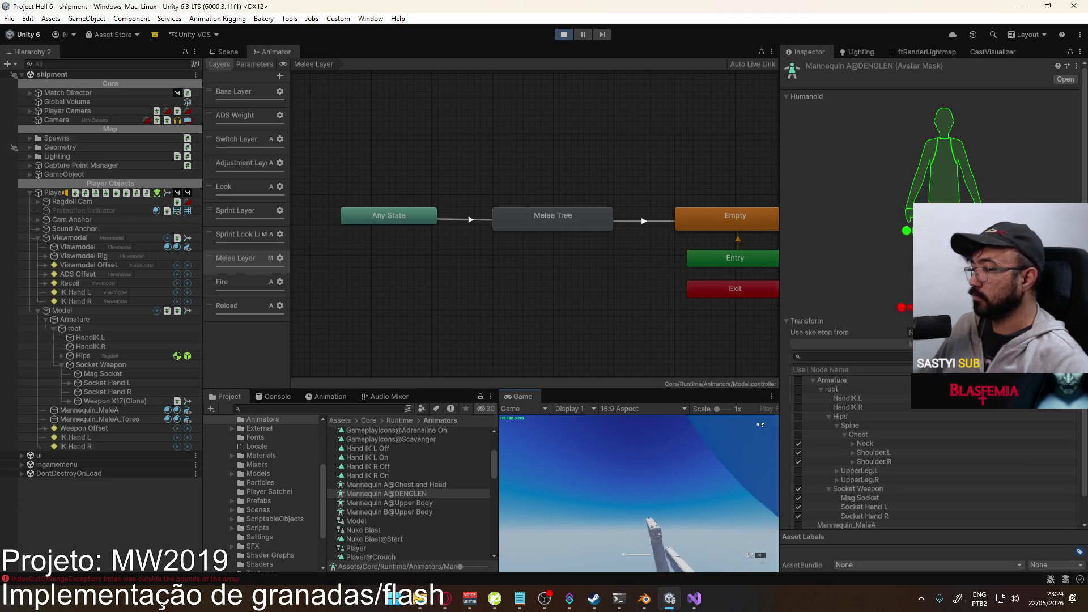
{"action": "key", "text": "1"}
{"action": "left_click", "coordinate": [225, 52]}
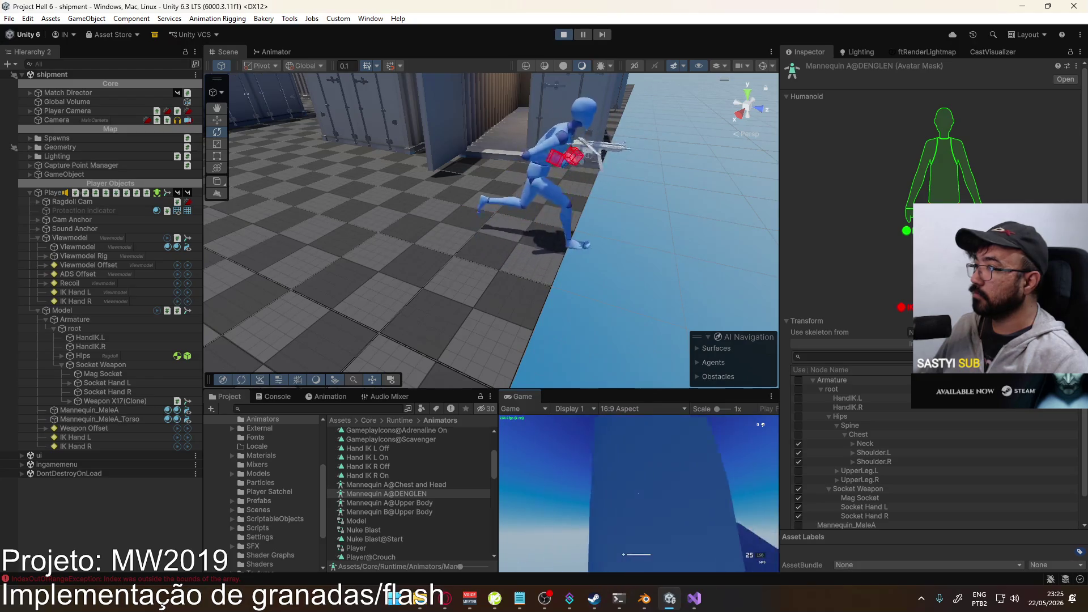
- Tick Chest and Spine in the Mannequin A@DENGLEN mask, leaving Hips unticked
{"action": "key", "text": "super"}
{"action": "key", "text": "super"}
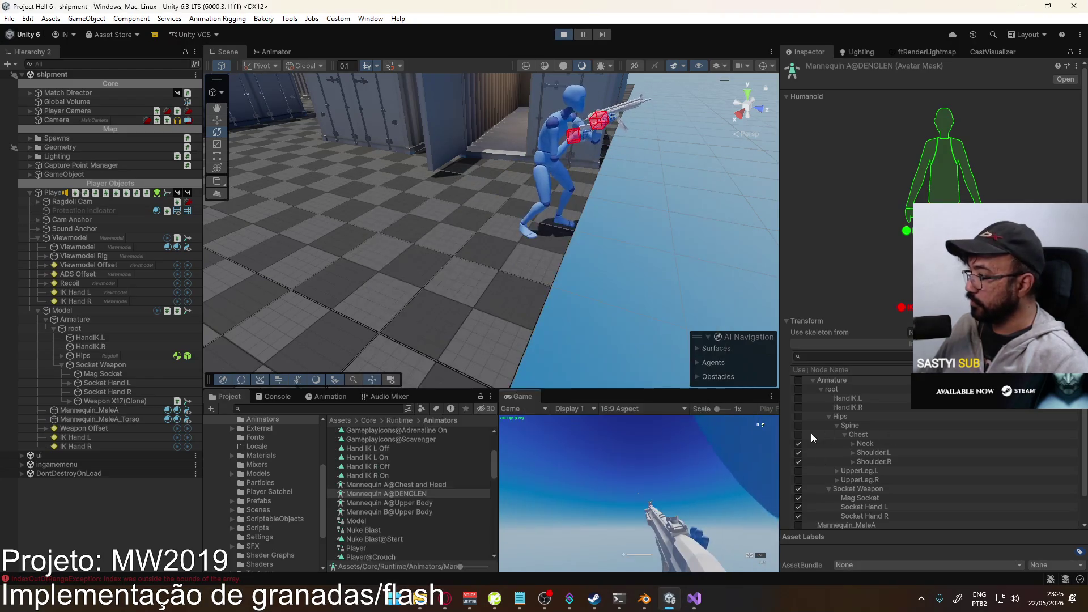
{"action": "left_click", "coordinate": [799, 434]}
{"action": "left_click", "coordinate": [798, 425]}
{"action": "left_click", "coordinate": [798, 415]}
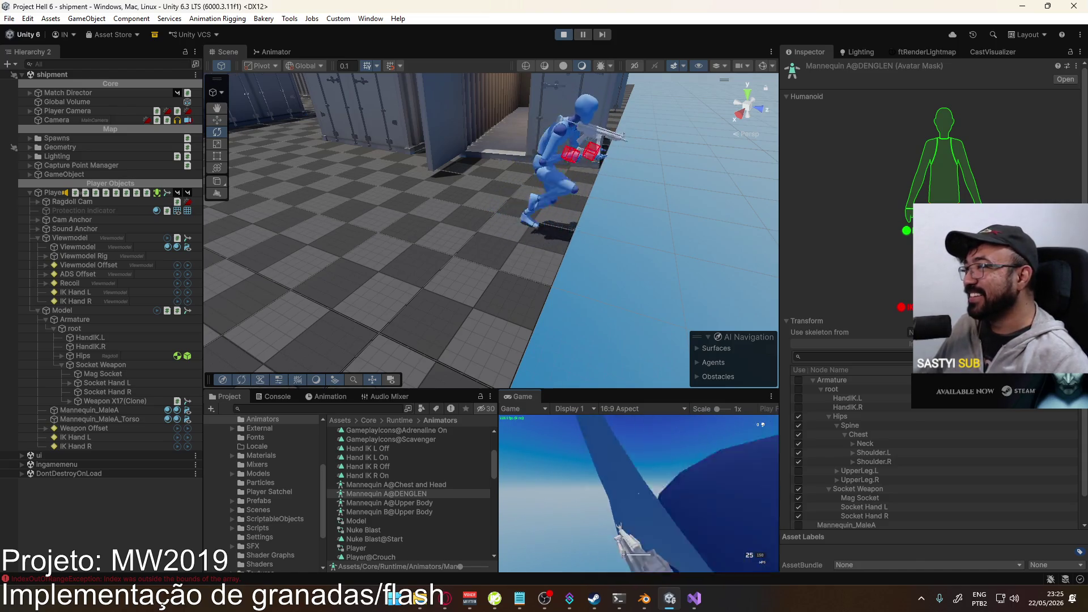
{"action": "key", "text": "super"}
{"action": "left_click", "coordinate": [829, 441]}
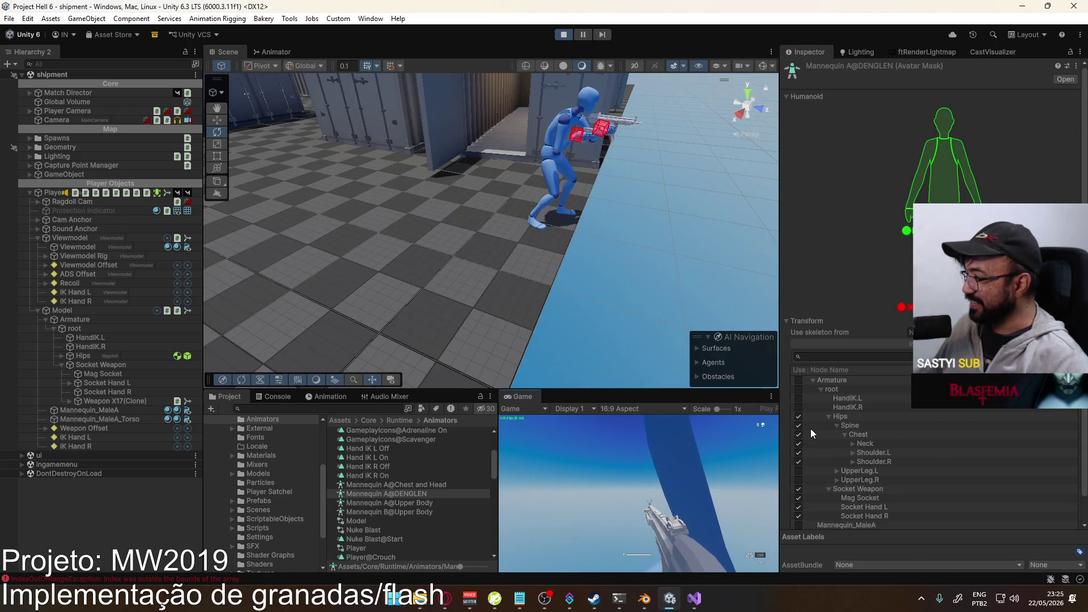
{"action": "left_click", "coordinate": [798, 416]}
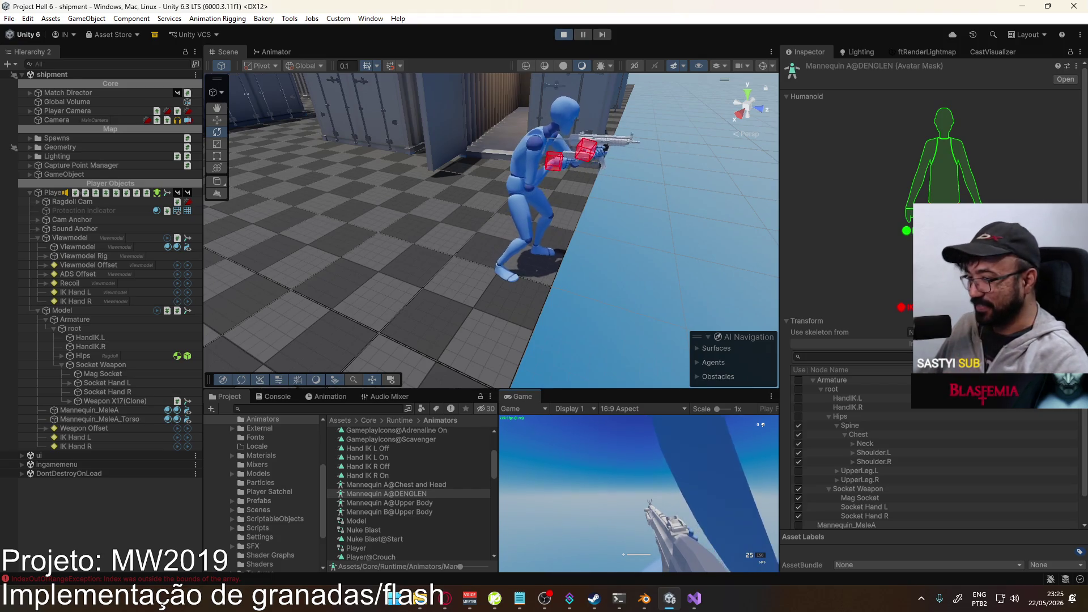
- Bring up the Melee Layer's state graph in the Animator
{"action": "key", "text": "super"}
{"action": "left_click", "coordinate": [264, 35]}
{"action": "left_click", "coordinate": [275, 52]}
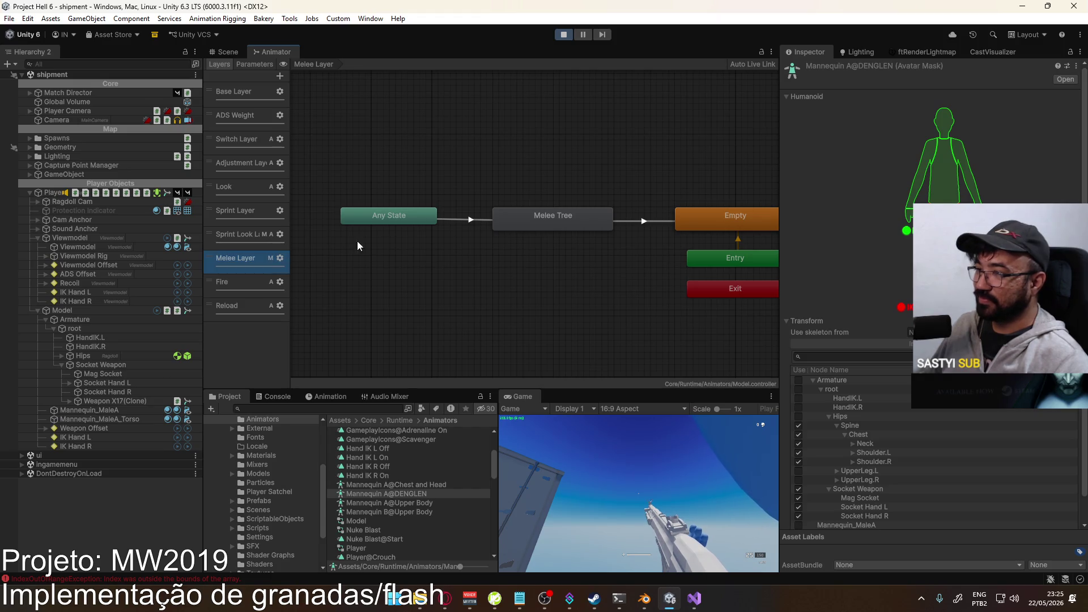
- Set the Melee Layer mask to Mannequin A@Upper Body and watch the character in the Scene view
{"action": "left_click", "coordinate": [281, 258]}
{"action": "left_click", "coordinate": [440, 272]}
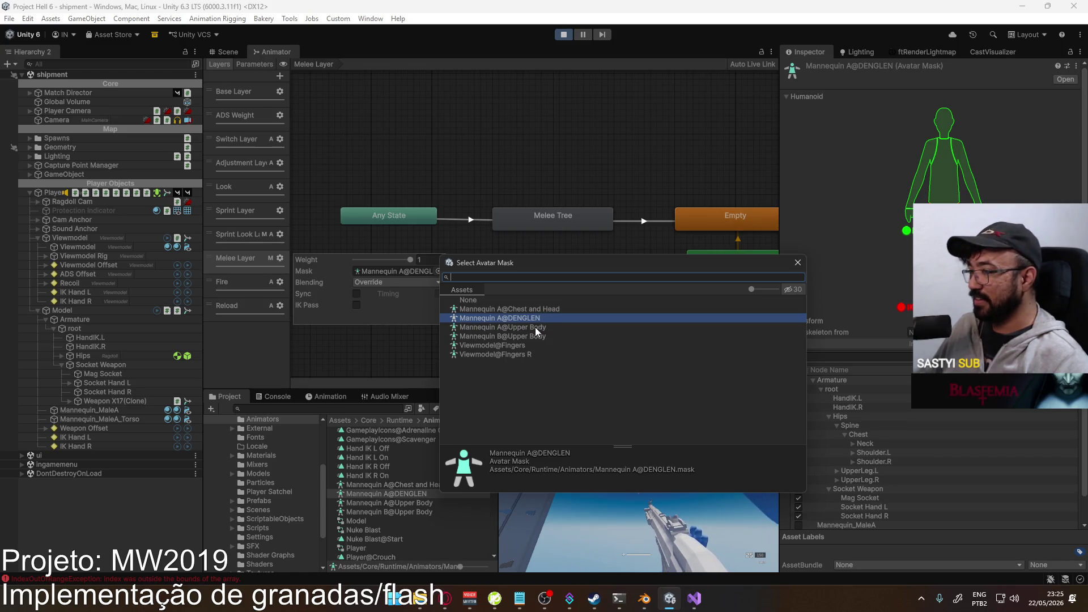
{"action": "double_click", "coordinate": [537, 328]}
{"action": "left_click", "coordinate": [237, 265]}
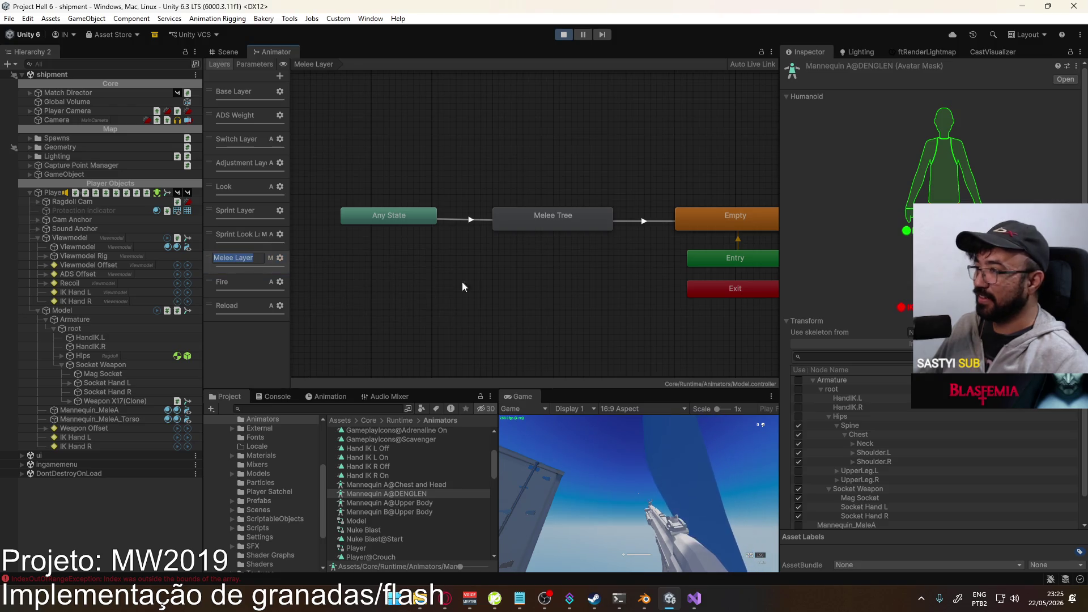
{"action": "left_click", "coordinate": [226, 52]}
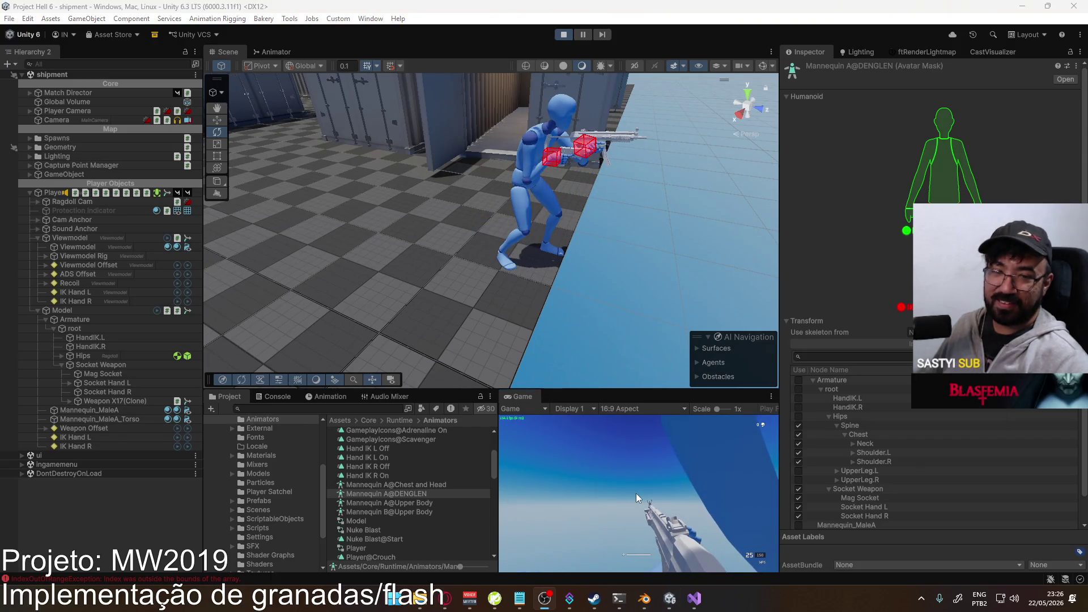
{"action": "key", "text": "alt+Tab"}
{"action": "key", "text": "alt+Tab"}
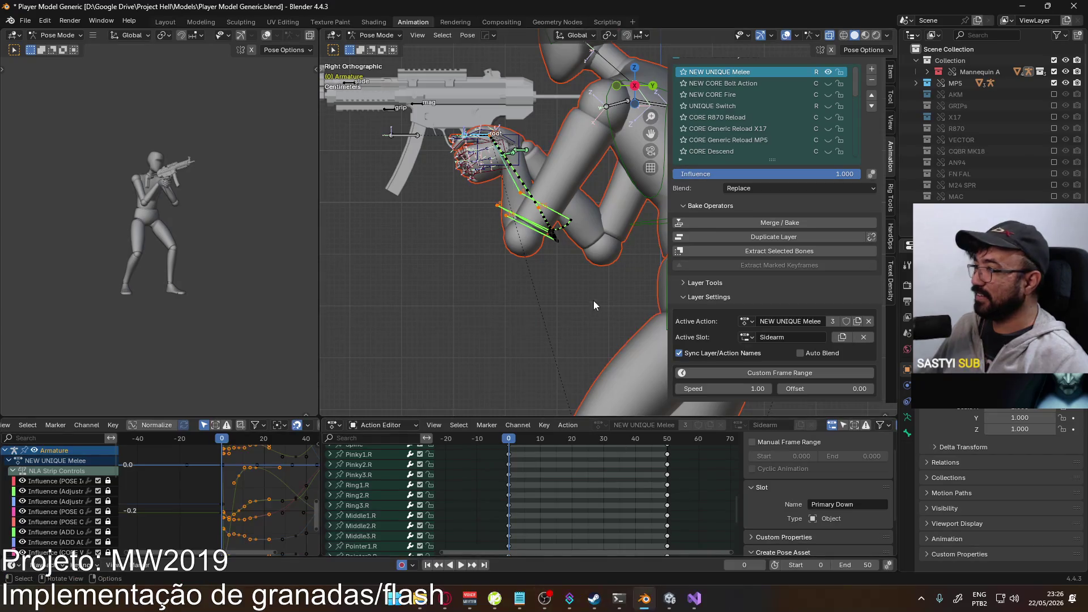
- Make Primary the active slot of NEW UNIQUE Melee, copy all its keyframes, and add a new slot
{"action": "left_click", "coordinate": [746, 337]}
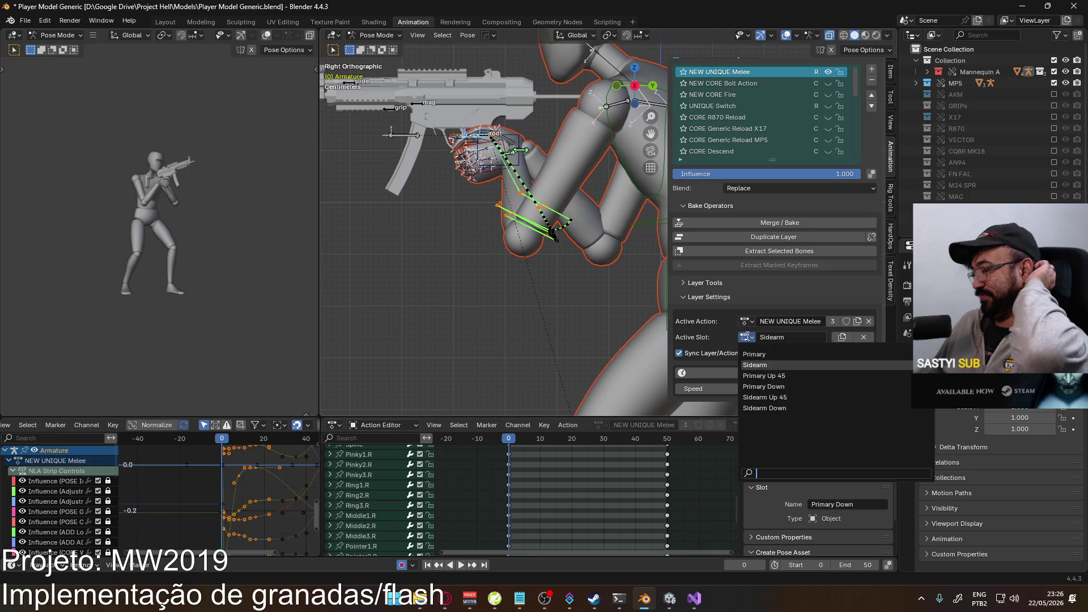
{"action": "left_click", "coordinate": [746, 337]}
{"action": "left_click", "coordinate": [754, 354]}
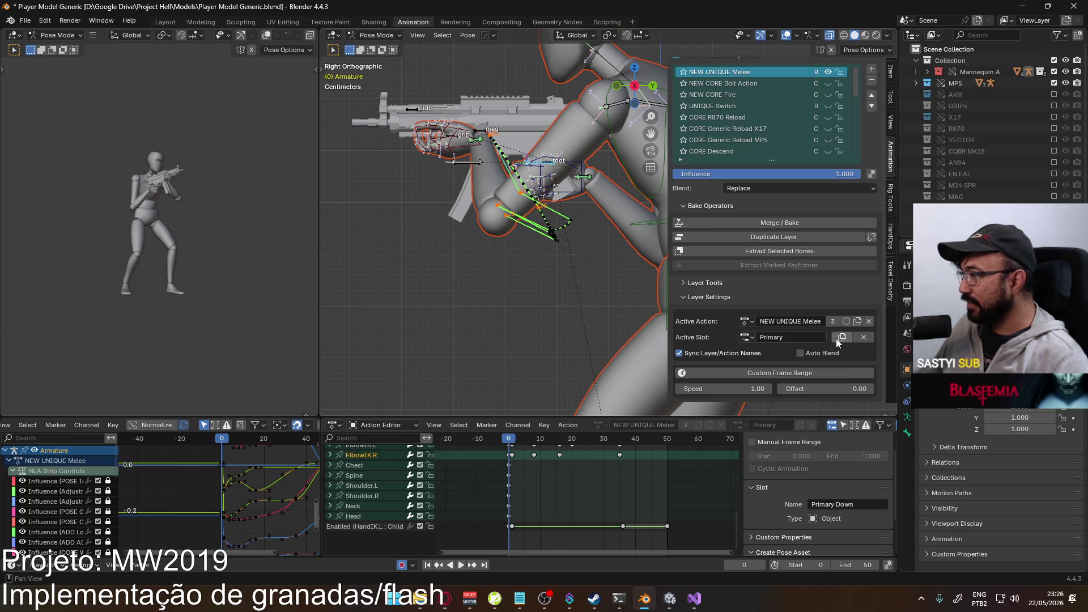
{"action": "key", "text": "a"}
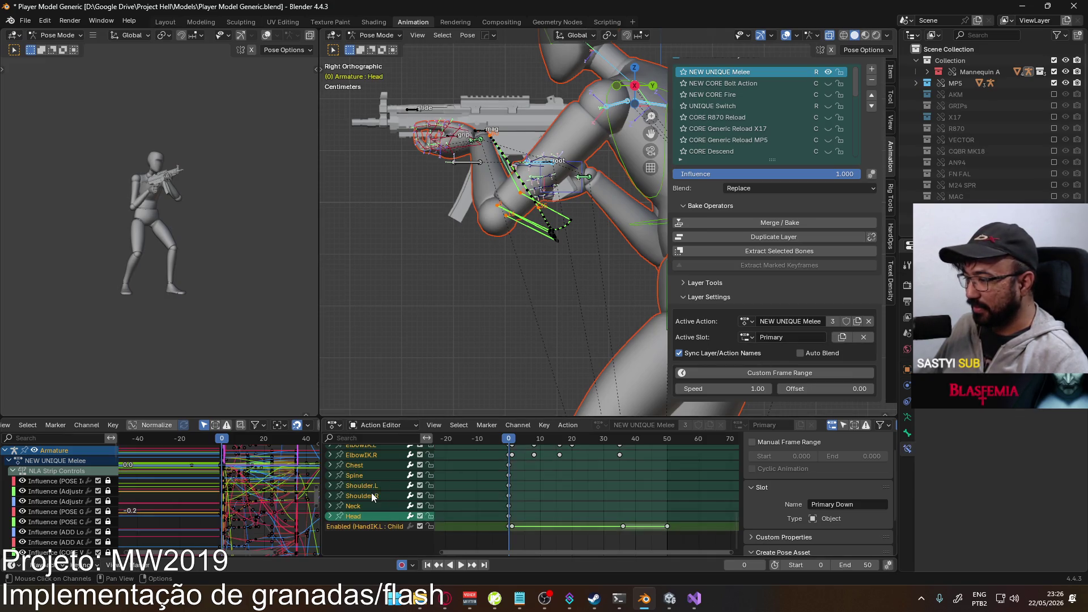
{"action": "key", "text": "Home"}
{"action": "key", "text": "a"}
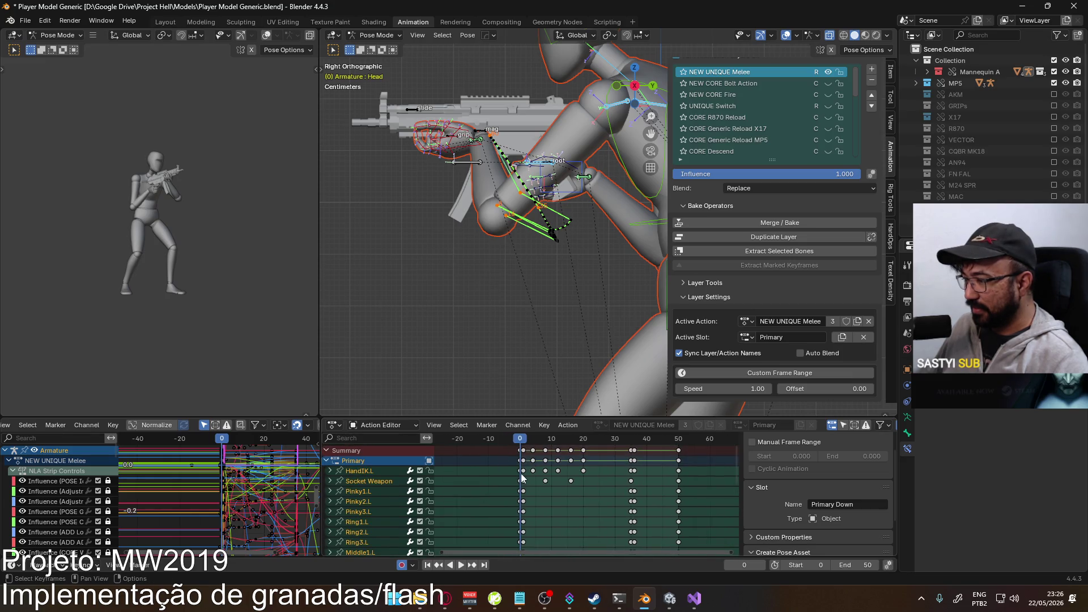
{"action": "right_click", "coordinate": [524, 456]}
{"action": "left_click", "coordinate": [521, 441]}
{"action": "scroll", "coordinate": [521, 443], "scroll_direction": "down", "scroll_amount": 10}
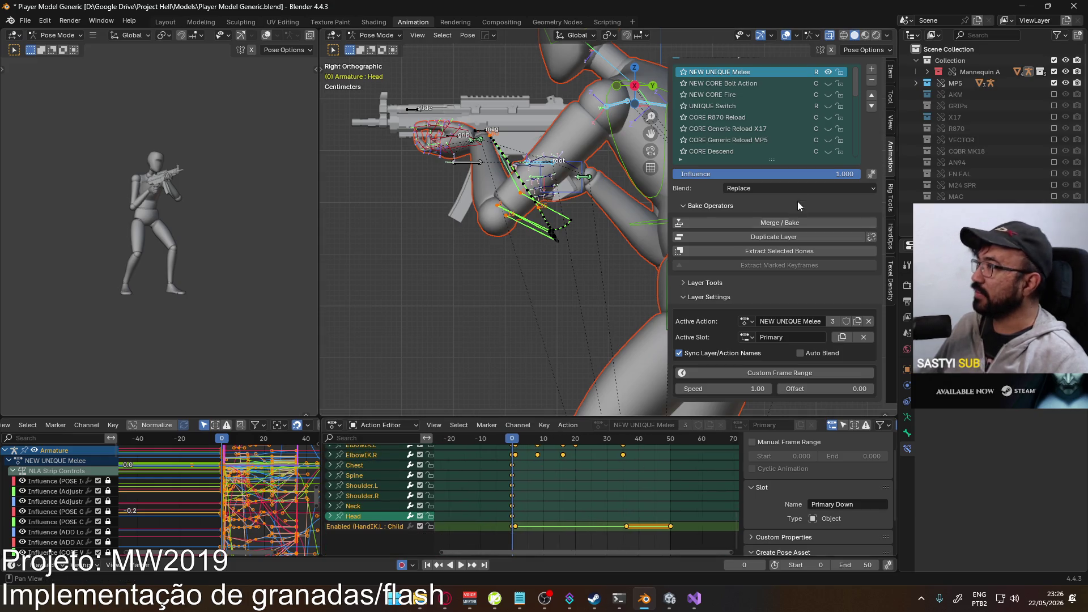
{"action": "left_click", "coordinate": [842, 337]}
- Rename the new slot to 'Sprint Primary'
{"action": "double_click", "coordinate": [800, 338]}
{"action": "type", "text": "Prim"}
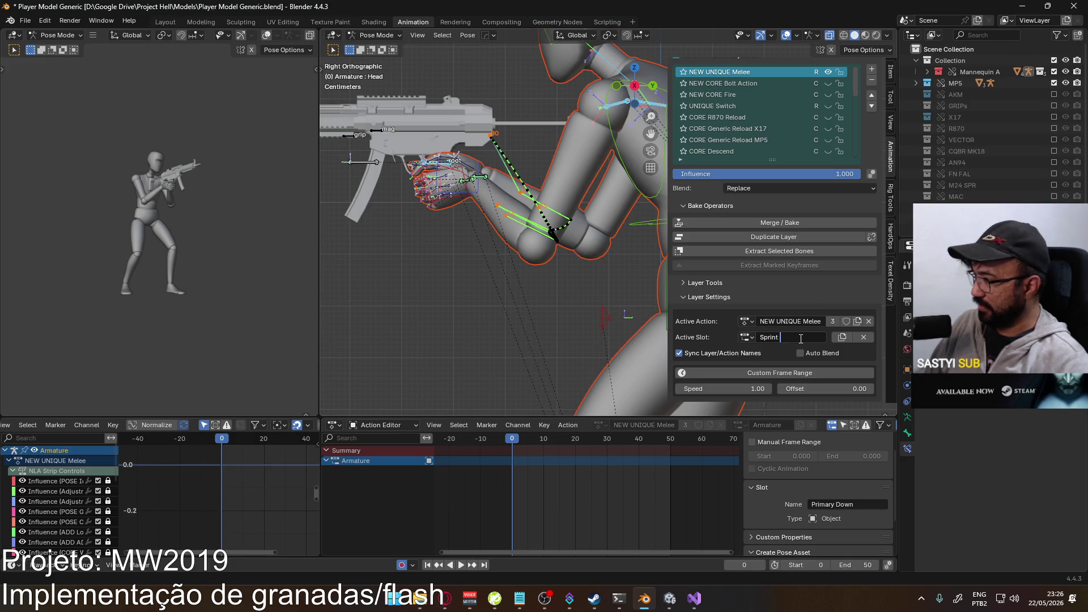
{"action": "type", "text": "ary"}
{"action": "key", "text": "Return"}
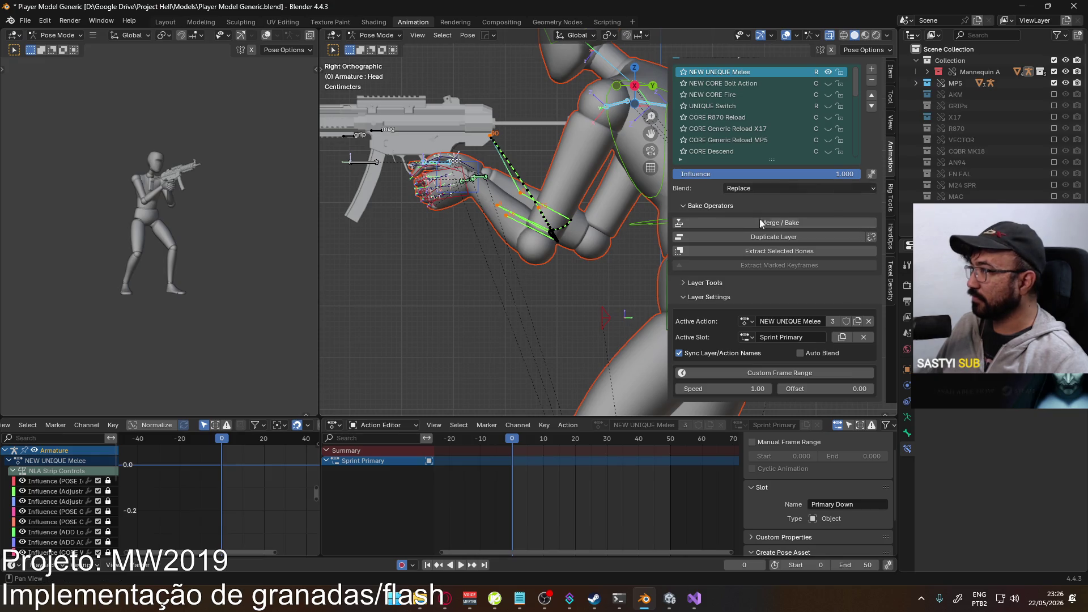
- Copy the Primary slot's keyframes again, then make Sprint Primary the active slot
{"action": "left_click", "coordinate": [746, 337]}
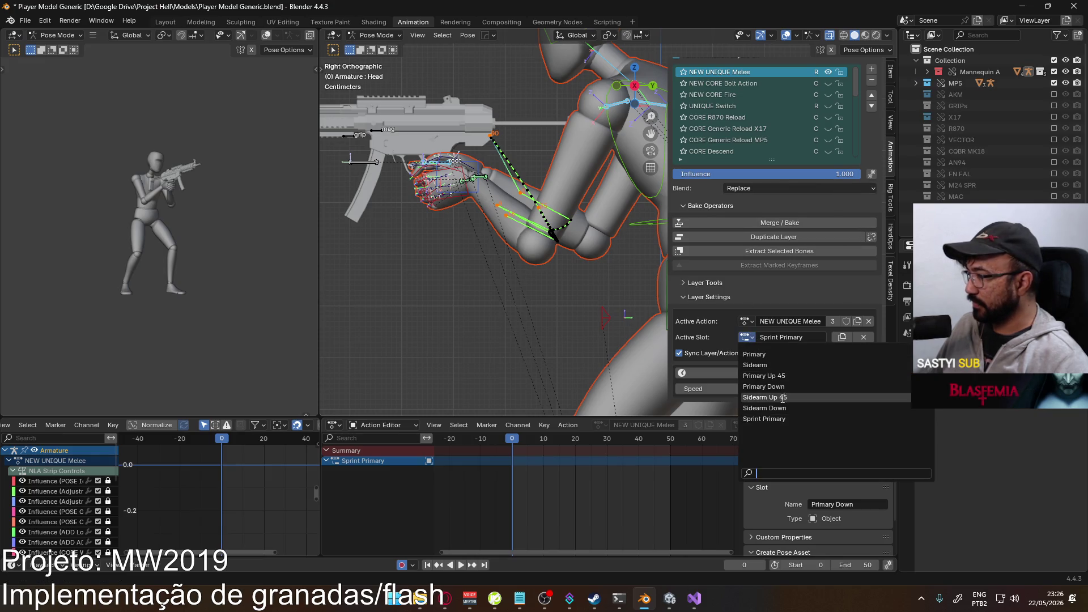
{"action": "left_click", "coordinate": [778, 355]}
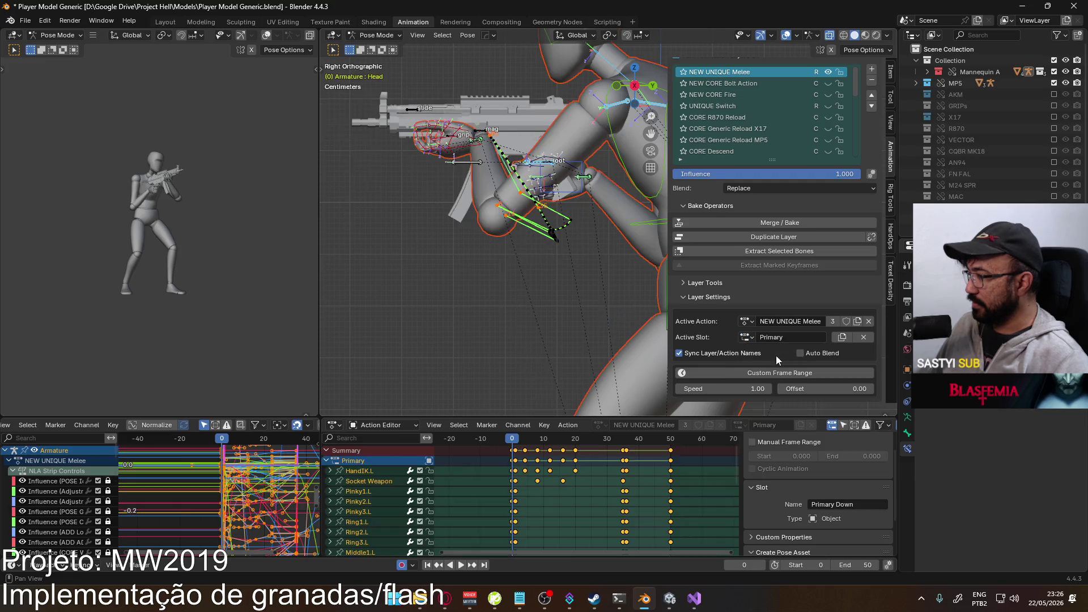
{"action": "right_click", "coordinate": [511, 458]}
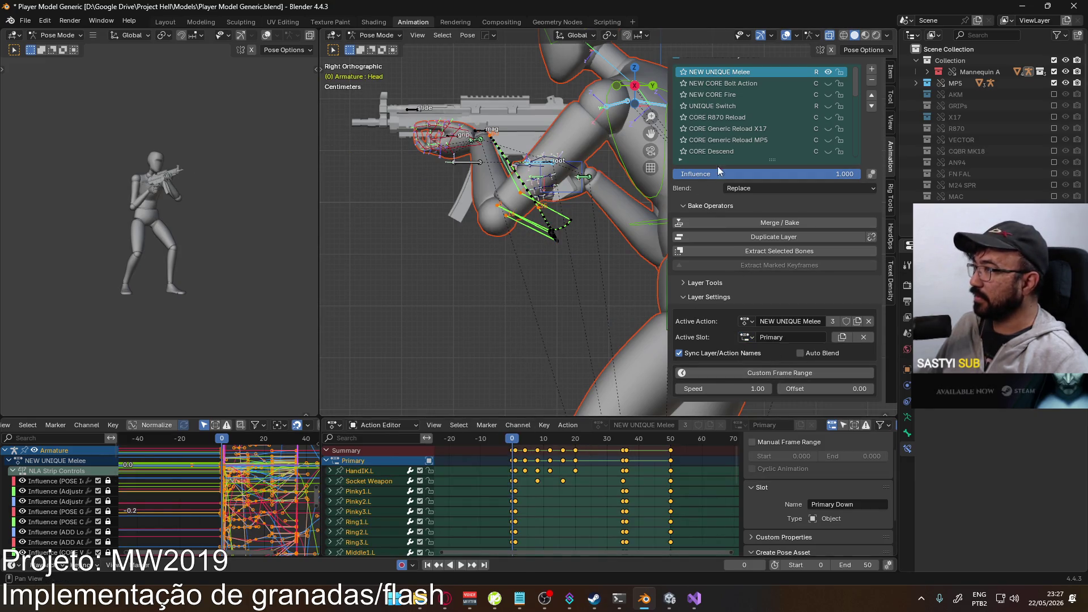
{"action": "left_click", "coordinate": [748, 337]}
{"action": "left_click", "coordinate": [782, 421]}
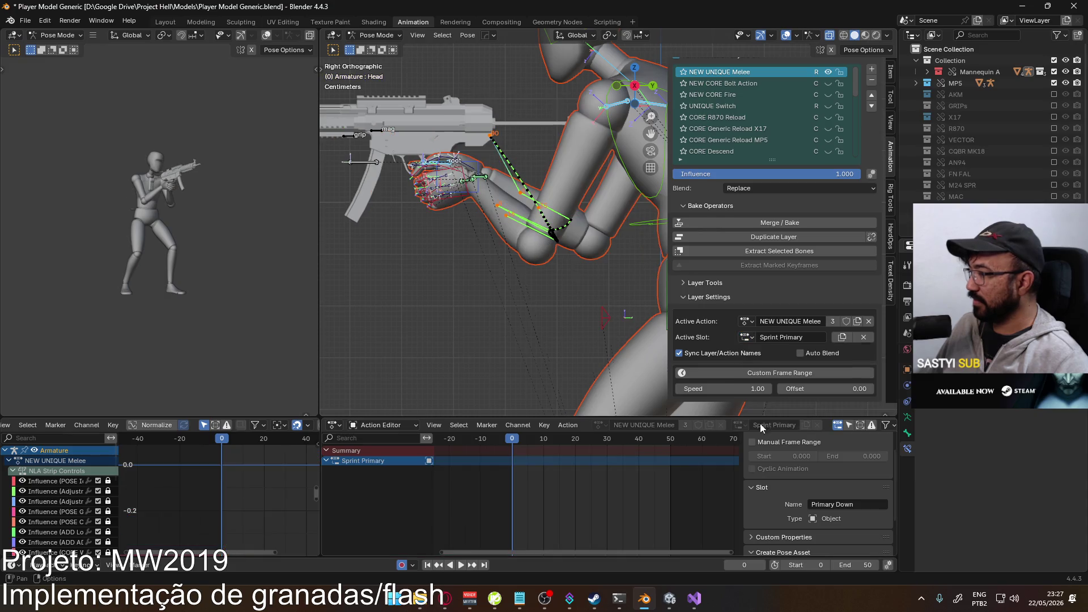
- Key every bone at frame 0, paste the copied Primary keyframes into Sprint Primary, and play it back
{"action": "key", "text": "i"}
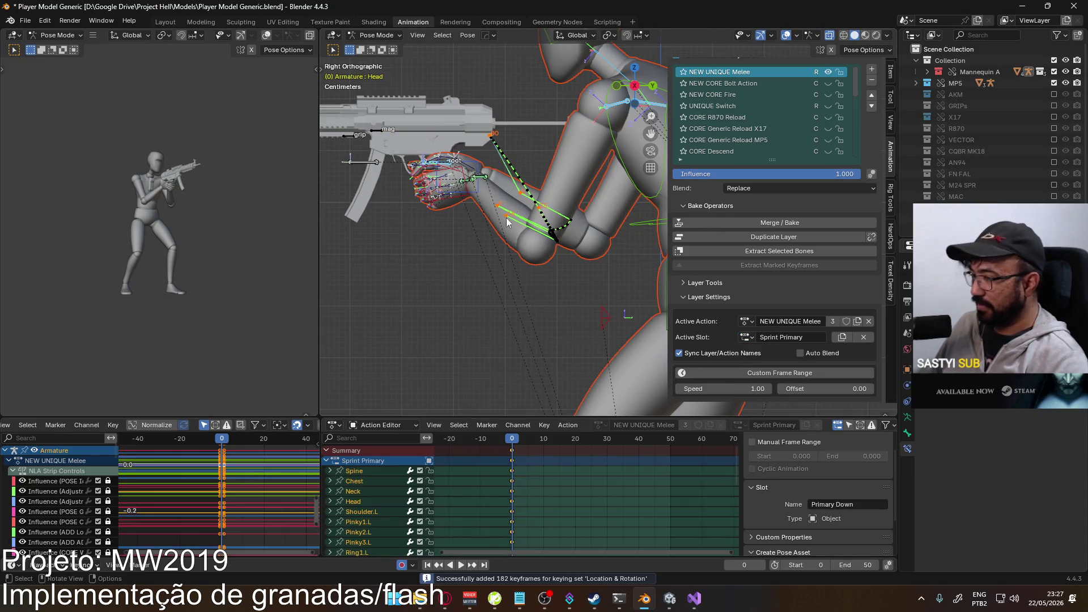
{"action": "right_click", "coordinate": [513, 463]}
{"action": "left_click", "coordinate": [497, 452]}
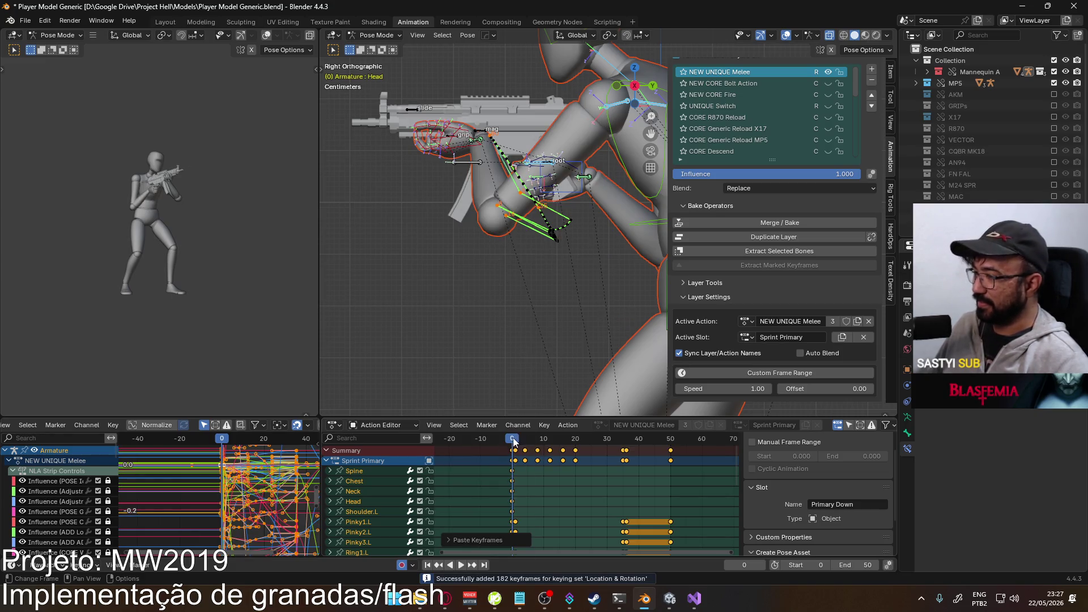
{"action": "key", "text": "space"}
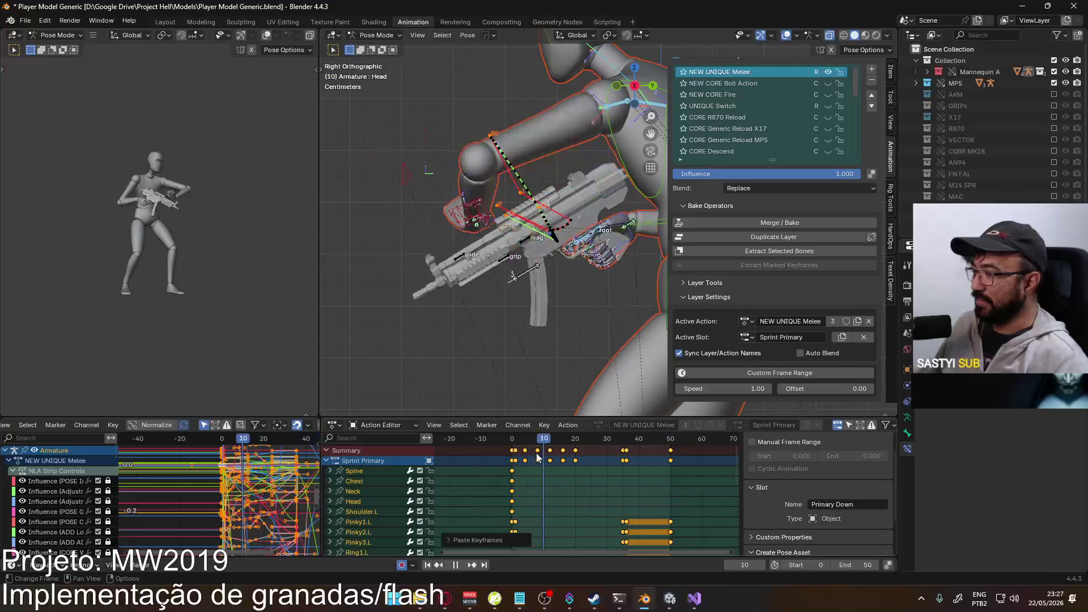
{"action": "key", "text": "Escape"}
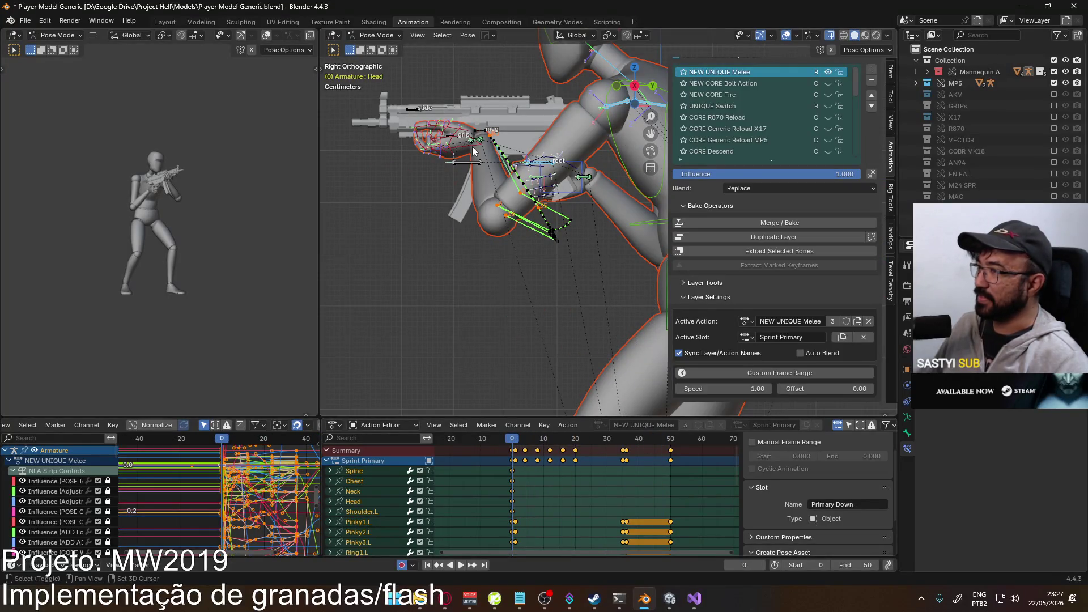
- With HandIK.L selected, paste the Primary keyframes again at frame 0 and preview the animation
{"action": "left_click", "coordinate": [473, 150]}
{"action": "right_click", "coordinate": [1014, 363]}
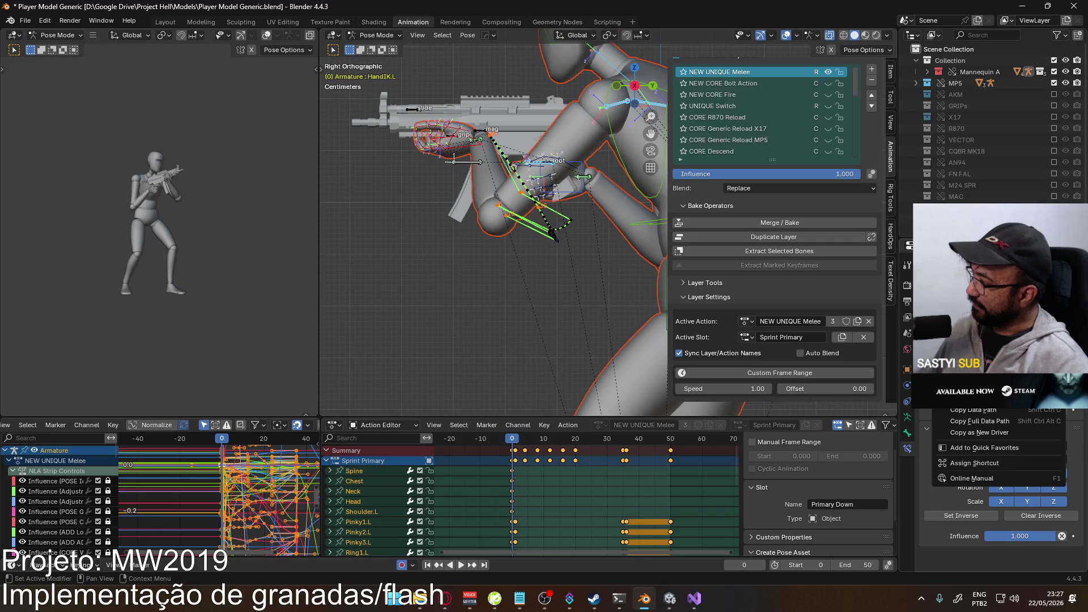
{"action": "left_click", "coordinate": [512, 460]}
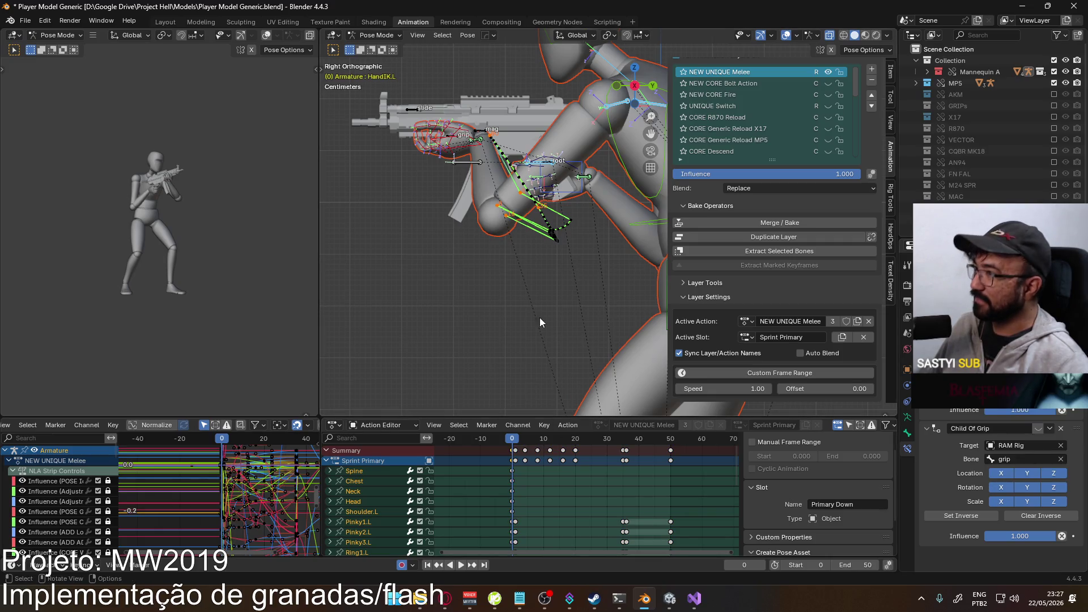
{"action": "right_click", "coordinate": [512, 456]}
{"action": "left_click", "coordinate": [498, 447]}
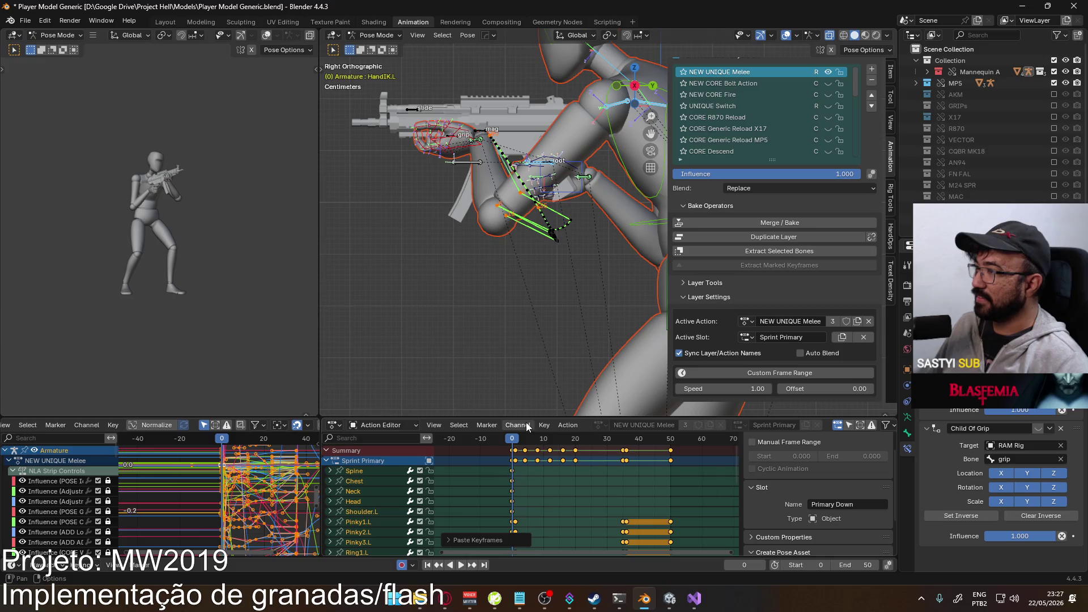
{"action": "key", "text": "space"}
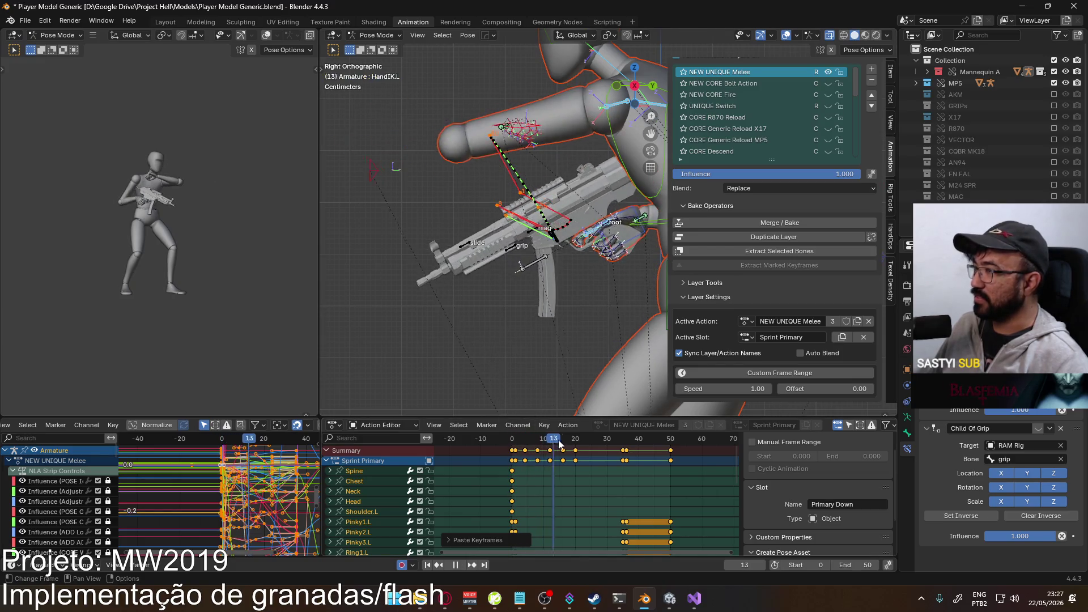
{"action": "key", "text": "Escape"}
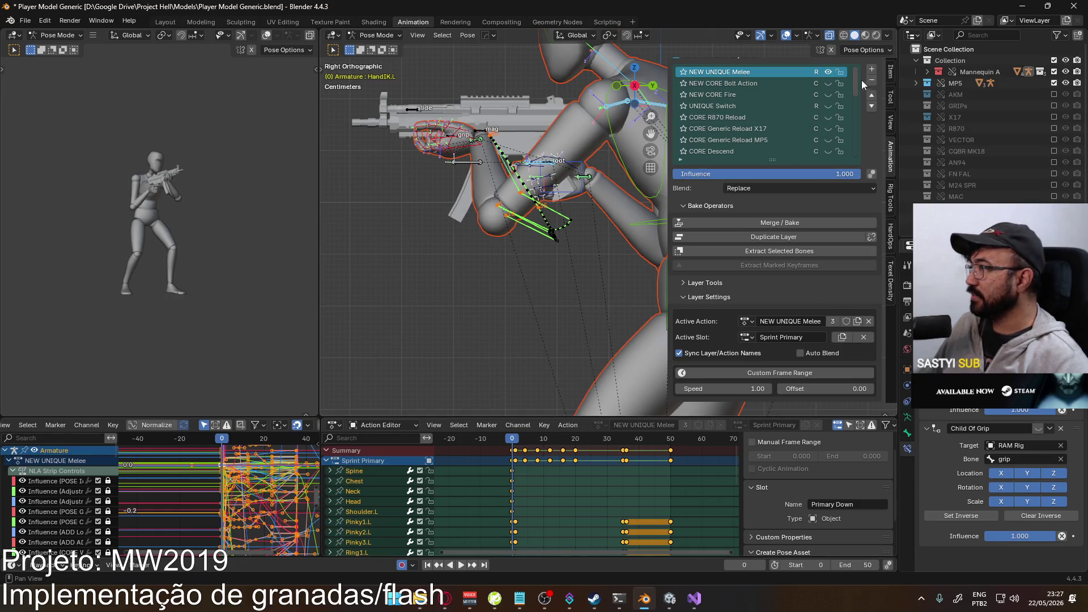
- Toggle the NEW UNIQUE Melee layer's visibility and hide the ADD Look layer
{"action": "left_click", "coordinate": [829, 72]}
{"action": "left_click_drag", "start_coordinate": [858, 89], "coordinate": [863, 152]}
{"action": "left_click", "coordinate": [829, 95]}
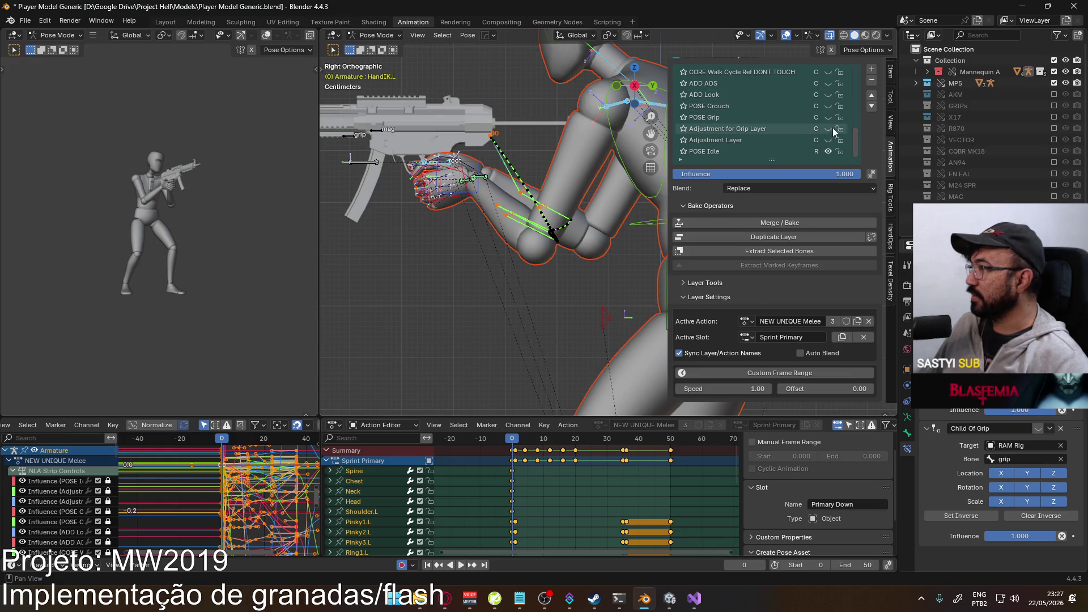
- Show the POSE Sprint layer and make it the active action layer
{"action": "scroll", "coordinate": [807, 104], "scroll_direction": "up", "scroll_amount": 6}
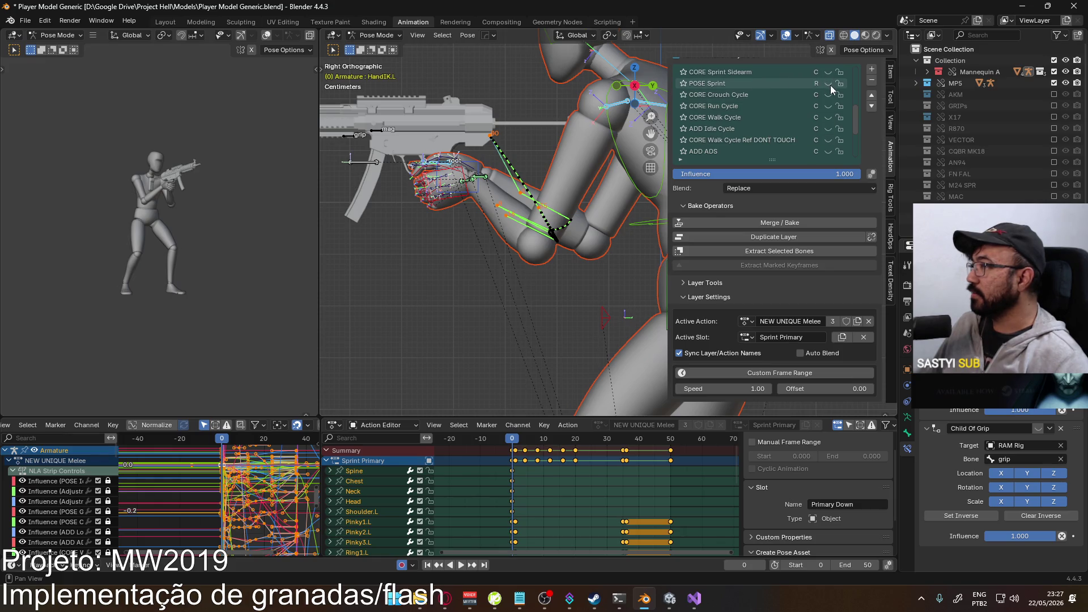
{"action": "left_click", "coordinate": [828, 84]}
{"action": "scroll", "coordinate": [854, 104], "scroll_direction": "up", "scroll_amount": 1}
{"action": "left_click", "coordinate": [773, 95]}
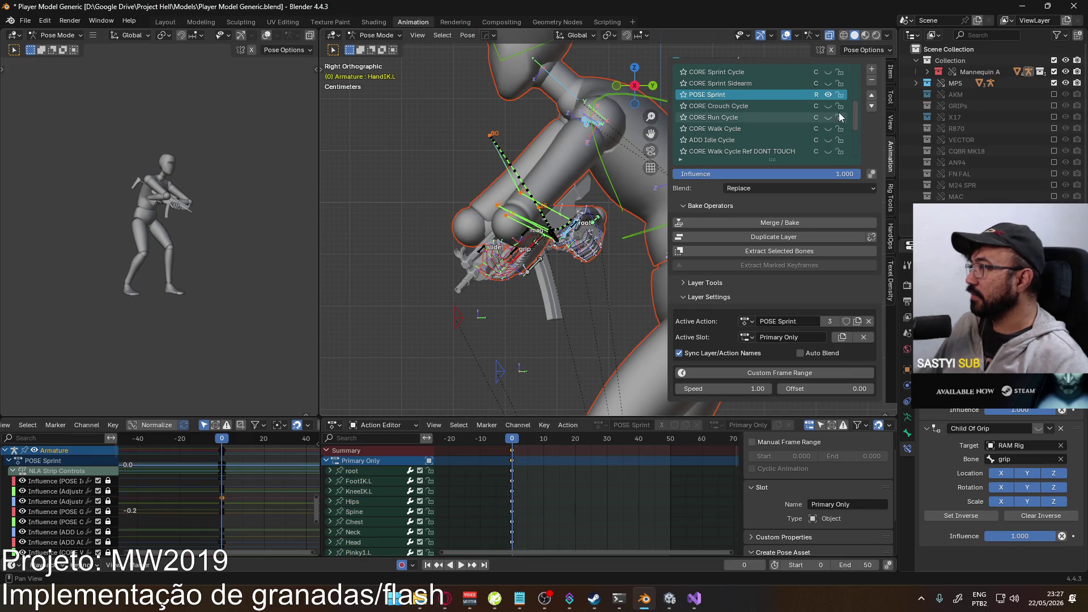
- Switch to the POSE Idle layer and assign it the Primary slot
{"action": "left_click_drag", "start_coordinate": [857, 112], "coordinate": [799, 154]}
{"action": "left_click", "coordinate": [798, 153]}
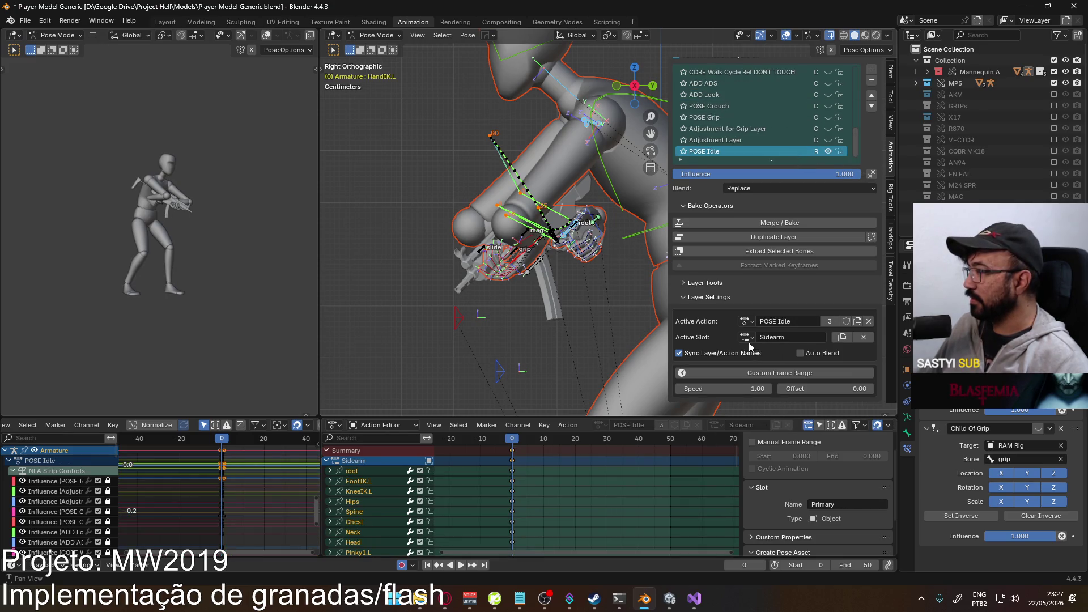
{"action": "left_click", "coordinate": [746, 337]}
{"action": "left_click", "coordinate": [770, 362]}
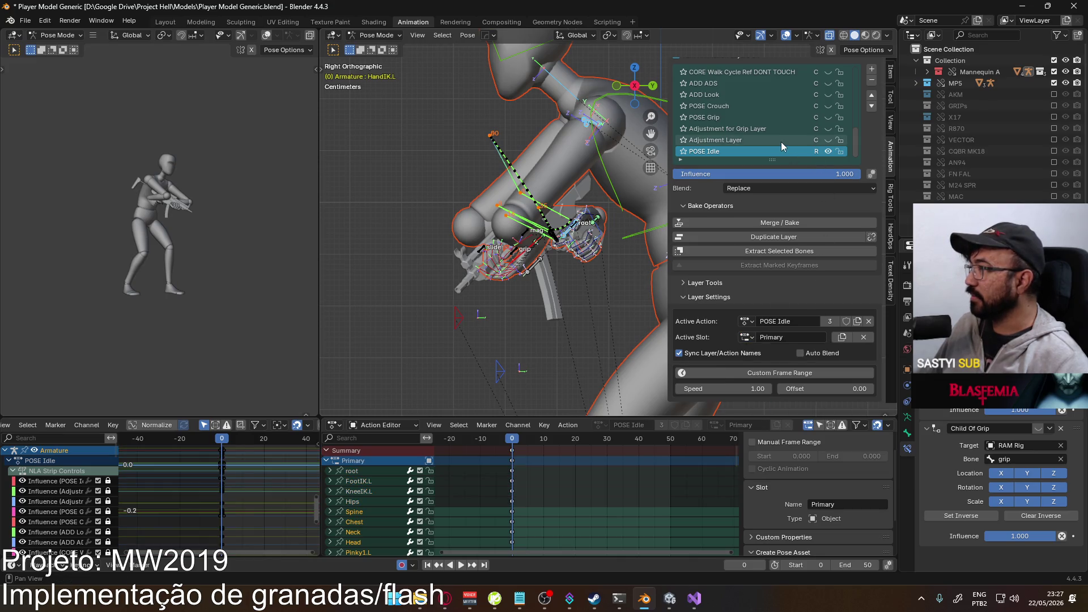
- Make POSE Sprint active again, check its slot list, and select the ElbowIK.R bone
{"action": "scroll", "coordinate": [781, 142], "scroll_direction": "up", "scroll_amount": 7}
{"action": "left_click", "coordinate": [764, 95]}
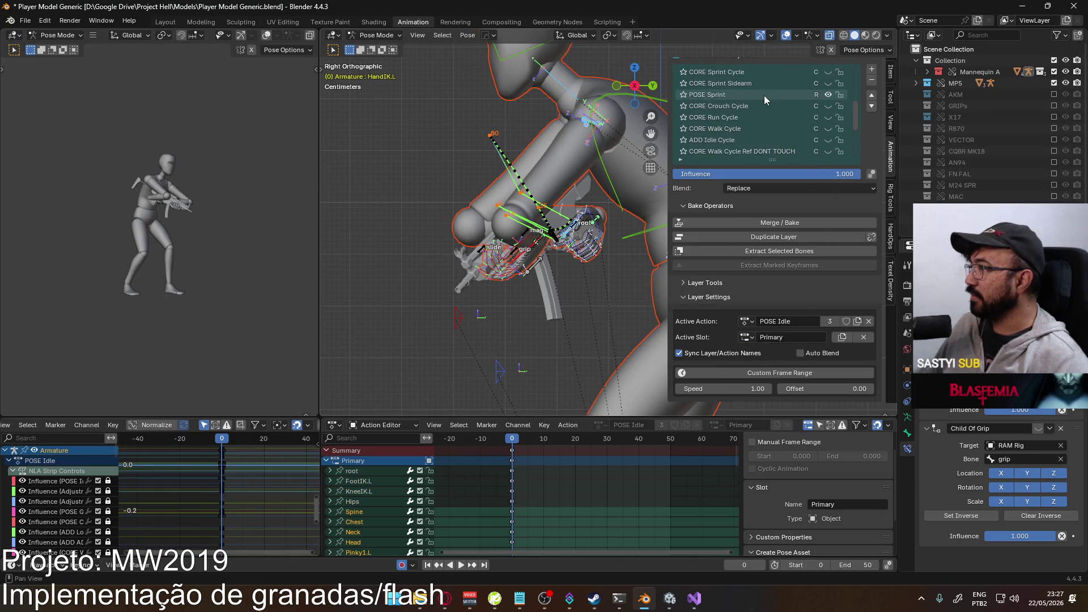
{"action": "left_click", "coordinate": [747, 338]}
{"action": "key", "text": "Escape"}
{"action": "mouse_move", "coordinate": [628, 284]}
{"action": "middle_mouse_down"}
{"action": "mouse_move", "coordinate": [596, 261]}
{"action": "mouse_move", "coordinate": [647, 247]}
{"action": "mouse_move", "coordinate": [529, 280]}
{"action": "middle_mouse_up"}
{"action": "left_click", "coordinate": [538, 271]}
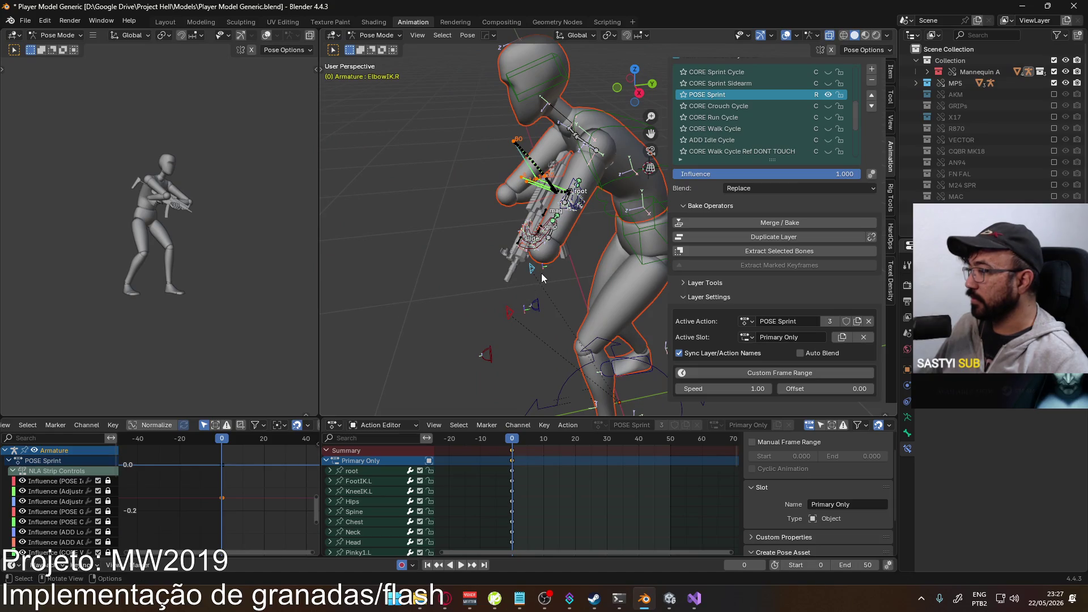
- Move the ElbowIK.R target from the right-side and top orthographic views
{"action": "key", "text": "KP_3"}
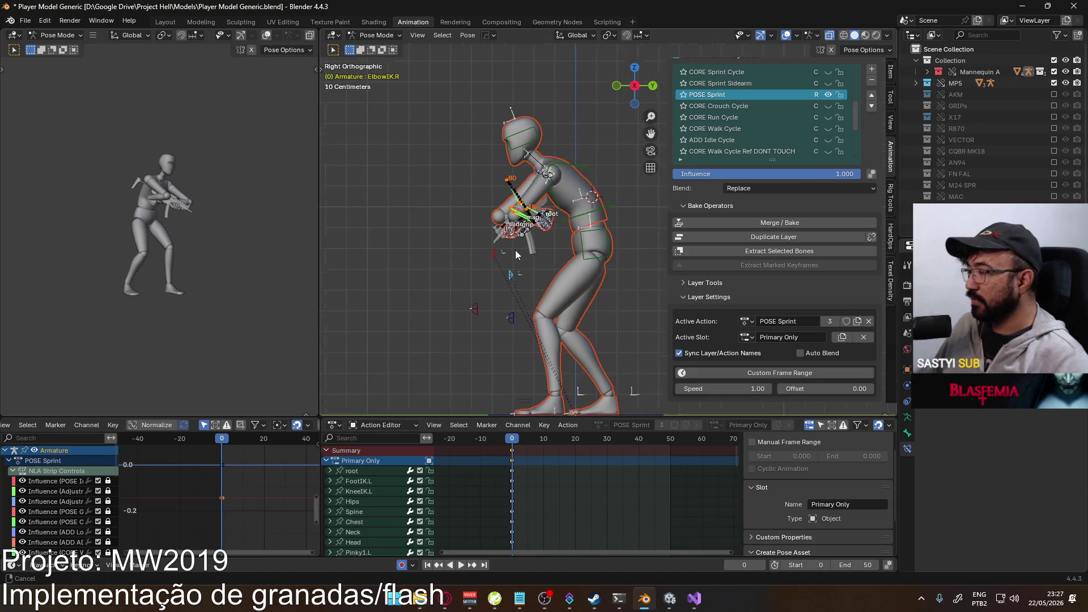
{"action": "key", "text": "g"}
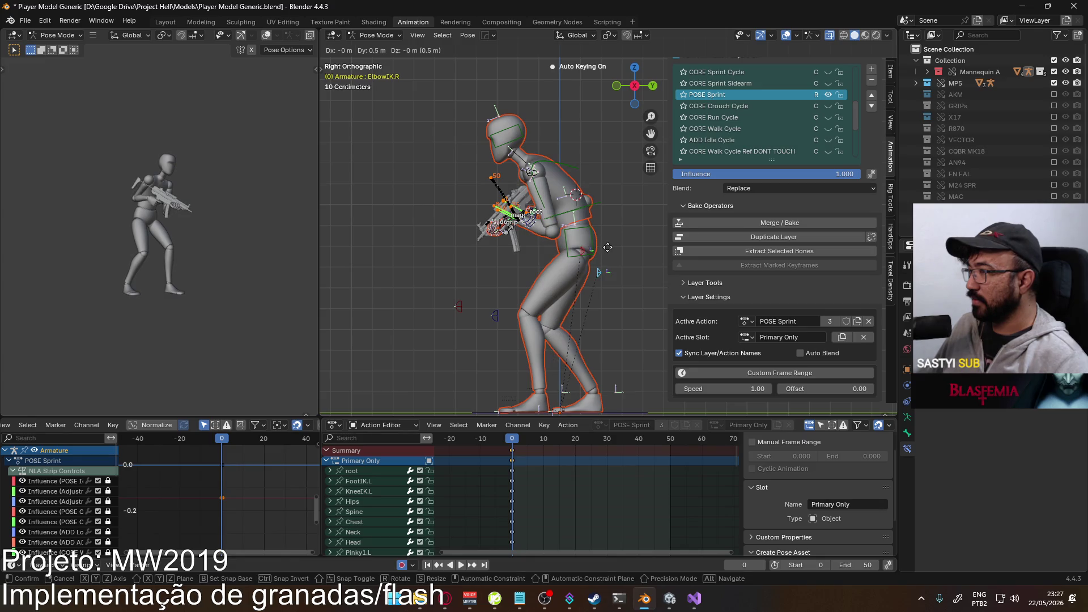
{"action": "left_click", "coordinate": [618, 245]}
{"action": "mouse_move", "coordinate": [616, 245]}
{"action": "middle_mouse_down"}
{"action": "mouse_move", "coordinate": [495, 259]}
{"action": "mouse_move", "coordinate": [720, 237]}
{"action": "mouse_move", "coordinate": [593, 243]}
{"action": "middle_mouse_up"}
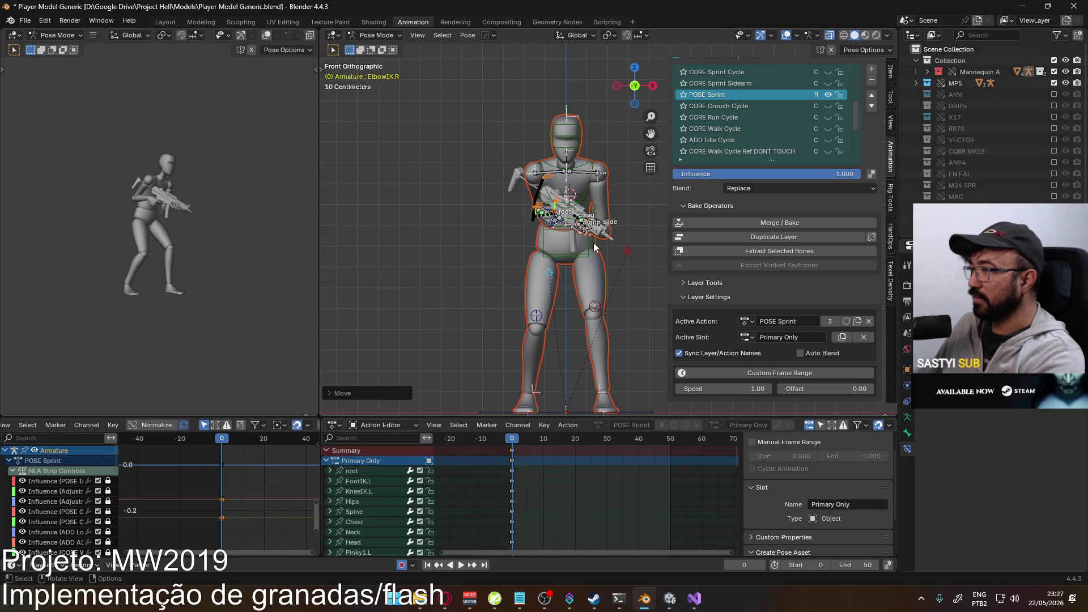
{"action": "key", "text": "KP_7"}
{"action": "key", "text": "g"}
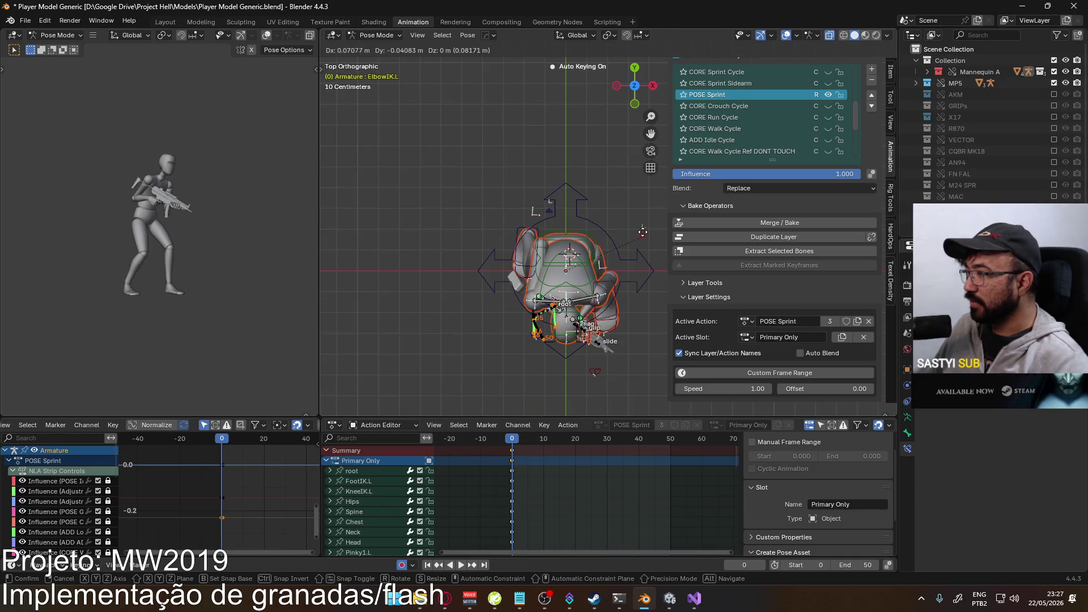
{"action": "left_click", "coordinate": [647, 242]}
- Reselect ElbowIK.R and refine its position with further moves from the top view
{"action": "left_click", "coordinate": [542, 214]}
{"action": "left_click", "coordinate": [543, 214]}
{"action": "key", "text": "g"}
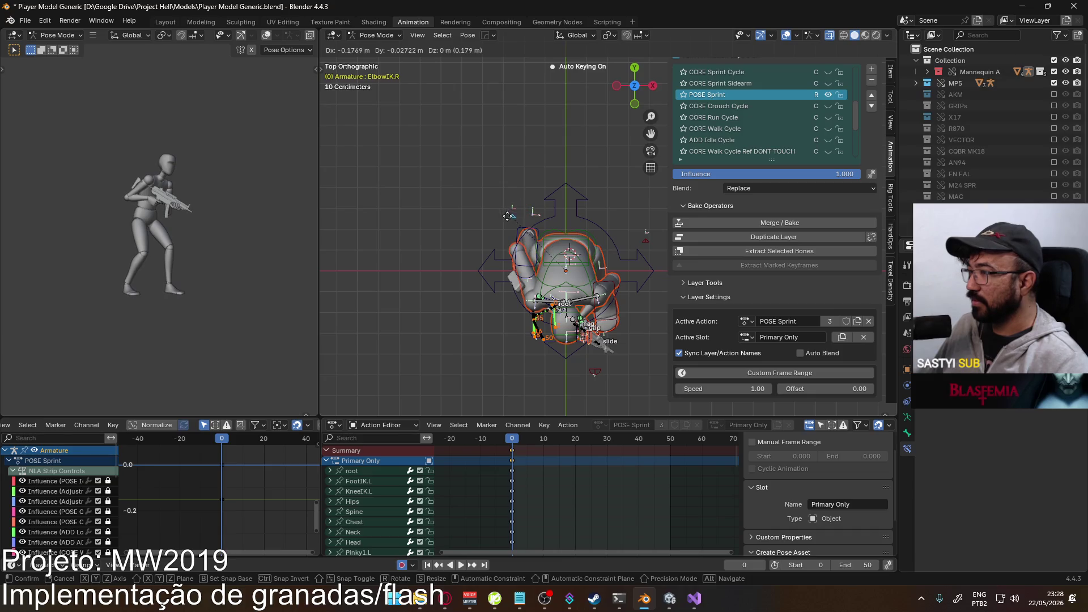
{"action": "left_click", "coordinate": [512, 224]}
{"action": "mouse_move", "coordinate": [511, 224]}
{"action": "middle_mouse_down"}
{"action": "mouse_move", "coordinate": [566, 161]}
{"action": "mouse_move", "coordinate": [550, 178]}
{"action": "middle_mouse_up"}
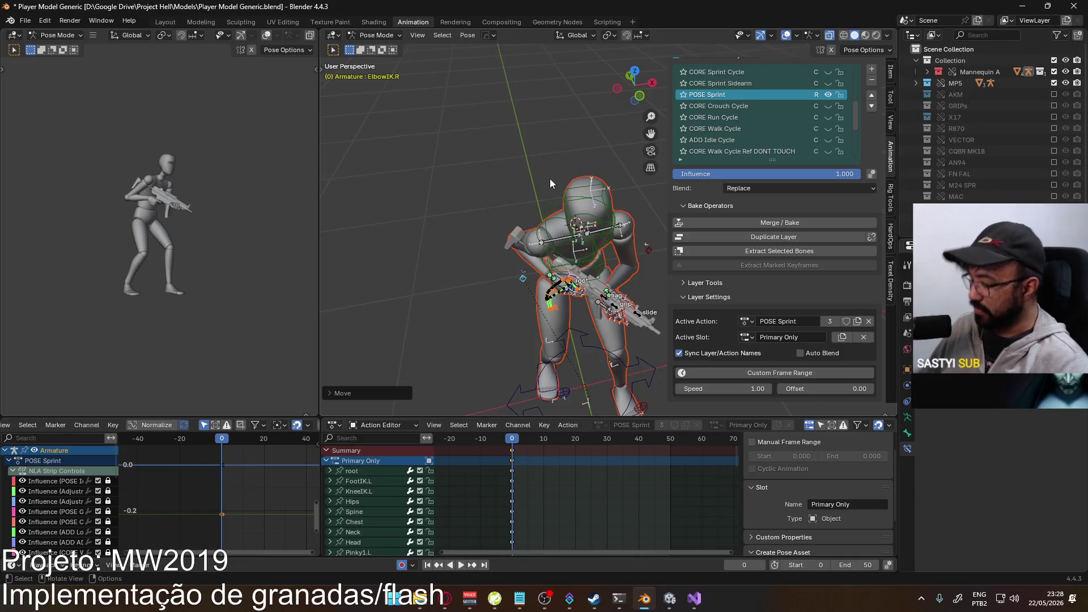
{"action": "key", "text": "KP_7"}
{"action": "key", "text": "g"}
{"action": "left_click", "coordinate": [507, 219]}
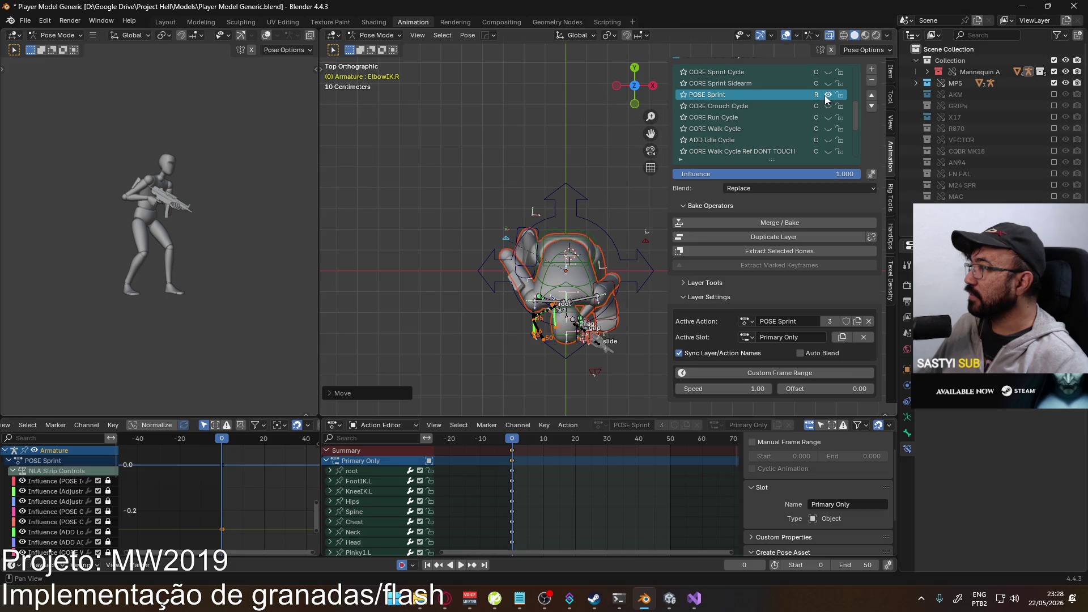
- Toggle CORE Sprint Cycle to compare poses, leave it on, and box-select the red pole-target bone
{"action": "left_click", "coordinate": [828, 72]}
{"action": "left_click", "coordinate": [828, 72]}
{"action": "left_click", "coordinate": [828, 72]}
{"action": "left_click", "coordinate": [828, 72]}
{"action": "left_click", "coordinate": [828, 72]}
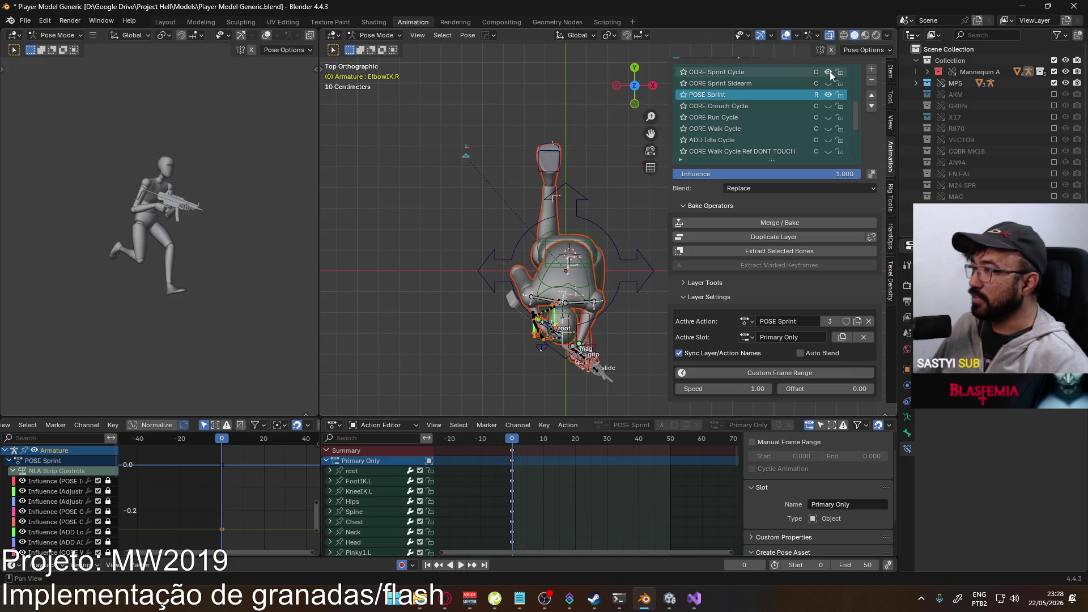
{"action": "middle_click_drag", "start_coordinate": [617, 180], "coordinate": [560, 184], "text": "shift"}
{"action": "left_click_drag", "start_coordinate": [575, 142], "coordinate": [621, 189]}
{"action": "right_click", "coordinate": [596, 166]}
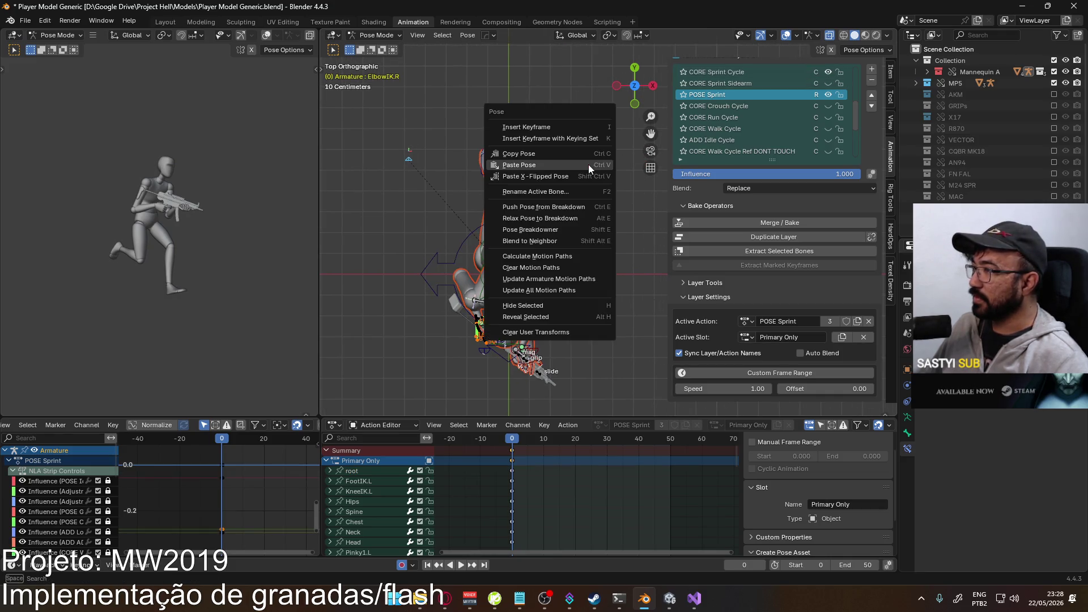
- Copy the pose, then paste it onto the rig with CORE Sprint Cycle muted
{"action": "left_click", "coordinate": [588, 164]}
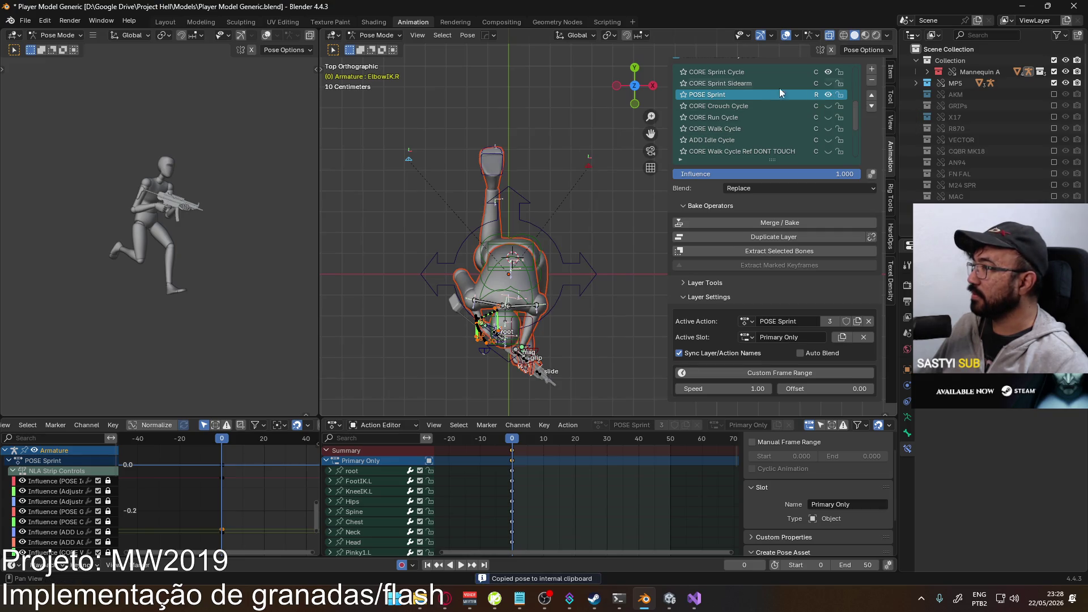
{"action": "left_click", "coordinate": [827, 72]}
{"action": "right_click", "coordinate": [582, 249]}
{"action": "left_click", "coordinate": [580, 254]}
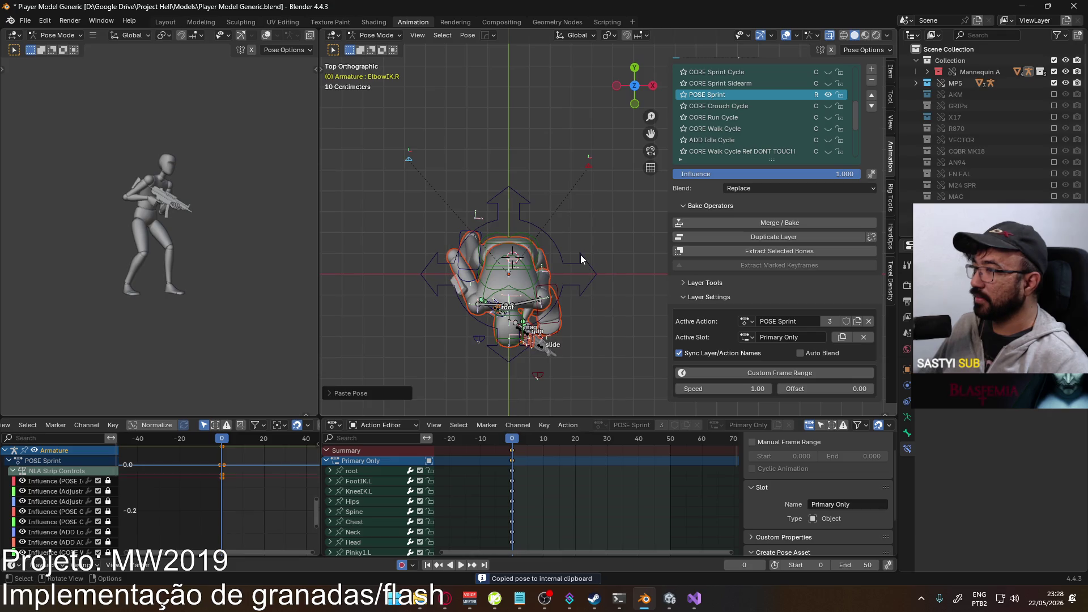
{"action": "left_click", "coordinate": [827, 72]}
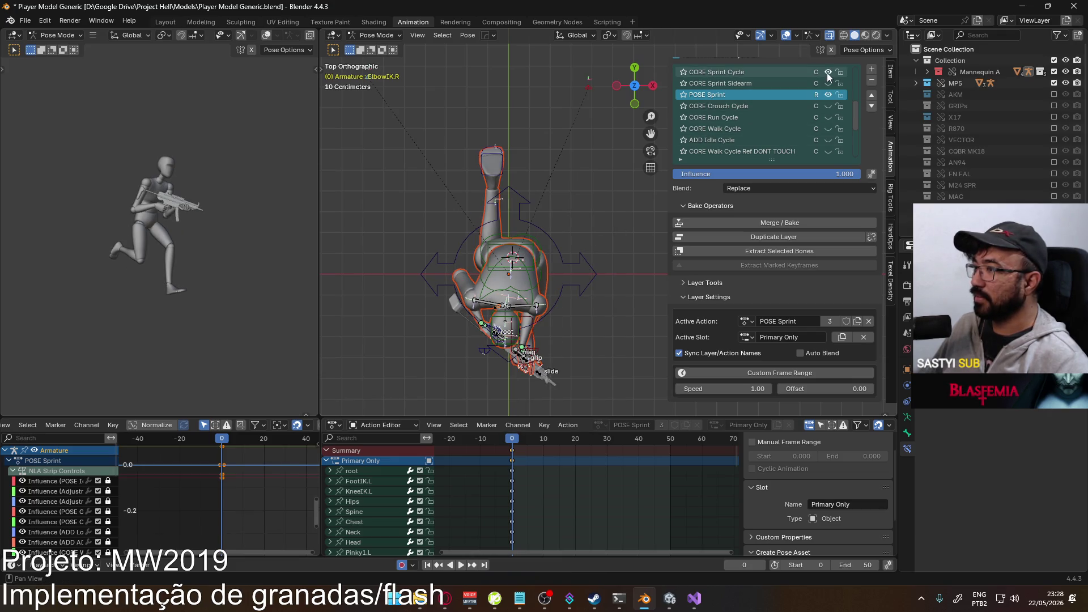
- Paste the copied pose into the CORE Sprint Cycle layer
{"action": "right_click", "coordinate": [592, 93]}
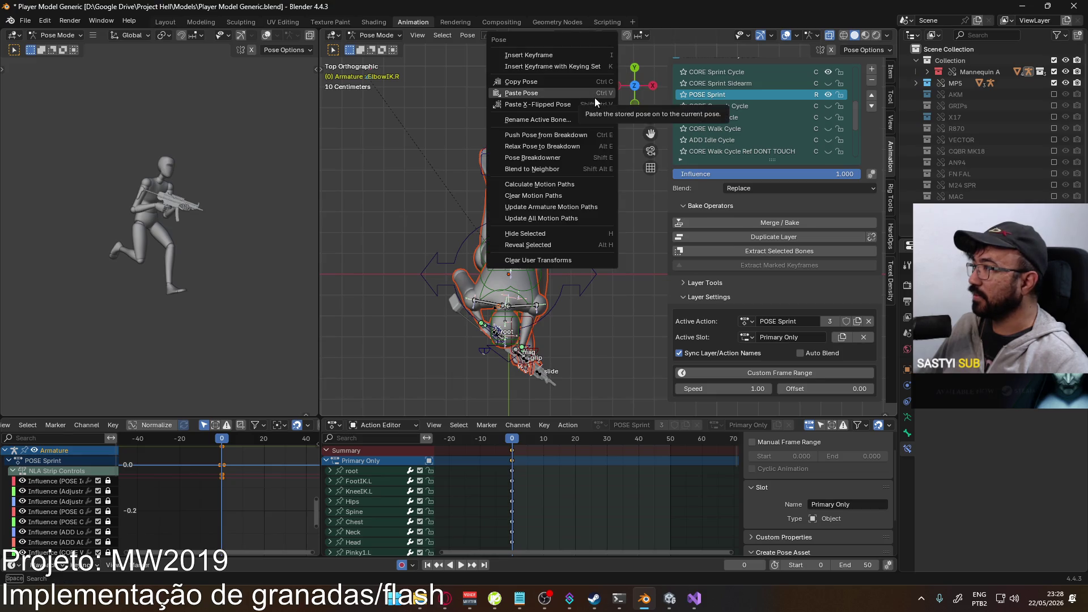
{"action": "left_click", "coordinate": [796, 72]}
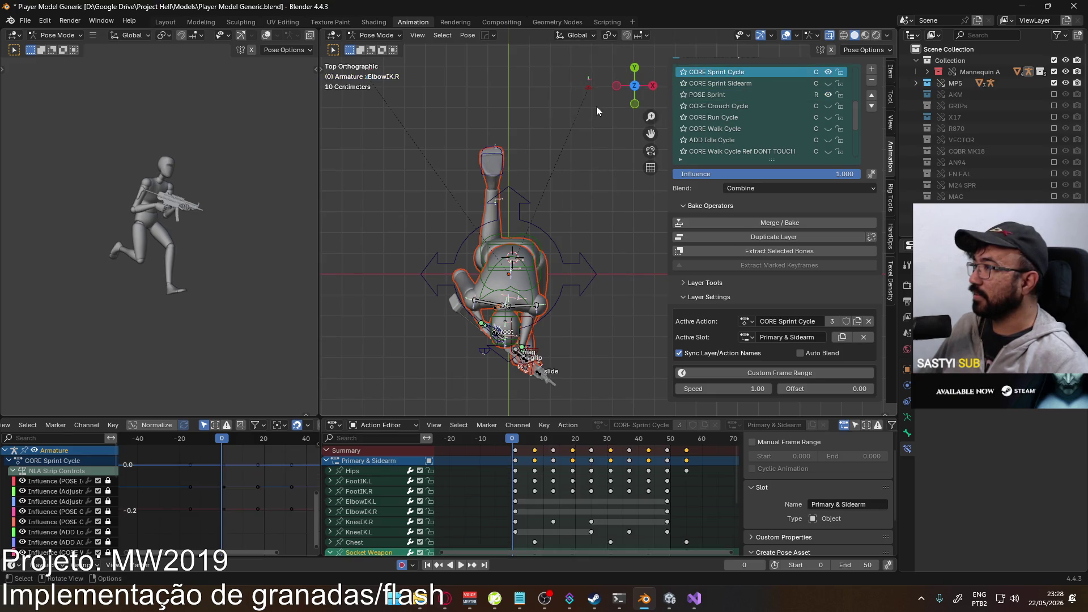
{"action": "right_click", "coordinate": [585, 90]}
{"action": "left_click", "coordinate": [584, 89]}
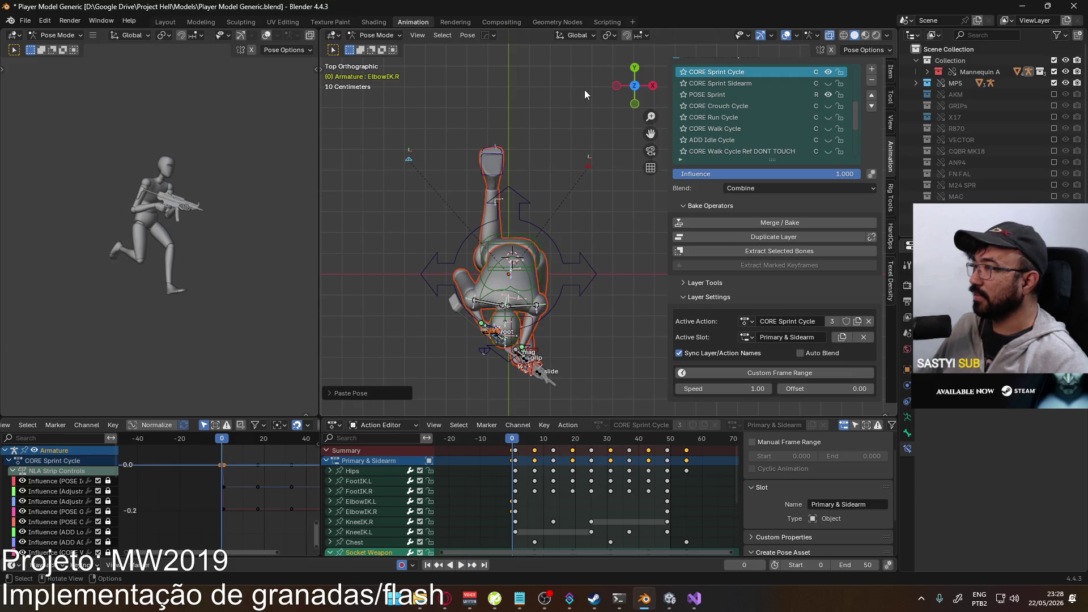
{"action": "left_click", "coordinate": [827, 72]}
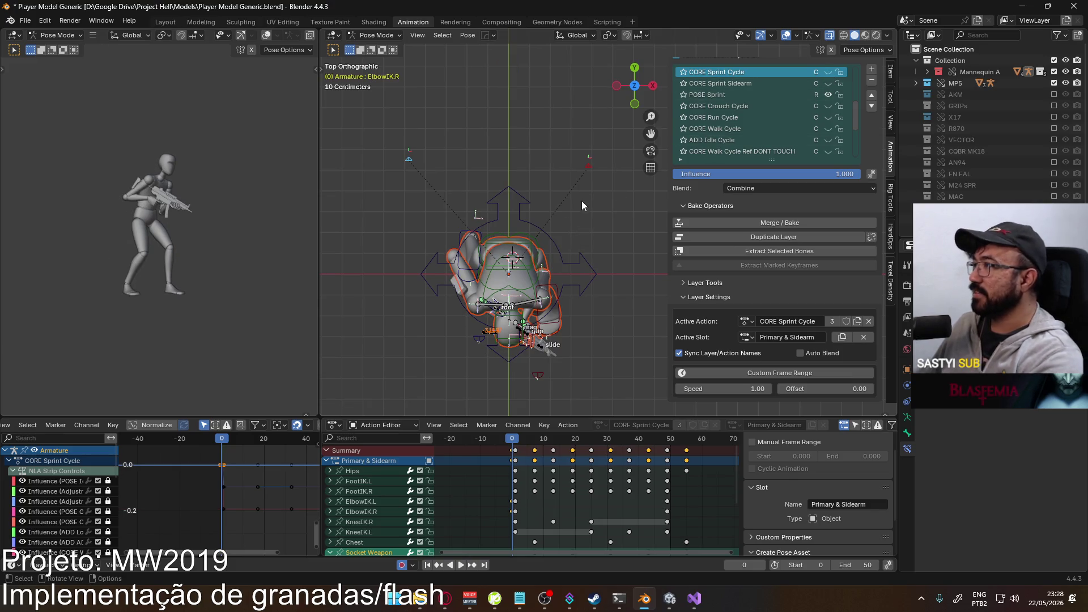
{"action": "key", "text": "KP_3"}
{"action": "left_click", "coordinate": [828, 73]}
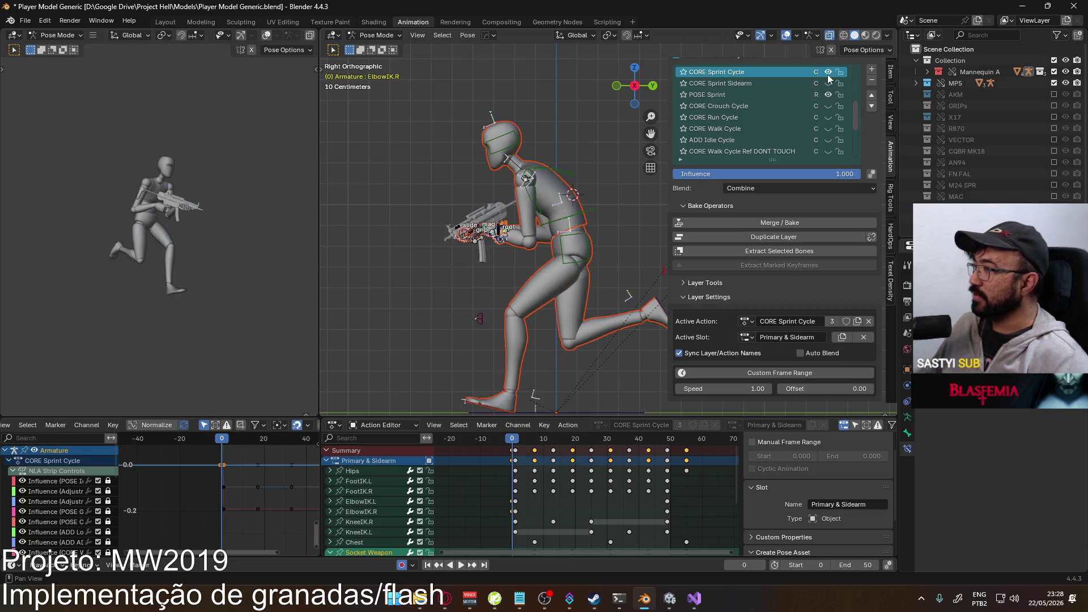
- Move the elbow keys from just before frame 0 onto frame 0
{"action": "mouse_move", "coordinate": [543, 210]}
{"action": "middle_mouse_down"}
{"action": "mouse_move", "coordinate": [632, 199]}
{"action": "mouse_move", "coordinate": [512, 244]}
{"action": "mouse_move", "coordinate": [583, 270]}
{"action": "middle_mouse_up"}
{"action": "key", "text": "KP_3"}
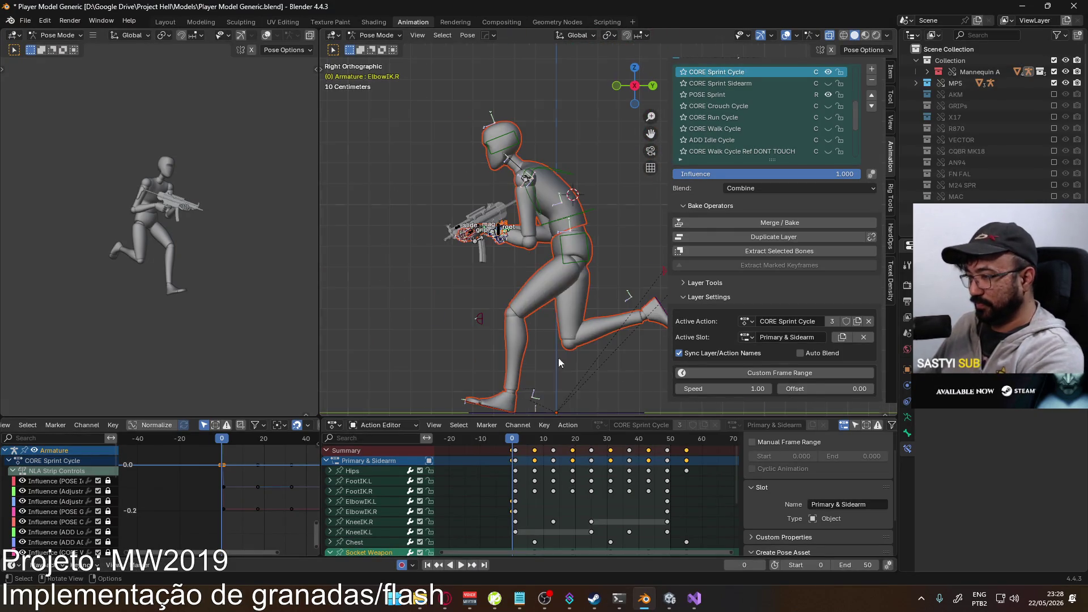
{"action": "scroll", "coordinate": [497, 446], "scroll_direction": "down", "scroll_amount": 3}
{"action": "middle_click_drag", "start_coordinate": [496, 446], "coordinate": [490, 459]}
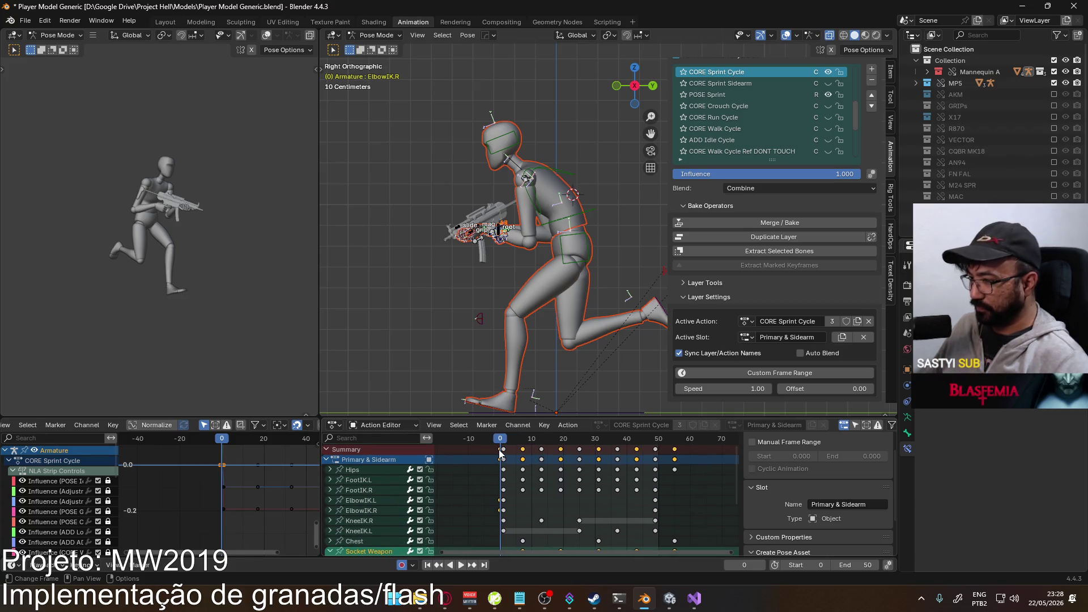
{"action": "left_click", "coordinate": [498, 449]}
{"action": "key", "text": "g"}
{"action": "left_click", "coordinate": [547, 458]}
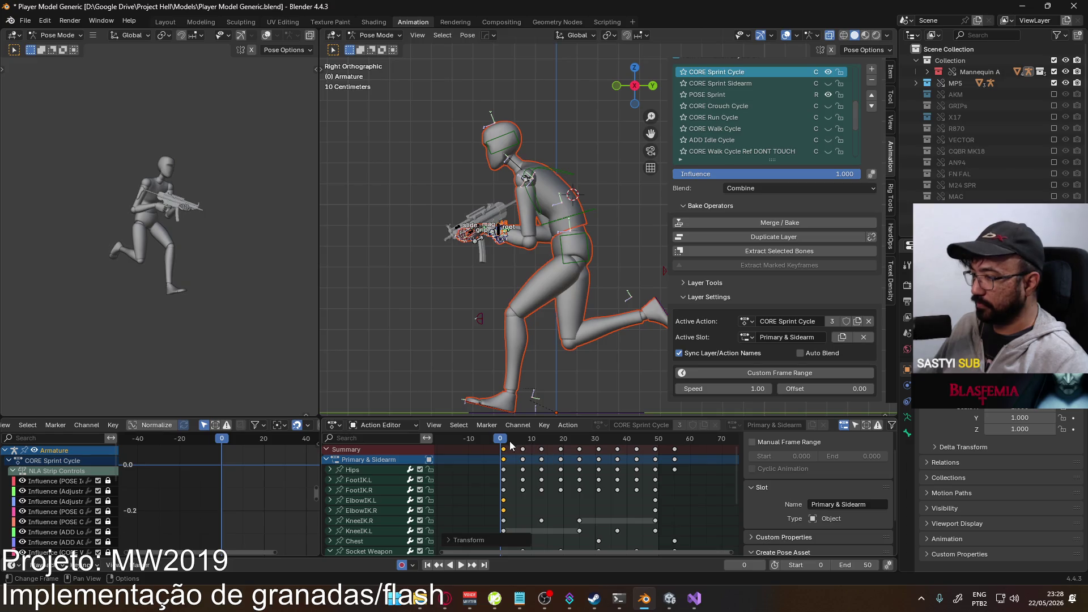
- Play back to check, then set the scene frame range to start 1, end 49
{"action": "key", "text": "space"}
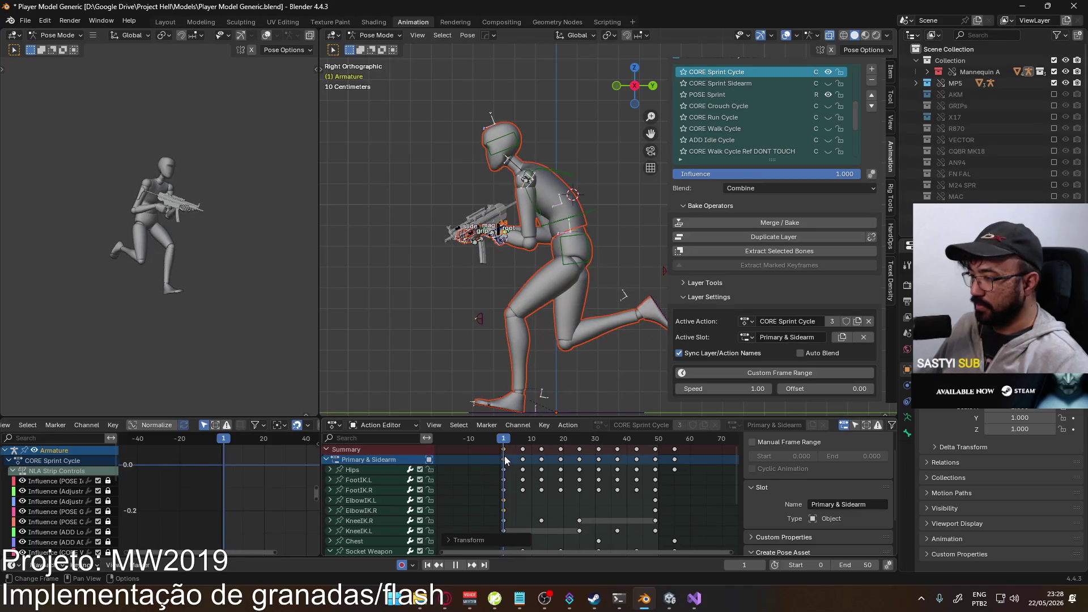
{"action": "key", "text": "space"}
{"action": "left_click", "coordinate": [836, 565]}
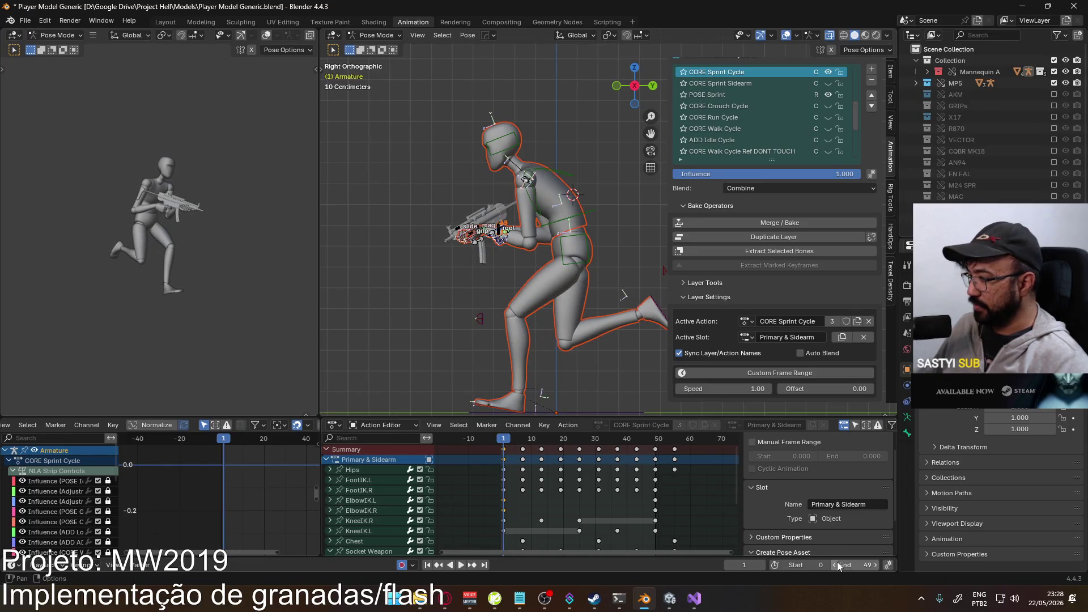
{"action": "left_click", "coordinate": [826, 566]}
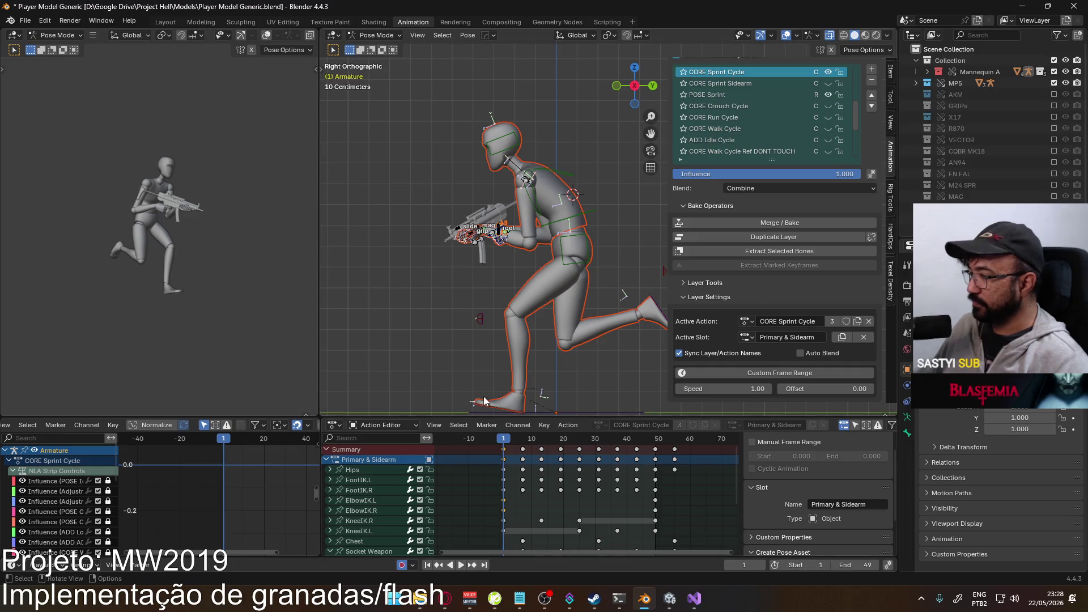
- Mute CORE Sprint Cycle, make POSE Sprint the active layer, and toggle CORE Sprint Cycle to compare
{"action": "left_click", "coordinate": [830, 71]}
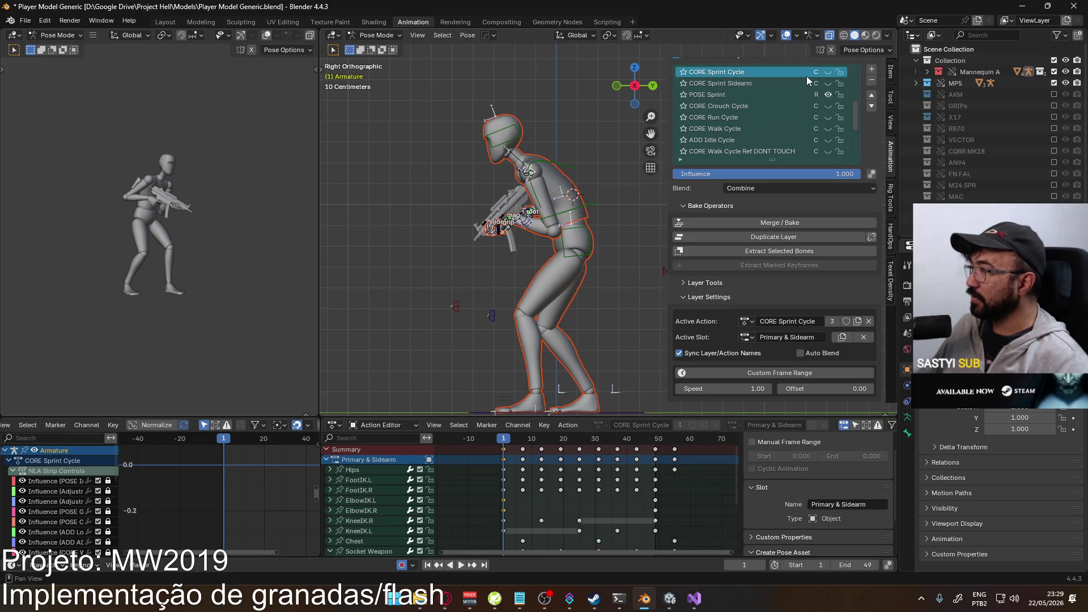
{"action": "left_click", "coordinate": [757, 96]}
{"action": "left_click", "coordinate": [827, 72]}
{"action": "left_click", "coordinate": [828, 72]}
- Select the Chest and Hips bones and copy the sprint pose at the start frame
{"action": "left_click", "coordinate": [827, 72]}
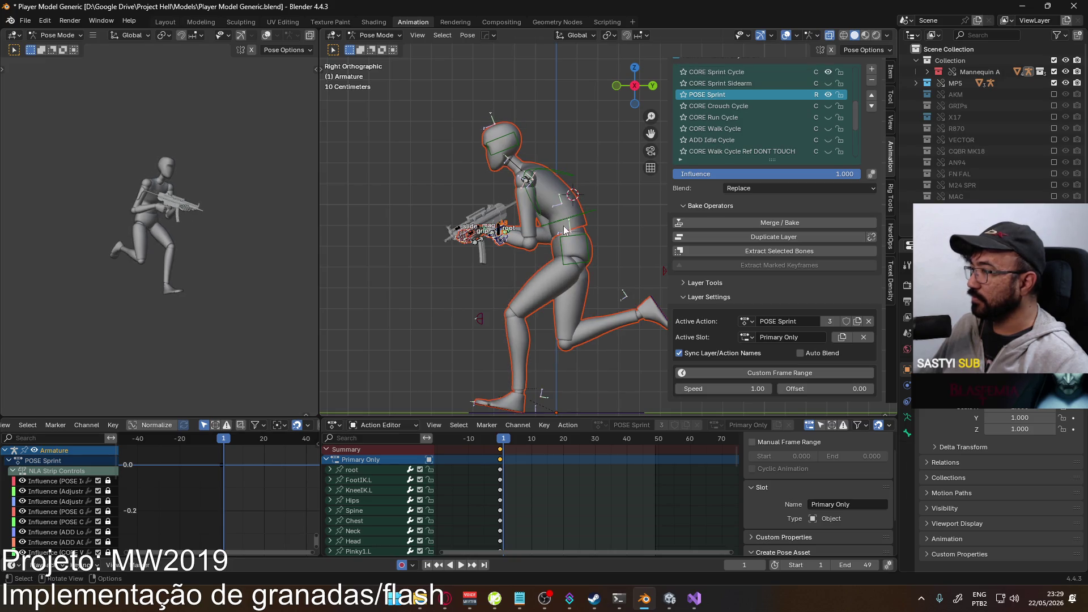
{"action": "left_click", "coordinate": [583, 217], "text": "shift"}
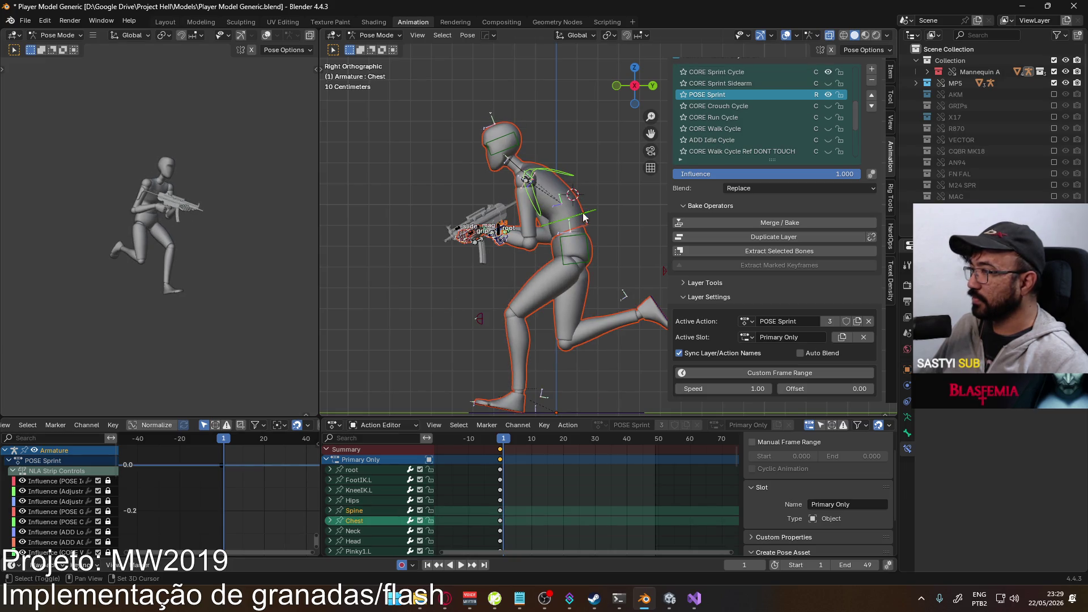
{"action": "left_click", "coordinate": [584, 240], "text": "shift"}
{"action": "key", "text": "space"}
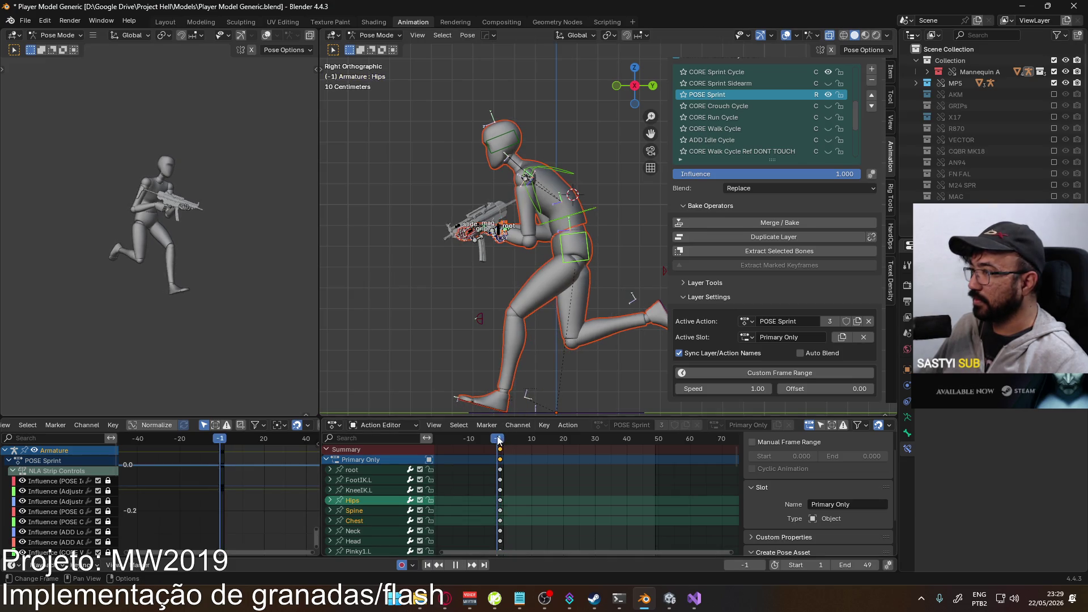
{"action": "left_click", "coordinate": [501, 440]}
{"action": "key", "text": "space"}
{"action": "right_click", "coordinate": [583, 238]}
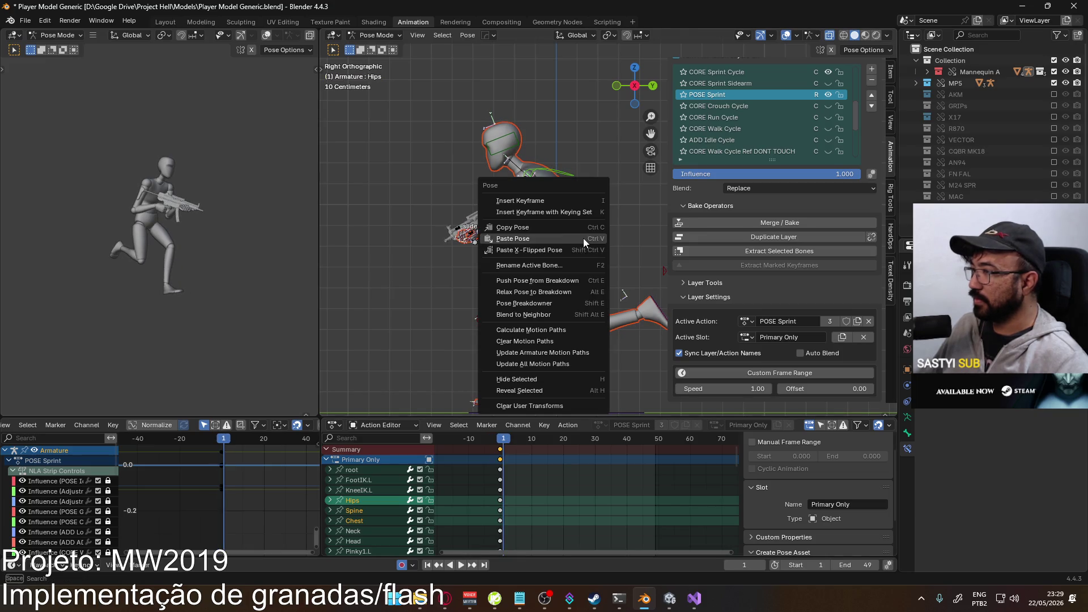
{"action": "left_click", "coordinate": [568, 230]}
- Hide the POSE Sprint and CORE Sprint Cycle layers and make NEW UNIQUE Melee active
{"action": "left_click", "coordinate": [831, 98]}
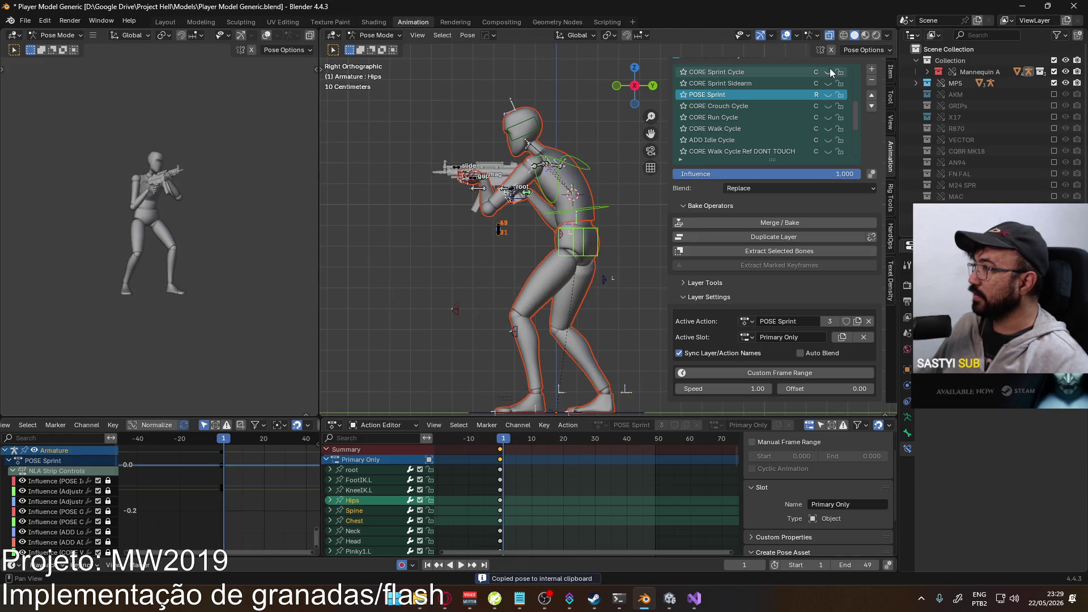
{"action": "scroll", "coordinate": [852, 97], "scroll_direction": "up", "scroll_amount": 2}
{"action": "scroll", "coordinate": [852, 96], "scroll_direction": "up", "scroll_amount": 7}
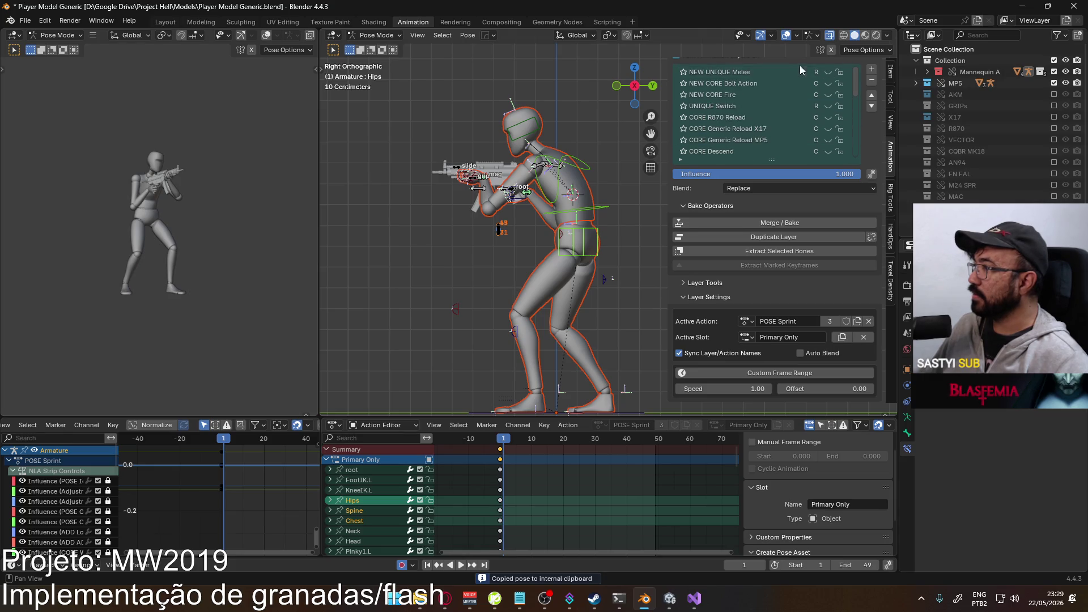
{"action": "scroll", "coordinate": [797, 103], "scroll_direction": "down", "scroll_amount": 4}
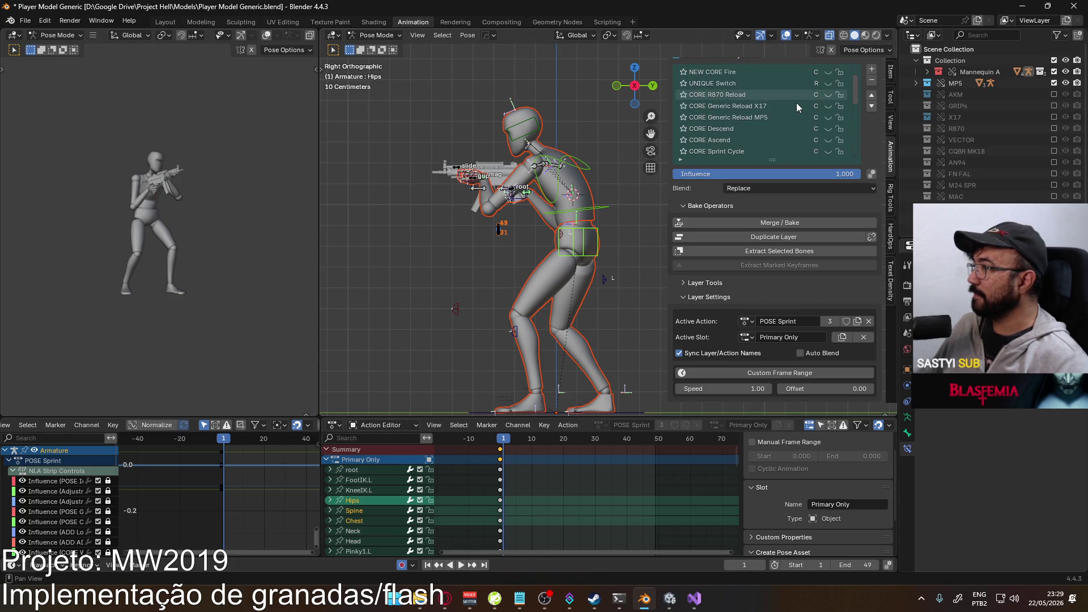
{"action": "left_click", "coordinate": [763, 126]}
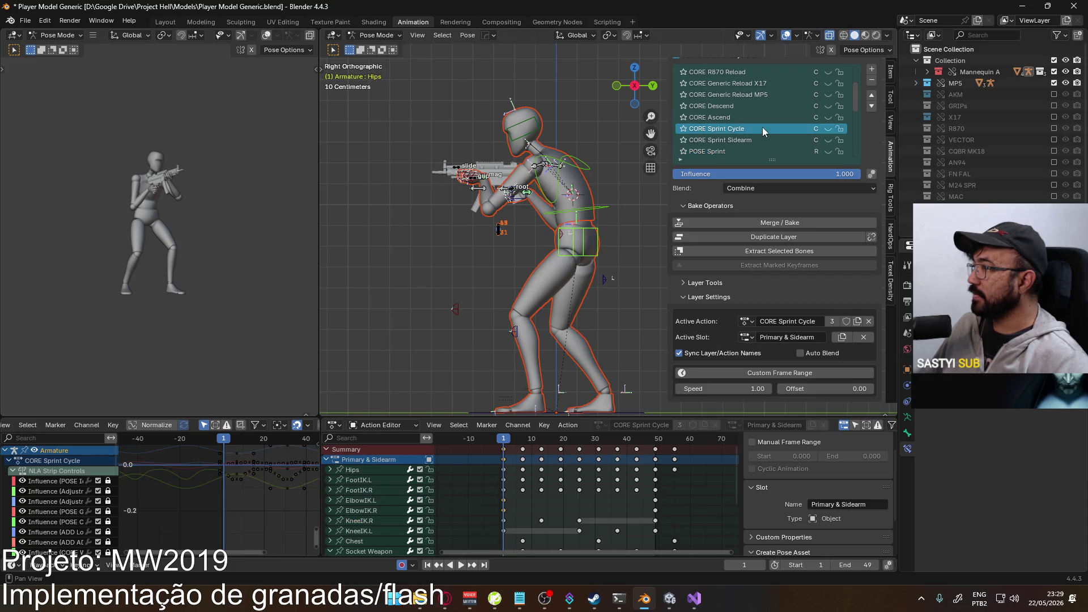
{"action": "left_click", "coordinate": [828, 129]}
{"action": "left_click", "coordinate": [827, 130]}
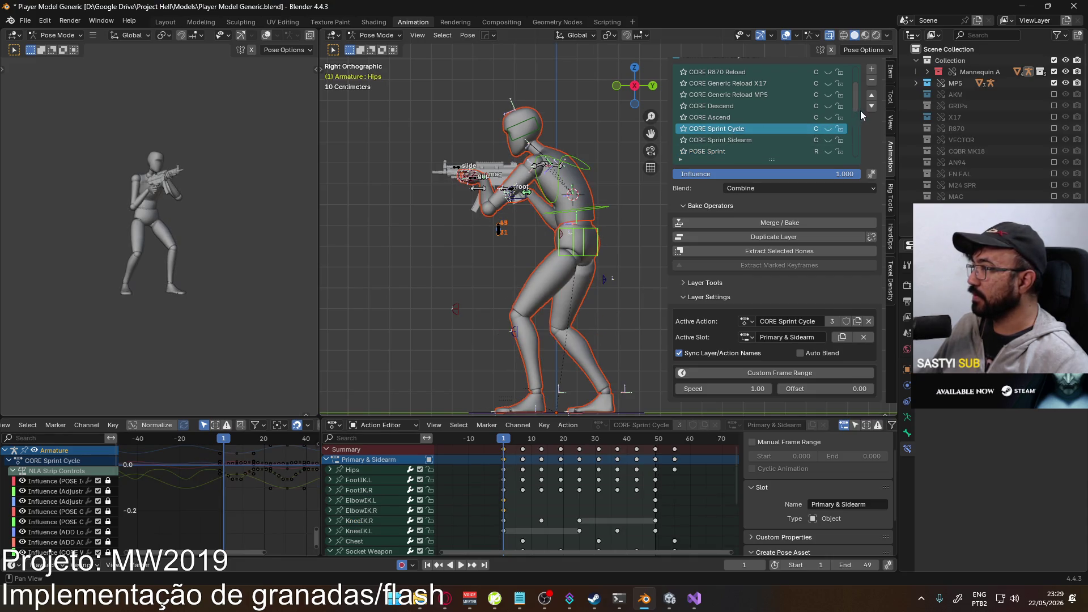
{"action": "scroll", "coordinate": [858, 90], "scroll_direction": "up", "scroll_amount": 4}
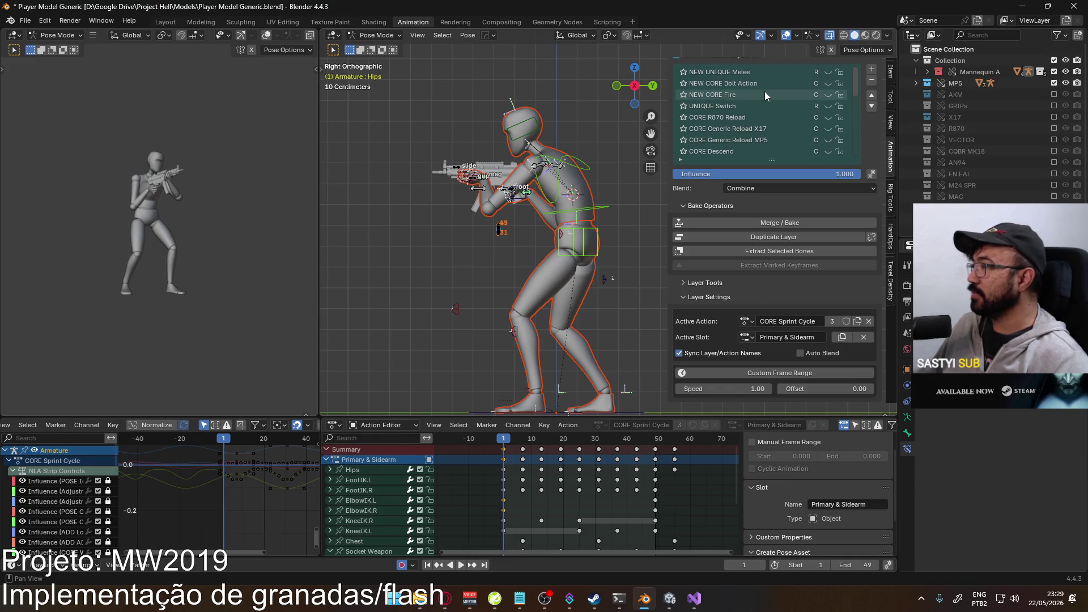
{"action": "left_click", "coordinate": [828, 71]}
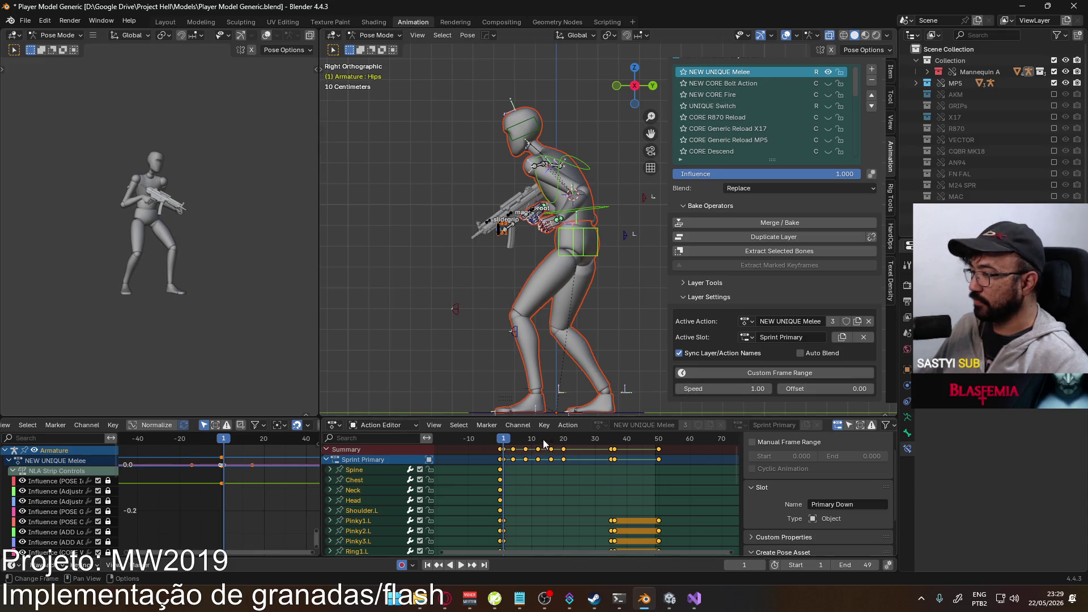
- Paste the copied sprint pose at frame 0 of NEW UNIQUE Melee and play it back
{"action": "key", "text": "space"}
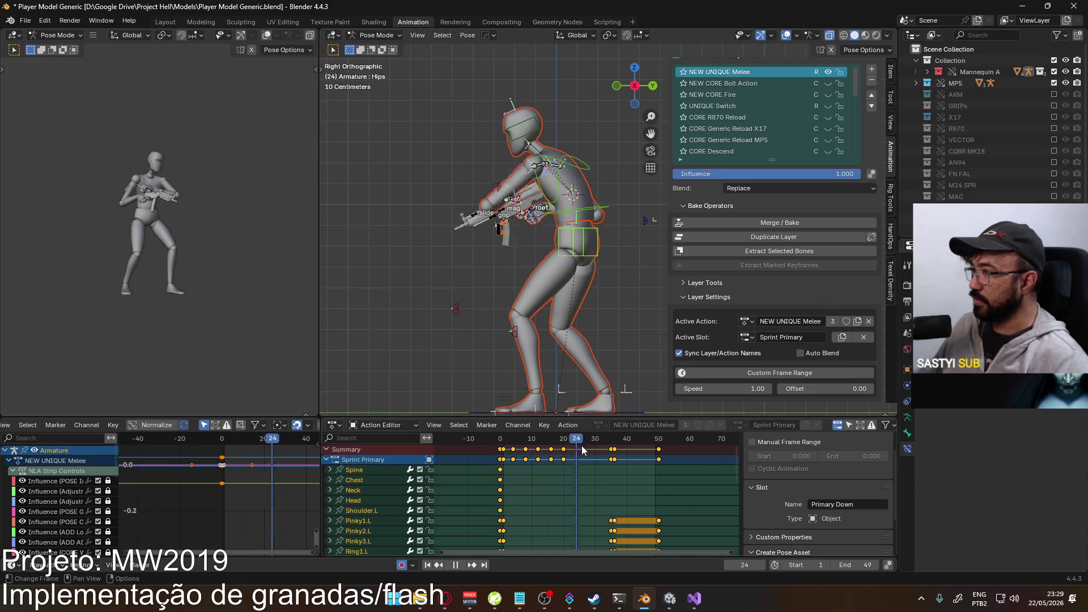
{"action": "left_click_drag", "start_coordinate": [514, 463], "coordinate": [500, 466]}
{"action": "right_click", "coordinate": [588, 246]}
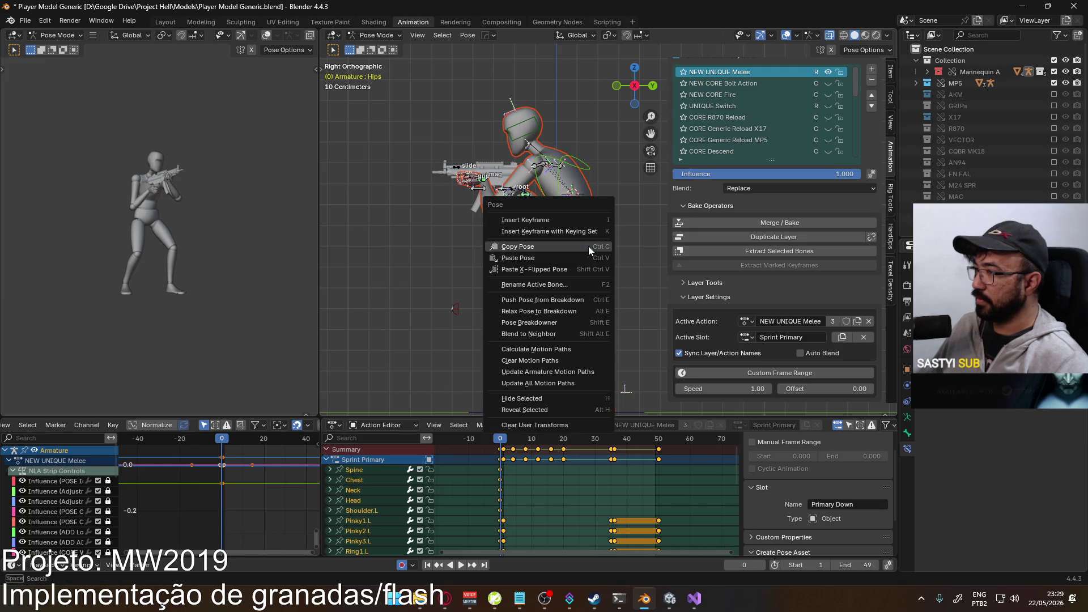
{"action": "left_click", "coordinate": [588, 245]}
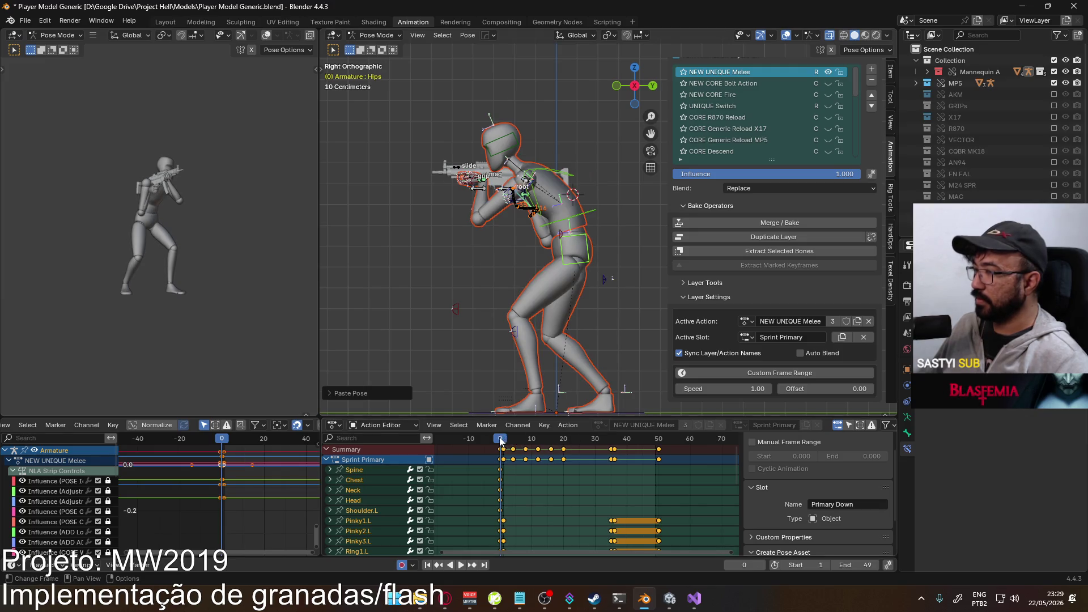
{"action": "key", "text": "space"}
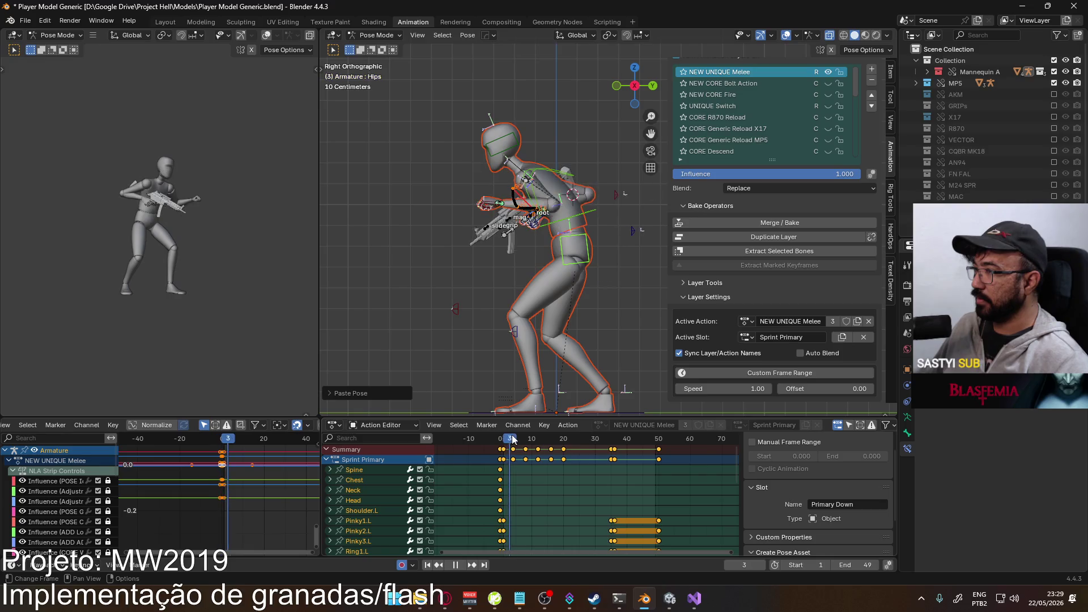
{"action": "left_click", "coordinate": [502, 442]}
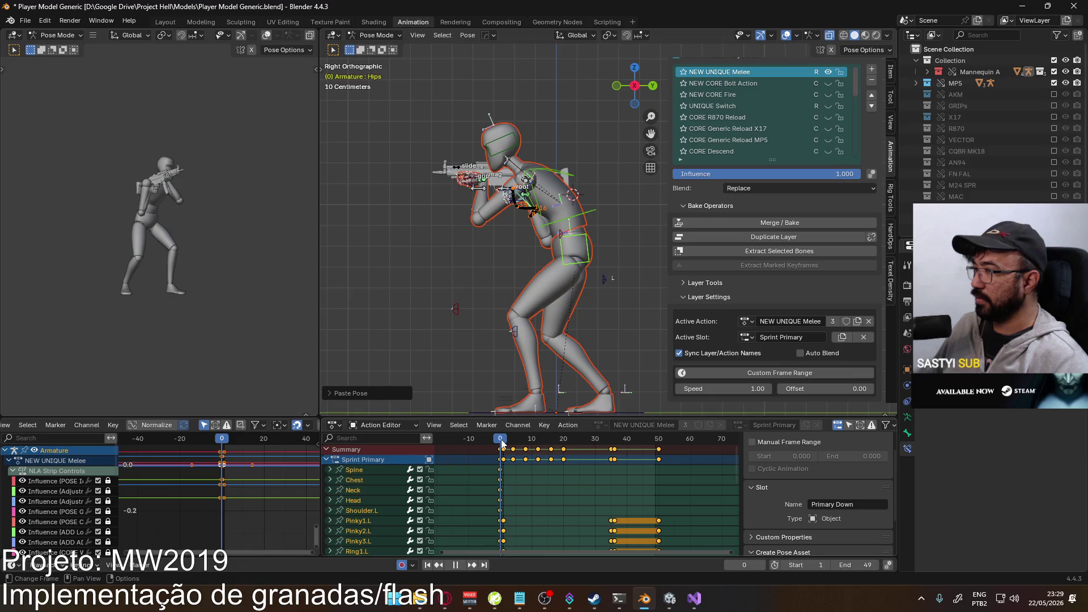
{"action": "key", "text": "space"}
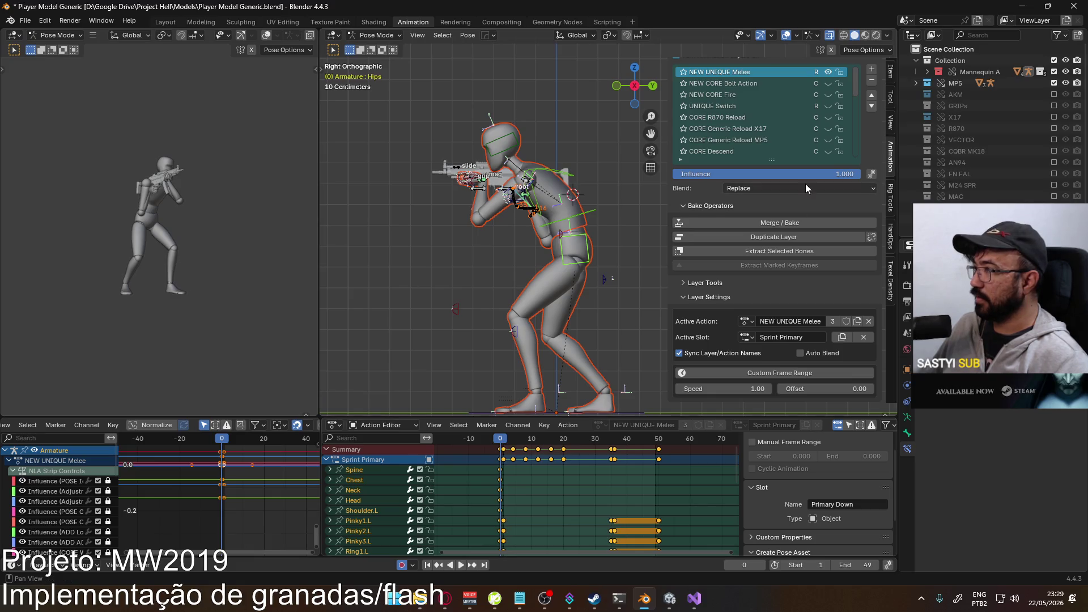
- Hide NEW UNIQUE Melee and show the POSE Sprint and CORE Sprint Cycle layers again
{"action": "left_click", "coordinate": [830, 72]}
{"action": "mouse_move", "coordinate": [856, 79]}
{"action": "left_mouse_down"}
{"action": "mouse_move", "coordinate": [854, 150]}
{"action": "mouse_move", "coordinate": [854, 107]}
{"action": "left_mouse_up"}
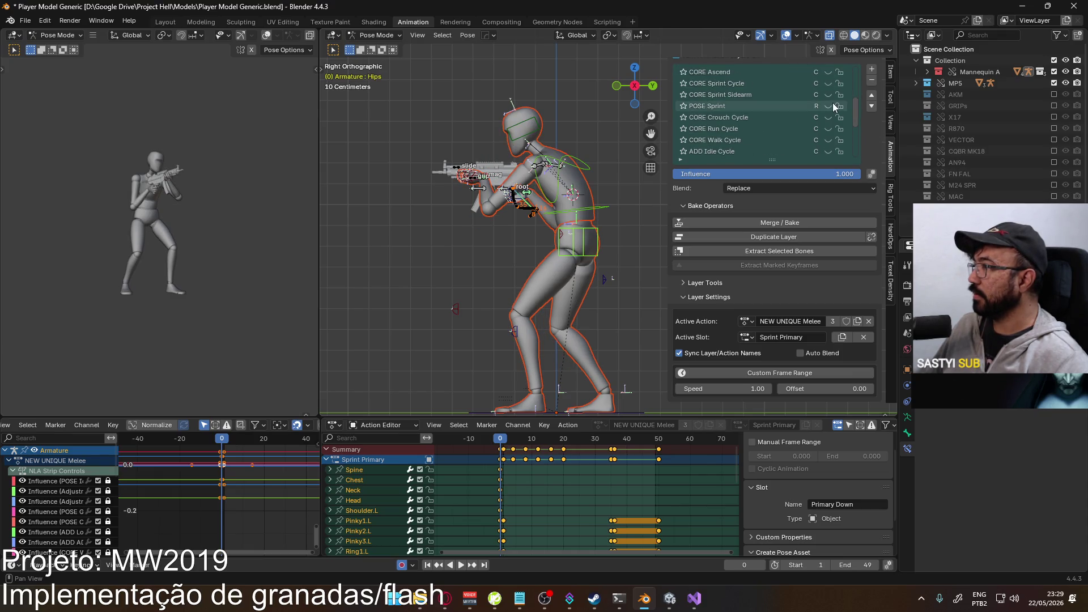
{"action": "left_click", "coordinate": [828, 105]}
{"action": "left_click", "coordinate": [827, 84]}
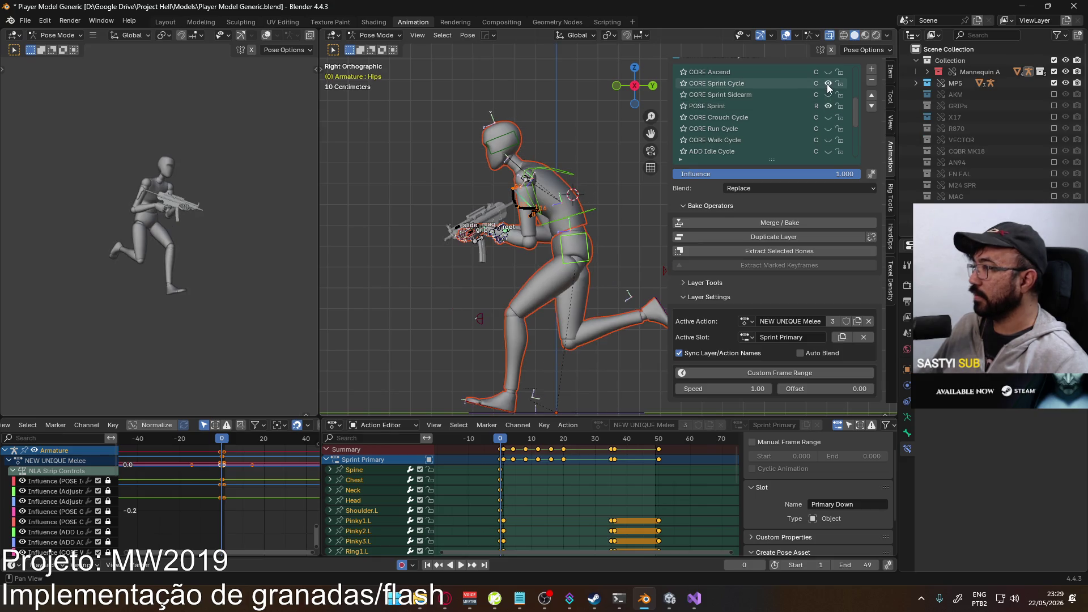
- Select the Socket Weapon bone and copy its sprint pose
{"action": "middle_click_drag", "start_coordinate": [470, 218], "coordinate": [593, 206]}
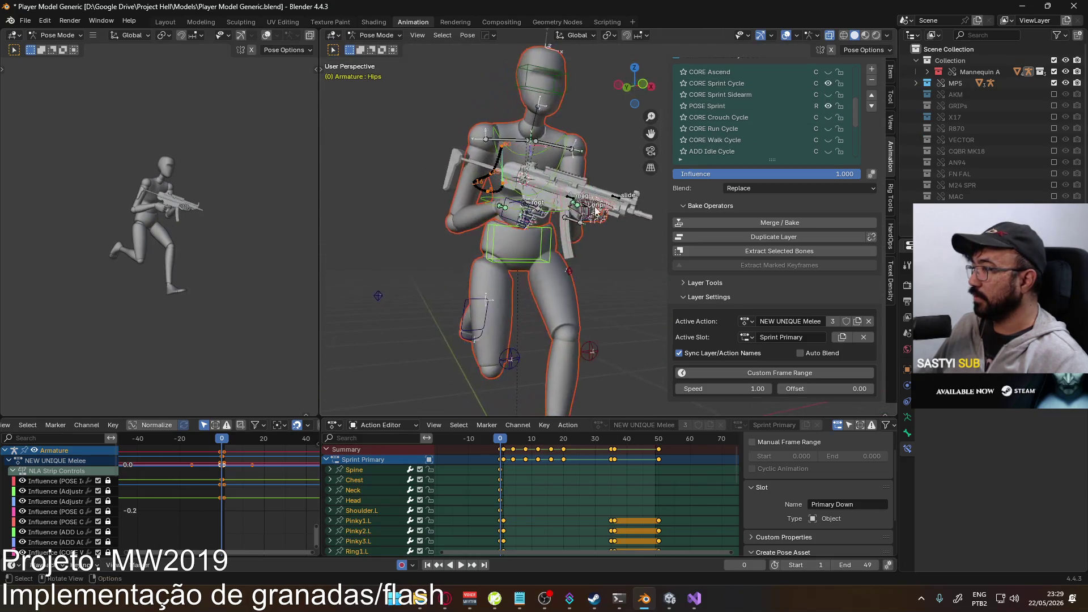
{"action": "scroll", "coordinate": [517, 224], "scroll_direction": "up", "scroll_amount": 4}
{"action": "left_click", "coordinate": [469, 197]}
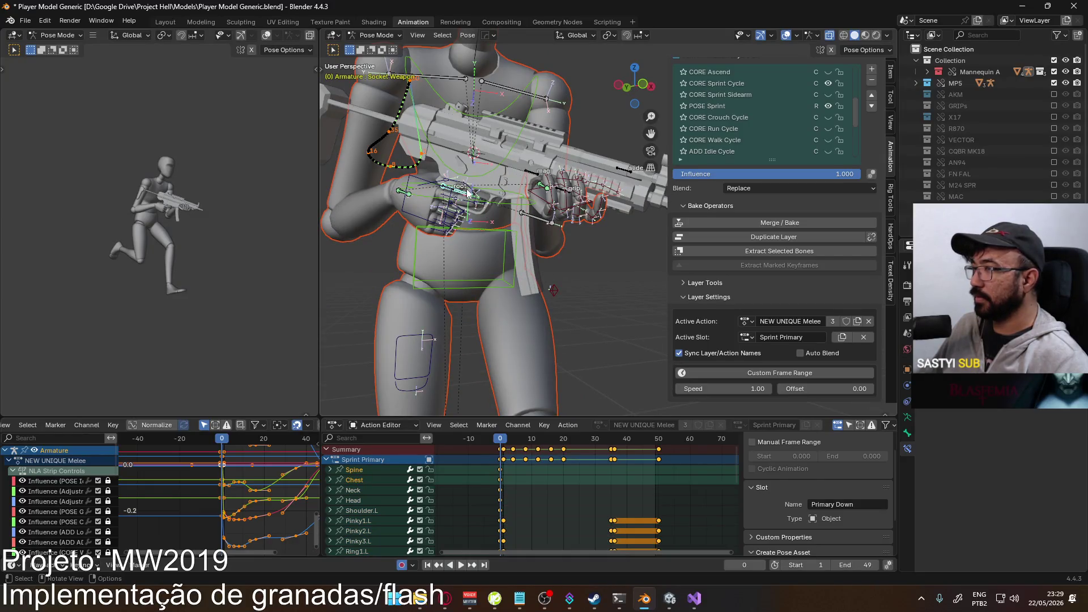
{"action": "right_click", "coordinate": [468, 197]}
{"action": "left_click", "coordinate": [463, 185]}
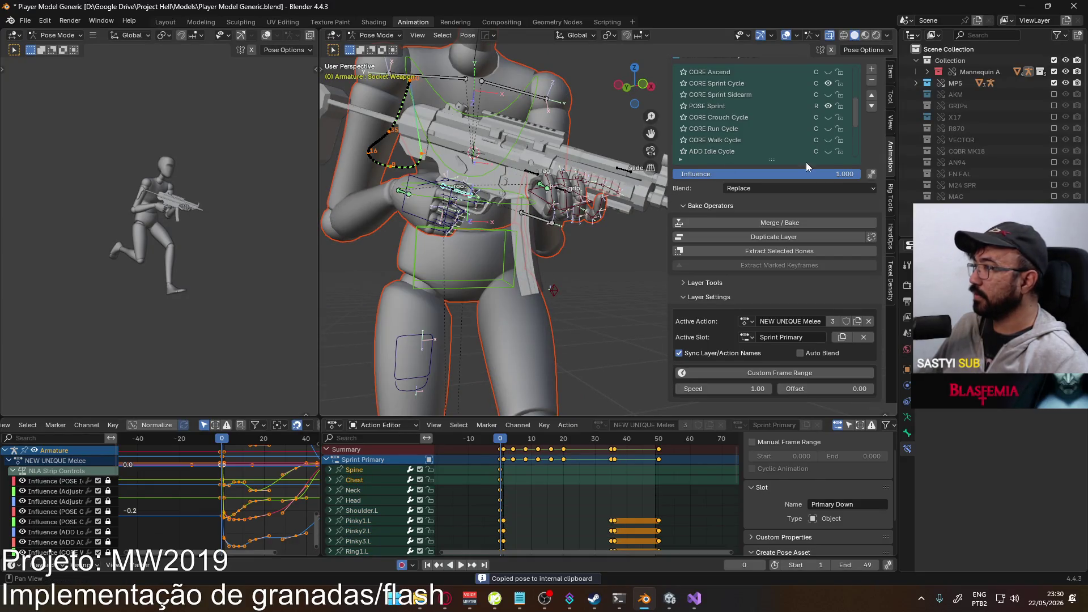
- Show NEW UNIQUE Melee and paste the Socket Weapon pose at frame 0
{"action": "left_click_drag", "start_coordinate": [855, 104], "coordinate": [829, 69]}
{"action": "left_click", "coordinate": [828, 69]}
{"action": "scroll", "coordinate": [549, 209], "scroll_direction": "down", "scroll_amount": 4}
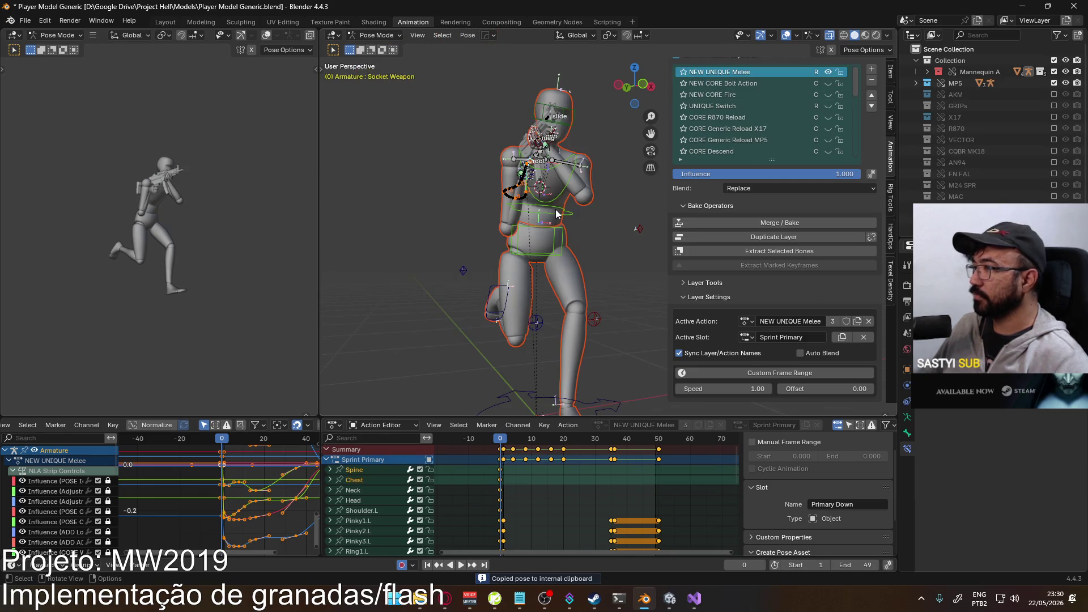
{"action": "key", "text": "KP_3"}
{"action": "scroll", "coordinate": [506, 197], "scroll_direction": "up", "scroll_amount": 2}
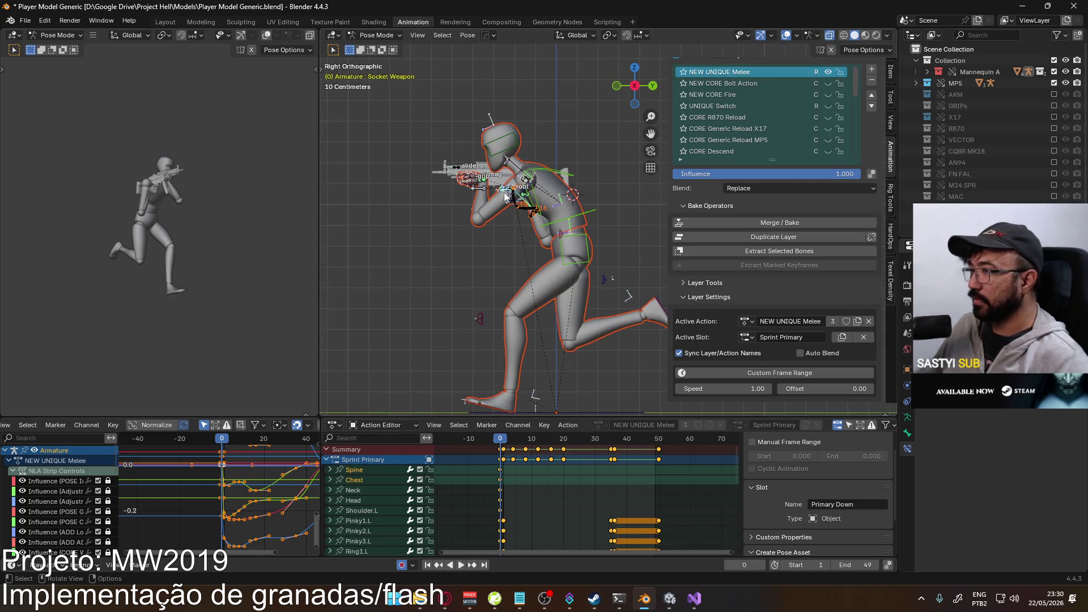
{"action": "right_click", "coordinate": [502, 190]}
{"action": "left_click", "coordinate": [493, 199]}
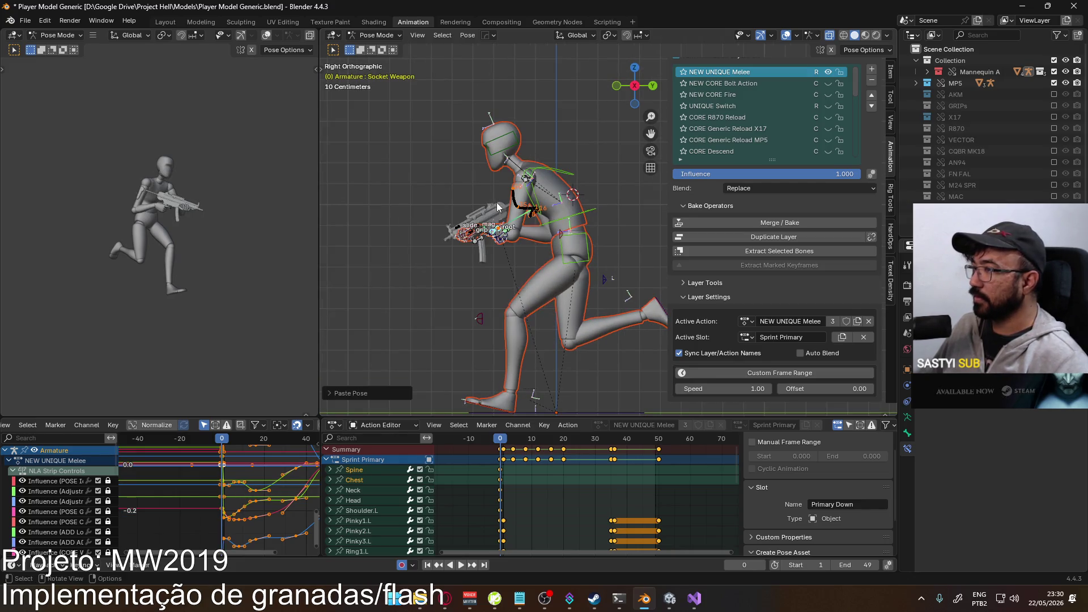
- Scrub and play the animation from frame 0 to check the pasted weapon pose
{"action": "mouse_move", "coordinate": [502, 442]}
{"action": "left_mouse_down"}
{"action": "mouse_move", "coordinate": [671, 419]}
{"action": "mouse_move", "coordinate": [501, 430]}
{"action": "left_mouse_up"}
{"action": "mouse_move", "coordinate": [502, 298]}
{"action": "middle_mouse_down"}
{"action": "mouse_move", "coordinate": [621, 277]}
{"action": "mouse_move", "coordinate": [665, 285]}
{"action": "mouse_move", "coordinate": [674, 301]}
{"action": "mouse_move", "coordinate": [633, 312]}
{"action": "middle_mouse_up"}
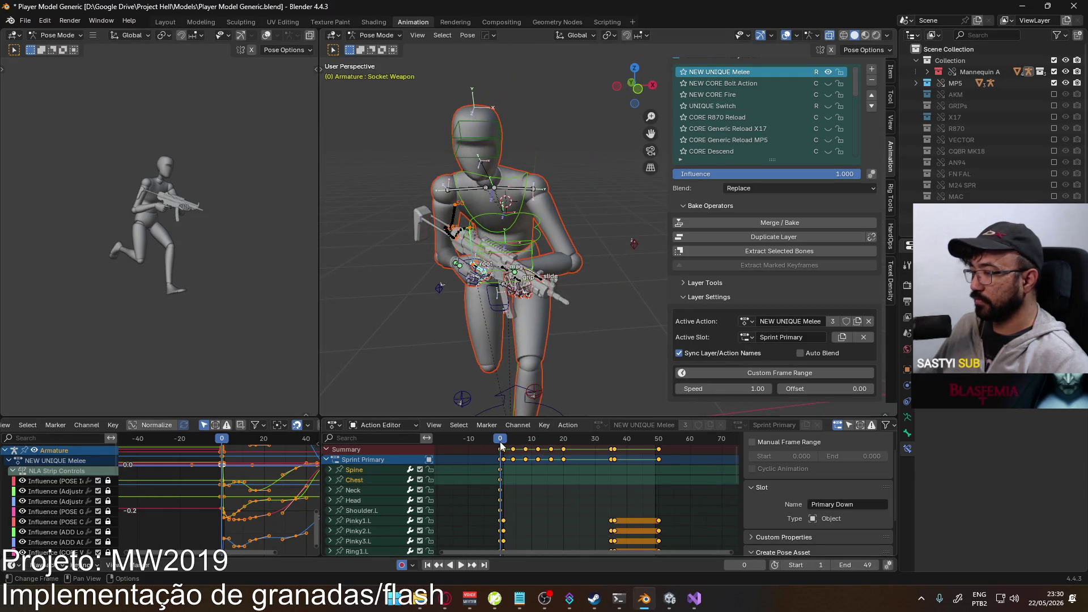
{"action": "key", "text": "space"}
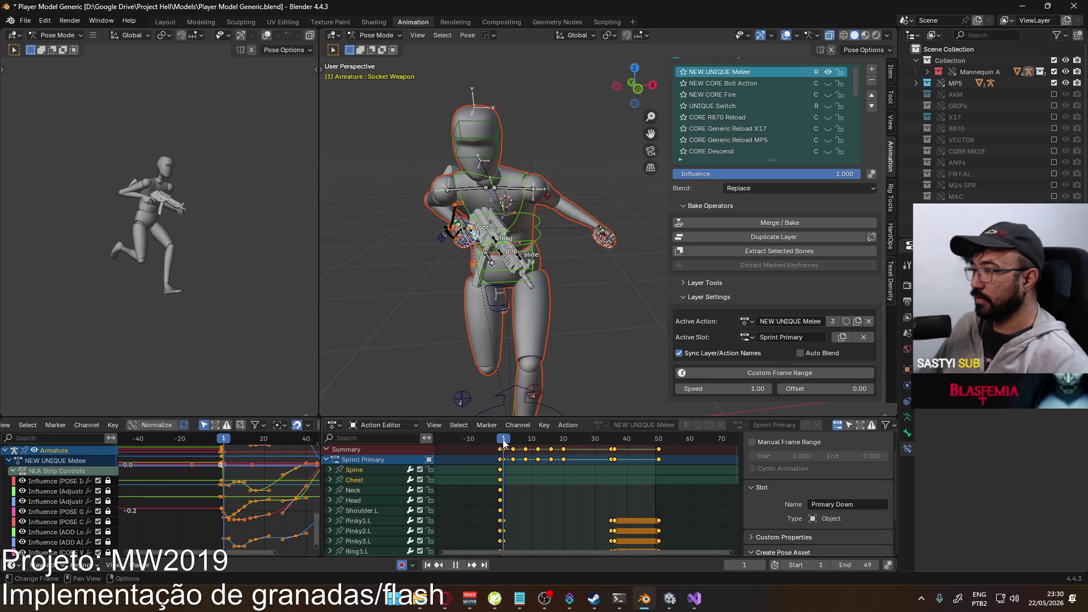
{"action": "left_click", "coordinate": [502, 440]}
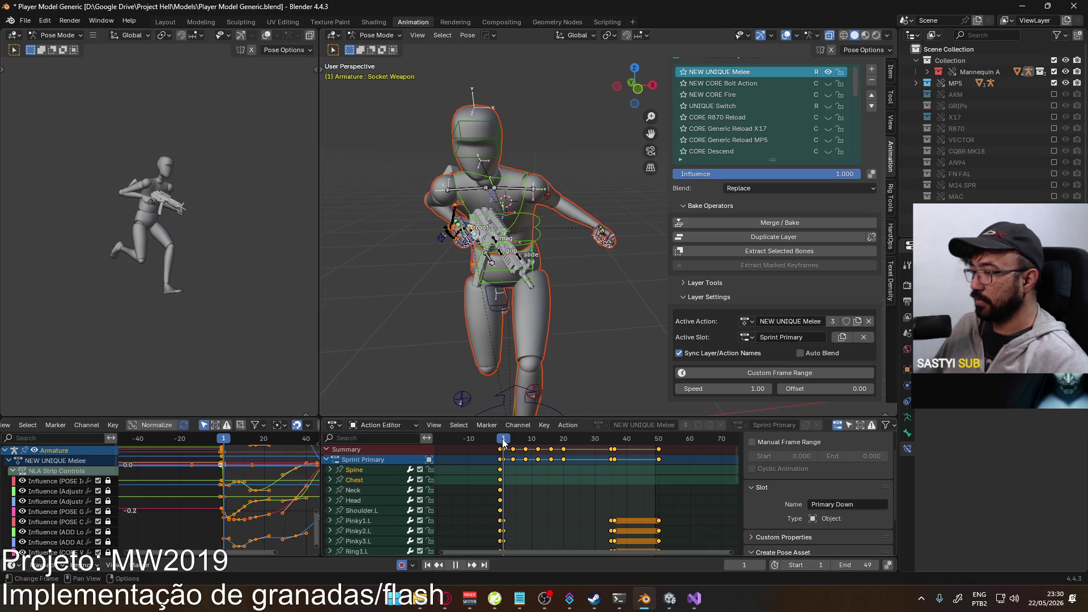
{"action": "key", "text": "space"}
{"action": "middle_click_drag", "start_coordinate": [566, 544], "coordinate": [573, 495]}
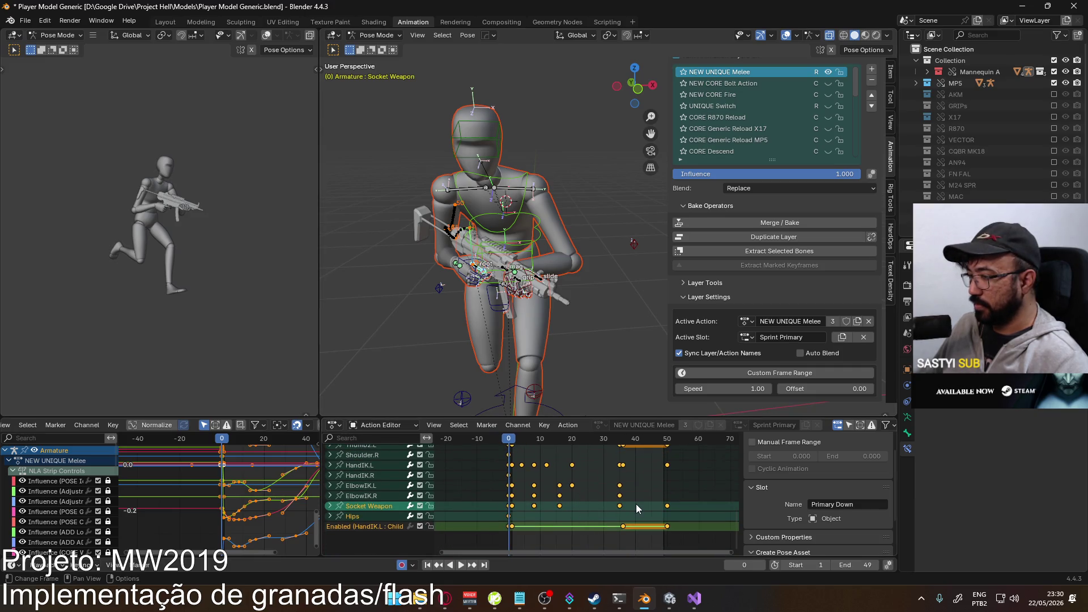
- Paste Socket Weapon's frame-0 key at frame 35 with Ctrl+V and play it back
{"action": "left_click_drag", "start_coordinate": [579, 508], "coordinate": [509, 509]}
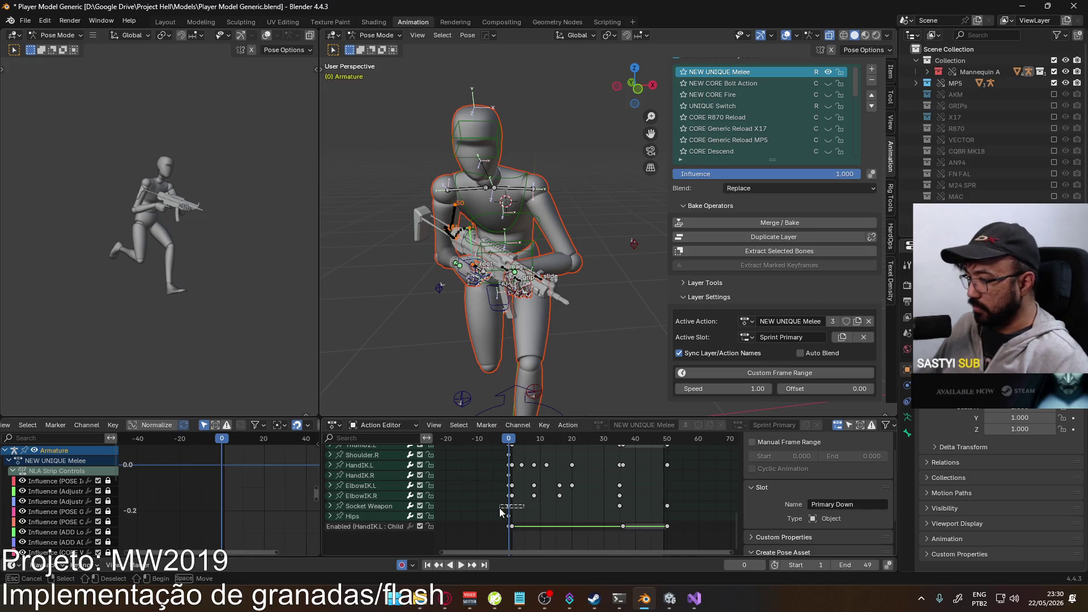
{"action": "left_click", "coordinate": [619, 441]}
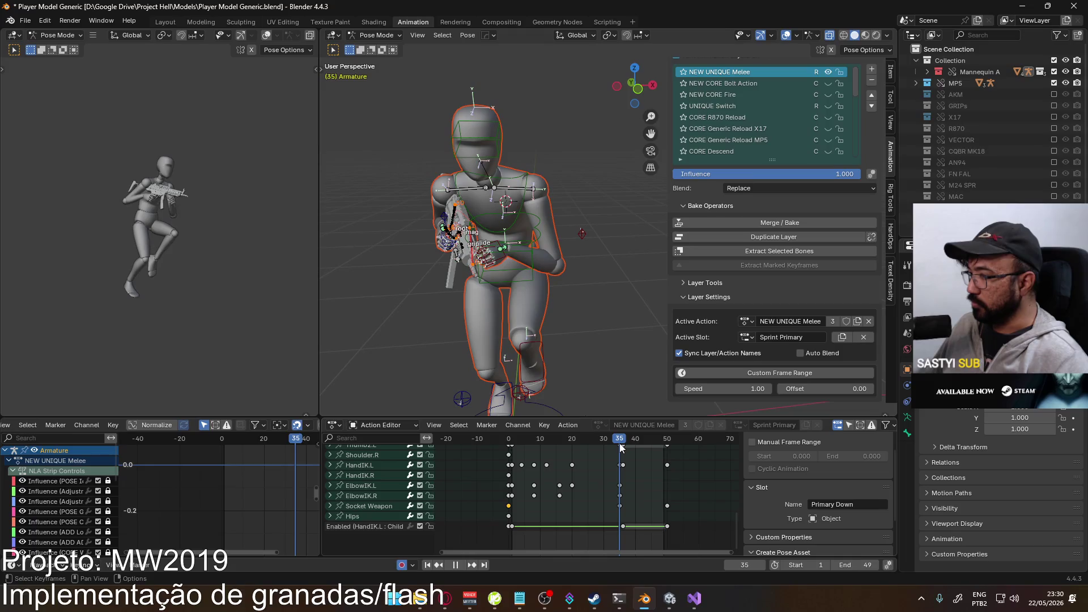
{"action": "key", "text": "ctrl+v"}
{"action": "key", "text": "space"}
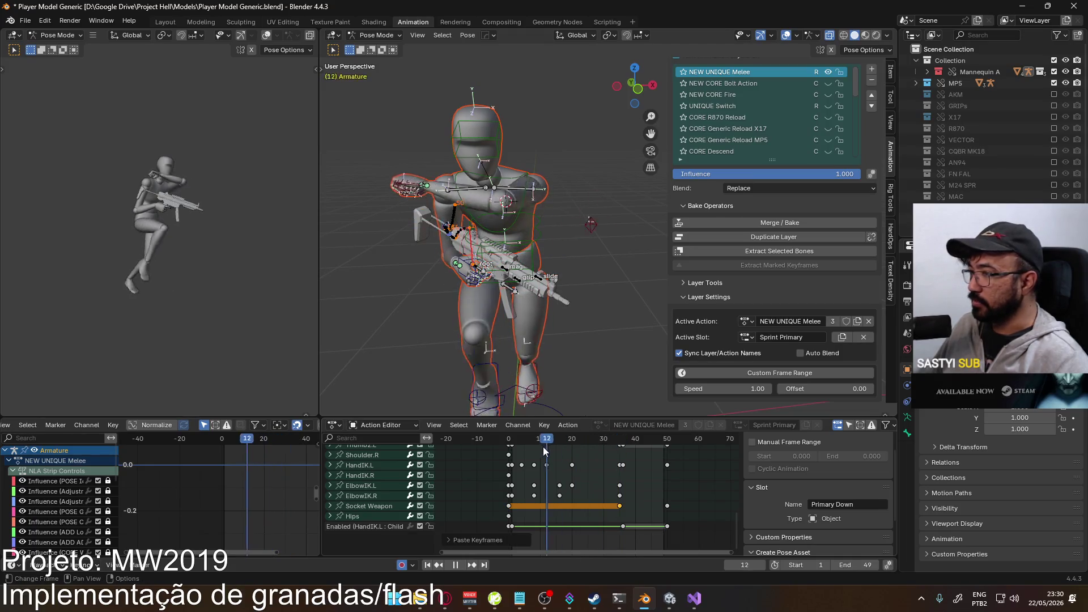
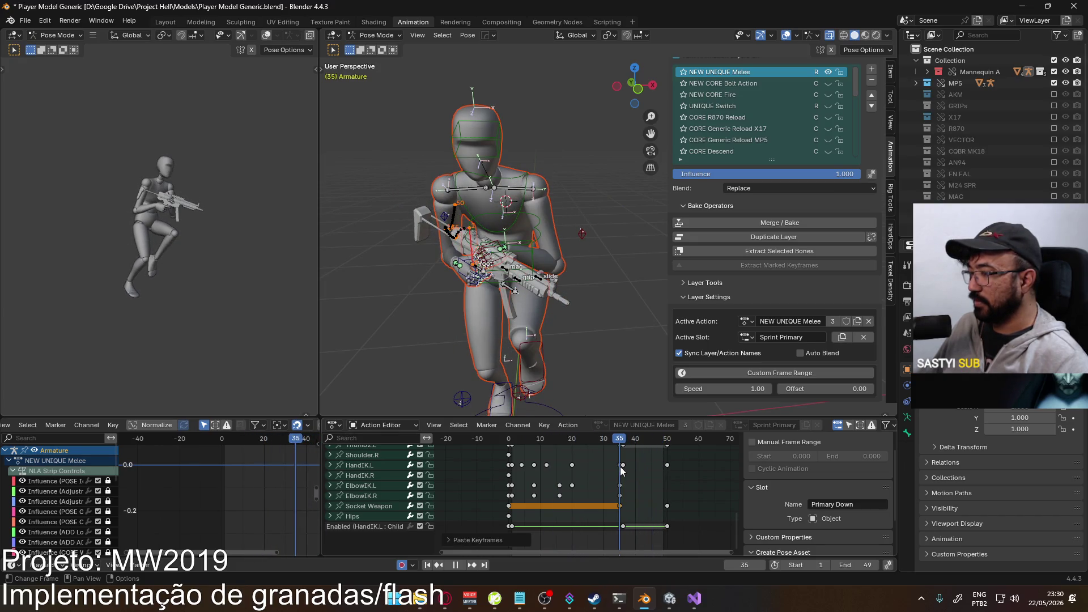
- Drag the Socket Weapon key out to frame 50, then return to frame 0
{"action": "left_click_drag", "start_coordinate": [619, 506], "coordinate": [667, 503]}
{"action": "left_click_drag", "start_coordinate": [606, 442], "coordinate": [508, 456]}
{"action": "mouse_move", "coordinate": [487, 306]}
{"action": "middle_mouse_down"}
{"action": "mouse_move", "coordinate": [464, 311]}
{"action": "mouse_move", "coordinate": [457, 339]}
{"action": "middle_mouse_up"}
- Box-select and delete the ElbowIK.R keyframes between frames 10 and 35
{"action": "left_click", "coordinate": [458, 335]}
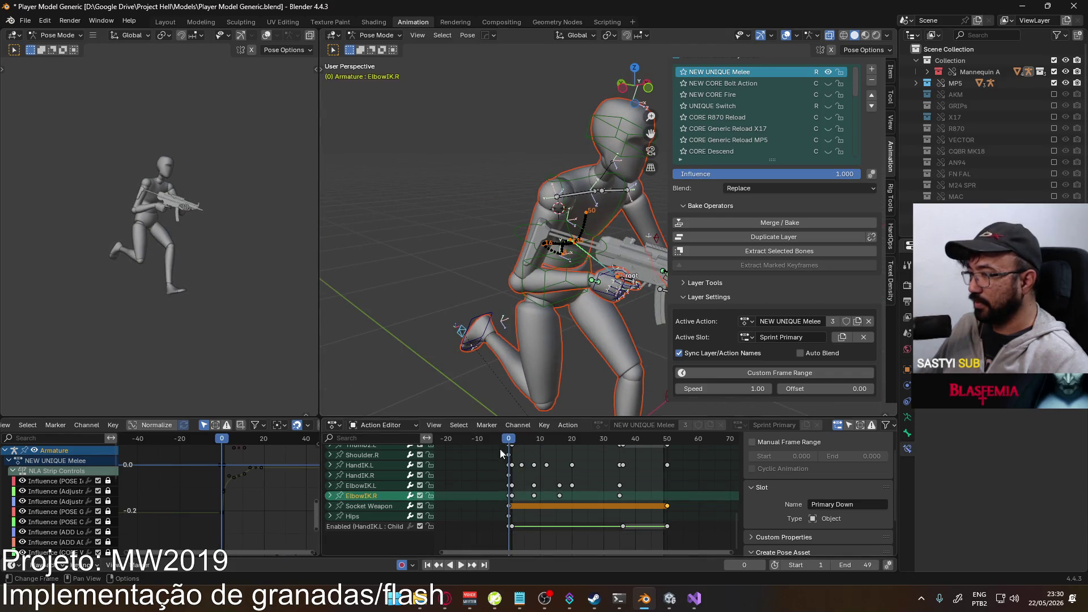
{"action": "left_click", "coordinate": [512, 498]}
{"action": "key", "text": "b"}
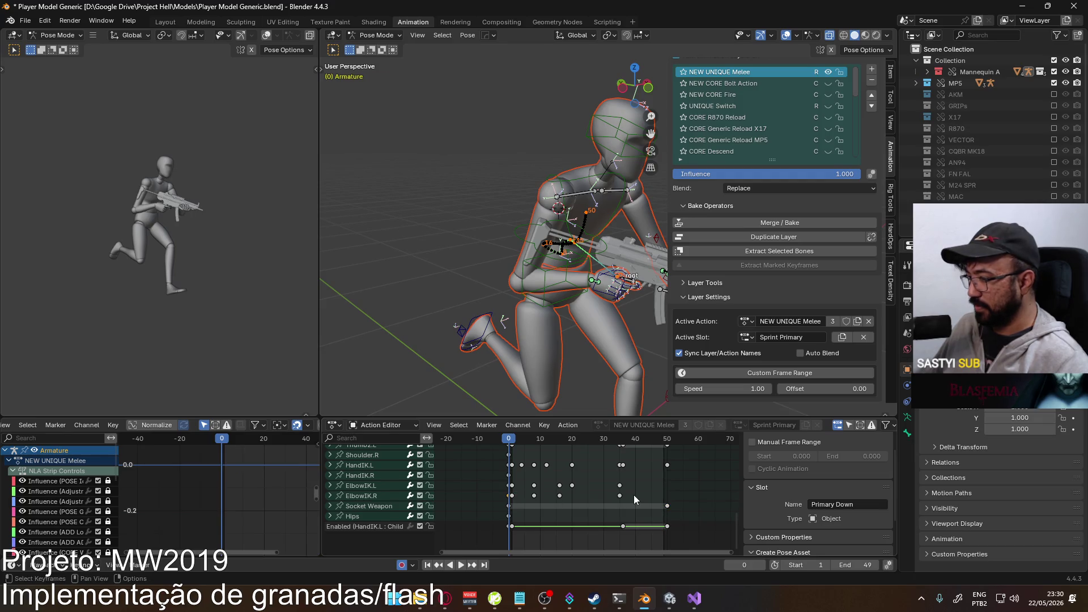
{"action": "left_click_drag", "start_coordinate": [513, 503], "coordinate": [516, 502]}
{"action": "key", "text": "Delete"}
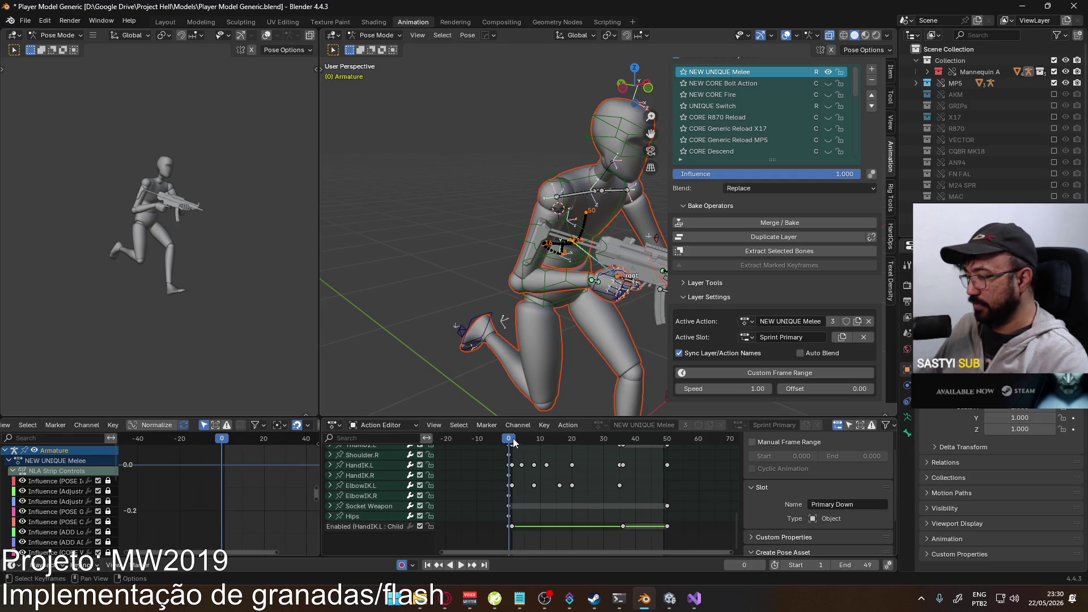
{"action": "mouse_move", "coordinate": [513, 443]}
{"action": "left_mouse_down"}
{"action": "mouse_move", "coordinate": [652, 447]}
{"action": "mouse_move", "coordinate": [508, 447]}
{"action": "left_mouse_up"}
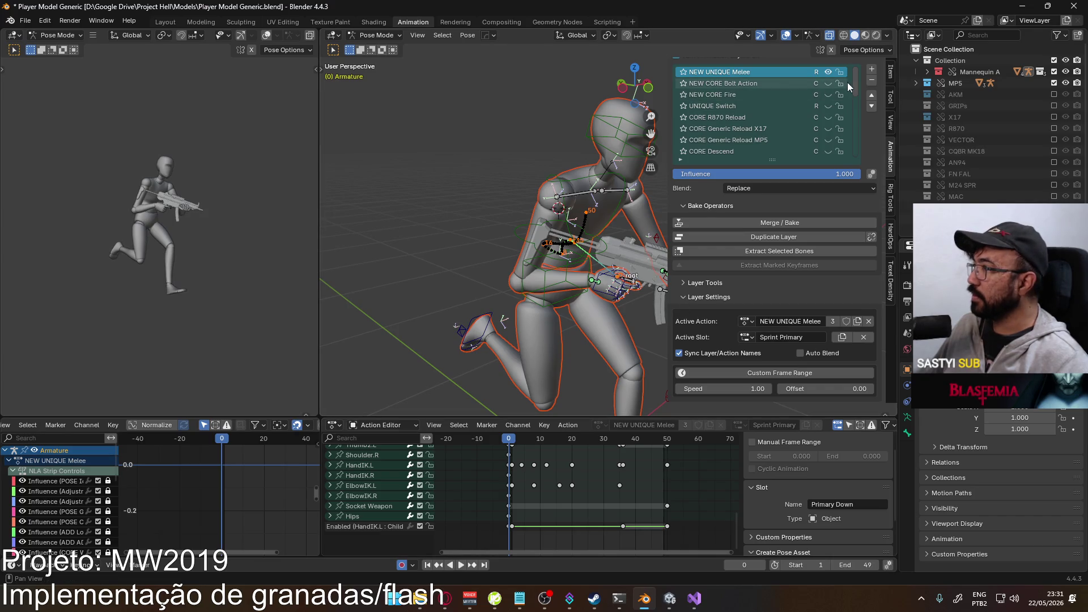
{"action": "key", "text": "KP_3"}
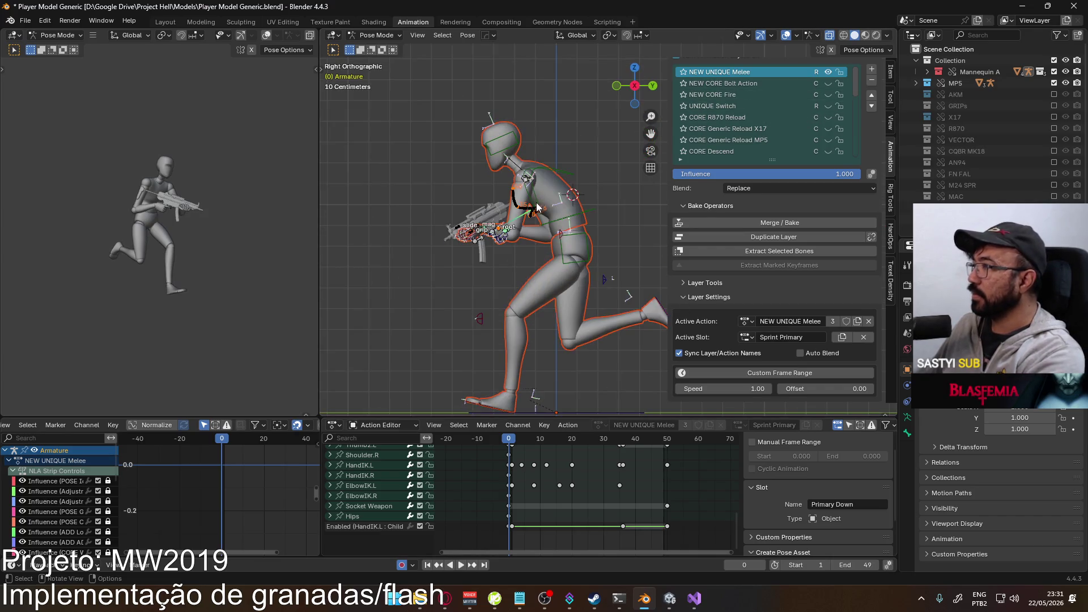
{"action": "scroll", "coordinate": [855, 93], "scroll_direction": "down", "scroll_amount": 5}
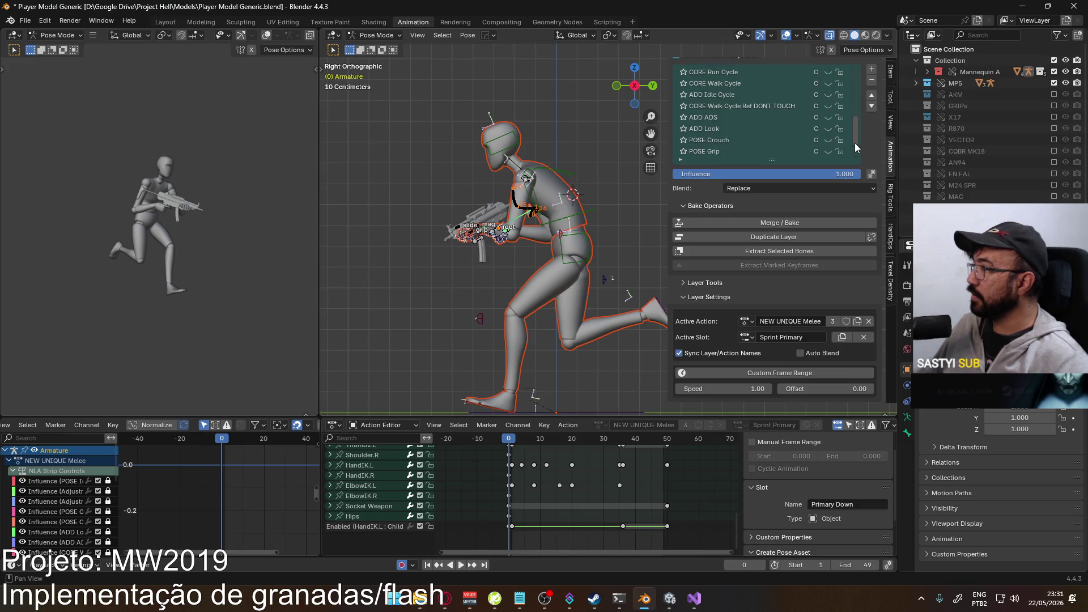
{"action": "key", "text": "space"}
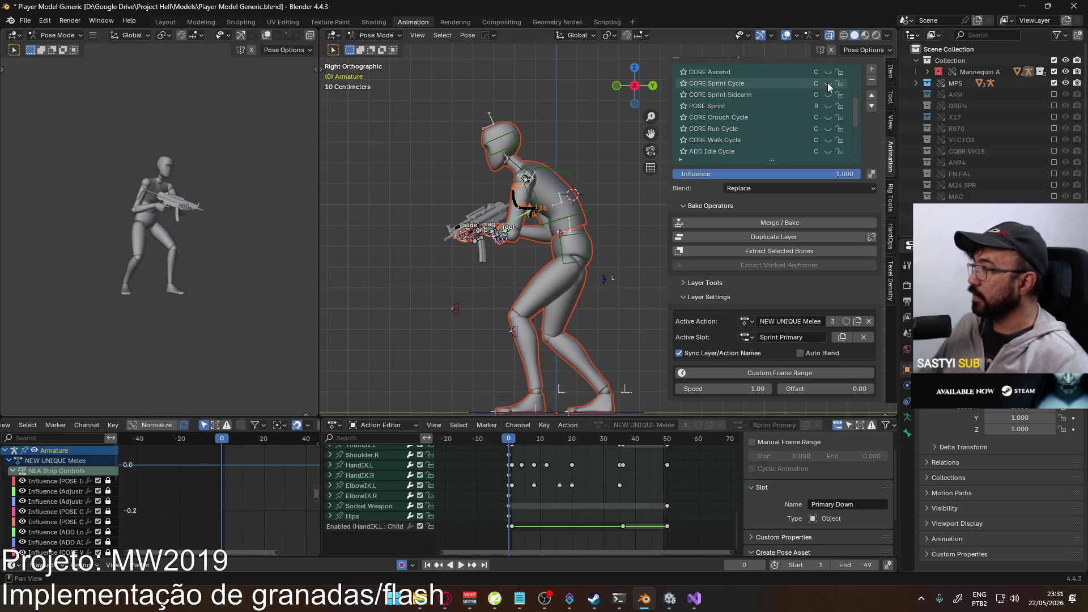
{"action": "mouse_move", "coordinate": [542, 445]}
{"action": "left_mouse_down"}
{"action": "mouse_move", "coordinate": [654, 450]}
{"action": "mouse_move", "coordinate": [510, 457]}
{"action": "mouse_move", "coordinate": [579, 447]}
{"action": "mouse_move", "coordinate": [667, 464]}
{"action": "mouse_move", "coordinate": [631, 470]}
{"action": "mouse_move", "coordinate": [563, 457]}
{"action": "mouse_move", "coordinate": [511, 473]}
{"action": "mouse_move", "coordinate": [533, 476]}
{"action": "left_mouse_up"}
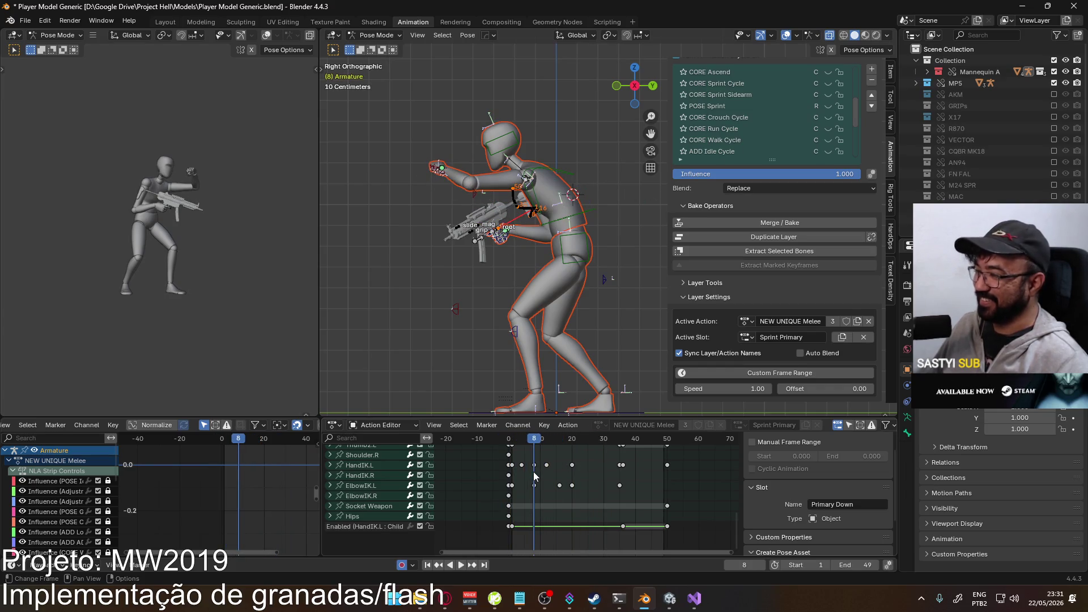
- In right side view, select HandIK.L and play the animation, stopping at frame 8
{"action": "mouse_move", "coordinate": [444, 226]}
{"action": "middle_mouse_down"}
{"action": "mouse_move", "coordinate": [447, 271]}
{"action": "mouse_move", "coordinate": [607, 263]}
{"action": "middle_mouse_up"}
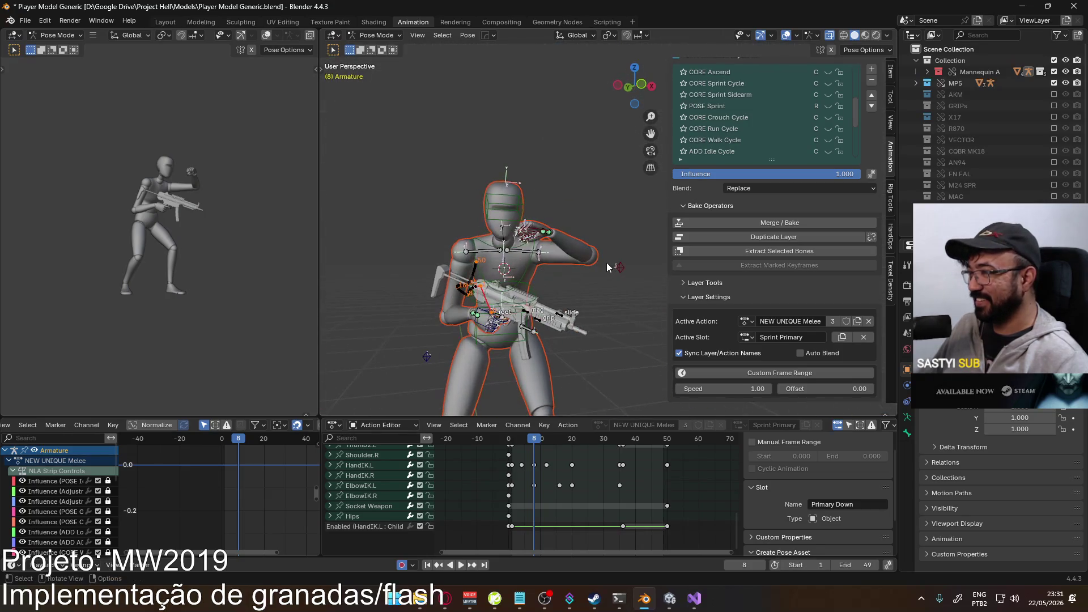
{"action": "key", "text": "KP_3"}
{"action": "scroll", "coordinate": [501, 253], "scroll_direction": "up", "scroll_amount": 4}
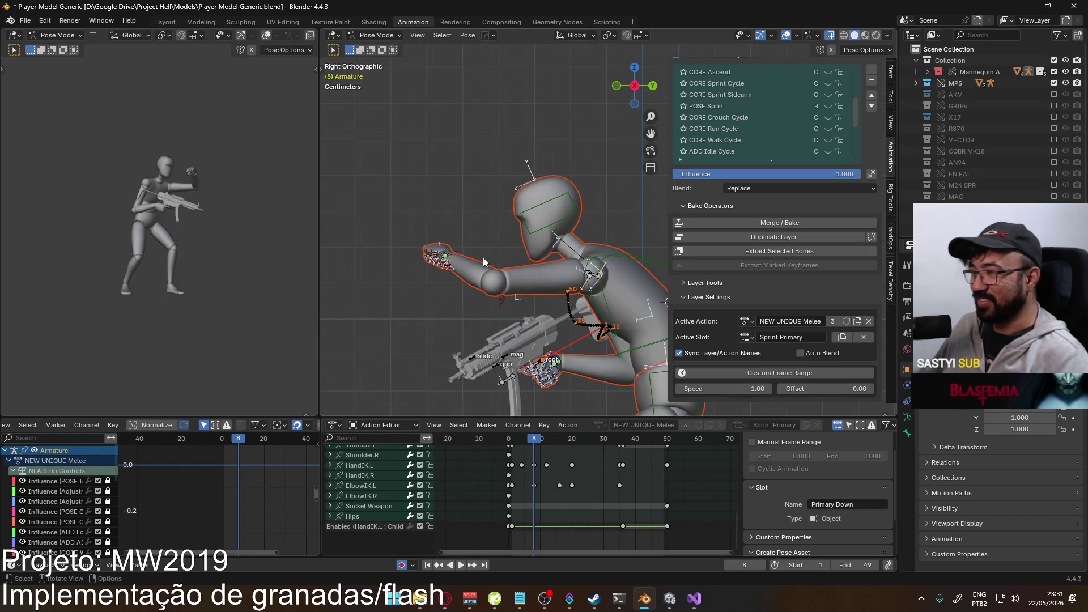
{"action": "left_click", "coordinate": [446, 255]}
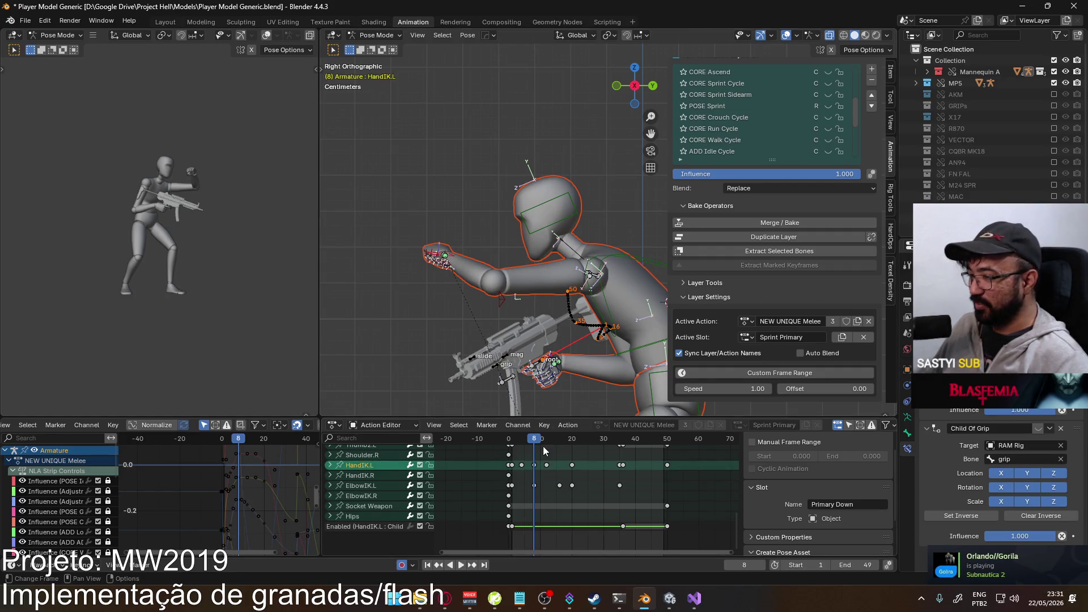
{"action": "key", "text": "space"}
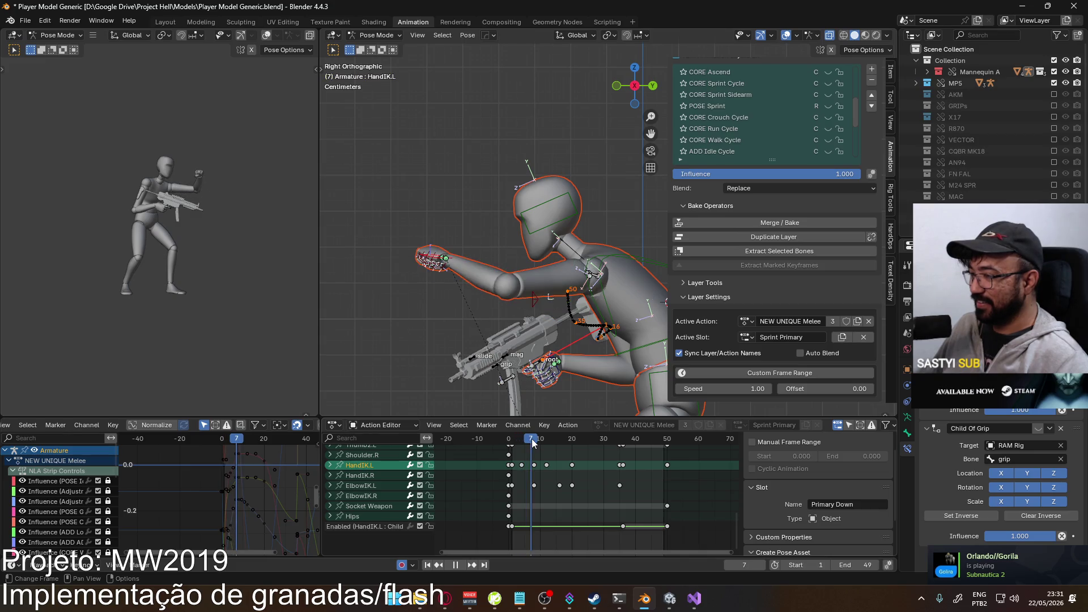
{"action": "key", "text": "space"}
- Move the left hand slightly lower at frame 8 and play back to check it
{"action": "scroll", "coordinate": [493, 209], "scroll_direction": "up", "scroll_amount": 3}
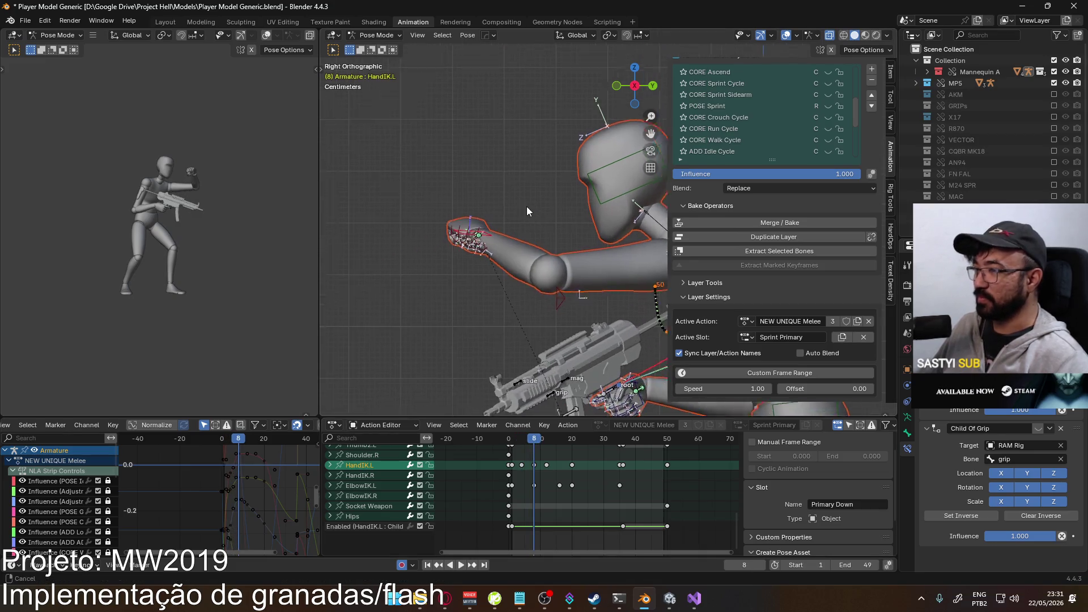
{"action": "key", "text": "g"}
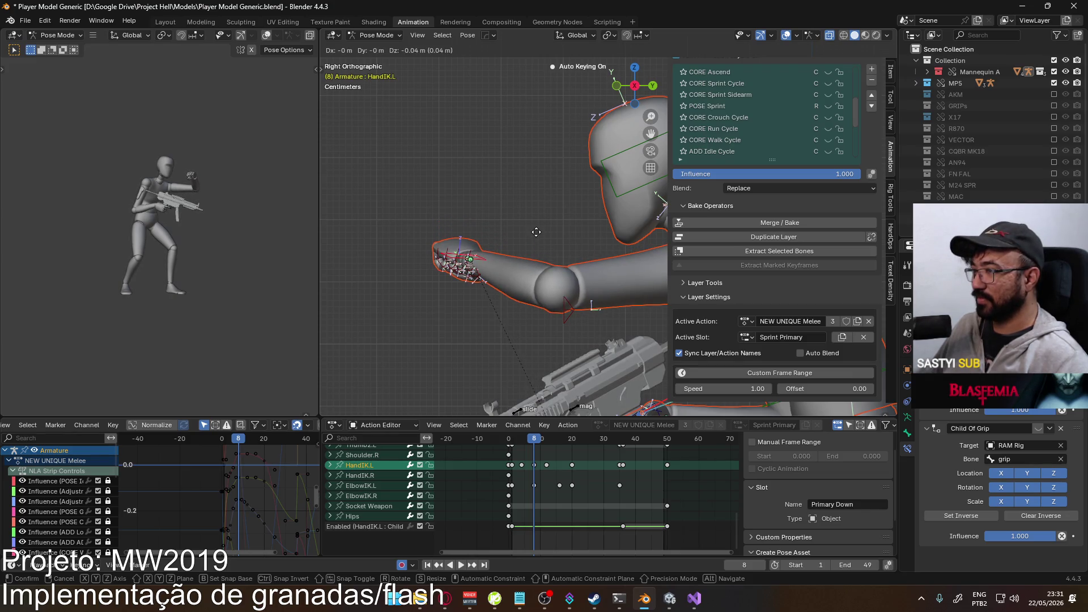
{"action": "left_click", "coordinate": [536, 238]}
{"action": "key", "text": "Left"}
{"action": "key", "text": "Left"}
{"action": "key", "text": "Left"}
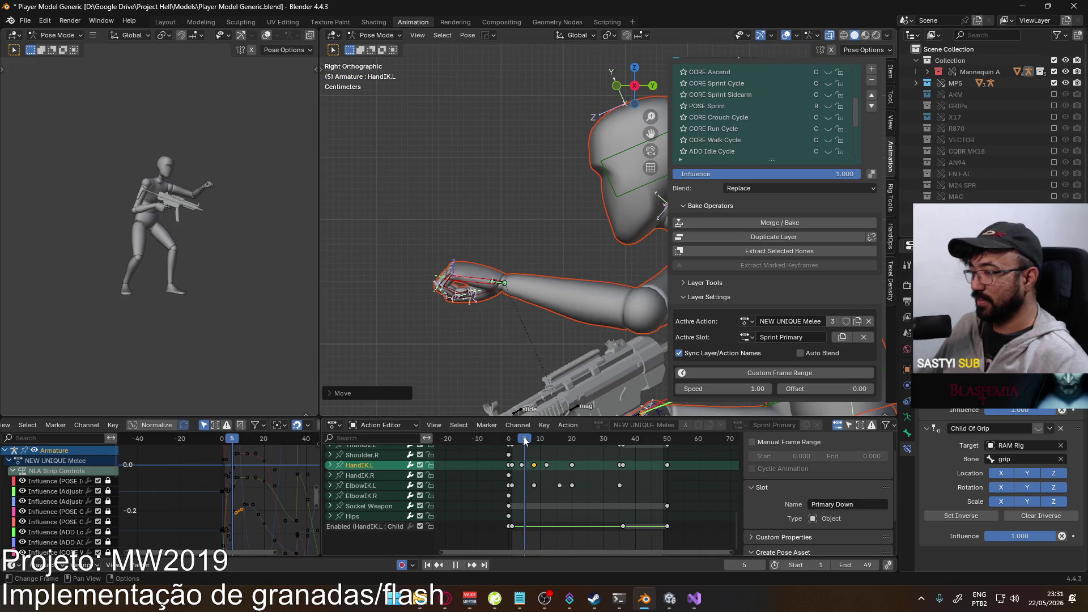
{"action": "key", "text": "space"}
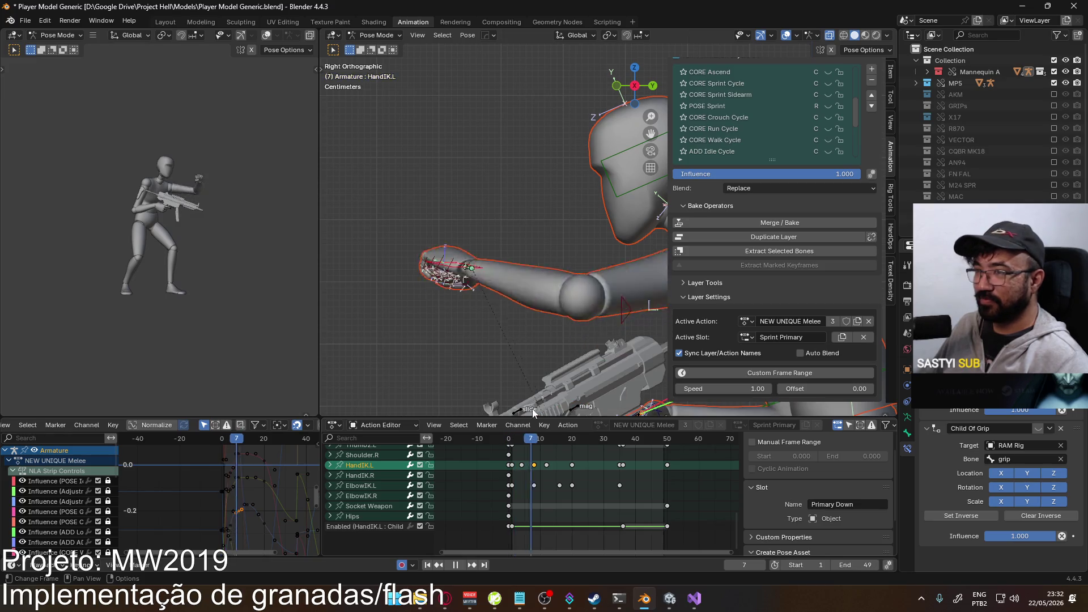
{"action": "key", "text": "Escape"}
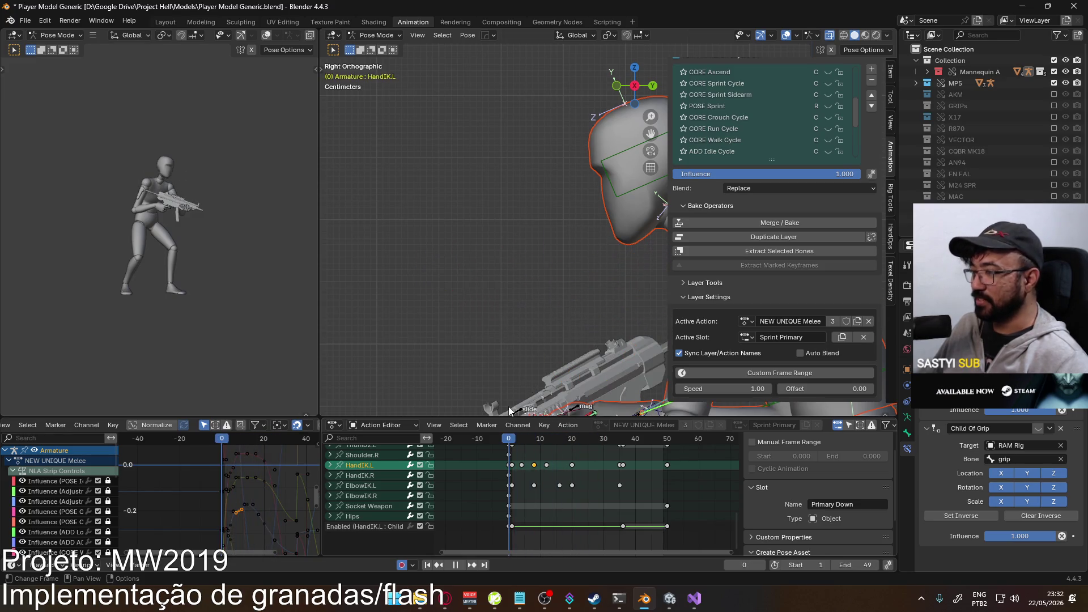
- At frame 1, move HandIK.L -0.05 m along the Y axis
{"action": "mouse_move", "coordinate": [577, 300]}
{"action": "middle_mouse_down"}
{"action": "mouse_move", "coordinate": [589, 295]}
{"action": "mouse_move", "coordinate": [518, 413]}
{"action": "middle_mouse_up"}
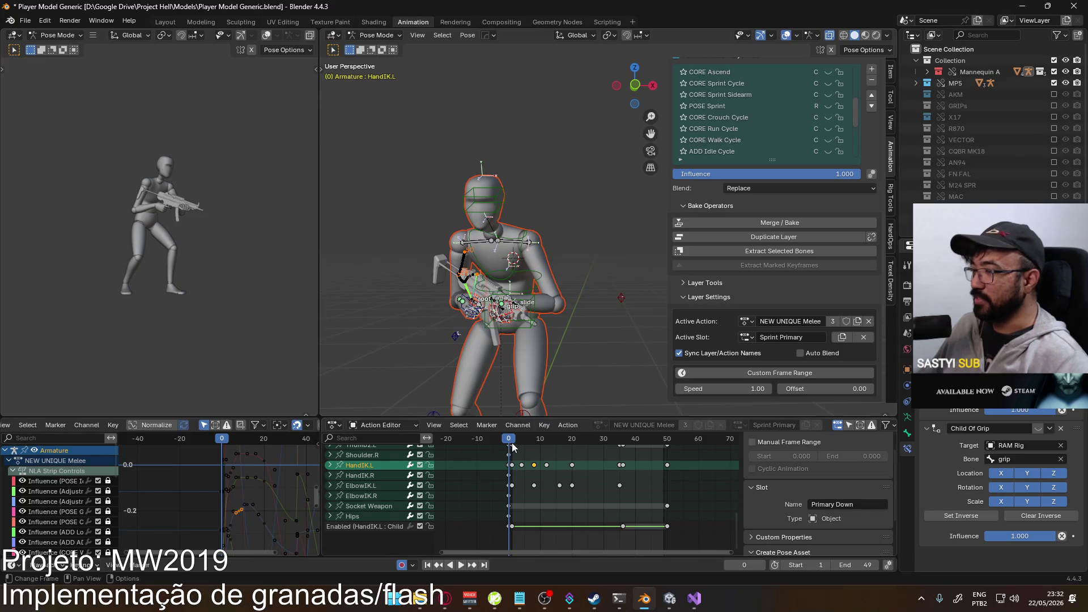
{"action": "mouse_move", "coordinate": [510, 442]}
{"action": "left_mouse_down"}
{"action": "mouse_move", "coordinate": [524, 442]}
{"action": "mouse_move", "coordinate": [513, 442]}
{"action": "left_mouse_up"}
{"action": "key", "text": "KP_3"}
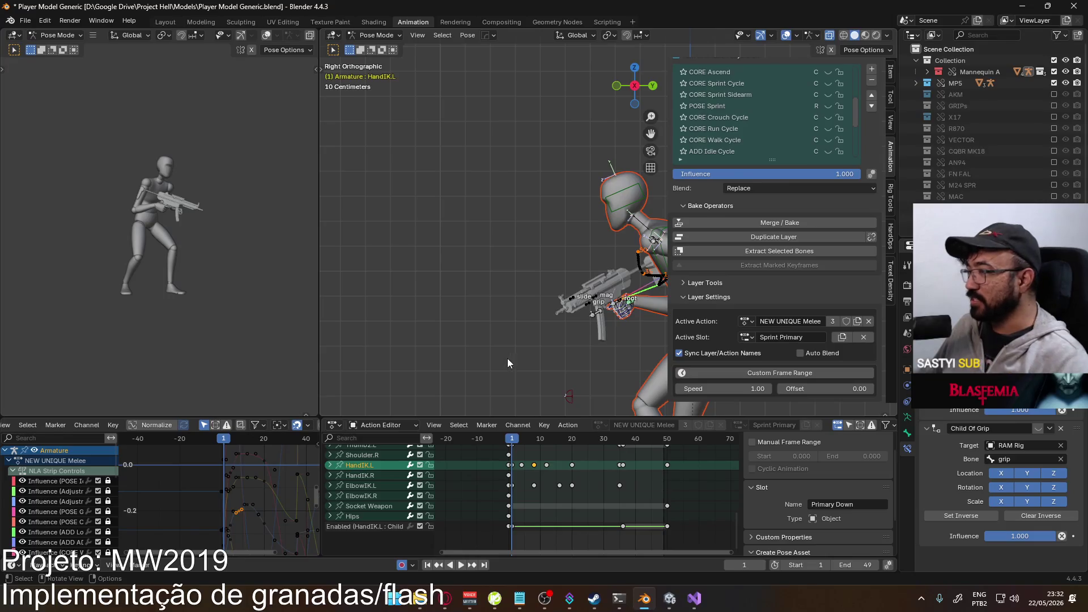
{"action": "middle_click_drag", "start_coordinate": [508, 358], "coordinate": [426, 323], "text": "shift"}
{"action": "scroll", "coordinate": [532, 346], "scroll_direction": "up", "scroll_amount": 1}
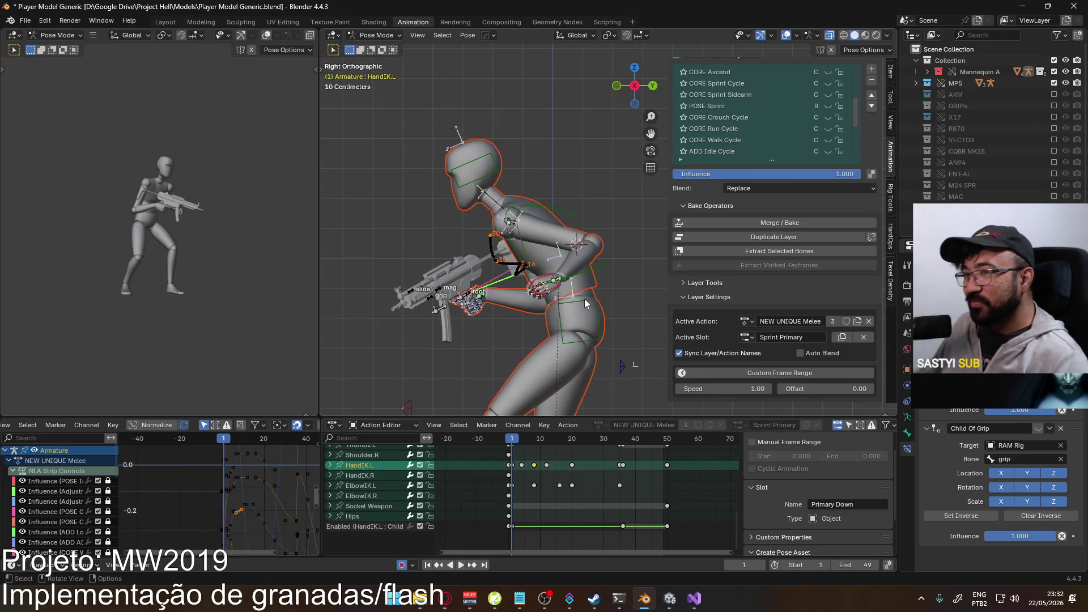
{"action": "scroll", "coordinate": [553, 310], "scroll_direction": "up", "scroll_amount": 2}
{"action": "key", "text": "g"}
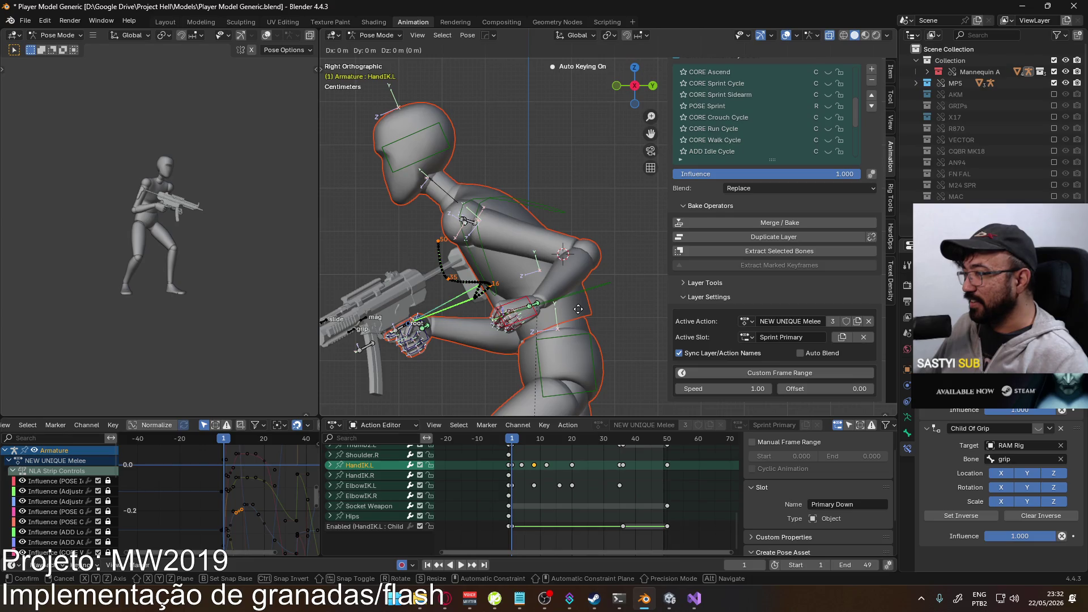
{"action": "key", "text": "y"}
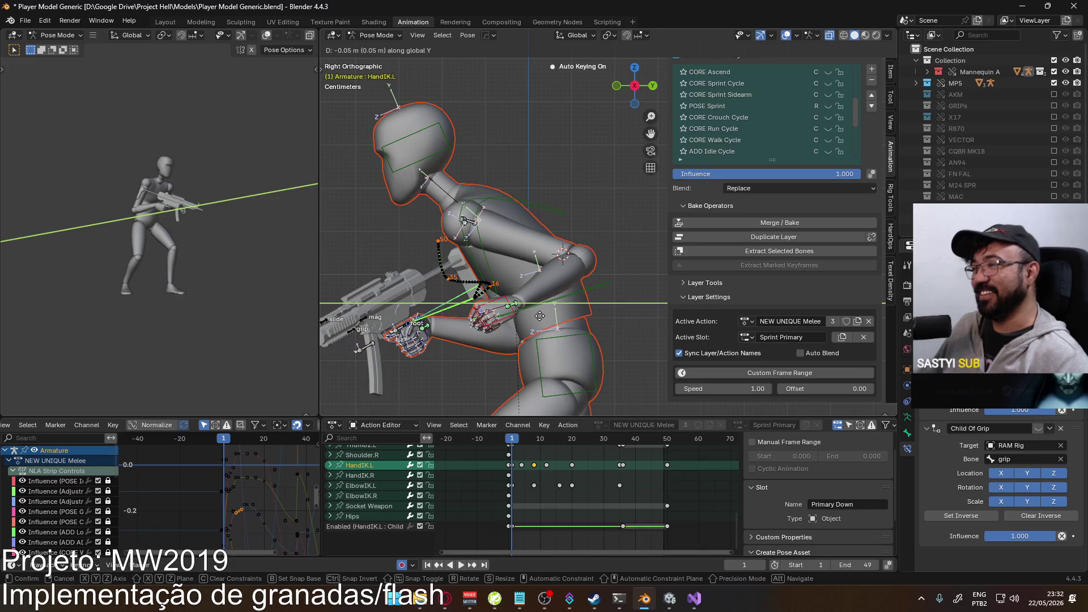
{"action": "left_click", "coordinate": [539, 315]}
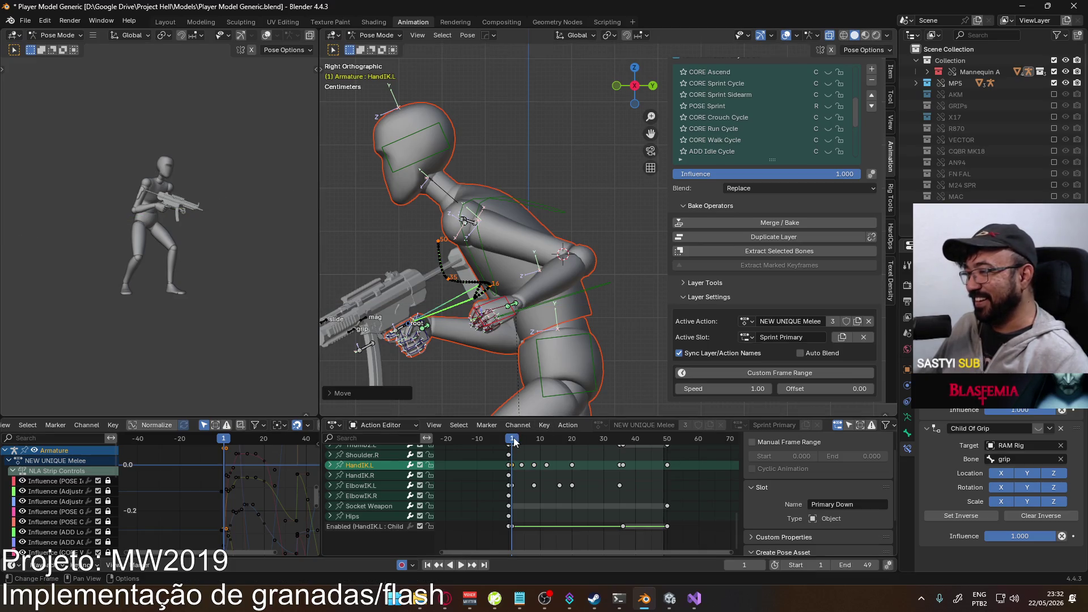
- Play back the change, then raise the animation end frame to 50
{"action": "key", "text": "space"}
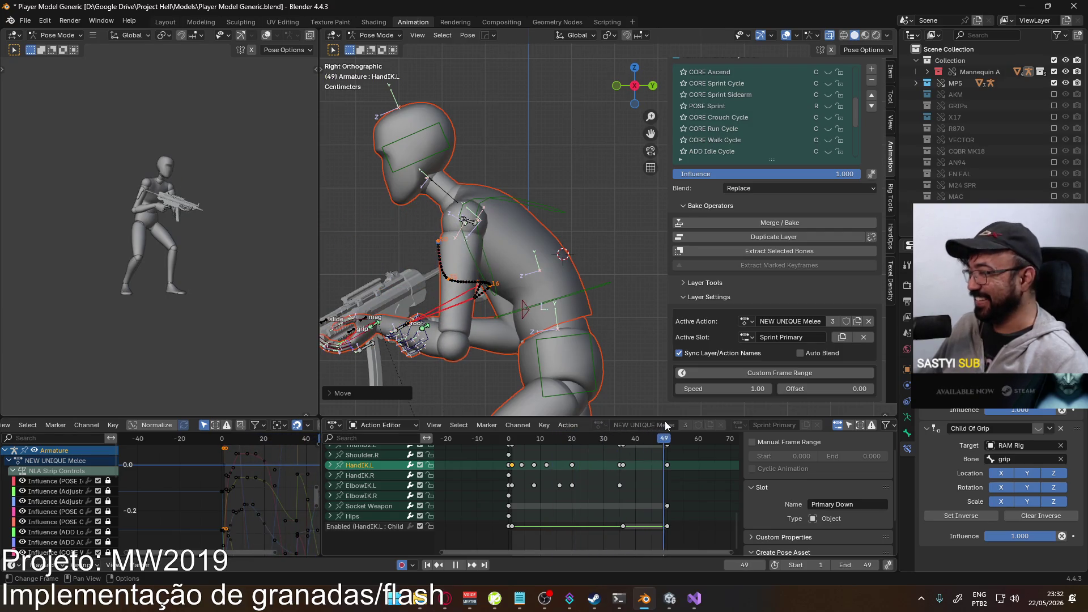
{"action": "key", "text": "Escape"}
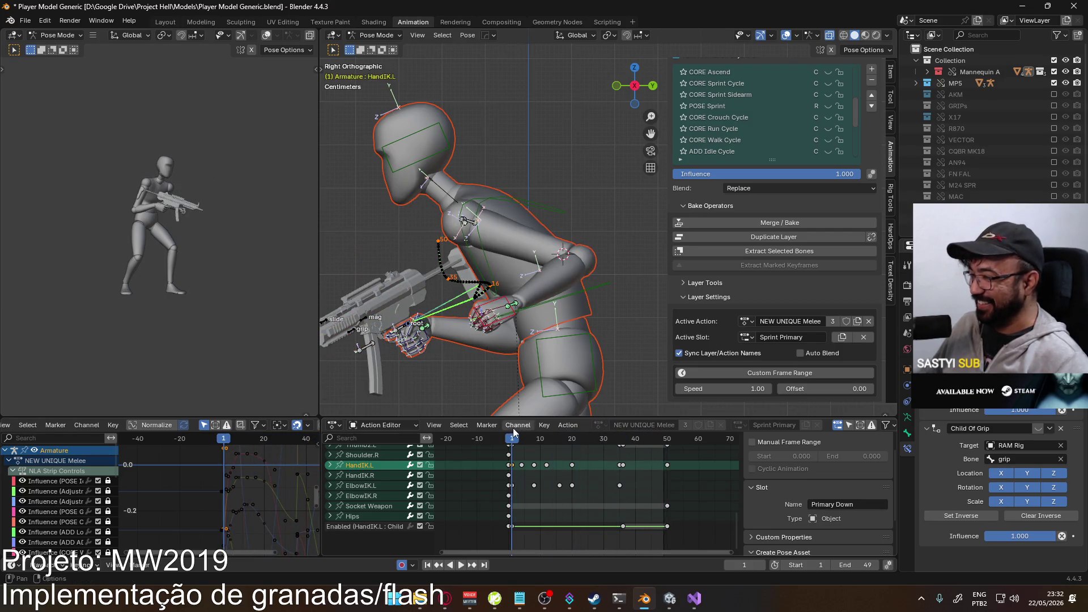
{"action": "left_click", "coordinate": [875, 564]}
{"action": "mouse_move", "coordinate": [620, 488]}
{"action": "middle_mouse_down"}
{"action": "mouse_move", "coordinate": [615, 499]}
{"action": "mouse_move", "coordinate": [609, 463]}
{"action": "mouse_move", "coordinate": [688, 549]}
{"action": "middle_mouse_up"}
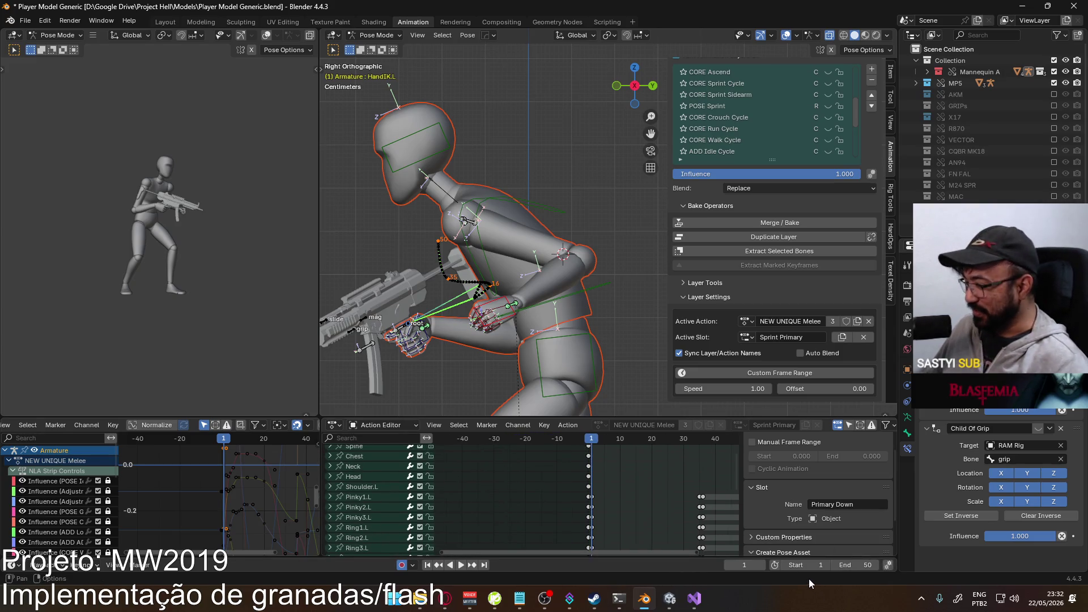
- Set the animation start frame to 0 and open the action's Active Slot list
{"action": "left_click", "coordinate": [783, 564]}
{"action": "left_click_drag", "start_coordinate": [591, 443], "coordinate": [626, 447]}
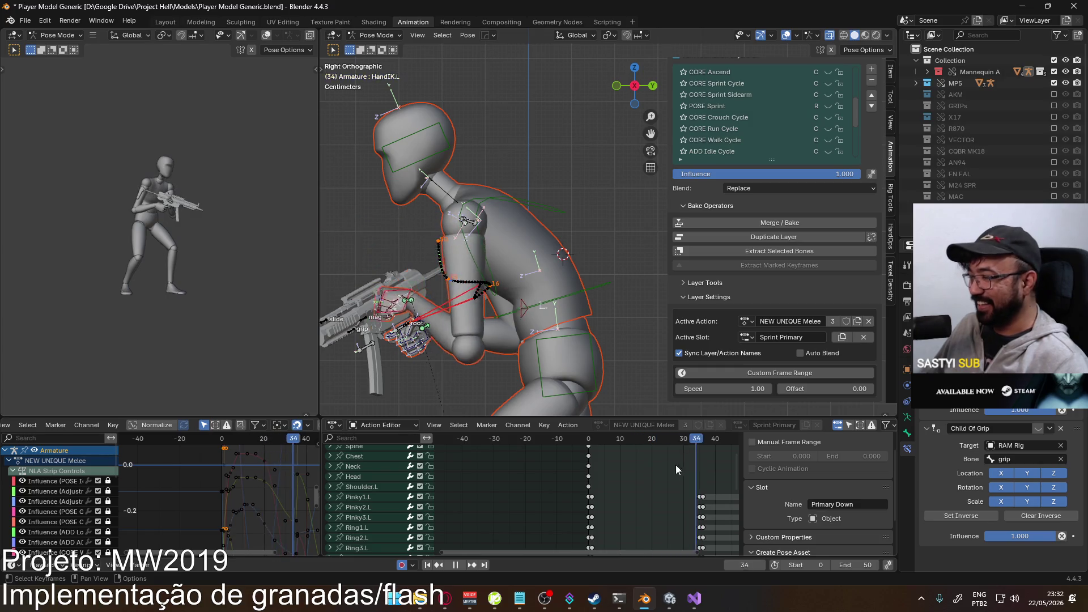
{"action": "mouse_move", "coordinate": [487, 250]}
{"action": "middle_mouse_down"}
{"action": "mouse_move", "coordinate": [567, 304]}
{"action": "mouse_move", "coordinate": [528, 251]}
{"action": "mouse_move", "coordinate": [541, 200]}
{"action": "middle_mouse_up"}
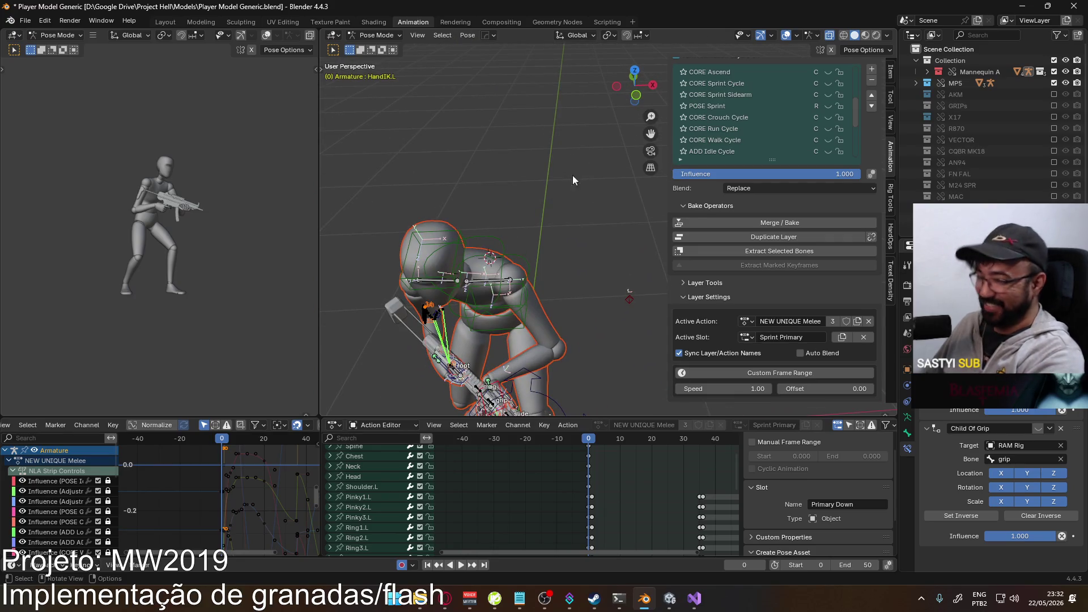
{"action": "key", "text": "KP_3"}
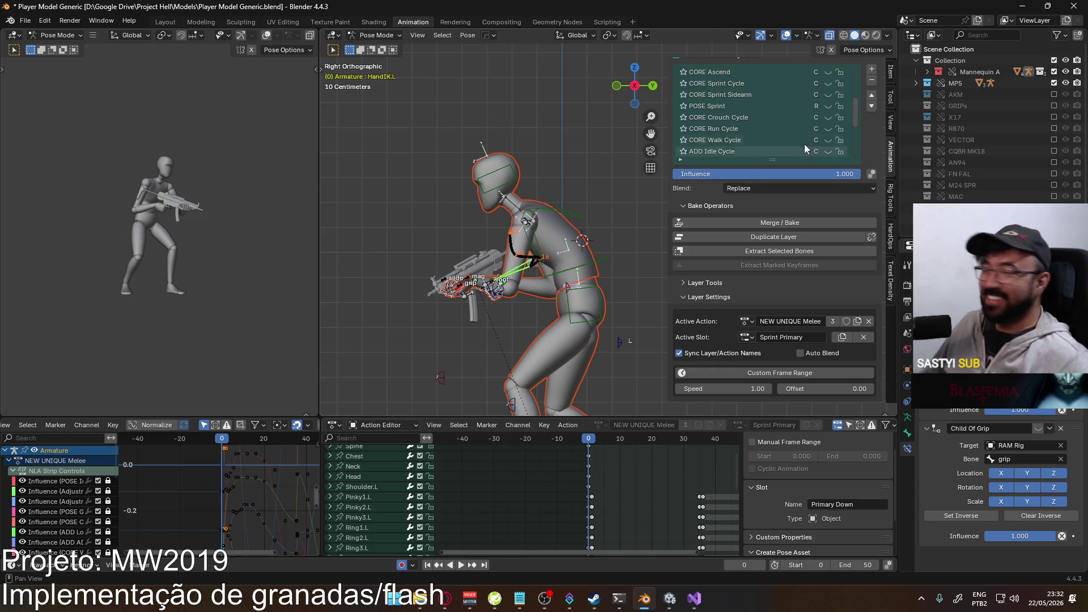
{"action": "scroll", "coordinate": [825, 128], "scroll_direction": "up", "scroll_amount": 5}
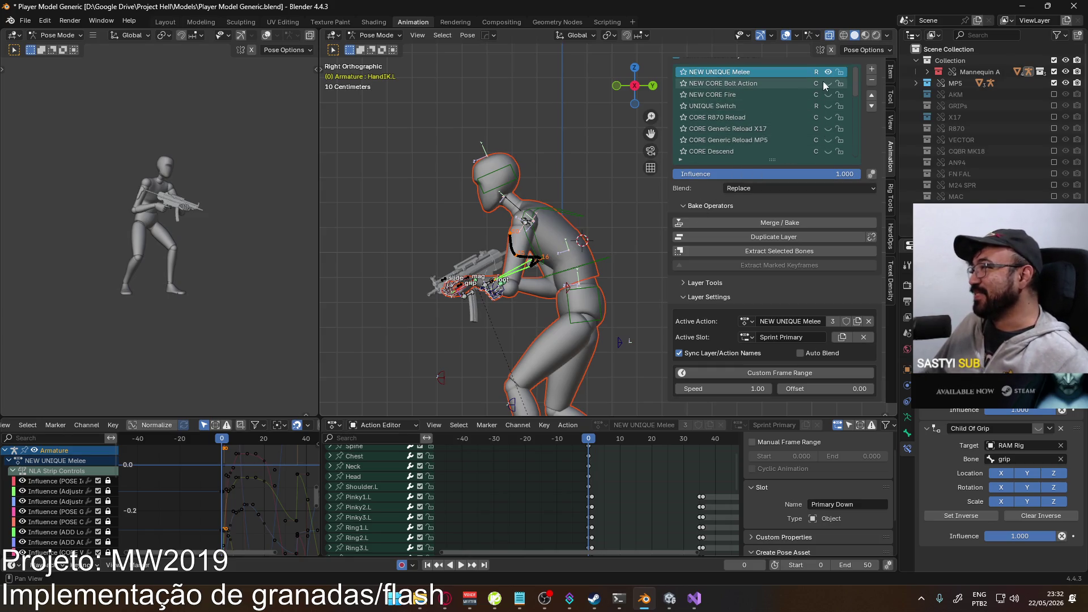
{"action": "left_click", "coordinate": [748, 336]}
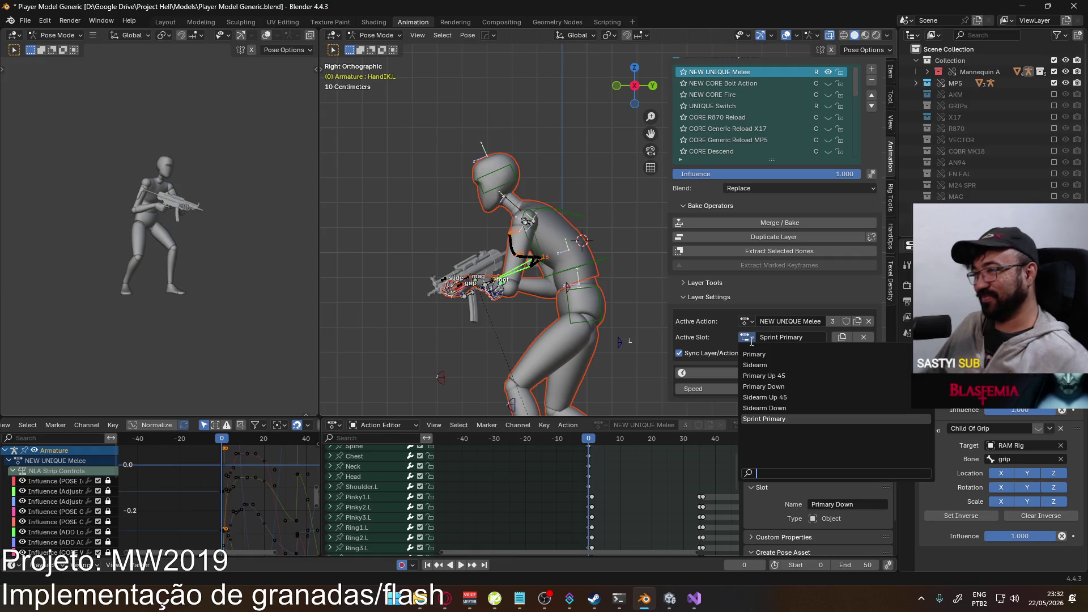
- Add a new action slot and name it Sprint Sidearm
{"action": "left_click", "coordinate": [743, 339]}
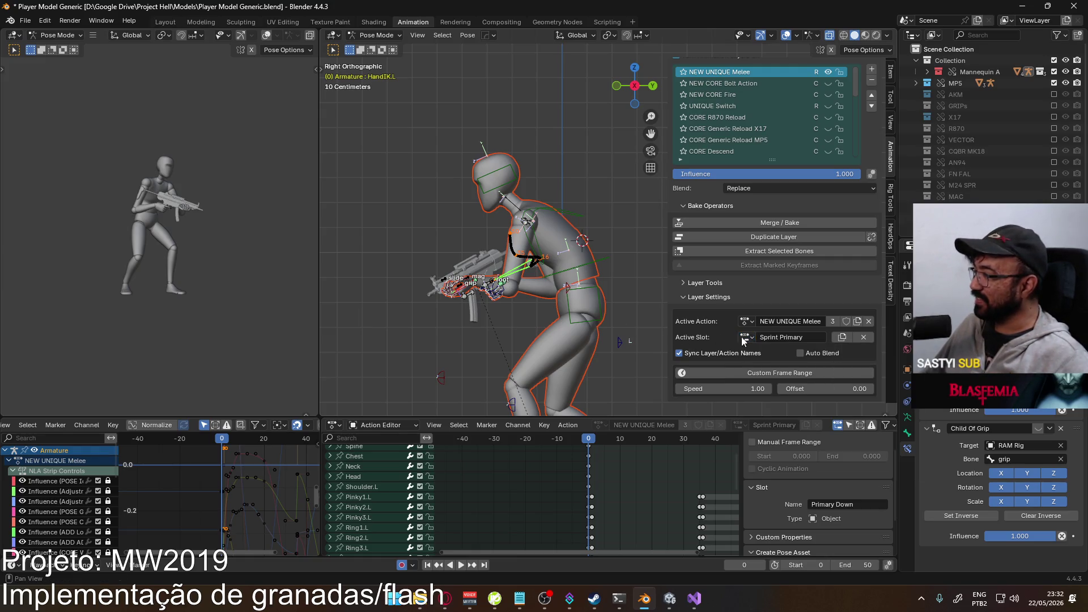
{"action": "left_click", "coordinate": [840, 338]}
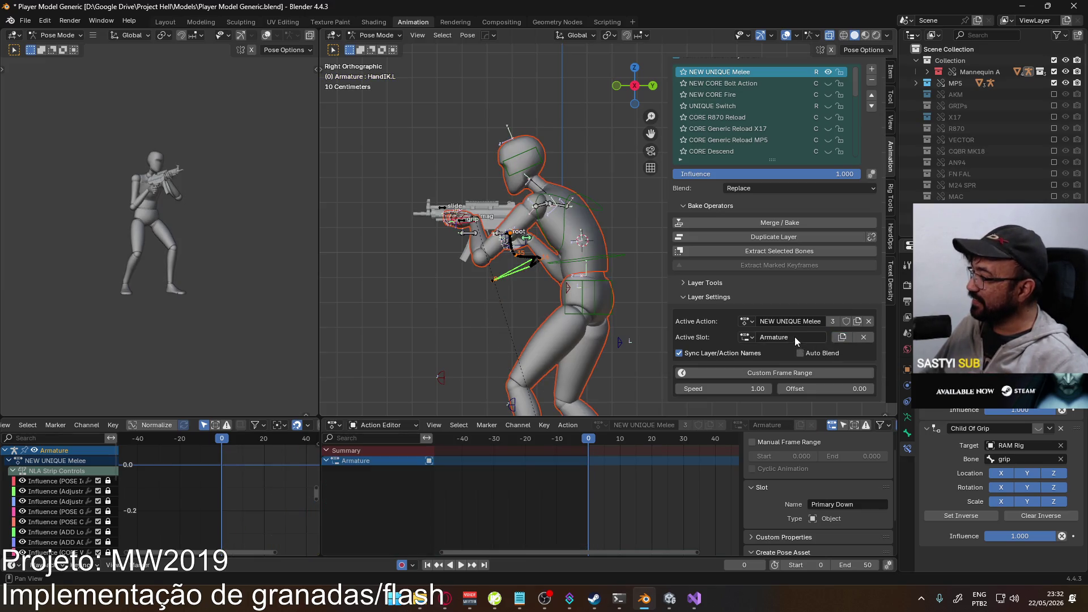
{"action": "double_click", "coordinate": [796, 336]}
{"action": "type", "text": "Sprint Side"}
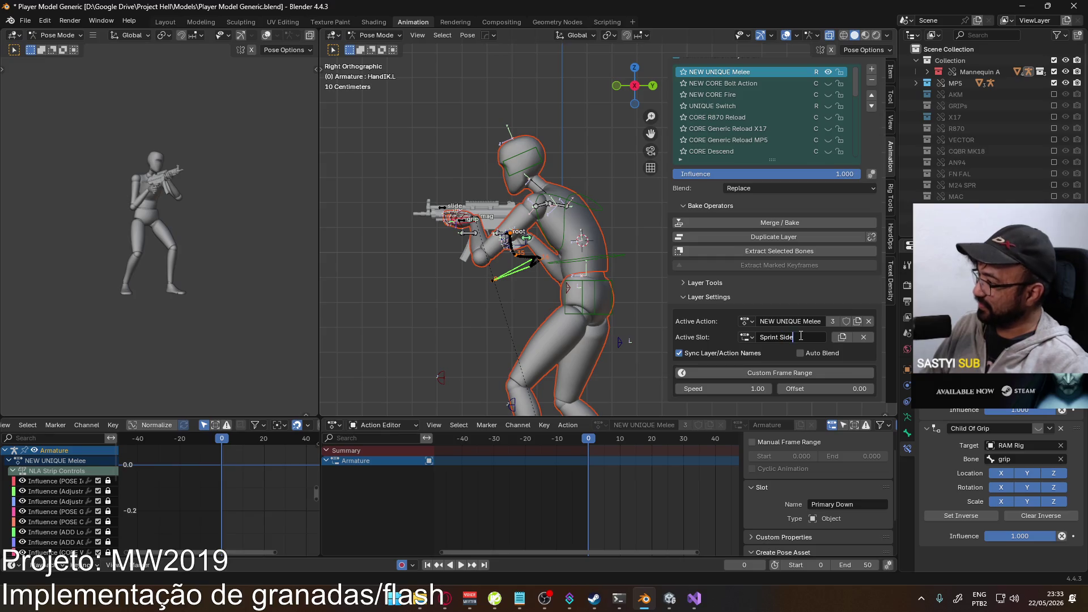
{"action": "type", "text": "arm"}
{"action": "key", "text": "Return"}
- Copy all Sprint Primary keyframes and paste them into Sprint Sidearm after keying every bone
{"action": "left_click", "coordinate": [746, 335]}
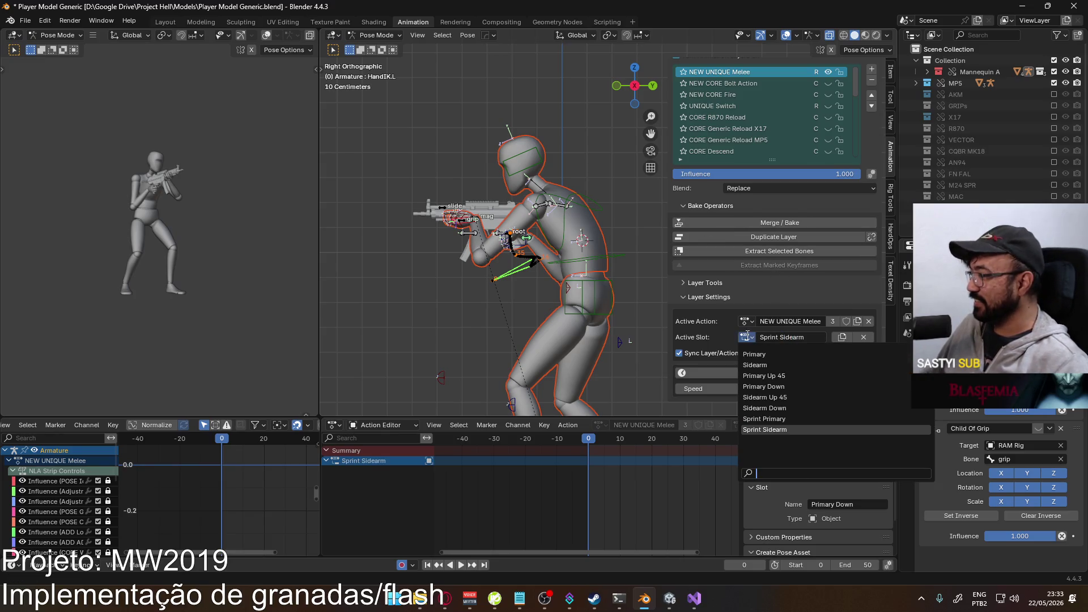
{"action": "left_click", "coordinate": [764, 419]}
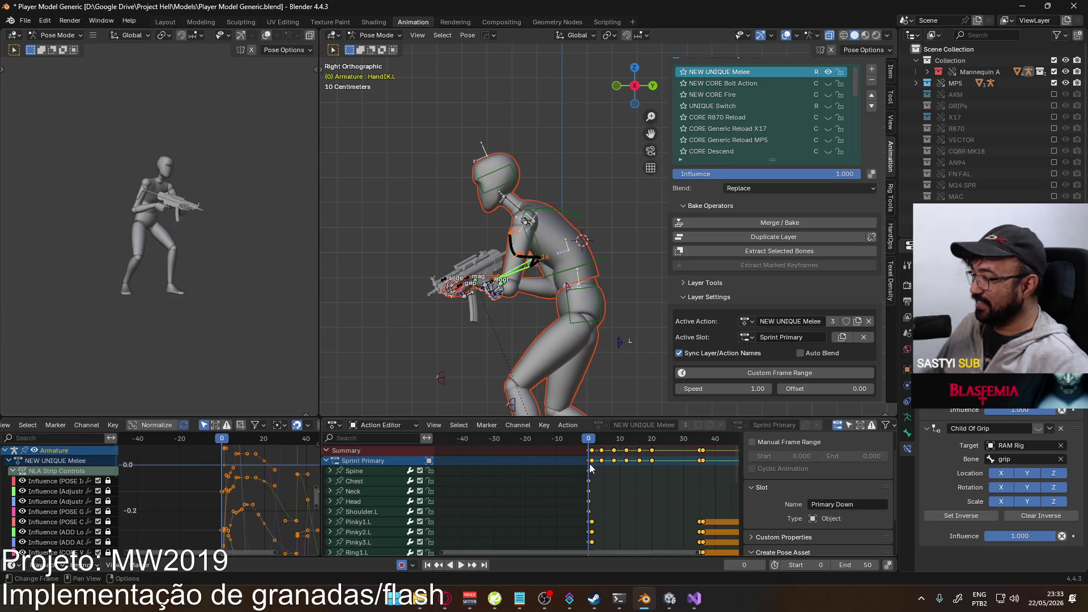
{"action": "key", "text": "a"}
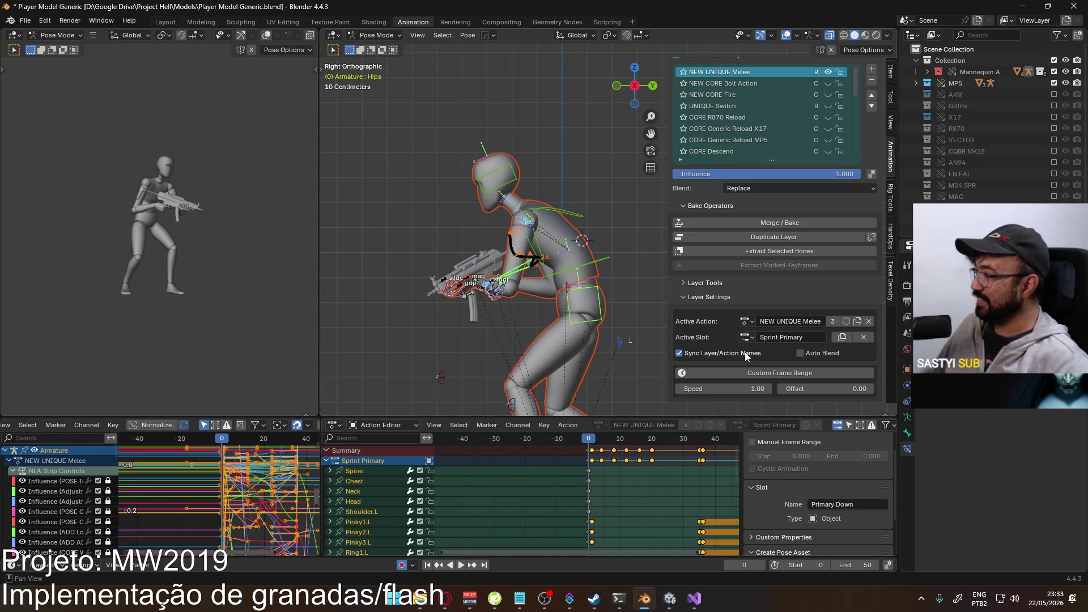
{"action": "left_click", "coordinate": [746, 337]}
{"action": "left_click", "coordinate": [762, 429]}
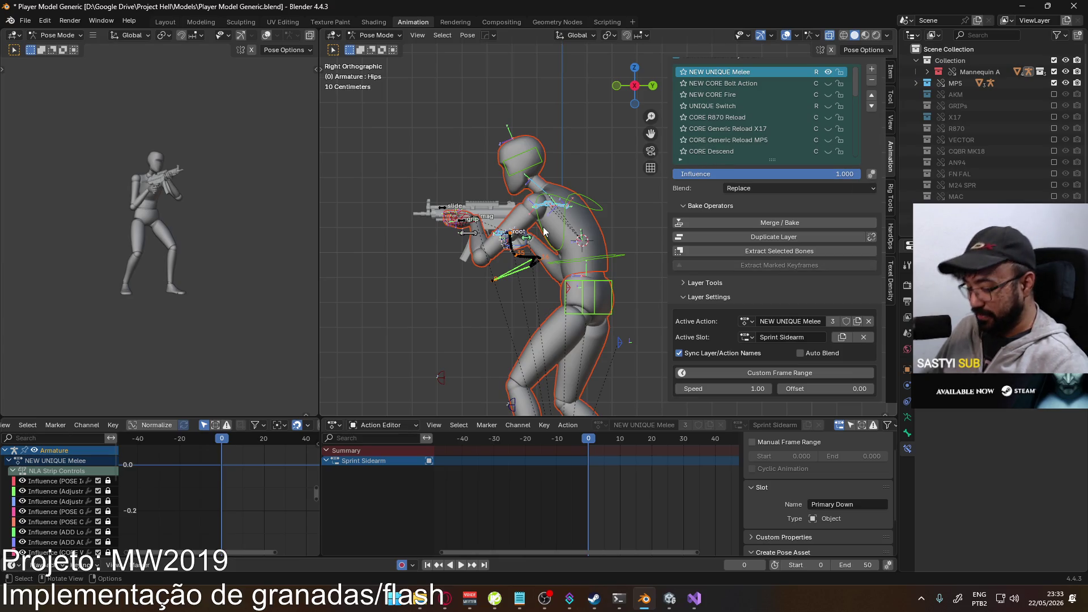
{"action": "key", "text": "i"}
{"action": "key", "text": "ctrl+v"}
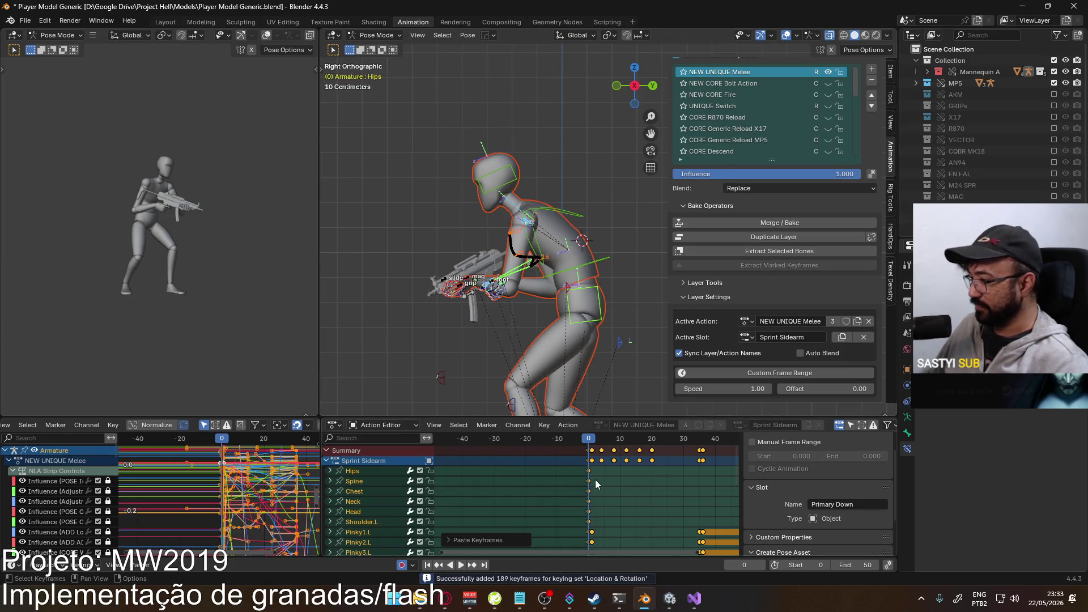
- Preview the pasted Sprint Sidearm keys and return to frame 0
{"action": "scroll", "coordinate": [634, 460], "scroll_direction": "down", "scroll_amount": 2}
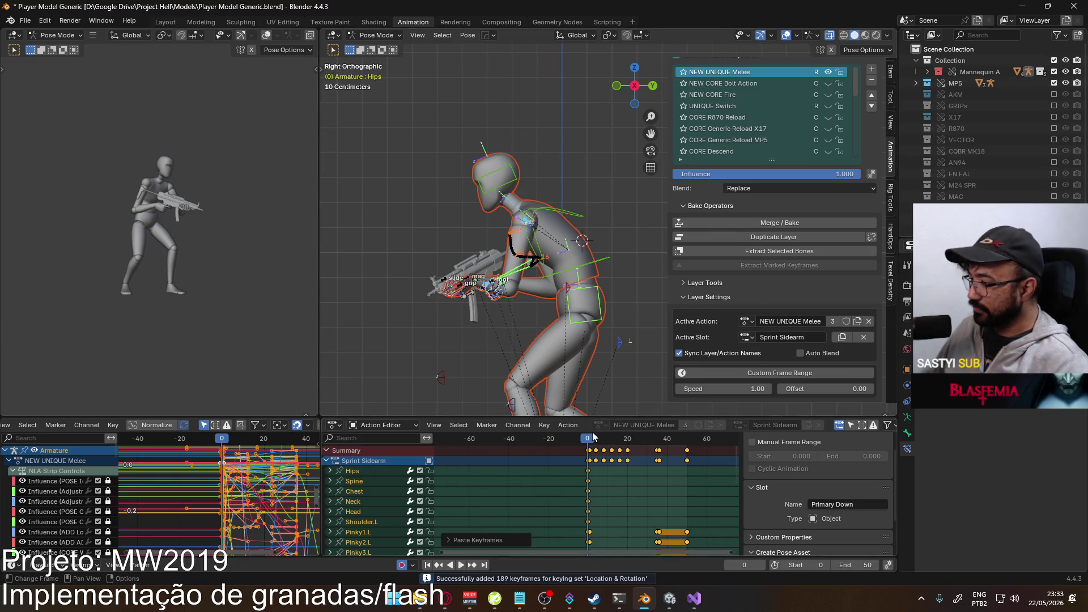
{"action": "key", "text": "space"}
{"action": "key", "text": "Escape"}
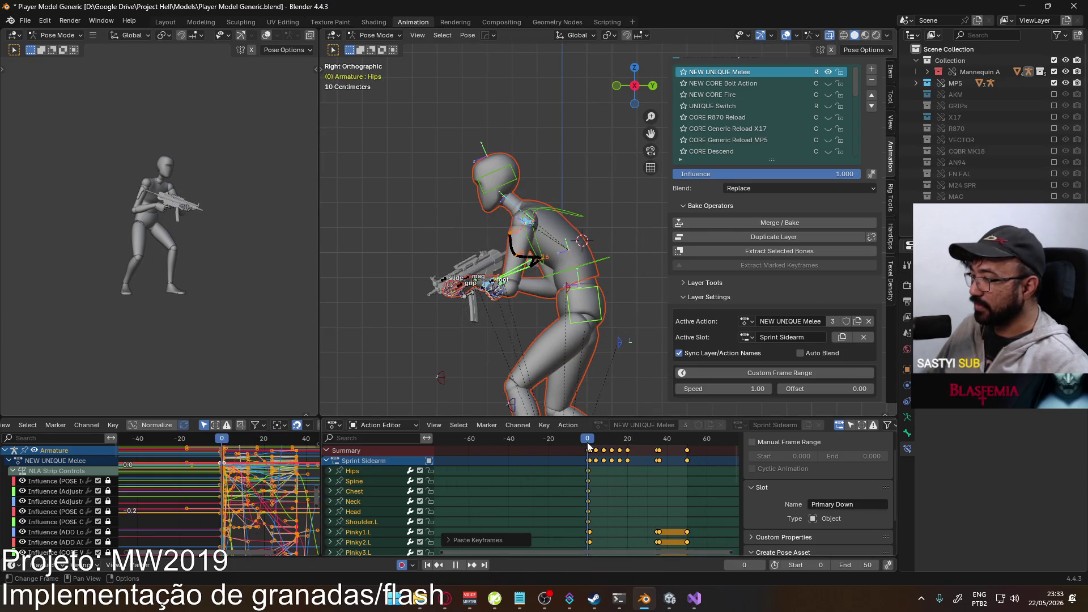
- With HandIK.L selected and all keys deselected, paste the keyframes again and play back
{"action": "scroll", "coordinate": [484, 279], "scroll_direction": "up", "scroll_amount": 6}
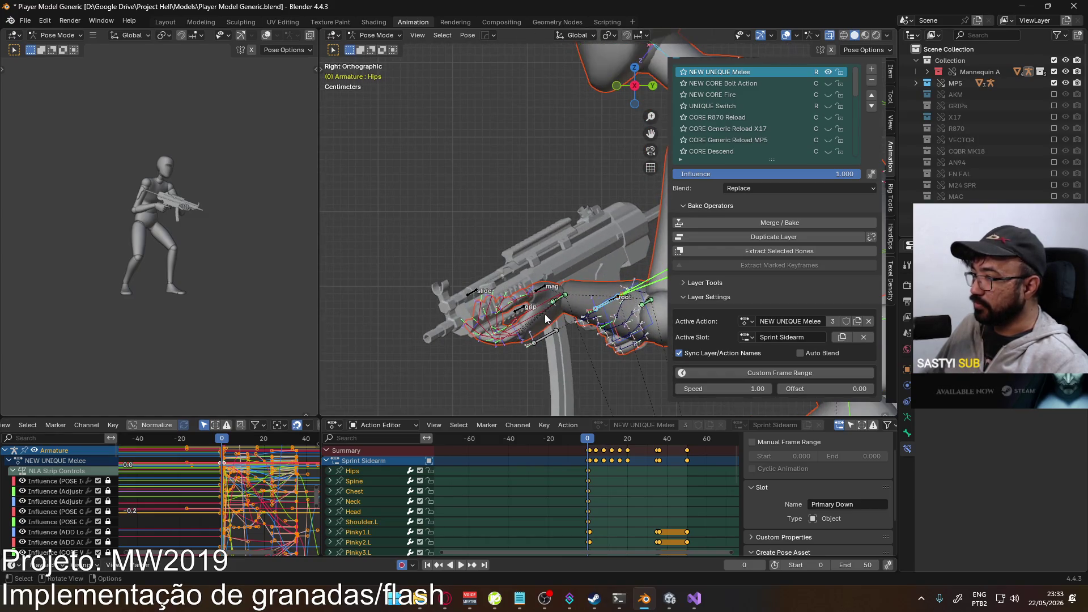
{"action": "left_click", "coordinate": [529, 320]}
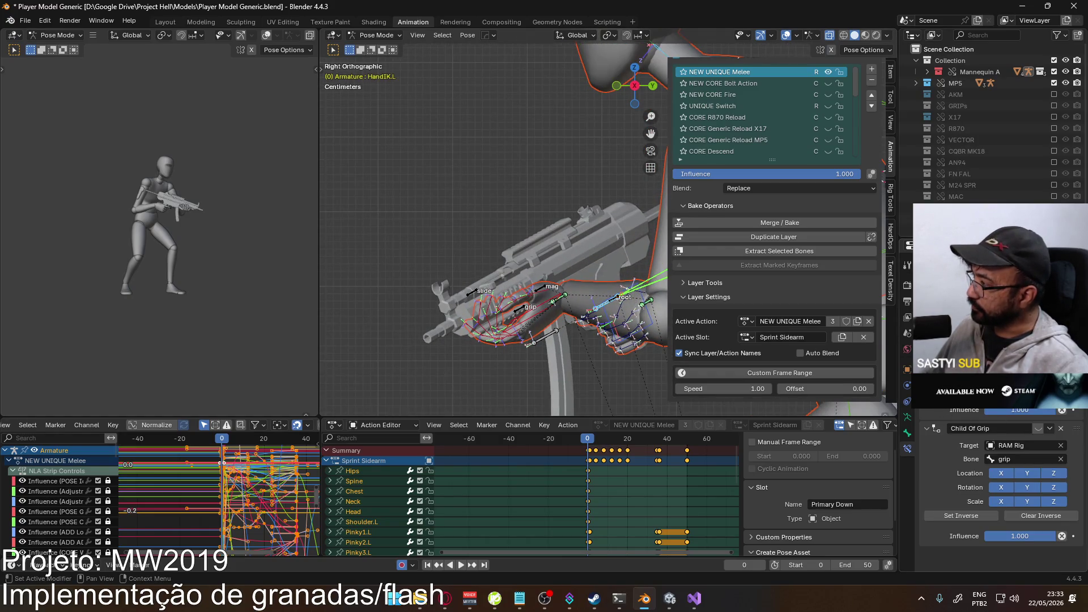
{"action": "key", "text": "alt+a"}
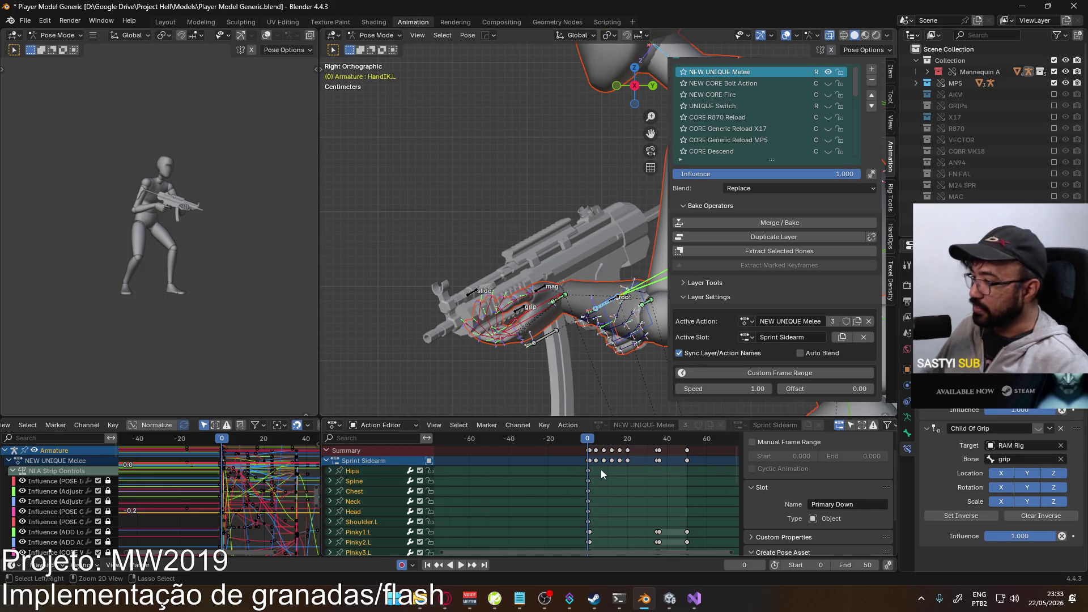
{"action": "key", "text": "ctrl+v"}
{"action": "key", "text": "space"}
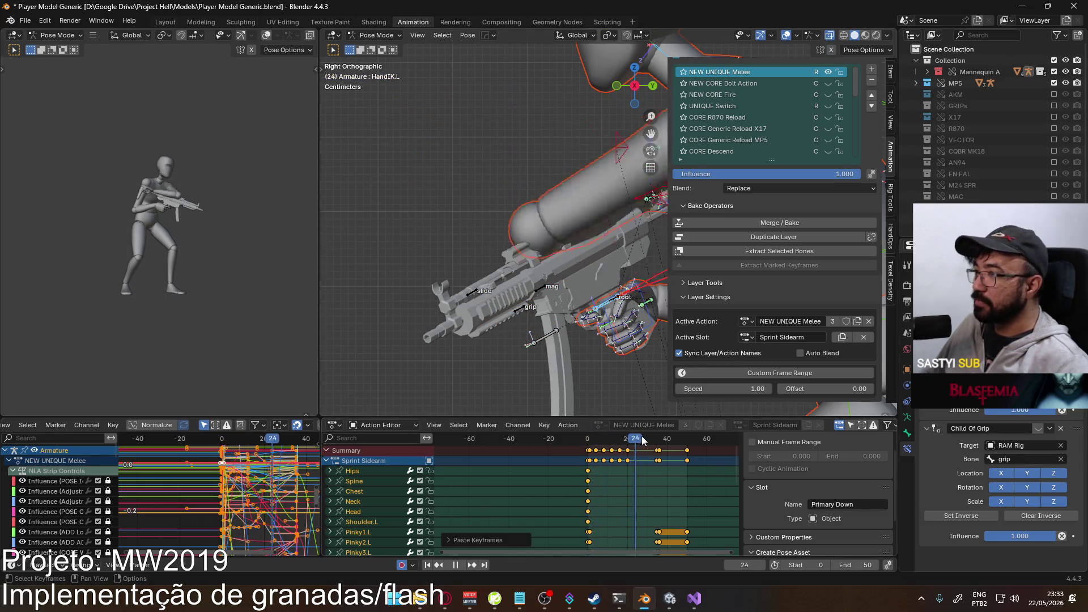
{"action": "key", "text": "Escape"}
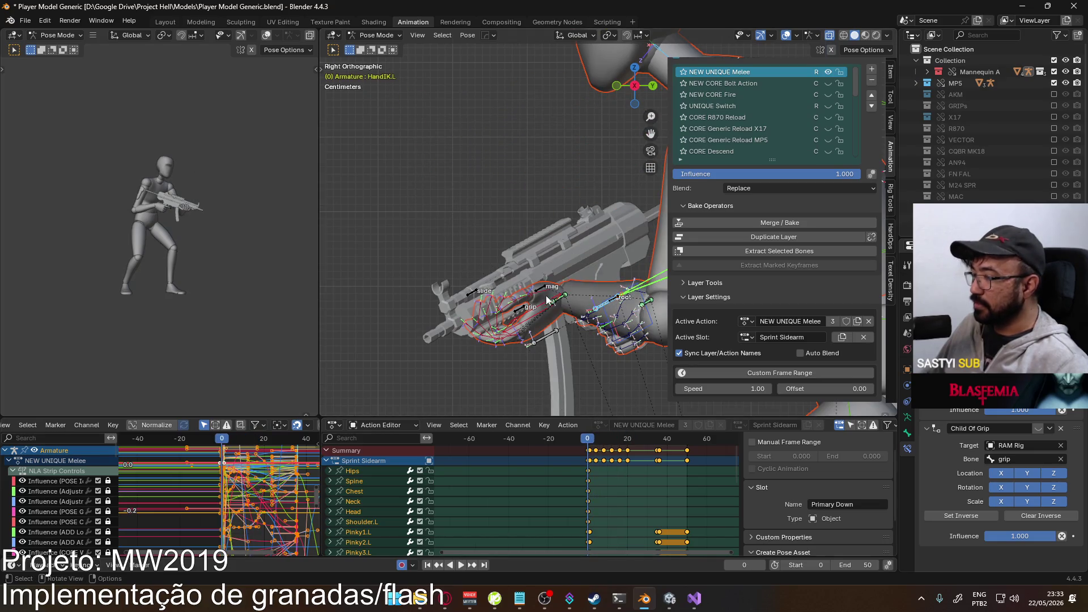
{"action": "scroll", "coordinate": [547, 301], "scroll_direction": "down", "scroll_amount": 4}
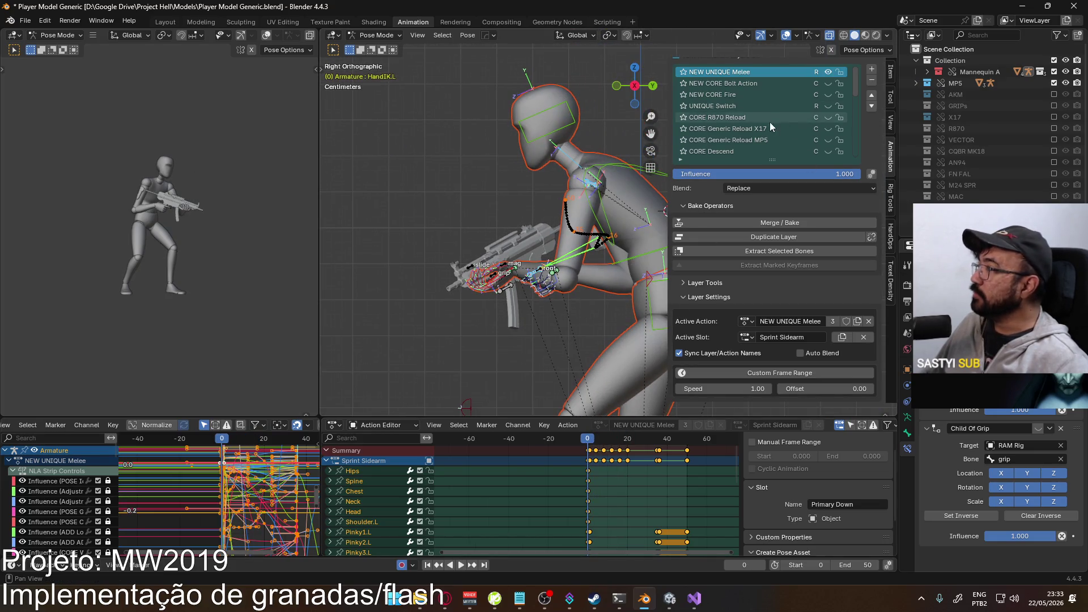
- Hide the NEW UNIQUE Melee layer and show the POSE Sprint layer
{"action": "left_click", "coordinate": [829, 73]}
{"action": "mouse_move", "coordinate": [853, 80]}
{"action": "left_mouse_down"}
{"action": "mouse_move", "coordinate": [856, 152]}
{"action": "mouse_move", "coordinate": [855, 111]}
{"action": "left_mouse_up"}
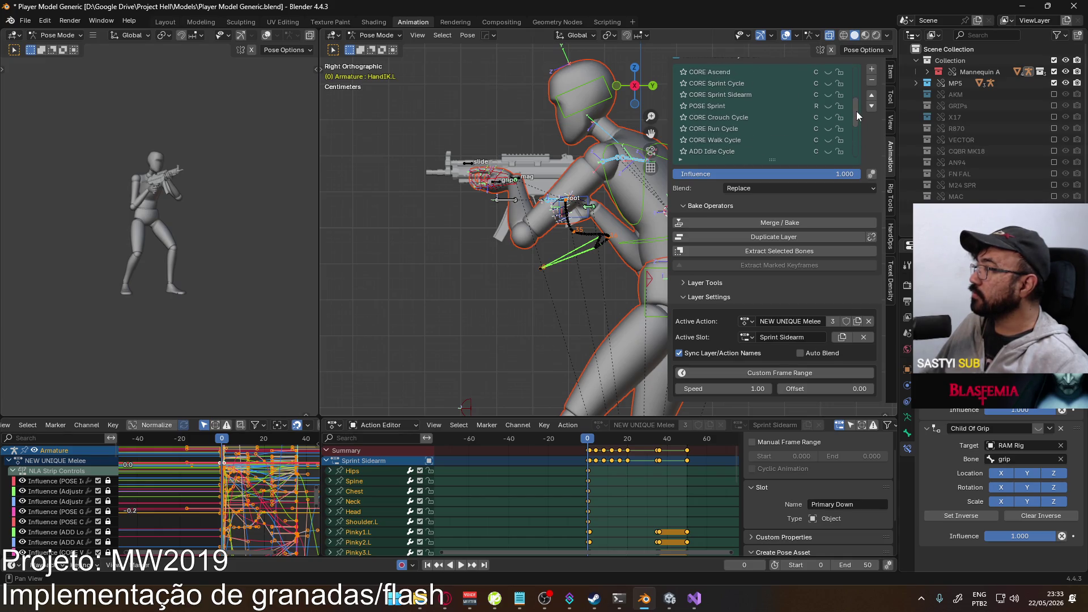
{"action": "left_click", "coordinate": [829, 105]}
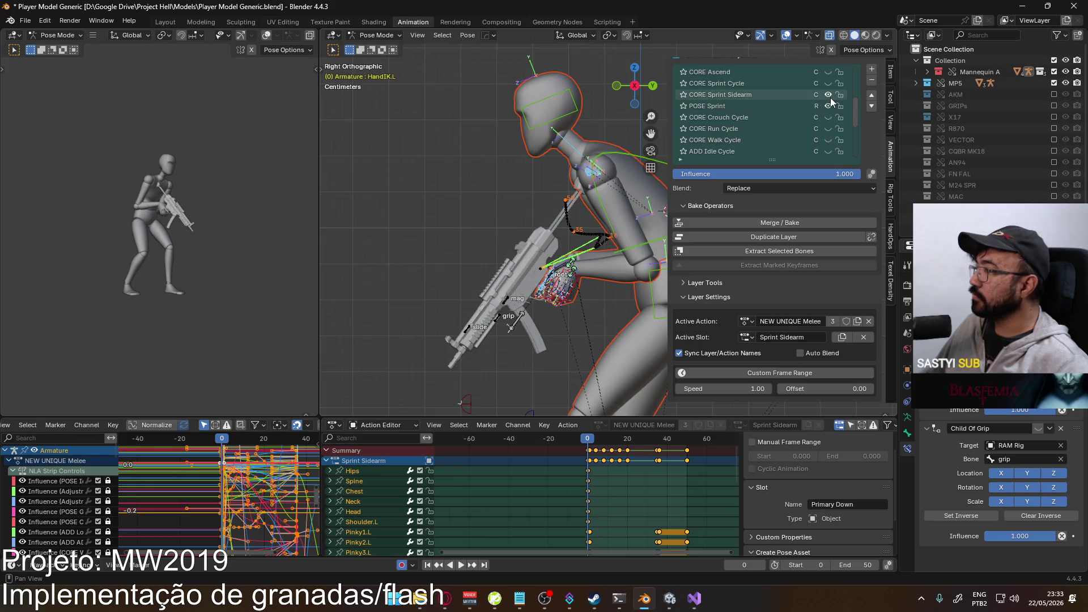
- Select HandIK.L and copy its lowered-gun sprint pose with Copy Pose
{"action": "mouse_move", "coordinate": [468, 222]}
{"action": "middle_mouse_down"}
{"action": "mouse_move", "coordinate": [616, 216]}
{"action": "mouse_move", "coordinate": [532, 243]}
{"action": "middle_mouse_up"}
{"action": "scroll", "coordinate": [532, 244], "scroll_direction": "up", "scroll_amount": 3}
{"action": "scroll", "coordinate": [555, 272], "scroll_direction": "up", "scroll_amount": 1}
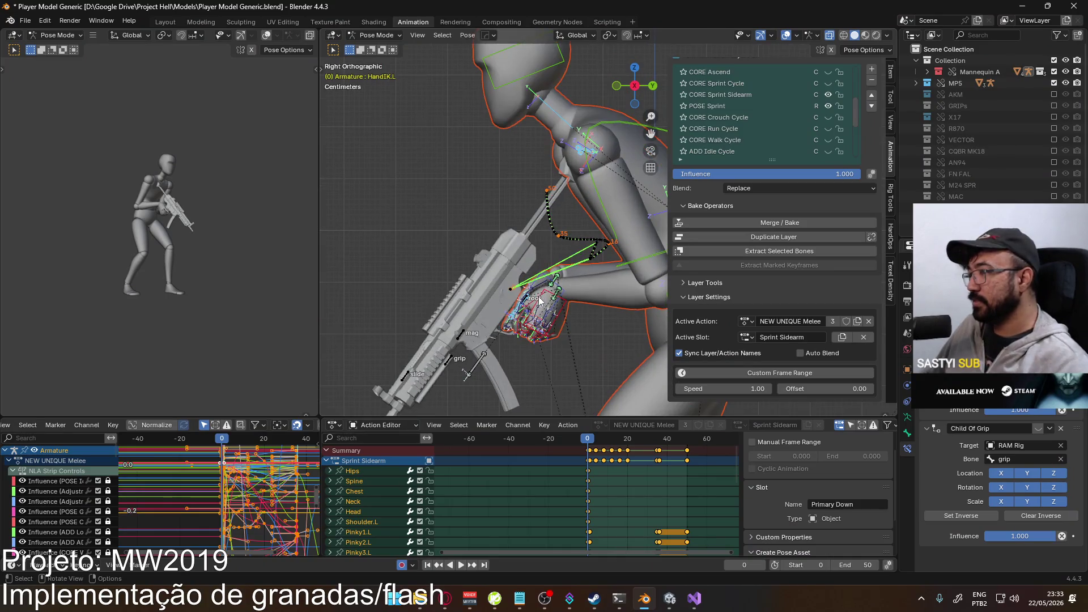
{"action": "left_click", "coordinate": [542, 280]}
{"action": "left_click", "coordinate": [561, 306]}
{"action": "scroll", "coordinate": [566, 301], "scroll_direction": "down", "scroll_amount": 6}
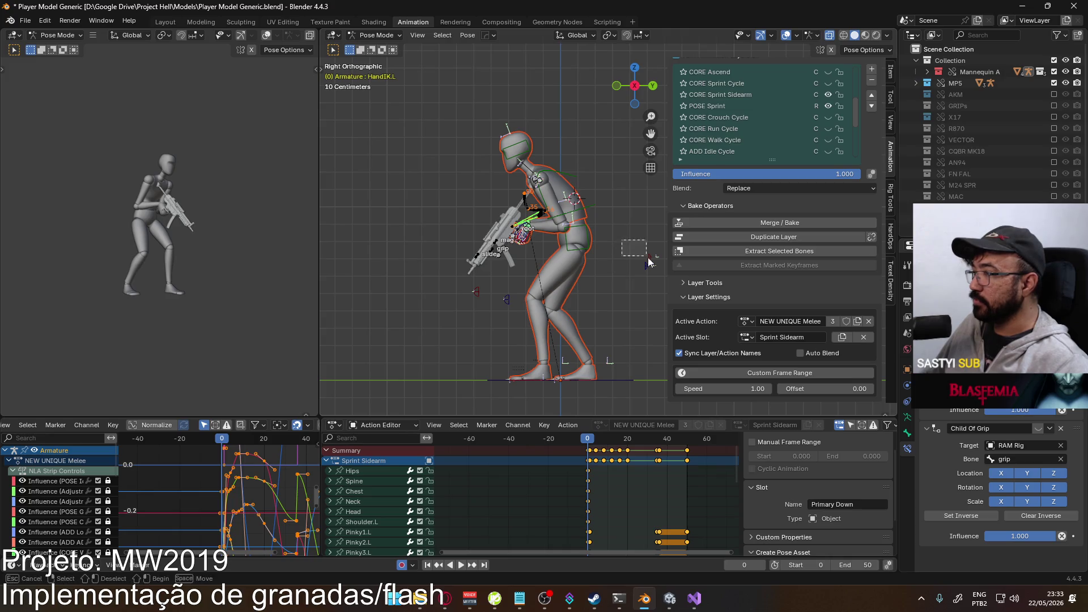
{"action": "scroll", "coordinate": [534, 259], "scroll_direction": "up", "scroll_amount": 6}
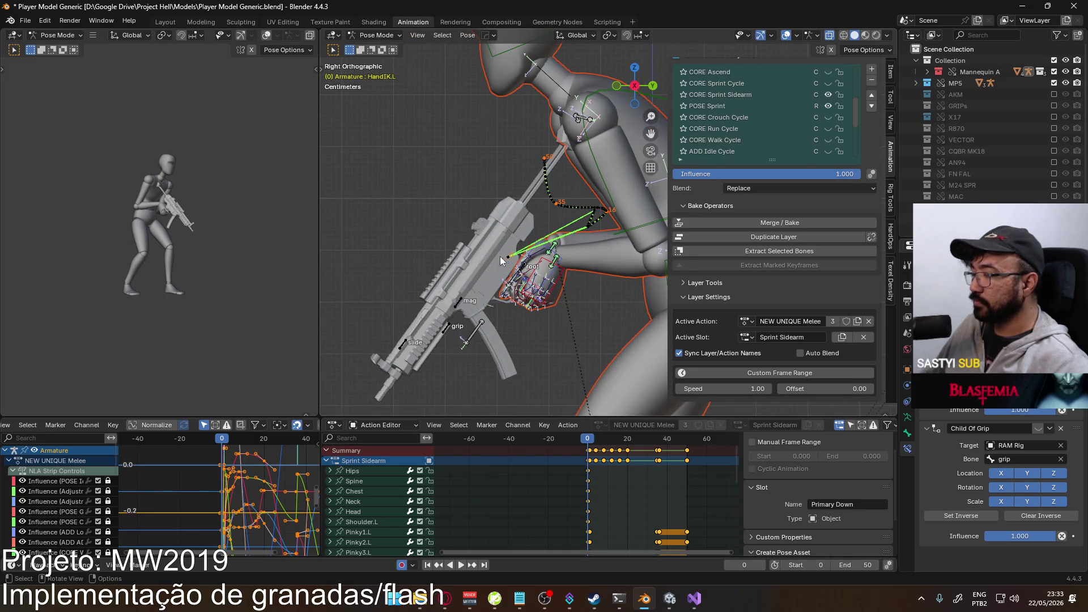
{"action": "right_click", "coordinate": [547, 250]}
{"action": "left_click", "coordinate": [541, 242]}
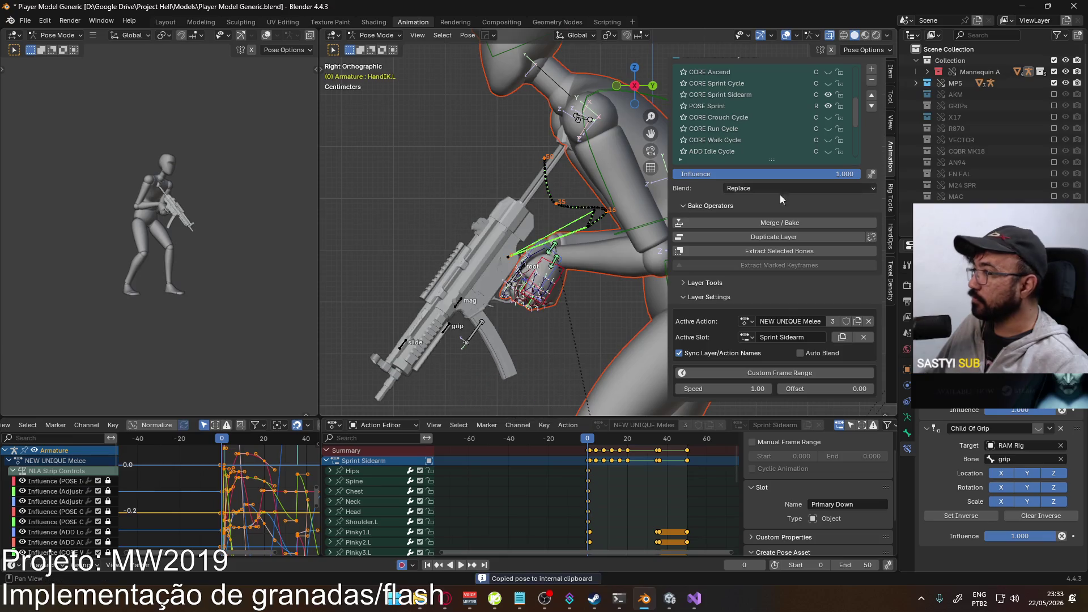
- Show the NEW UNIQUE Melee layer again and bring up the pose menu
{"action": "left_click_drag", "start_coordinate": [858, 105], "coordinate": [855, 64]}
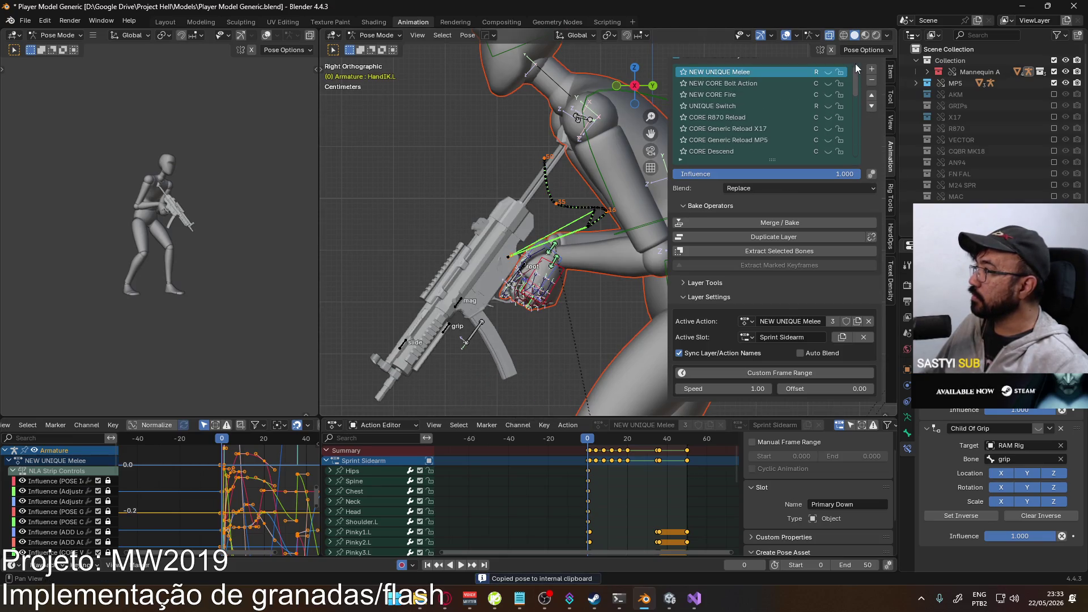
{"action": "left_click", "coordinate": [827, 72]}
{"action": "scroll", "coordinate": [567, 249], "scroll_direction": "down", "scroll_amount": 5}
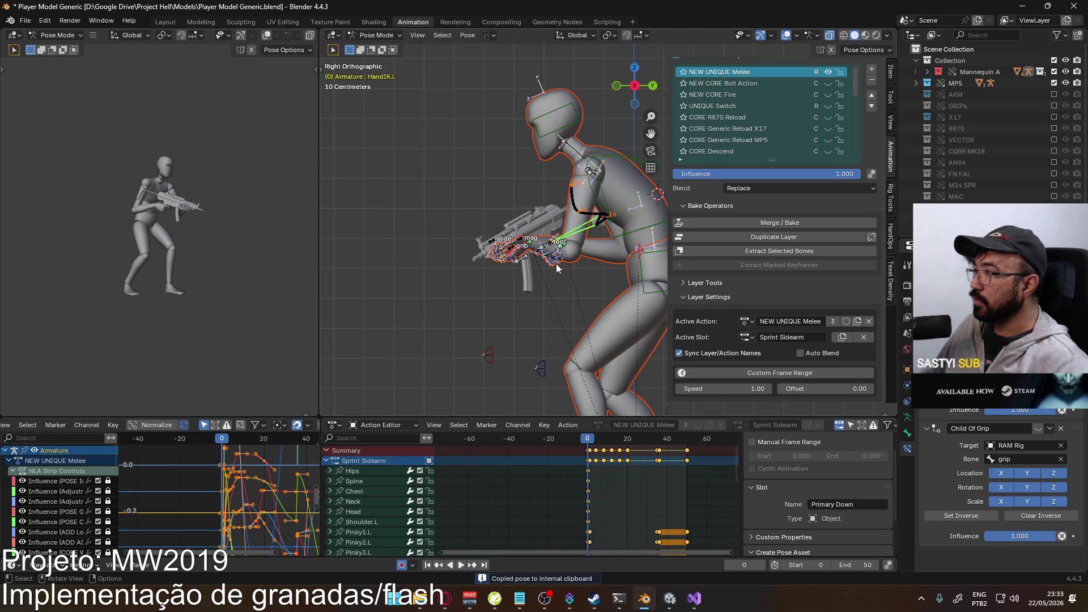
{"action": "right_click", "coordinate": [563, 249]}
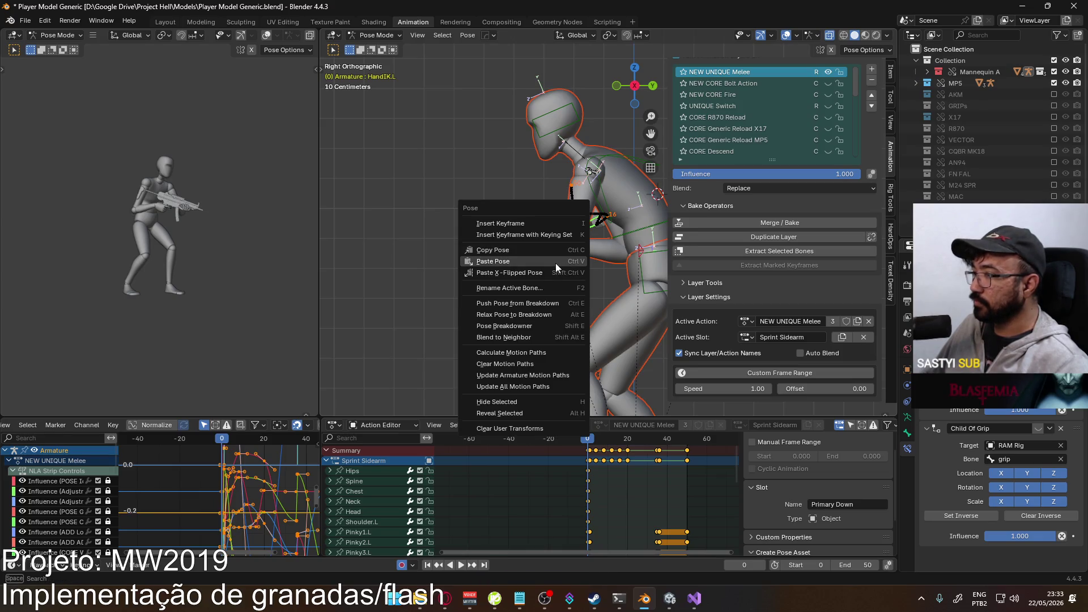
- Paste the copied sprint pose onto HandIK.L at frame 0 of Sprint Sidearm
{"action": "left_click", "coordinate": [555, 263]}
{"action": "mouse_move", "coordinate": [556, 264]}
{"action": "middle_mouse_down"}
{"action": "mouse_move", "coordinate": [721, 280]}
{"action": "mouse_move", "coordinate": [643, 260]}
{"action": "middle_mouse_up"}
{"action": "key", "text": "ctrl+z"}
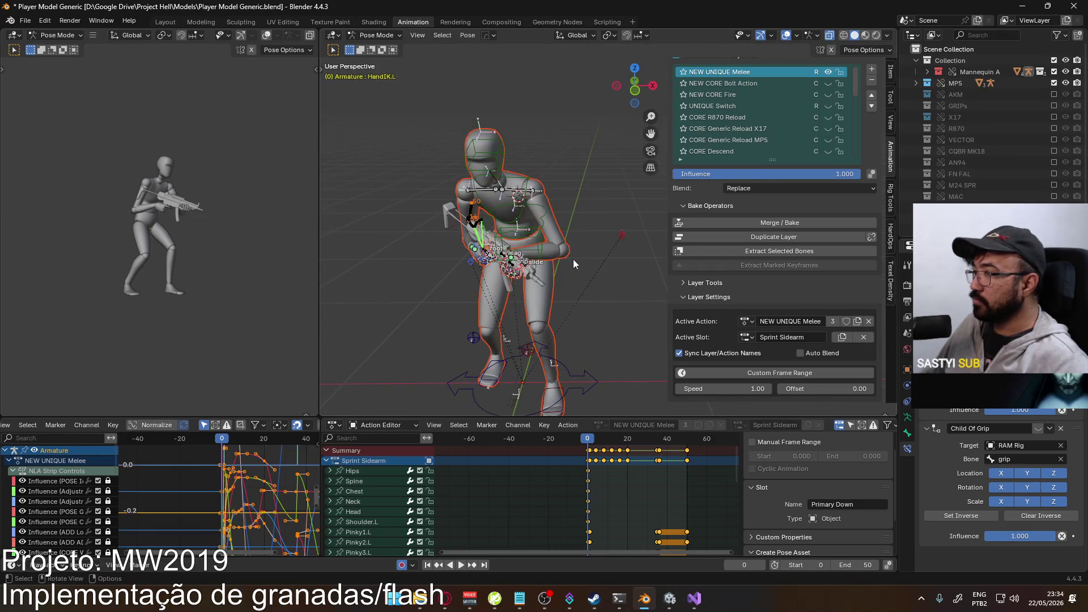
{"action": "right_click", "coordinate": [519, 264]}
{"action": "left_click", "coordinate": [516, 264]}
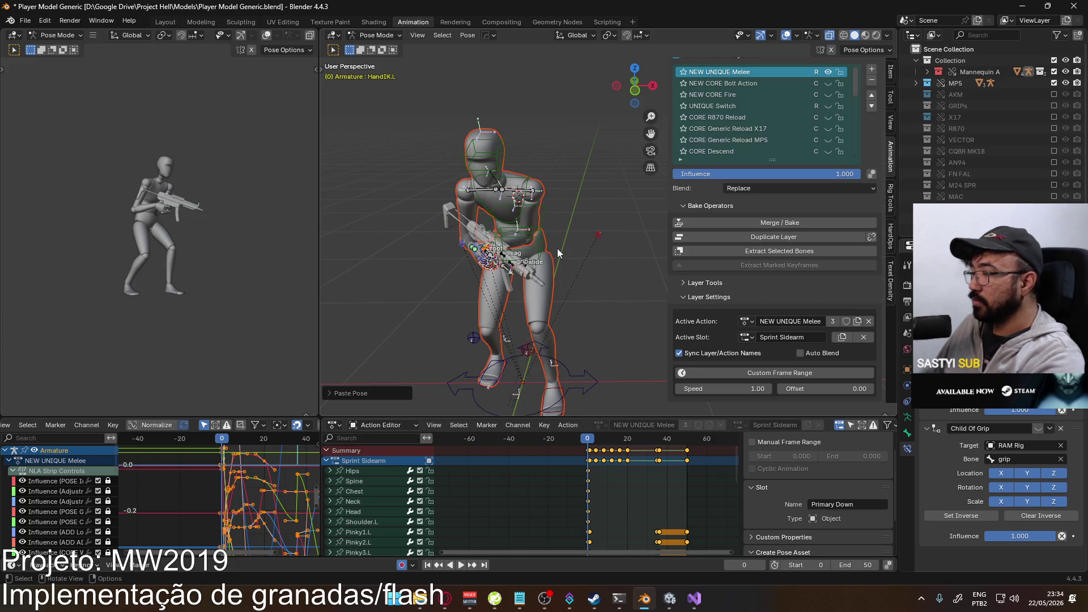
{"action": "key", "text": "KP_1"}
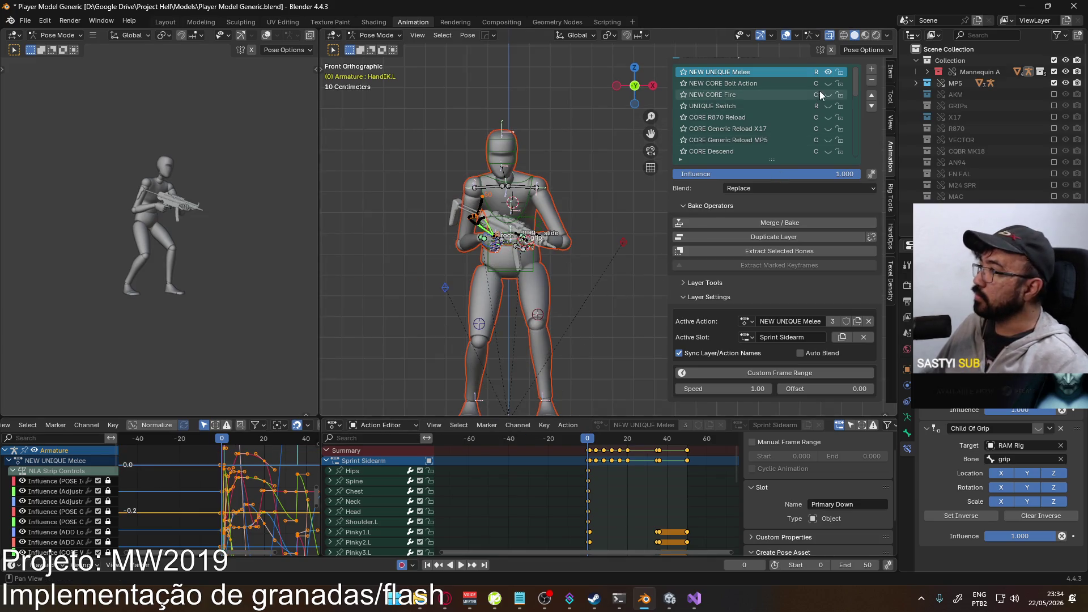
- Toggle NEW UNIQUE Melee to compare poses, leaving it hidden, in right side view
{"action": "left_click", "coordinate": [831, 70]}
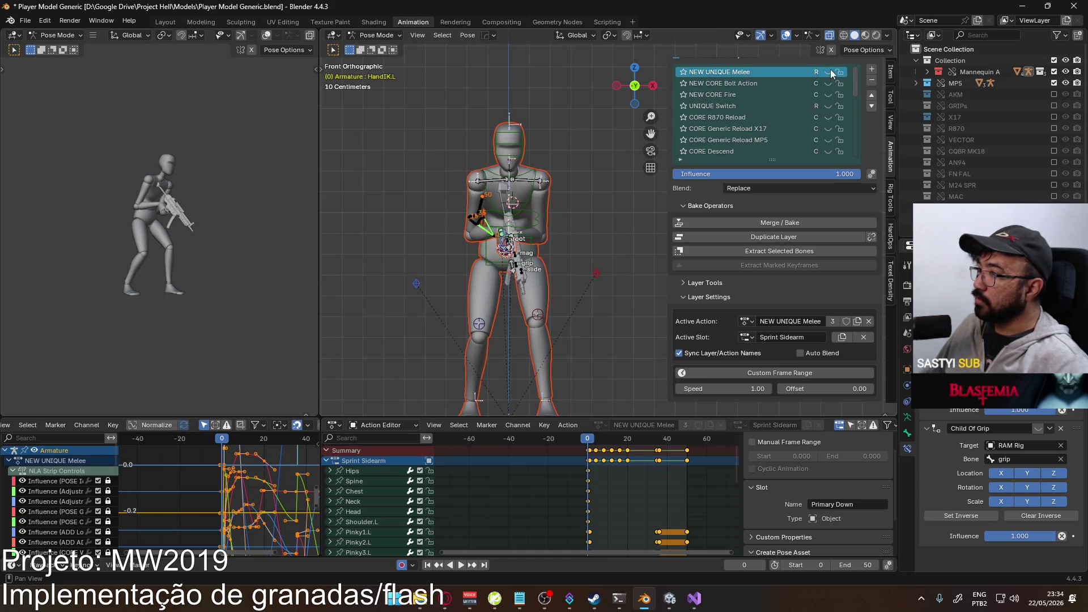
{"action": "left_click", "coordinate": [831, 70]}
{"action": "left_click", "coordinate": [831, 71]}
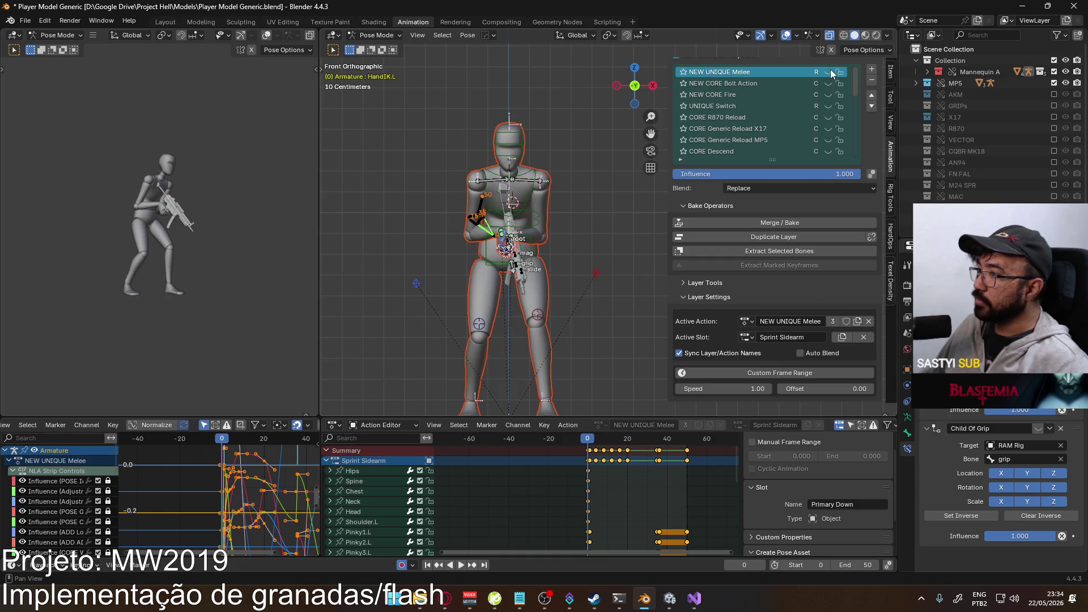
{"action": "left_click", "coordinate": [831, 71]}
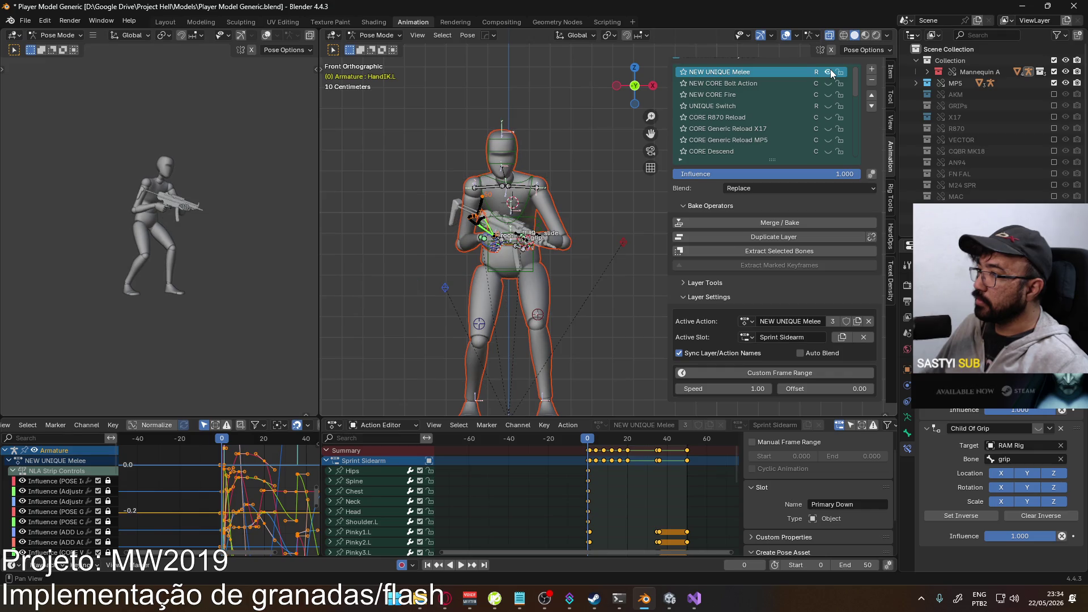
{"action": "left_click", "coordinate": [830, 70]}
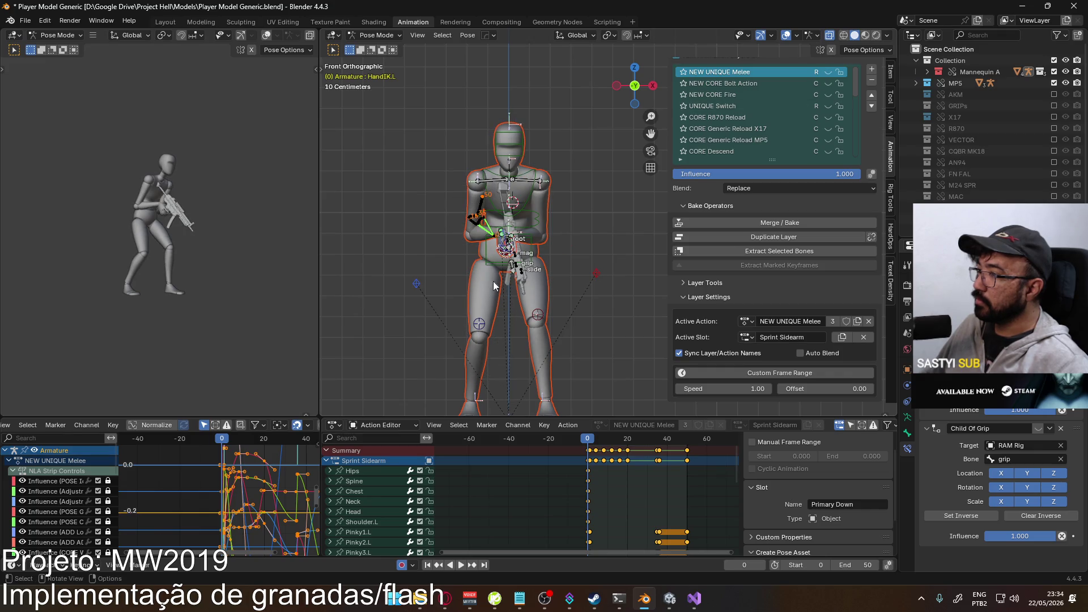
{"action": "middle_click_drag", "start_coordinate": [532, 275], "coordinate": [495, 272]}
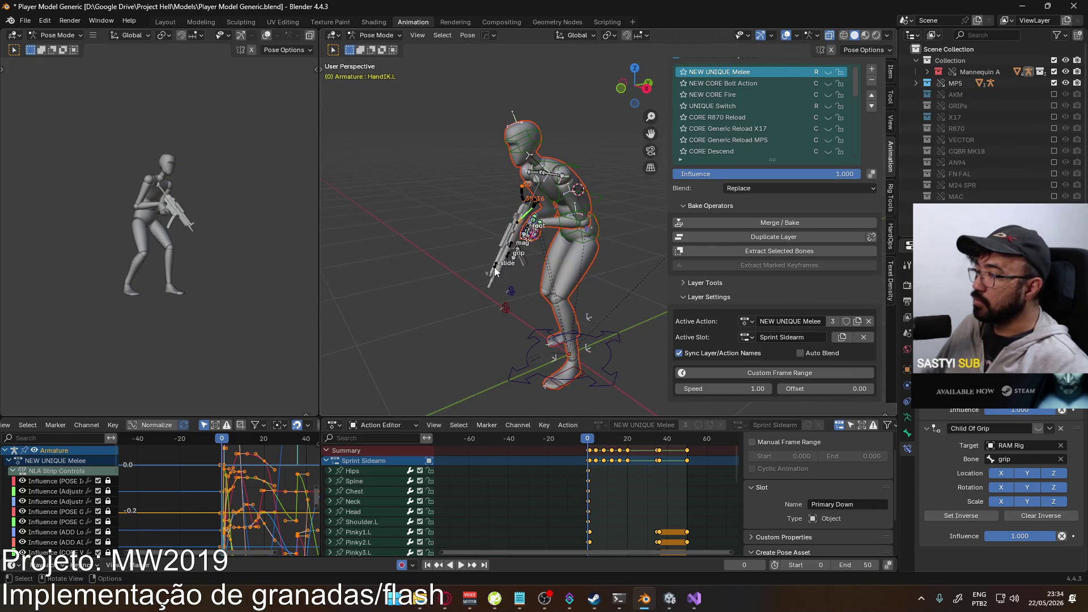
{"action": "key", "text": "KP_3"}
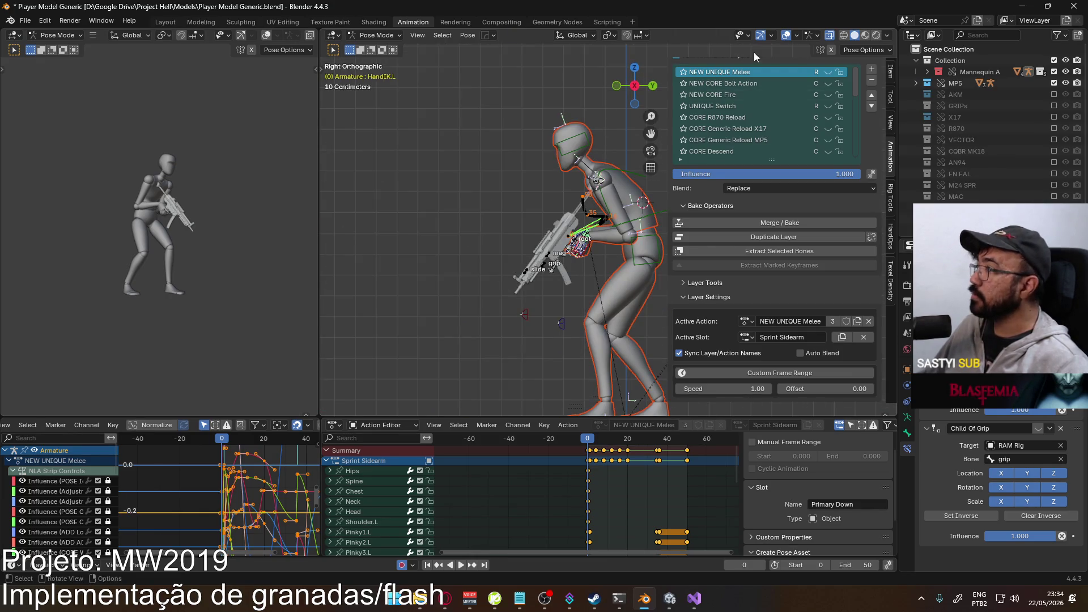
- Enable CORE Sprint Cycle, copy its running pose, and show NEW UNIQUE Melee again
{"action": "scroll", "coordinate": [815, 93], "scroll_direction": "down", "scroll_amount": 6}
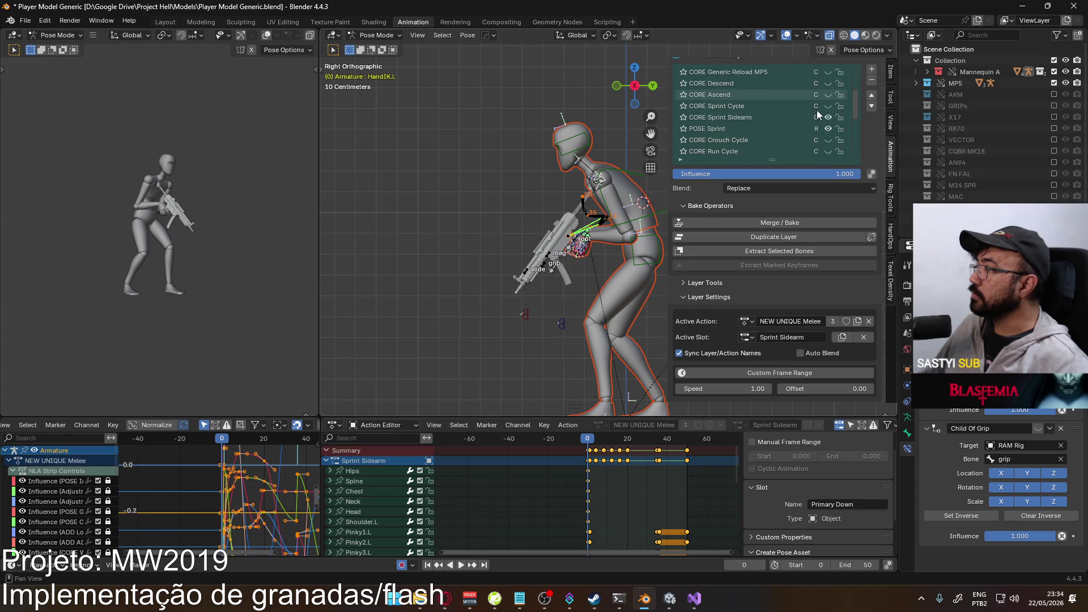
{"action": "left_click", "coordinate": [830, 116]}
{"action": "left_click", "coordinate": [831, 116]}
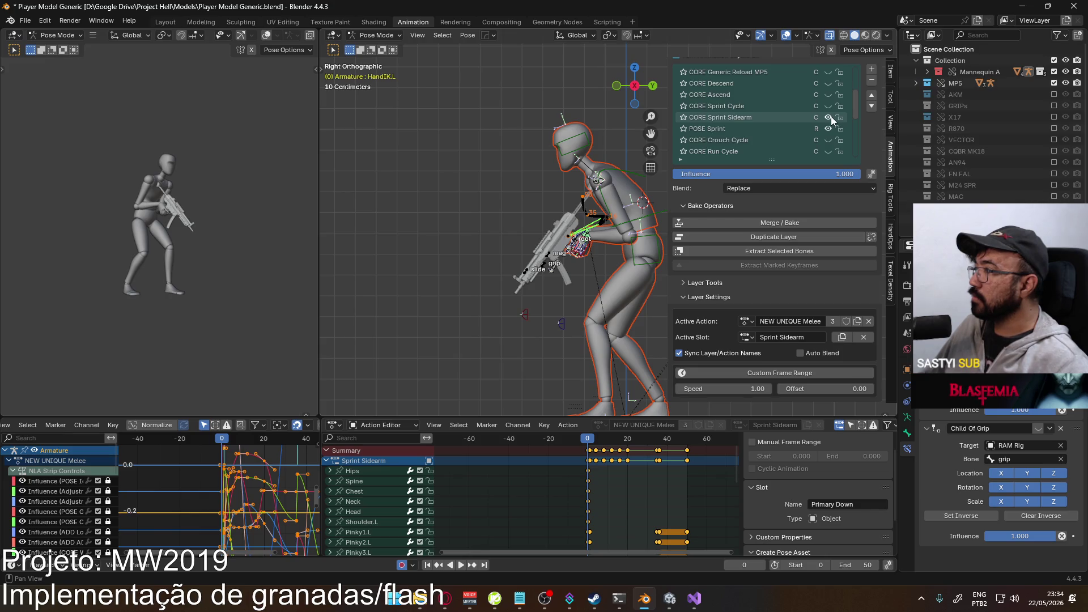
{"action": "left_click", "coordinate": [827, 106]}
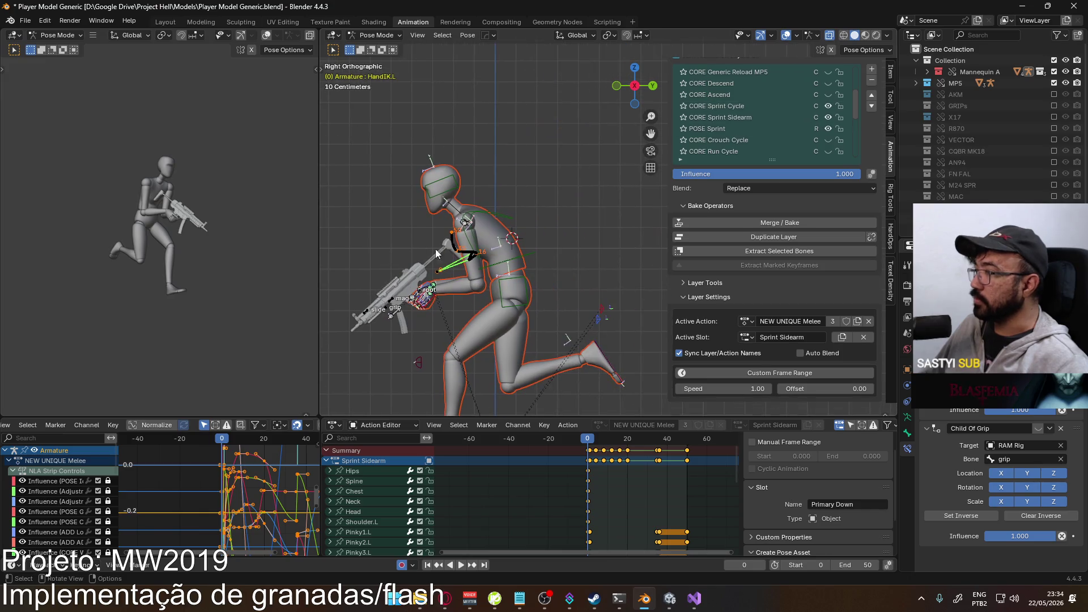
{"action": "right_click", "coordinate": [596, 312]}
{"action": "left_click", "coordinate": [592, 299]}
{"action": "left_click_drag", "start_coordinate": [855, 99], "coordinate": [852, 58]}
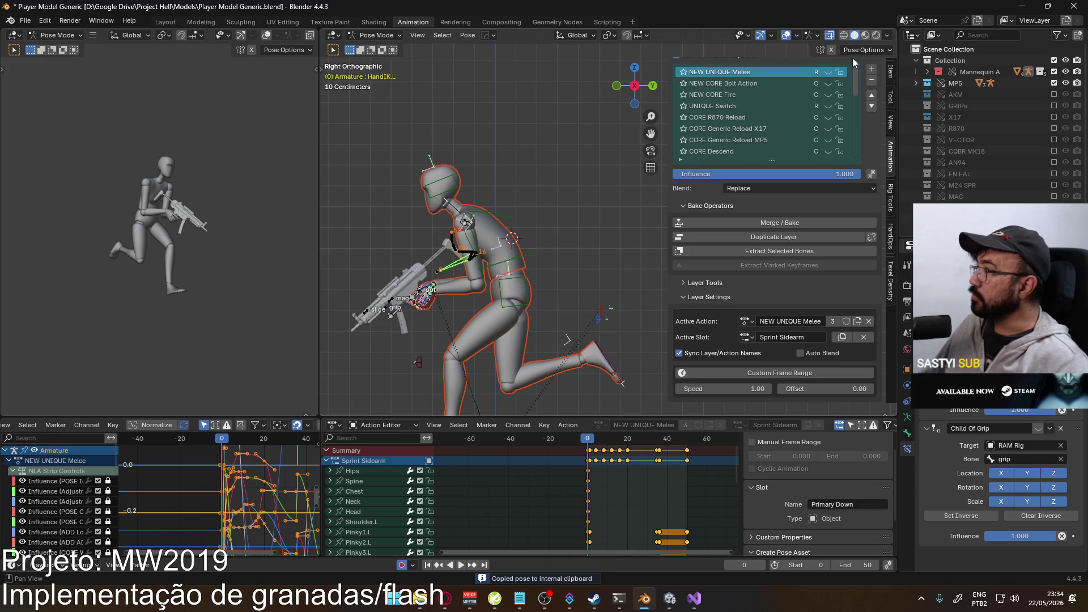
{"action": "left_click", "coordinate": [825, 71]}
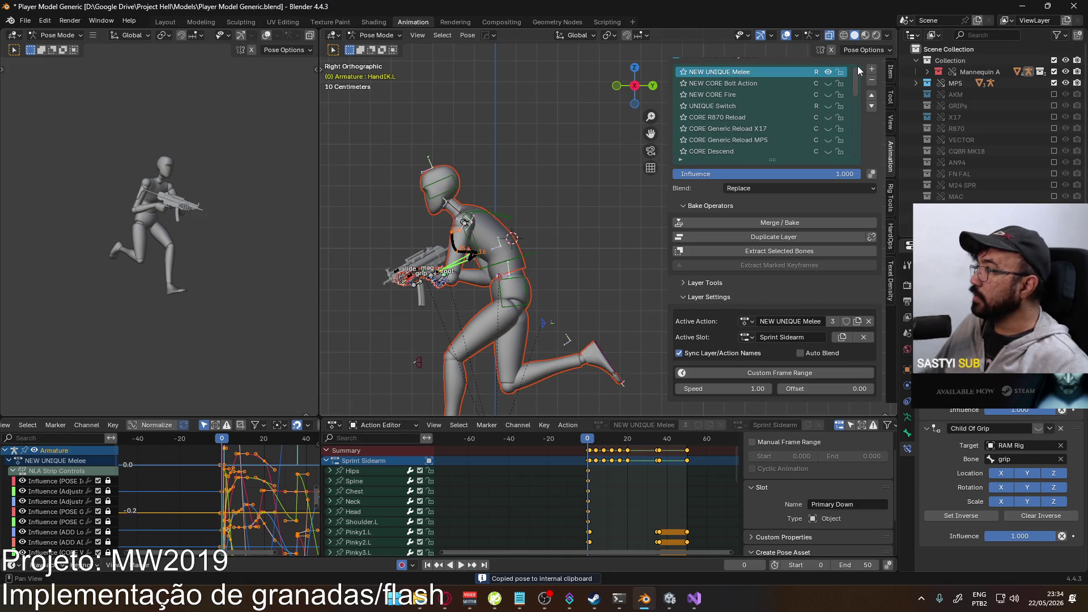
- Rename the sidearm layer ADD Sprint Sidearm, move it above CORE Sprint Cycle, and activate NEW UNIQUE Melee
{"action": "left_click_drag", "start_coordinate": [854, 77], "coordinate": [848, 98]}
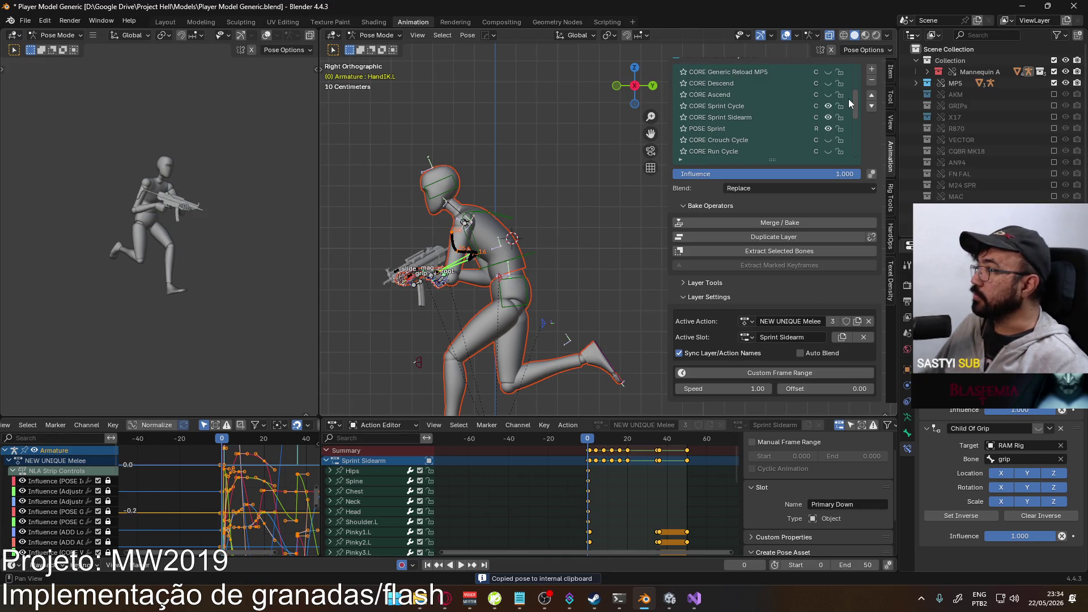
{"action": "left_click", "coordinate": [696, 118]}
{"action": "double_click", "coordinate": [696, 118]}
{"action": "type", "text": "ADD"}
{"action": "key", "text": "Return"}
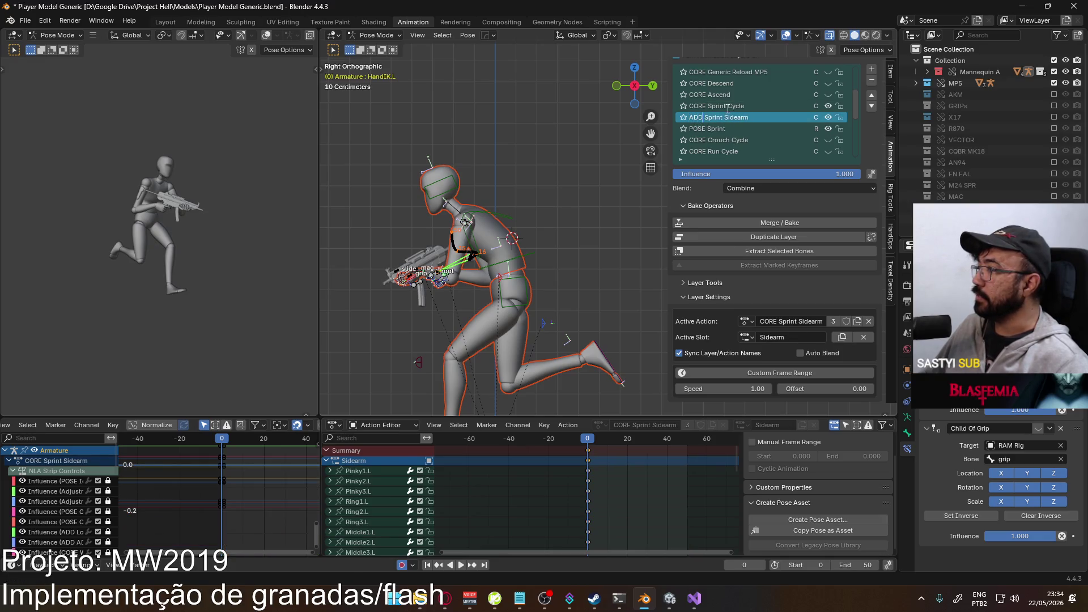
{"action": "left_click", "coordinate": [872, 95]}
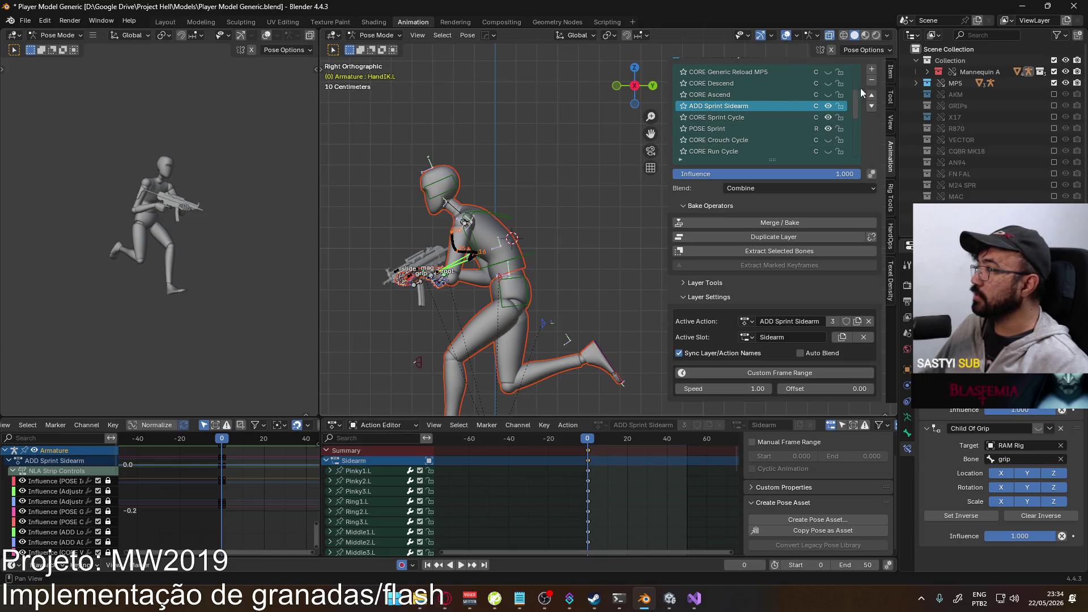
{"action": "scroll", "coordinate": [853, 100], "scroll_direction": "up", "scroll_amount": 6}
{"action": "left_click", "coordinate": [774, 71]}
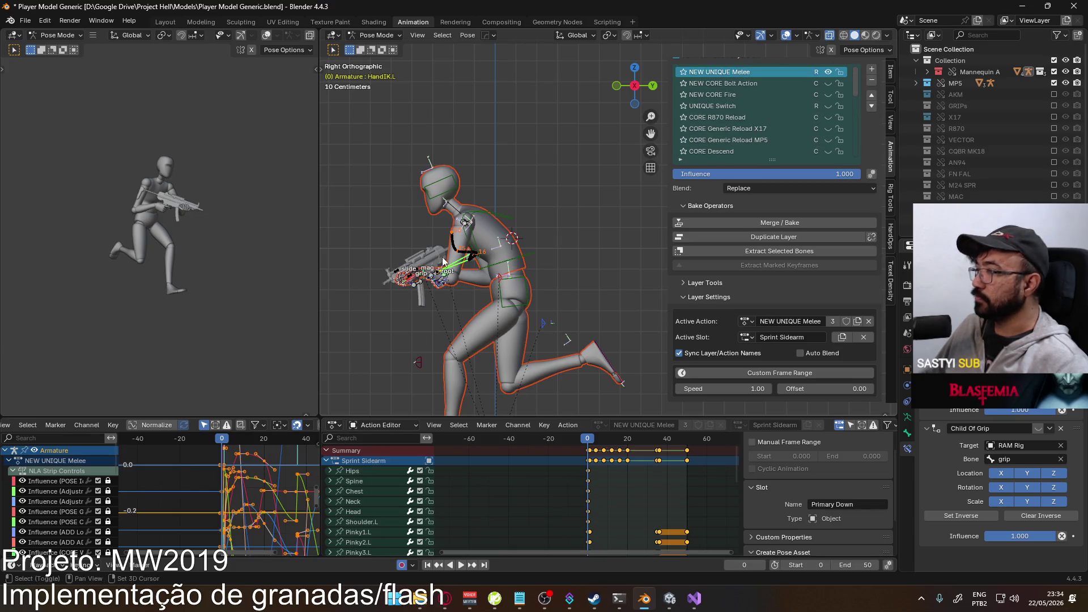
- Paste the copied sprint pose onto the NEW UNIQUE Melee layer and toggle its visibility
{"action": "mouse_move", "coordinate": [511, 191]}
{"action": "middle_mouse_down"}
{"action": "mouse_move", "coordinate": [615, 182]}
{"action": "mouse_move", "coordinate": [668, 227]}
{"action": "middle_mouse_up"}
{"action": "mouse_move", "coordinate": [546, 272]}
{"action": "middle_mouse_down"}
{"action": "mouse_move", "coordinate": [496, 208]}
{"action": "mouse_move", "coordinate": [614, 210]}
{"action": "mouse_move", "coordinate": [409, 223]}
{"action": "mouse_move", "coordinate": [630, 219]}
{"action": "middle_mouse_up"}
{"action": "right_click", "coordinate": [526, 219]}
{"action": "left_click", "coordinate": [526, 219]}
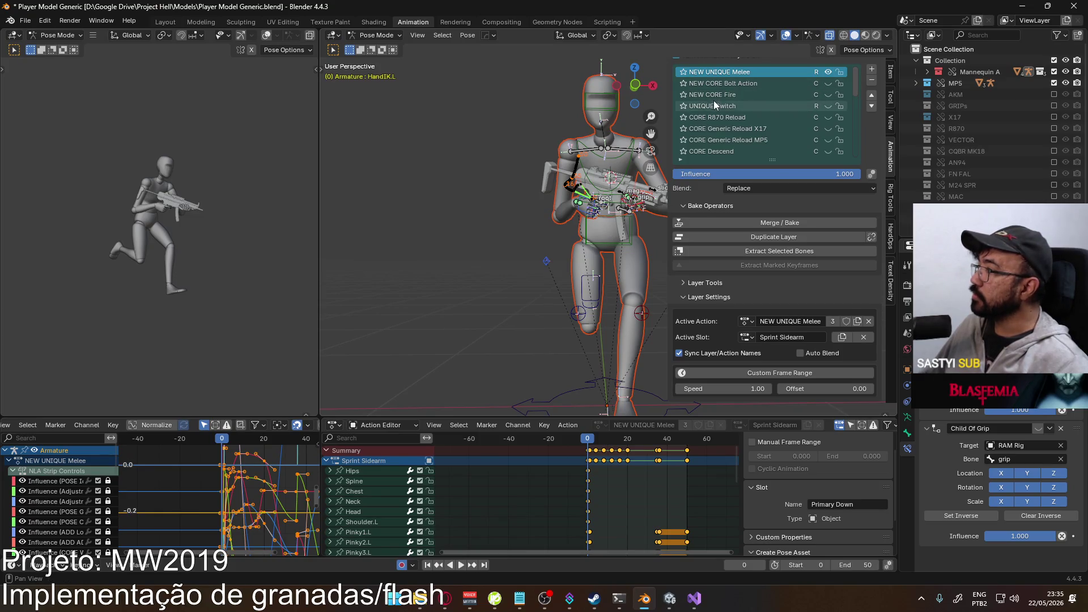
{"action": "scroll", "coordinate": [577, 217], "scroll_direction": "up", "scroll_amount": 2}
{"action": "left_click", "coordinate": [828, 71]}
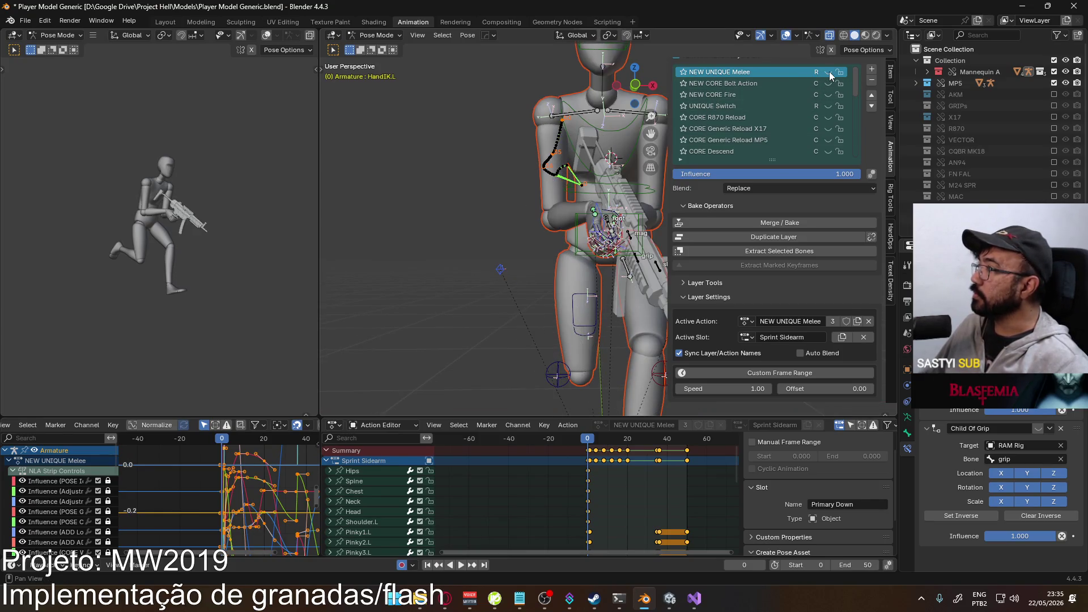
- Select the Socket Weapon bone, copy its pose, and show NEW UNIQUE Melee again
{"action": "mouse_move", "coordinate": [567, 227]}
{"action": "middle_mouse_down"}
{"action": "mouse_move", "coordinate": [436, 253]}
{"action": "mouse_move", "coordinate": [689, 239]}
{"action": "mouse_move", "coordinate": [566, 266]}
{"action": "mouse_move", "coordinate": [444, 315]}
{"action": "middle_mouse_up"}
{"action": "left_click", "coordinate": [424, 331]}
{"action": "right_click", "coordinate": [420, 328]}
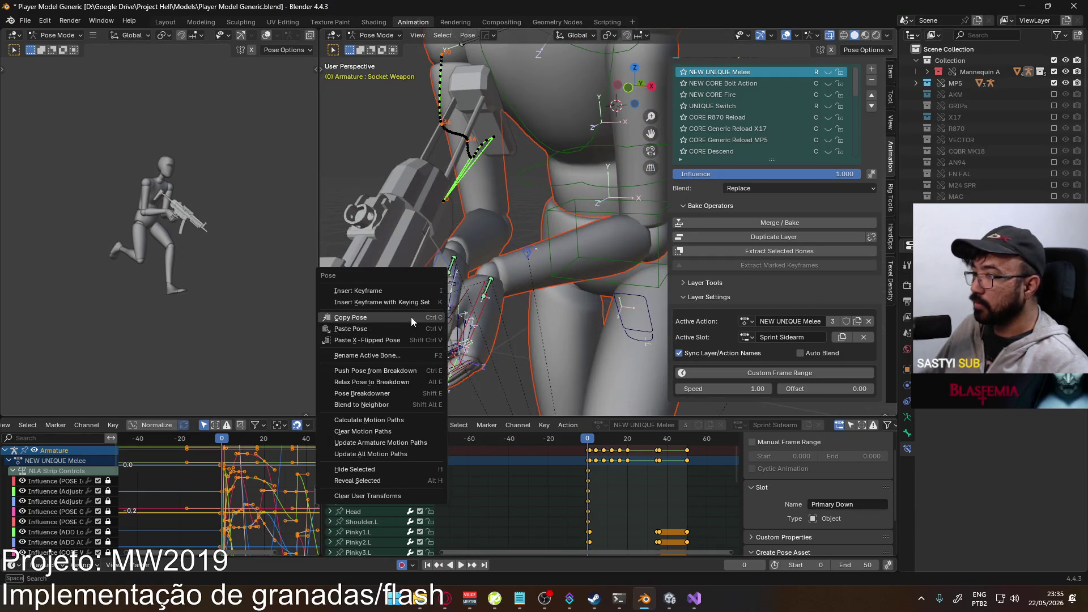
{"action": "left_click", "coordinate": [410, 319]}
{"action": "left_click", "coordinate": [815, 106]}
{"action": "left_click", "coordinate": [828, 72]}
{"action": "mouse_move", "coordinate": [652, 148]}
{"action": "middle_mouse_down"}
{"action": "mouse_move", "coordinate": [587, 195]}
{"action": "mouse_move", "coordinate": [522, 179]}
{"action": "mouse_move", "coordinate": [504, 192]}
{"action": "middle_mouse_up"}
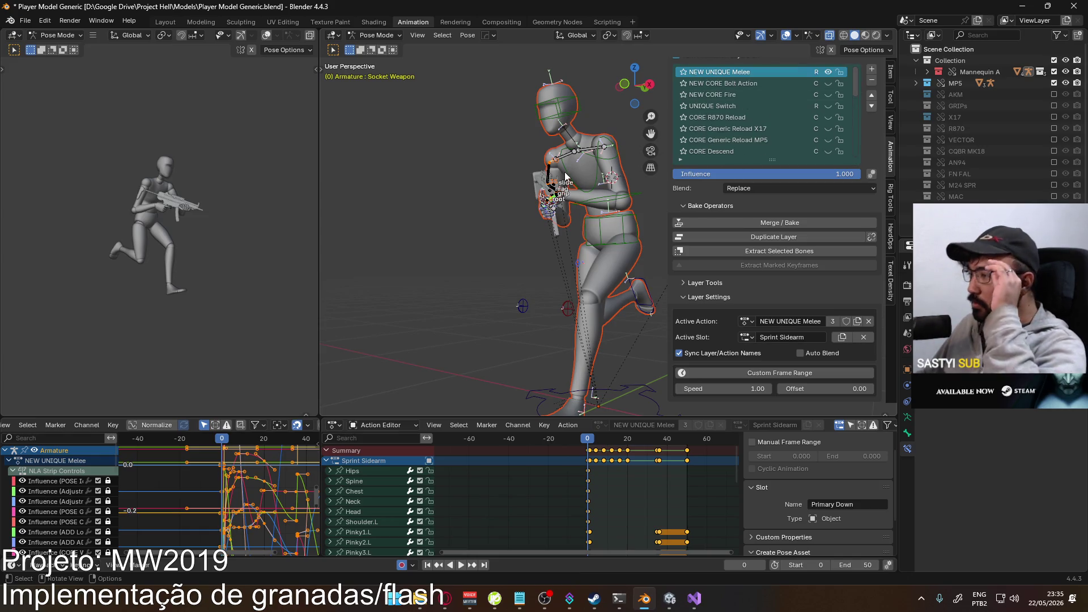
{"action": "key", "text": "KP_3"}
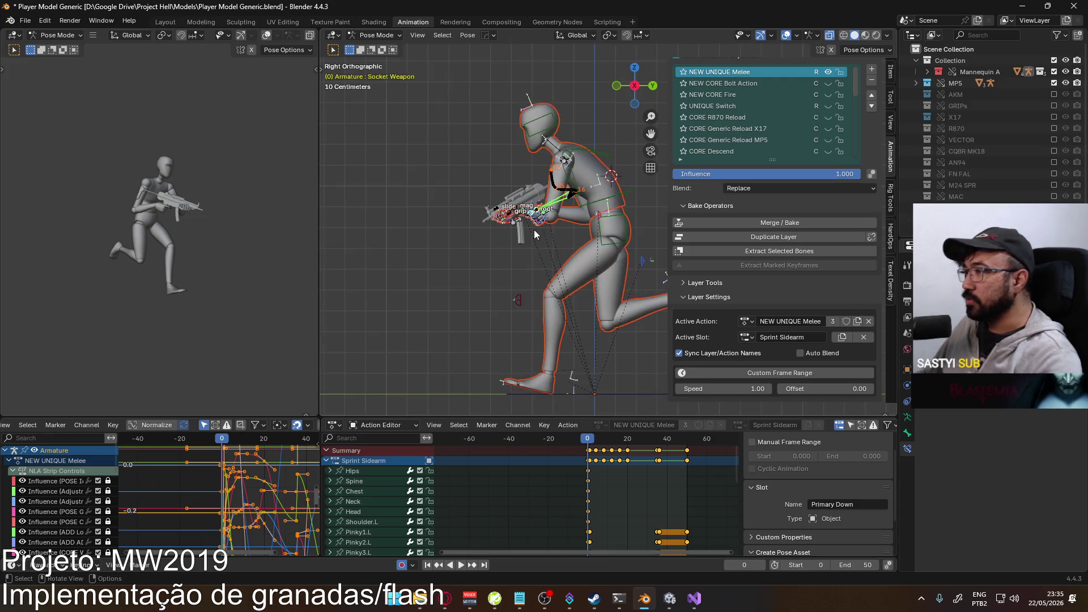
- Paste the copied pose onto the arm and gun, then inspect it from the front
{"action": "scroll", "coordinate": [519, 207], "scroll_direction": "up", "scroll_amount": 2}
{"action": "right_click", "coordinate": [499, 212]}
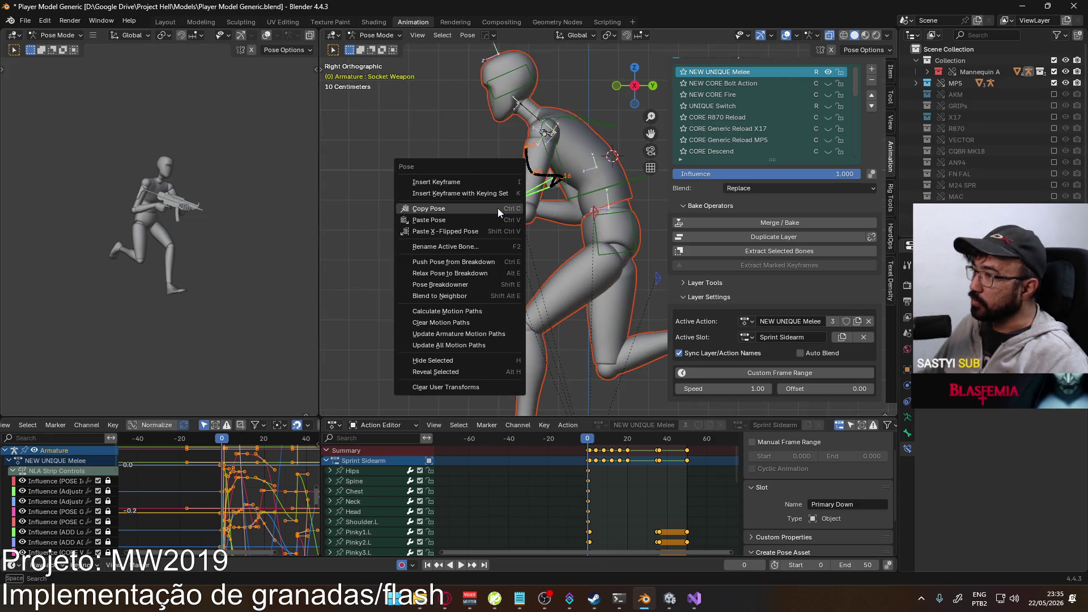
{"action": "left_click", "coordinate": [490, 218]}
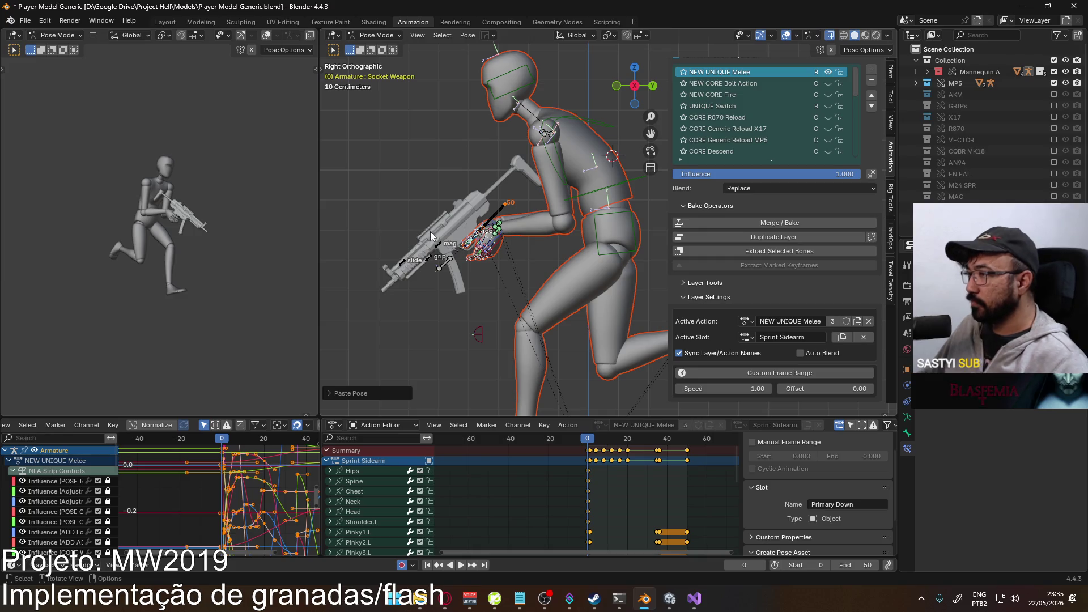
{"action": "key", "text": "KP_1"}
{"action": "scroll", "coordinate": [515, 242], "scroll_direction": "up", "scroll_amount": 5}
{"action": "middle_click_drag", "start_coordinate": [533, 264], "coordinate": [464, 248]}
{"action": "scroll", "coordinate": [464, 249], "scroll_direction": "down", "scroll_amount": 5}
{"action": "scroll", "coordinate": [511, 213], "scroll_direction": "up", "scroll_amount": 5}
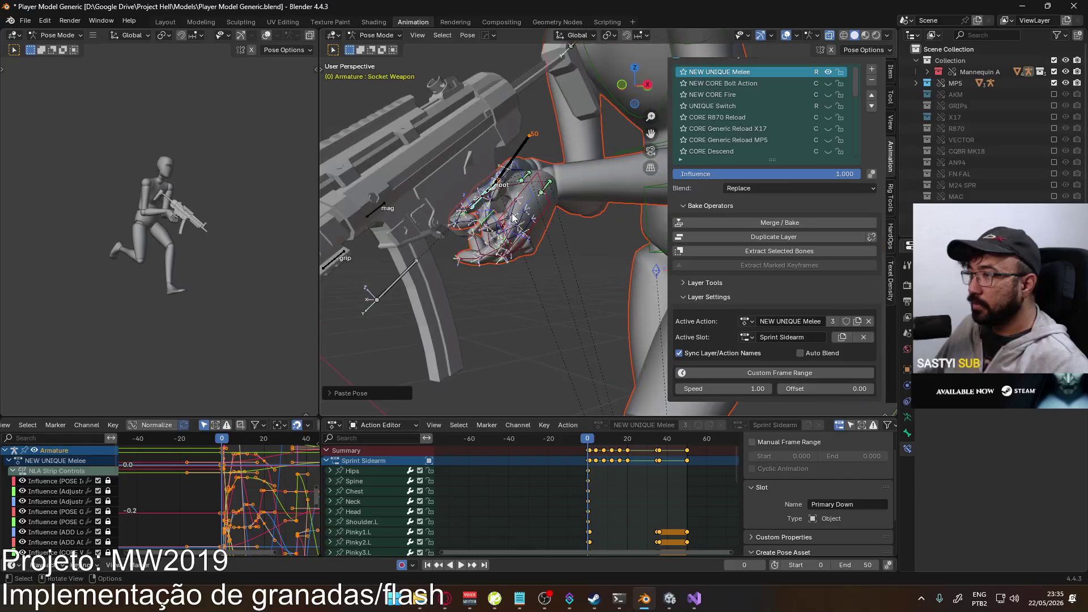
{"action": "scroll", "coordinate": [512, 214], "scroll_direction": "down", "scroll_amount": 5}
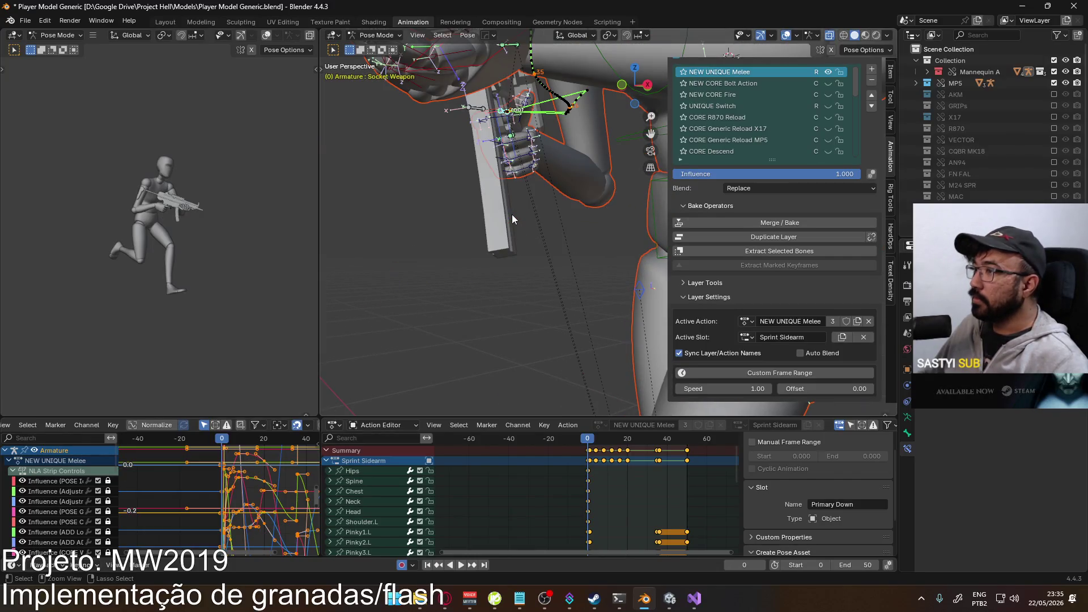
{"action": "mouse_move", "coordinate": [512, 214]}
{"action": "middle_mouse_down"}
{"action": "mouse_move", "coordinate": [519, 203]}
{"action": "mouse_move", "coordinate": [563, 205]}
{"action": "mouse_move", "coordinate": [513, 238]}
{"action": "middle_mouse_up"}
- Copy the right hand's pose with HandIK.R active and paste it back onto the rig
{"action": "left_click", "coordinate": [828, 72]}
{"action": "scroll", "coordinate": [480, 240], "scroll_direction": "up", "scroll_amount": 4}
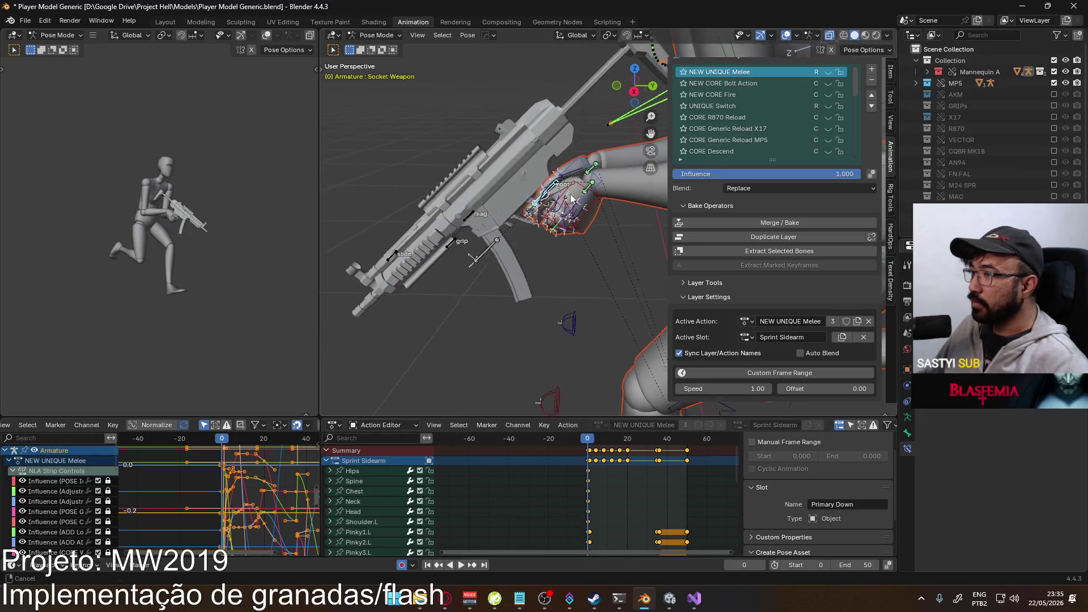
{"action": "left_click_drag", "start_coordinate": [495, 190], "coordinate": [579, 252]}
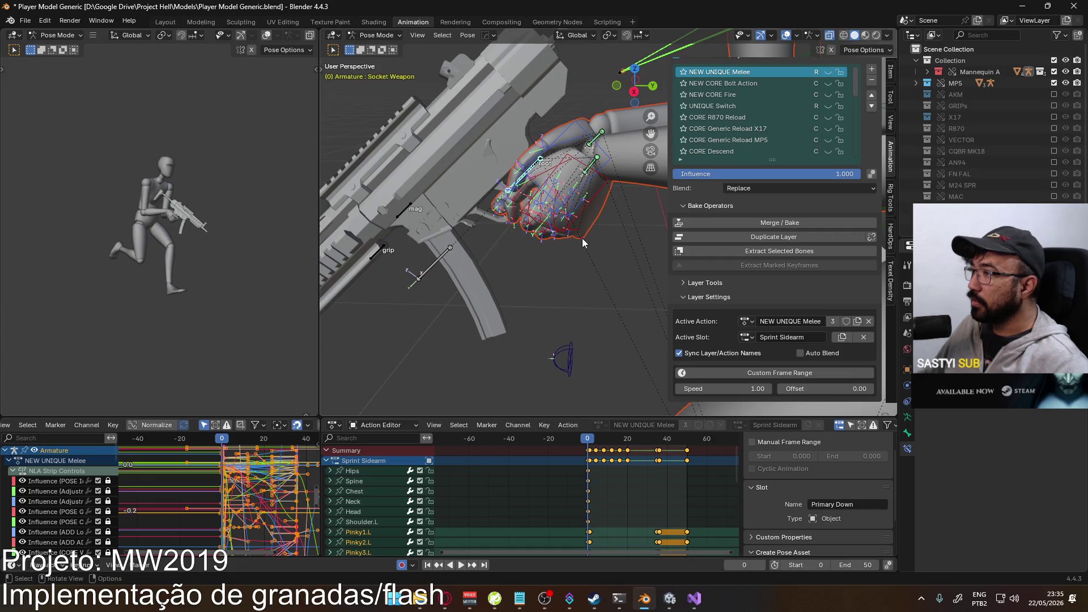
{"action": "left_click", "coordinate": [576, 126]}
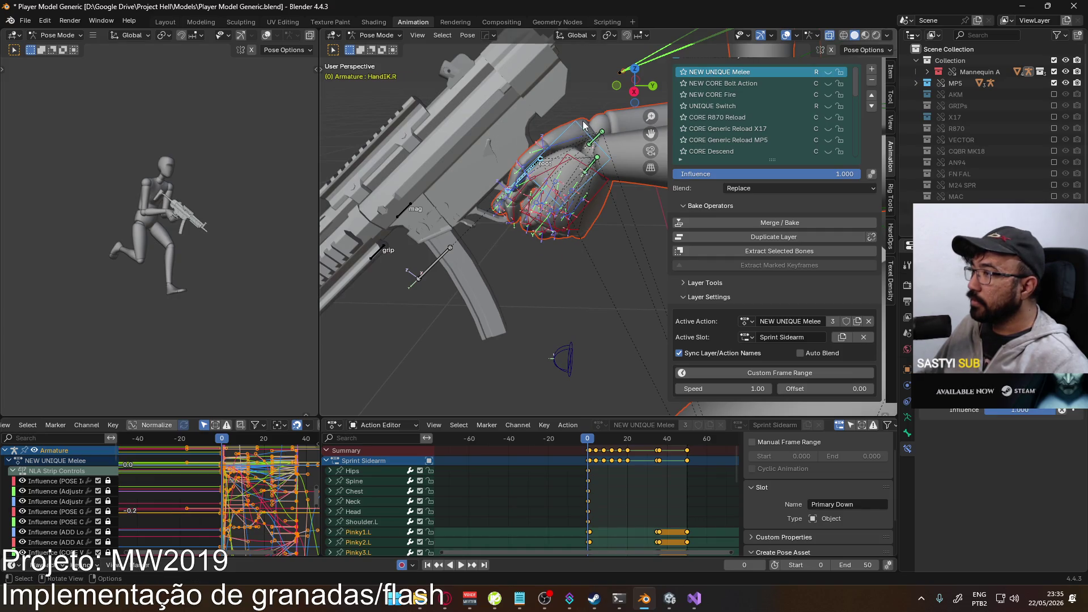
{"action": "right_click", "coordinate": [579, 121]}
{"action": "left_click", "coordinate": [556, 113]}
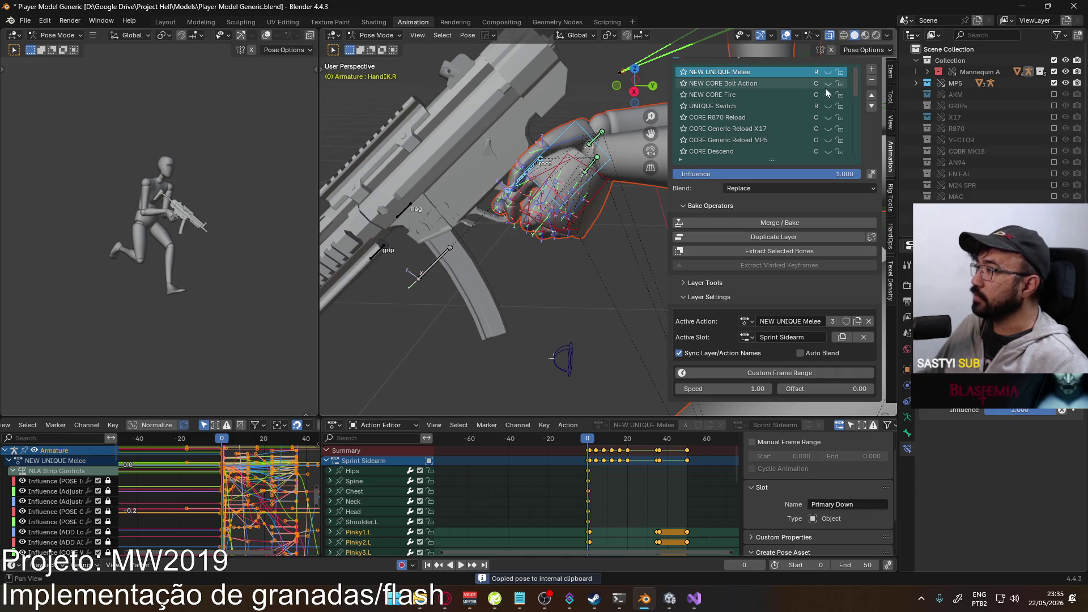
{"action": "mouse_move", "coordinate": [623, 170]}
{"action": "middle_mouse_down"}
{"action": "mouse_move", "coordinate": [570, 187]}
{"action": "mouse_move", "coordinate": [573, 131]}
{"action": "mouse_move", "coordinate": [702, 119]}
{"action": "mouse_move", "coordinate": [599, 158]}
{"action": "mouse_move", "coordinate": [514, 212]}
{"action": "mouse_move", "coordinate": [430, 219]}
{"action": "mouse_move", "coordinate": [520, 182]}
{"action": "mouse_move", "coordinate": [549, 200]}
{"action": "middle_mouse_up"}
{"action": "right_click", "coordinate": [599, 158]}
{"action": "left_click", "coordinate": [580, 172]}
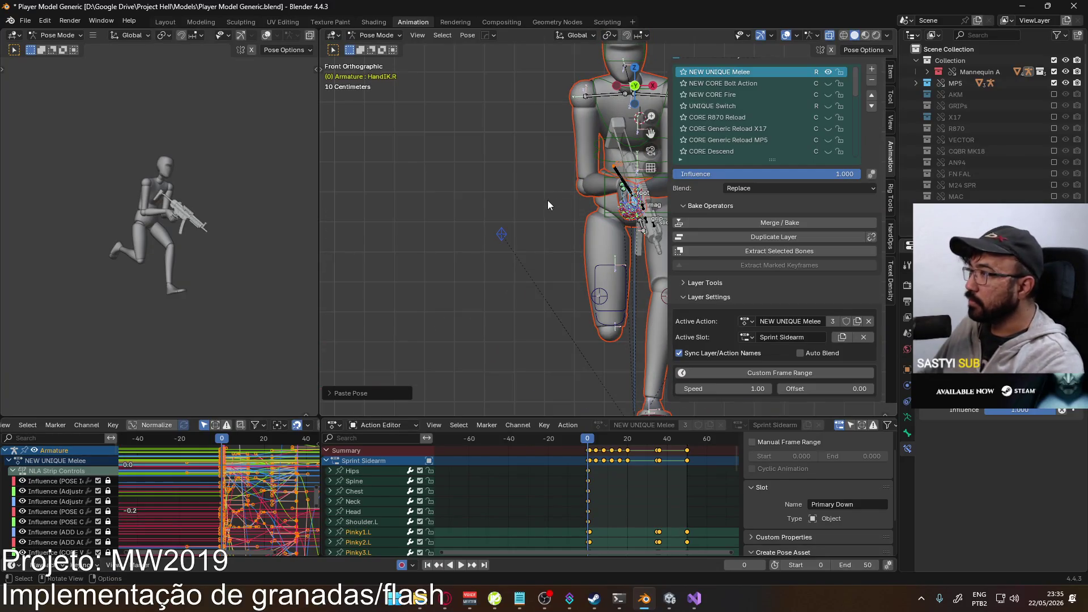
- Toggle the NEW UNIQUE Melee layer's visibility on and off to compare poses
{"action": "scroll", "coordinate": [565, 271], "scroll_direction": "down", "scroll_amount": 1}
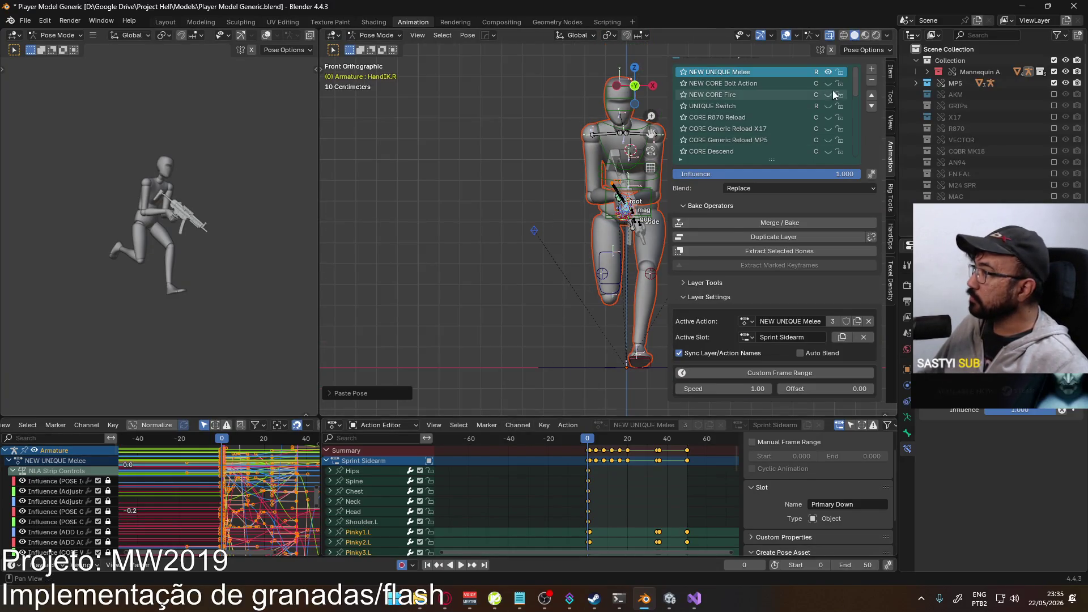
{"action": "left_click", "coordinate": [828, 72]}
{"action": "left_click", "coordinate": [828, 72]}
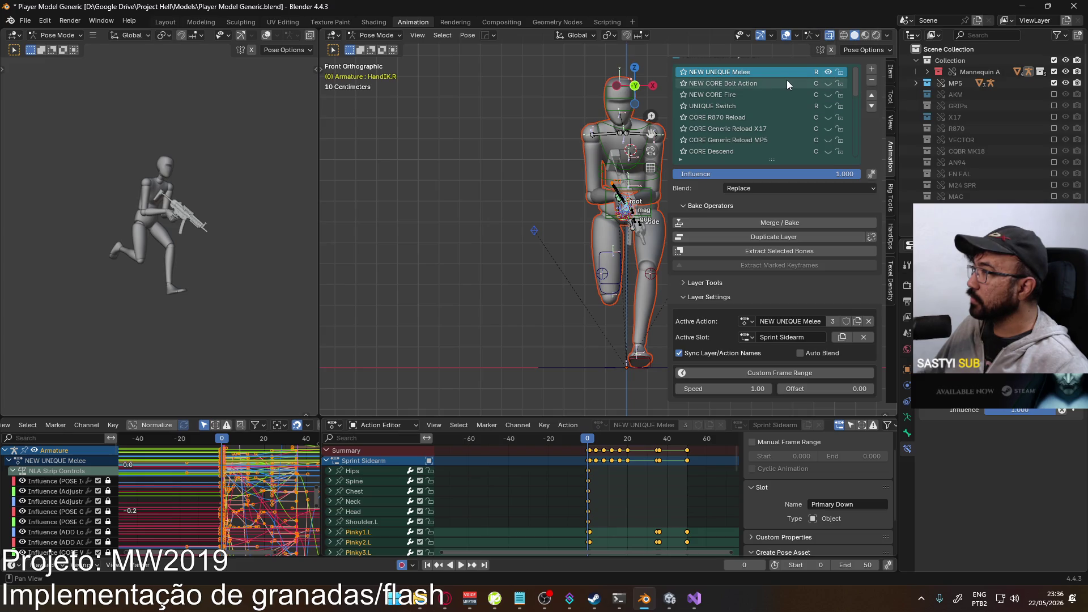
{"action": "left_click", "coordinate": [828, 72]}
{"action": "middle_click_drag", "start_coordinate": [583, 143], "coordinate": [518, 181], "text": "shift"}
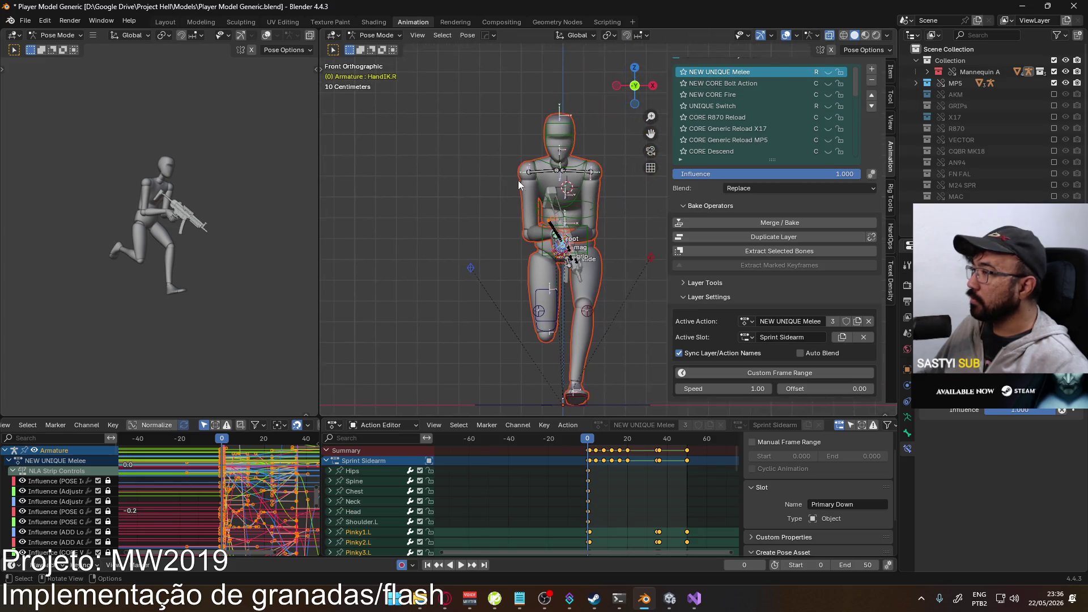
{"action": "scroll", "coordinate": [570, 144], "scroll_direction": "up", "scroll_amount": 4}
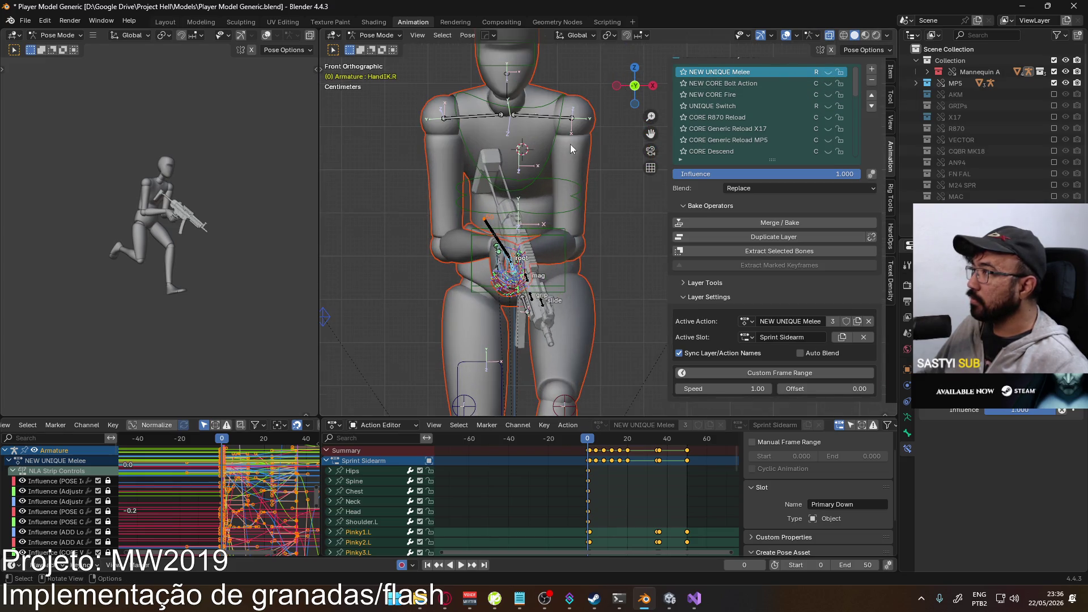
- Select the Neck, Head and right hand IK bones and copy their pose
{"action": "left_click", "coordinate": [516, 88]}
{"action": "left_click", "coordinate": [533, 69], "text": "shift"}
{"action": "left_click", "coordinate": [512, 93], "text": "shift"}
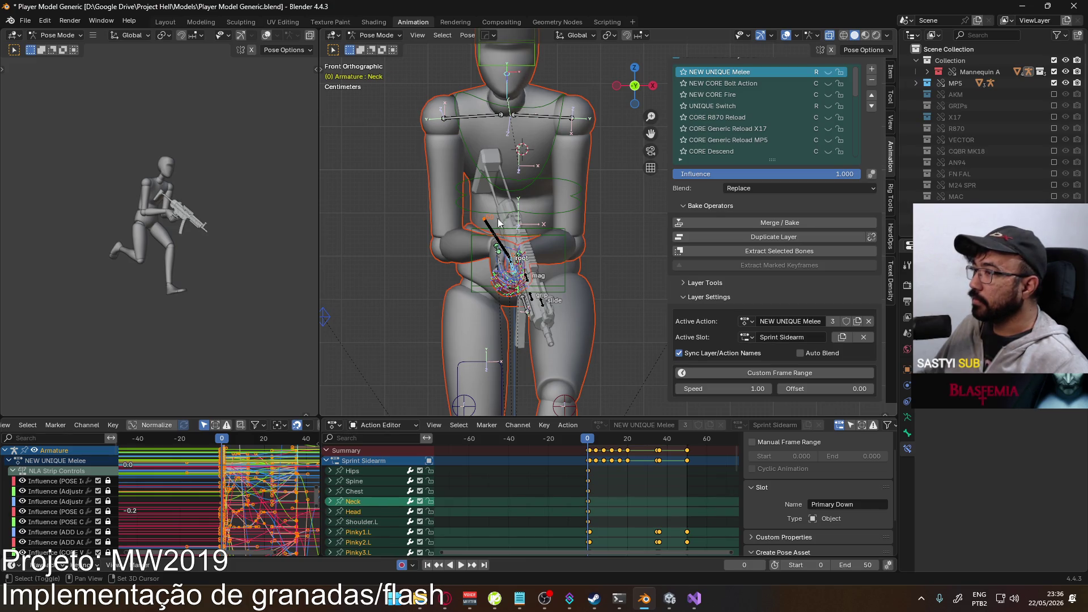
{"action": "left_click", "coordinate": [509, 268]}
{"action": "middle_click_drag", "start_coordinate": [511, 275], "coordinate": [543, 284]}
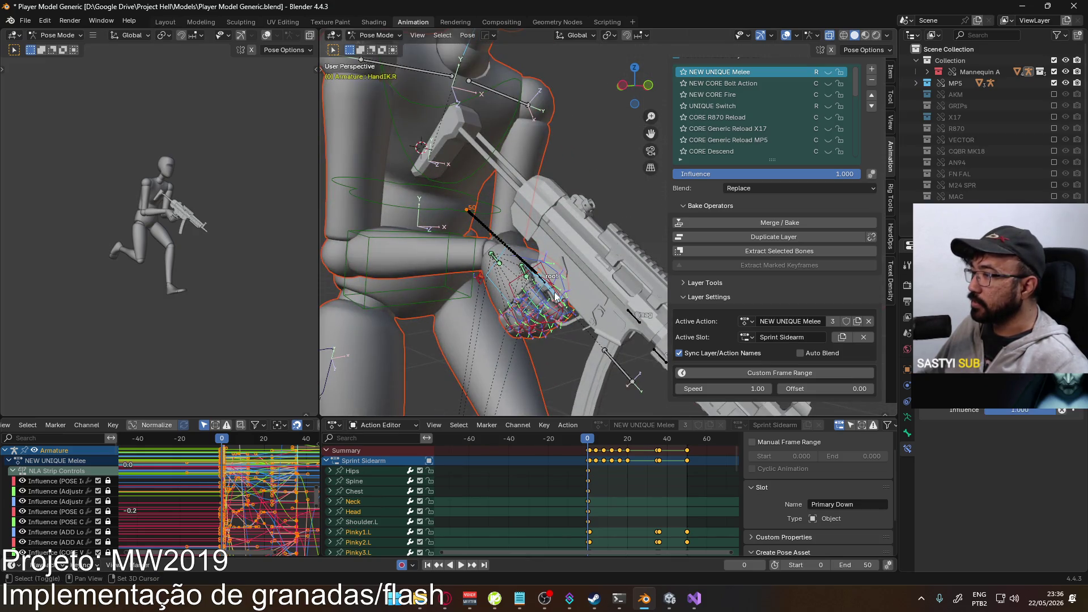
{"action": "right_click", "coordinate": [554, 293]}
{"action": "left_click", "coordinate": [545, 280]}
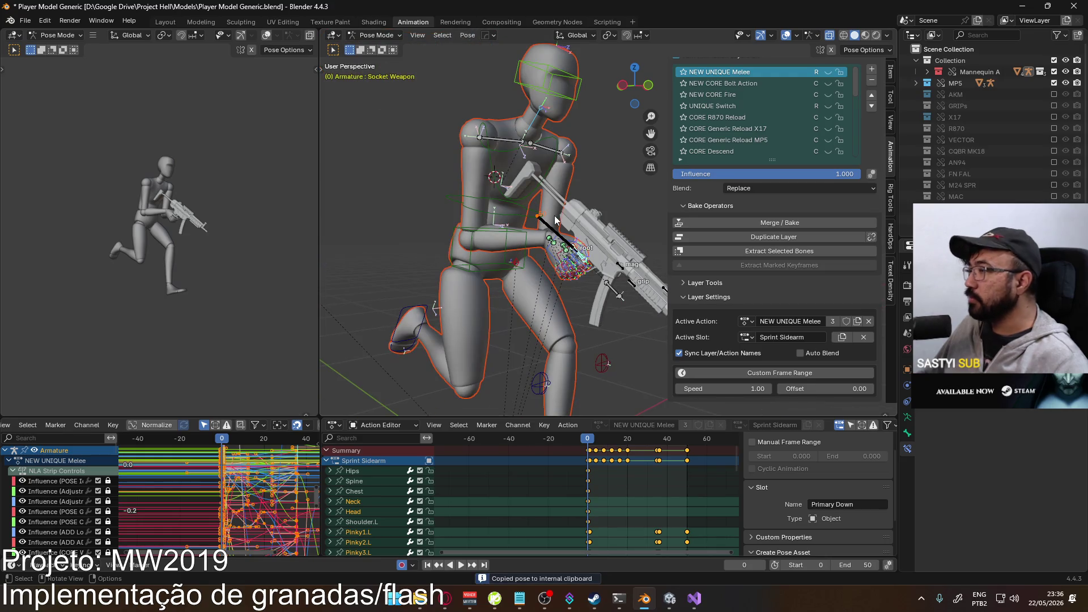
- Show the NEW UNIQUE Melee layer's crouched pose and paste the copied pose at frame 0
{"action": "key", "text": "KP_3"}
{"action": "left_click", "coordinate": [828, 72]}
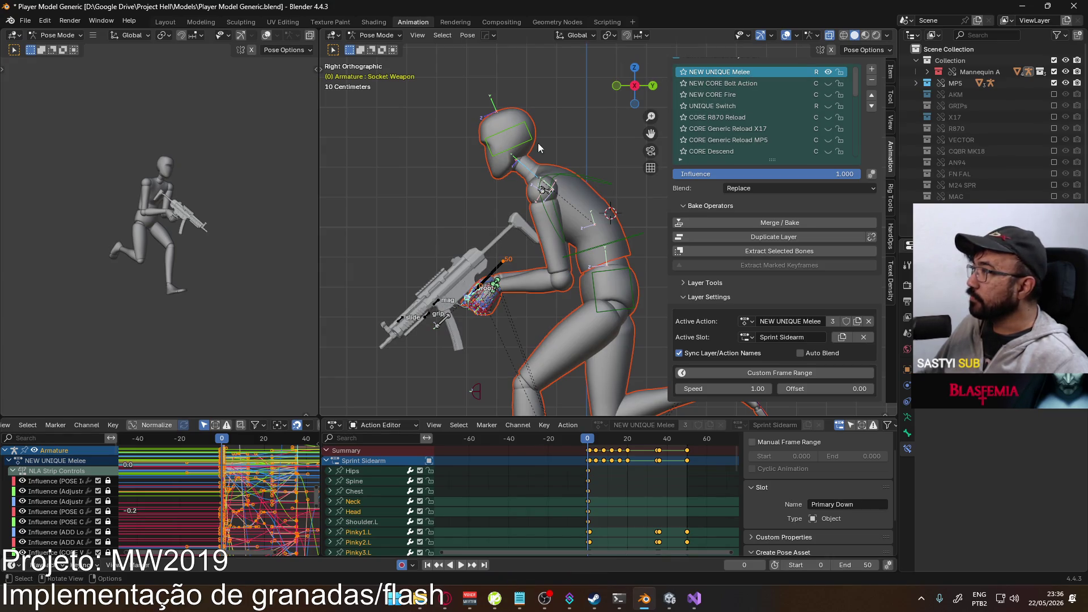
{"action": "right_click", "coordinate": [529, 171]}
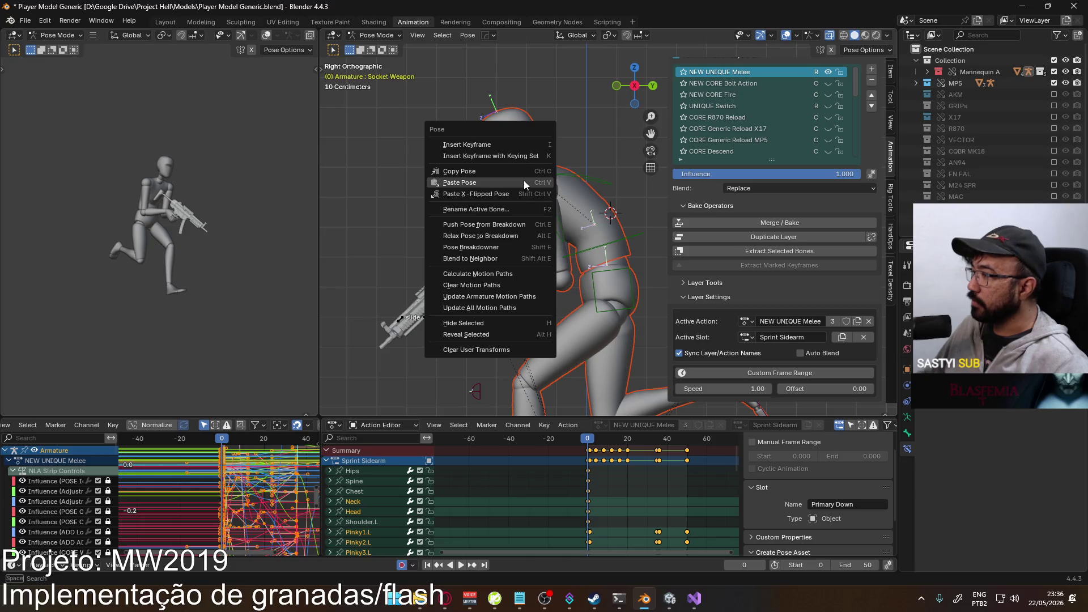
{"action": "left_click", "coordinate": [524, 180]}
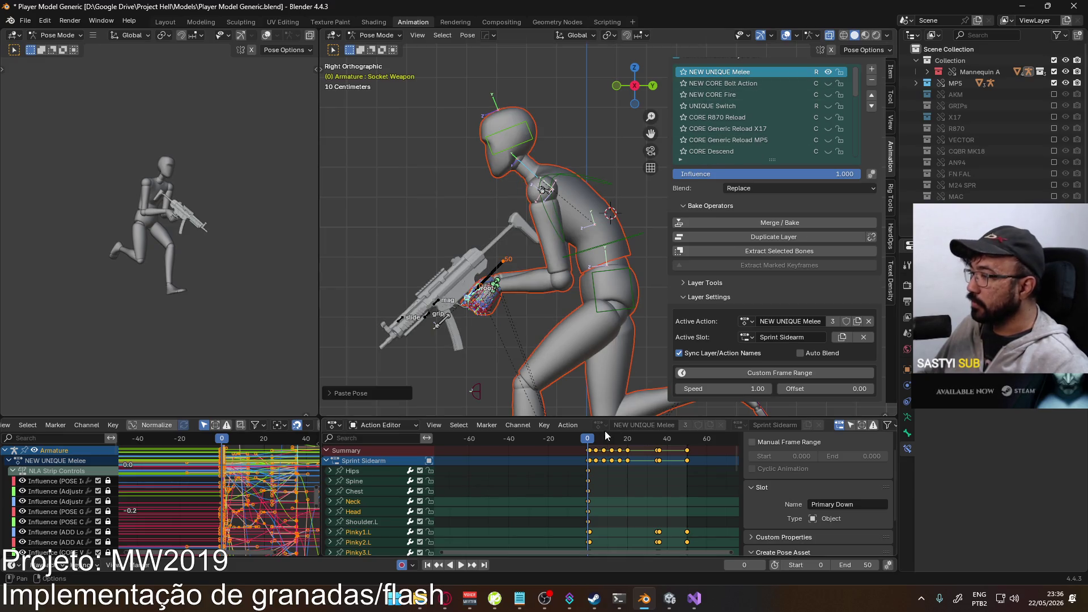
{"action": "scroll", "coordinate": [590, 440], "scroll_direction": "up", "scroll_amount": 4}
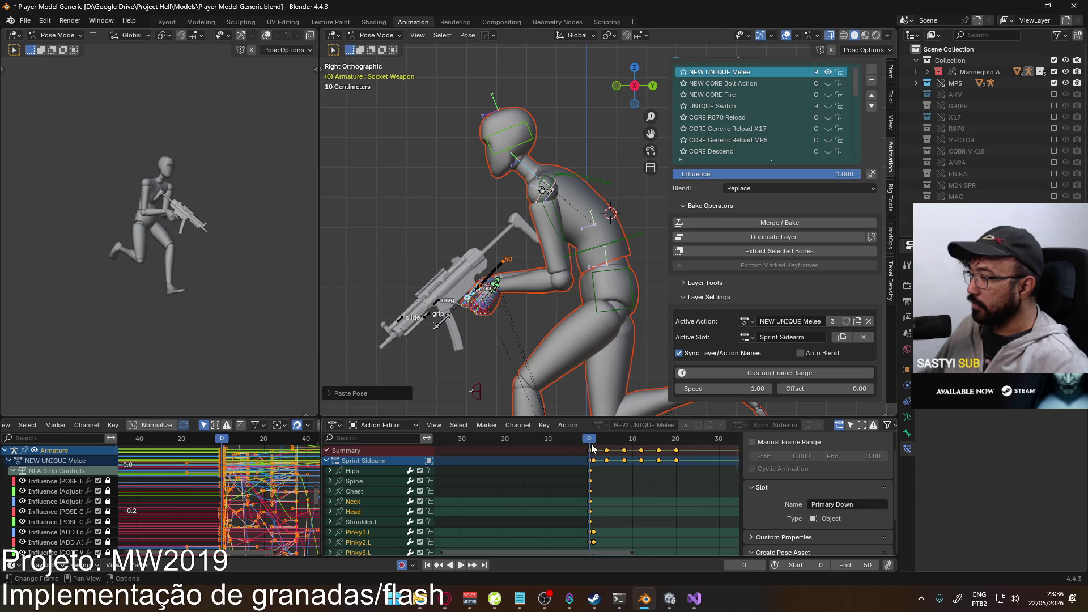
- Play the animation to review it, stopping at frame 50
{"action": "key", "text": "space"}
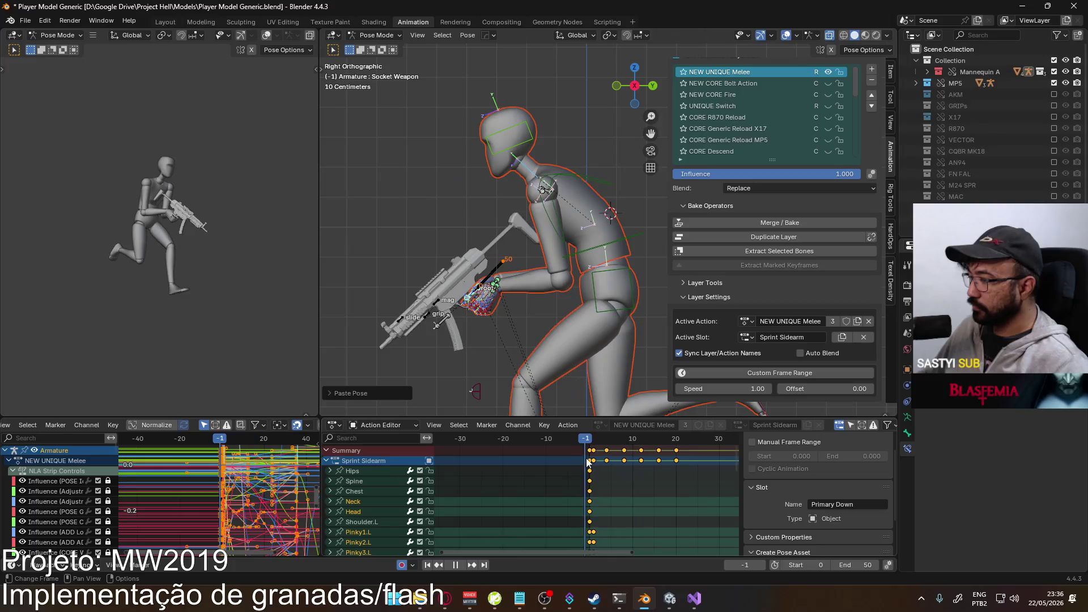
{"action": "key", "text": "Escape"}
{"action": "key", "text": "space"}
{"action": "scroll", "coordinate": [623, 453], "scroll_direction": "down", "scroll_amount": 4}
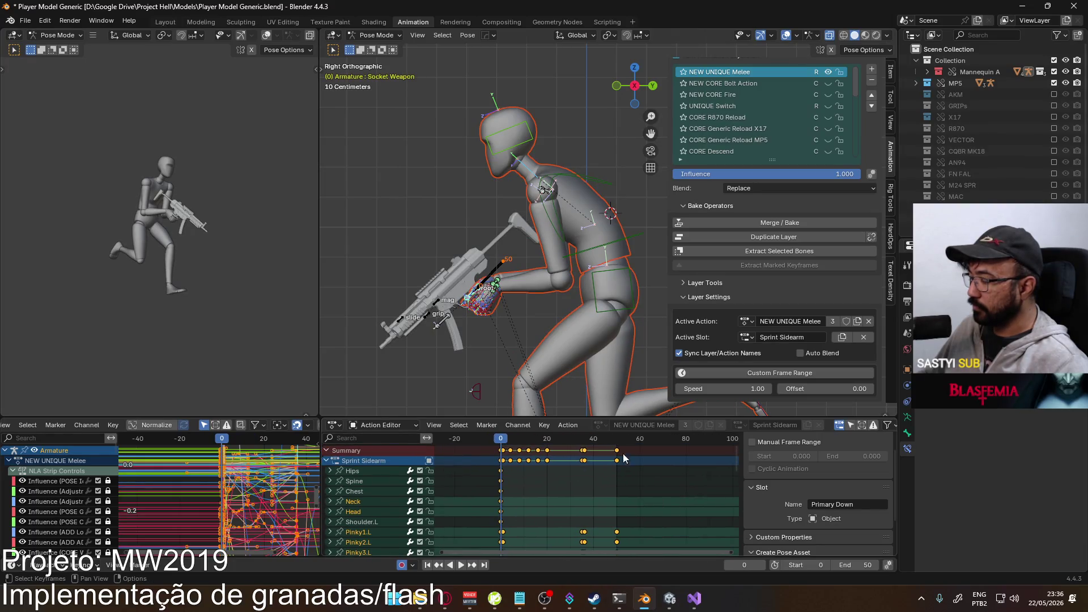
{"action": "key", "text": "space"}
{"action": "scroll", "coordinate": [787, 136], "scroll_direction": "down", "scroll_amount": 5}
{"action": "right_click", "coordinate": [502, 262]}
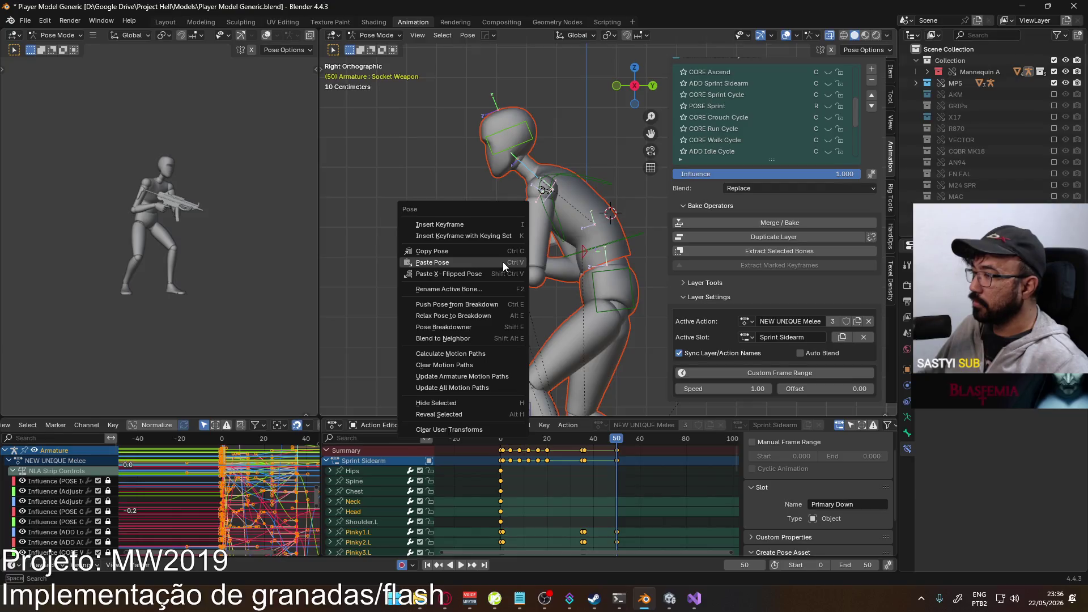
- Paste the copied pose at frame 50, then play and scrub from frame 1 to 27 to review
{"action": "left_click", "coordinate": [502, 262]}
{"action": "key", "text": "space"}
{"action": "left_click", "coordinate": [504, 440]}
{"action": "mouse_move", "coordinate": [504, 440]}
{"action": "left_mouse_down"}
{"action": "mouse_move", "coordinate": [617, 442]}
{"action": "mouse_move", "coordinate": [501, 451]}
{"action": "mouse_move", "coordinate": [509, 446]}
{"action": "left_mouse_up"}
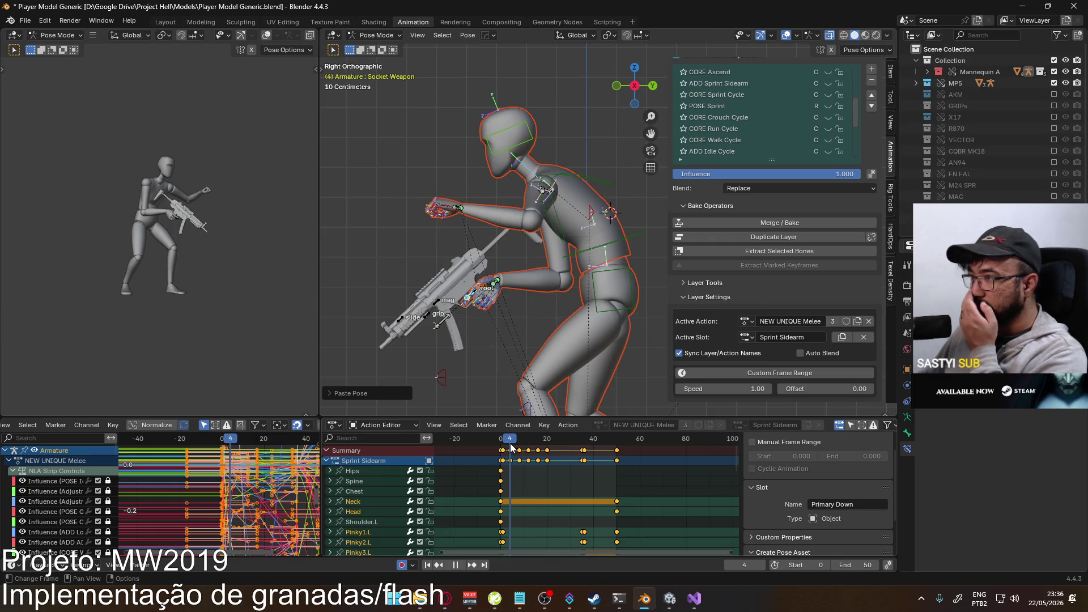
{"action": "left_click", "coordinate": [456, 213]}
- Move the left hand IK control slightly down at frame 8
{"action": "scroll", "coordinate": [454, 238], "scroll_direction": "up", "scroll_amount": 5}
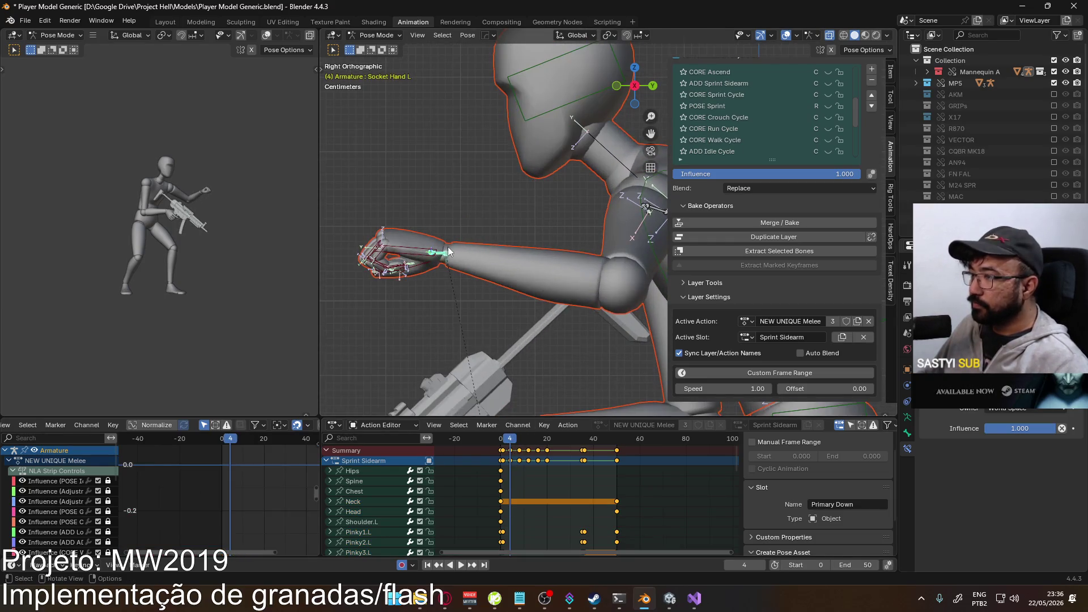
{"action": "left_click", "coordinate": [410, 250]}
{"action": "left_click_drag", "start_coordinate": [513, 440], "coordinate": [519, 440]}
{"action": "key", "text": "KP_Decimal"}
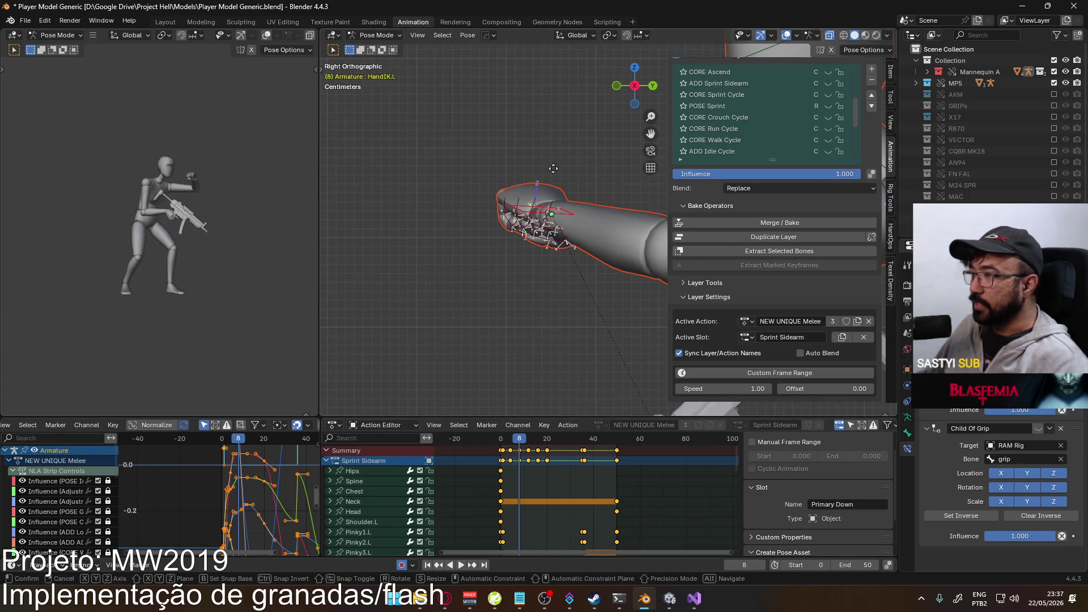
{"action": "key", "text": "g"}
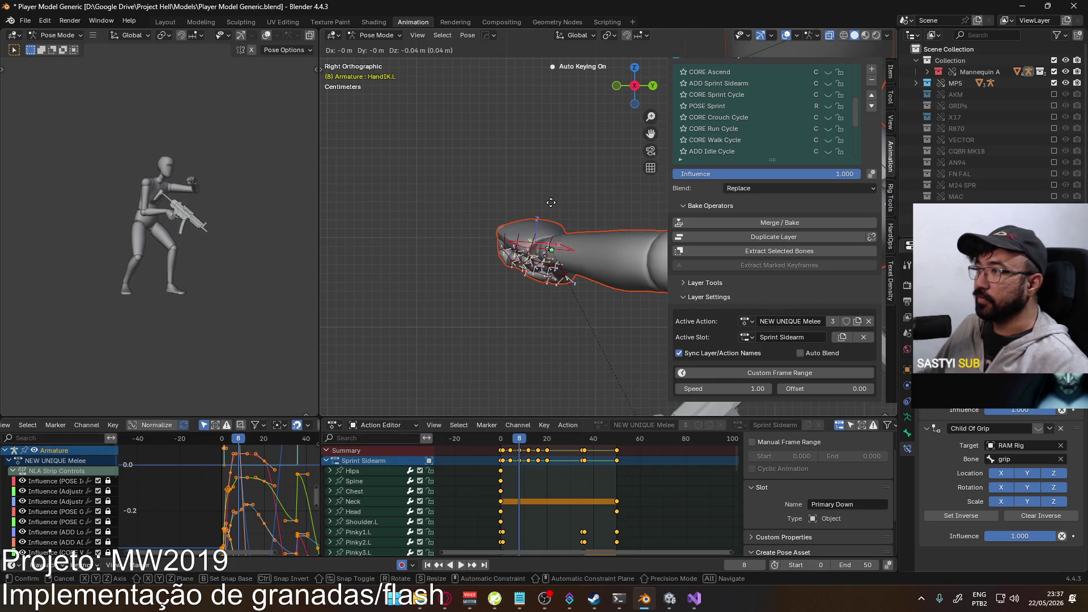
{"action": "left_click", "coordinate": [550, 209]}
- Scrub to frame 35 and check how the left hand sits on the gun grip
{"action": "mouse_move", "coordinate": [519, 441]}
{"action": "left_mouse_down"}
{"action": "mouse_move", "coordinate": [510, 441]}
{"action": "mouse_move", "coordinate": [584, 444]}
{"action": "left_mouse_up"}
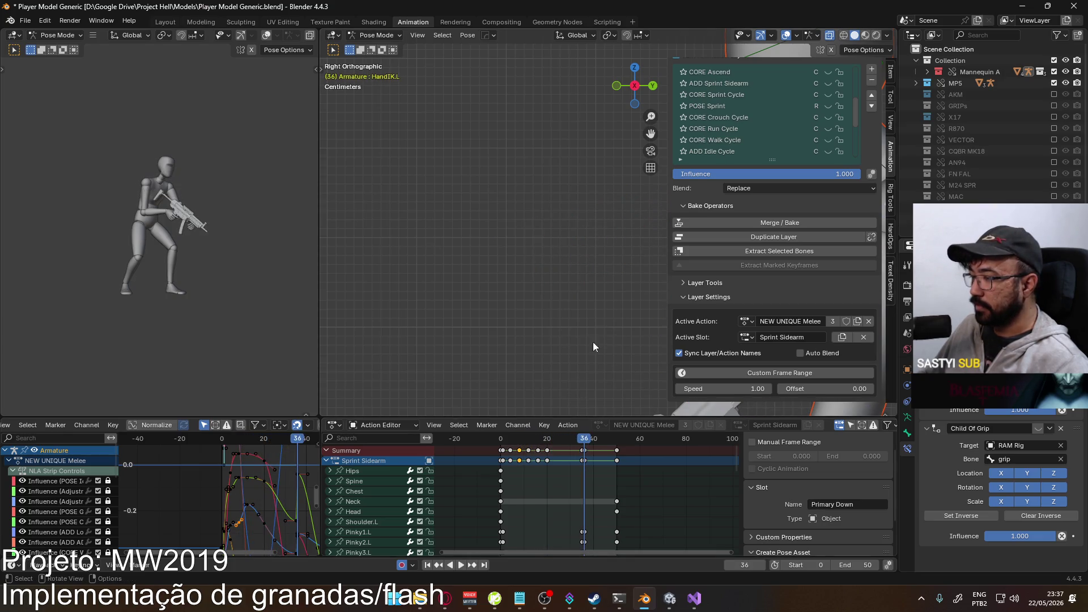
{"action": "scroll", "coordinate": [591, 340], "scroll_direction": "down", "scroll_amount": 2}
{"action": "middle_click_drag", "start_coordinate": [590, 292], "coordinate": [461, 287], "text": "shift"}
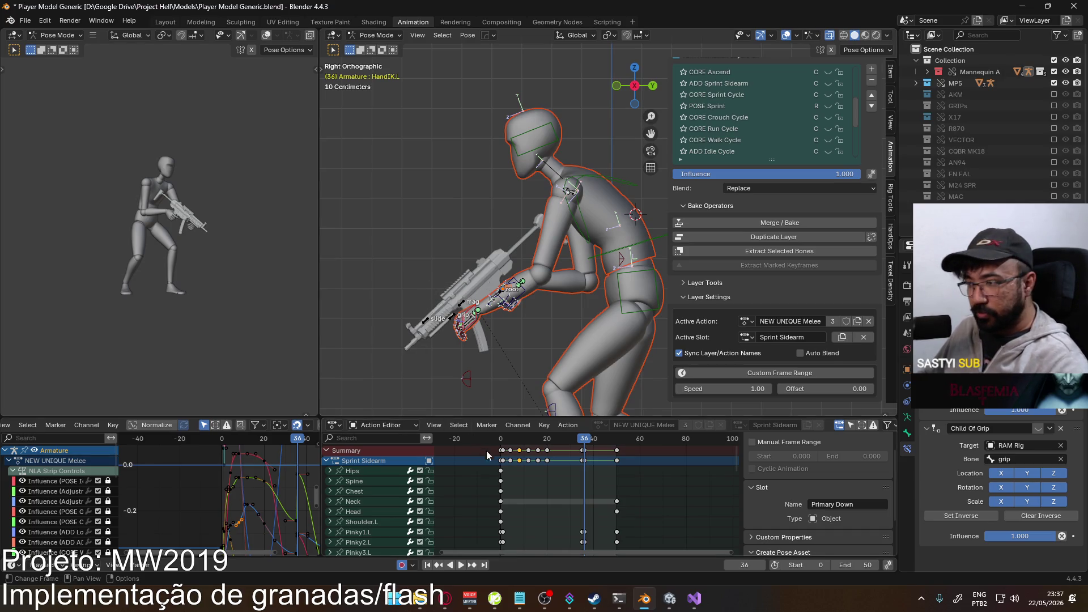
{"action": "mouse_move", "coordinate": [586, 443]}
{"action": "left_mouse_down"}
{"action": "mouse_move", "coordinate": [479, 438]}
{"action": "mouse_move", "coordinate": [583, 424]}
{"action": "left_mouse_up"}
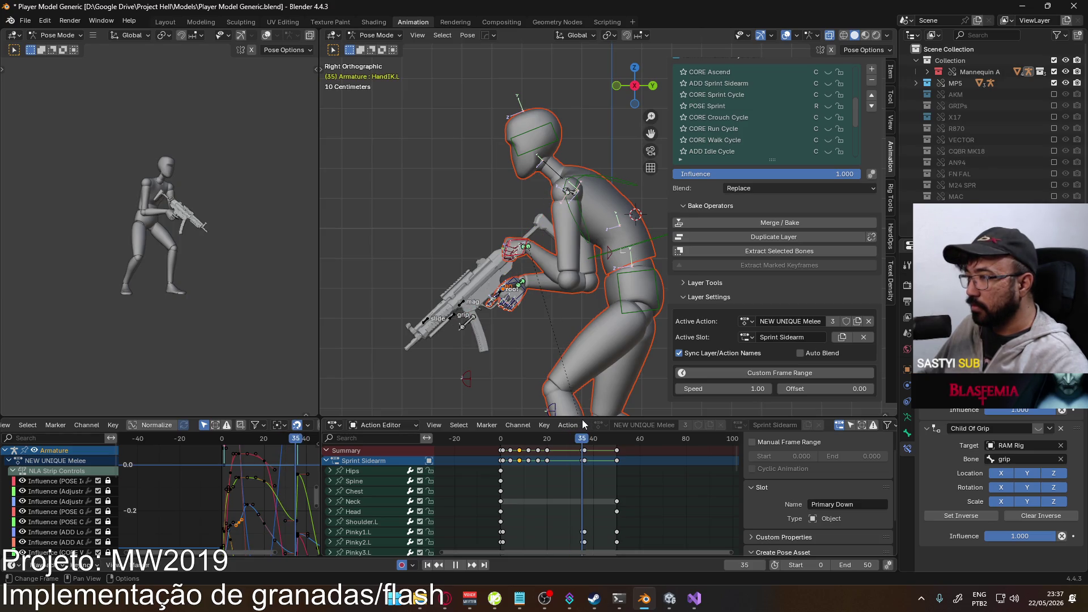
{"action": "mouse_move", "coordinate": [585, 424]}
{"action": "left_mouse_down"}
{"action": "mouse_move", "coordinate": [622, 418]}
{"action": "mouse_move", "coordinate": [539, 425]}
{"action": "mouse_move", "coordinate": [615, 424]}
{"action": "mouse_move", "coordinate": [583, 424]}
{"action": "left_mouse_up"}
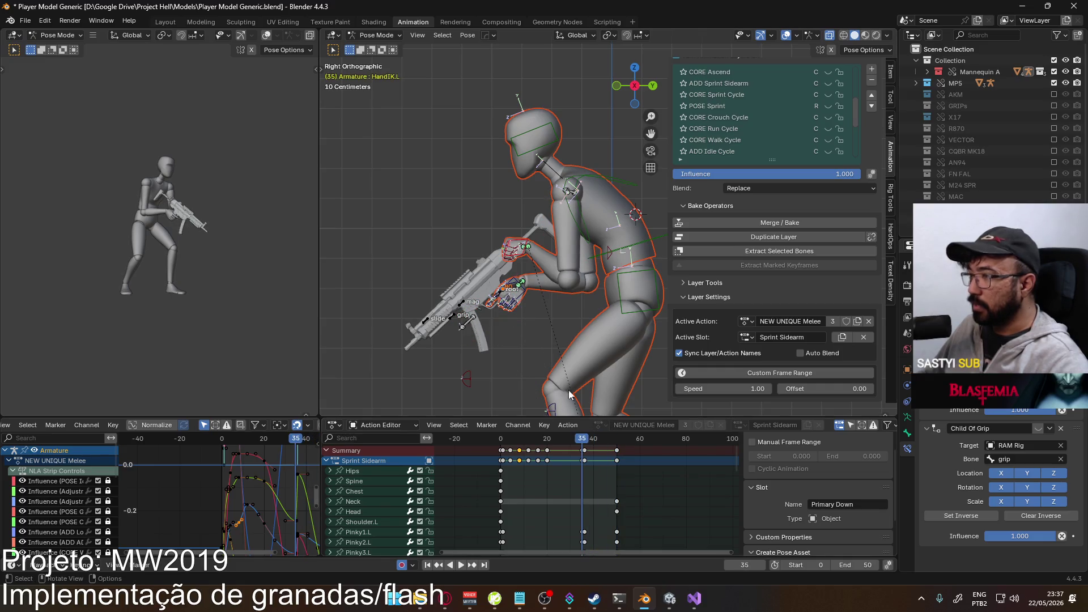
{"action": "key", "text": "KP_1"}
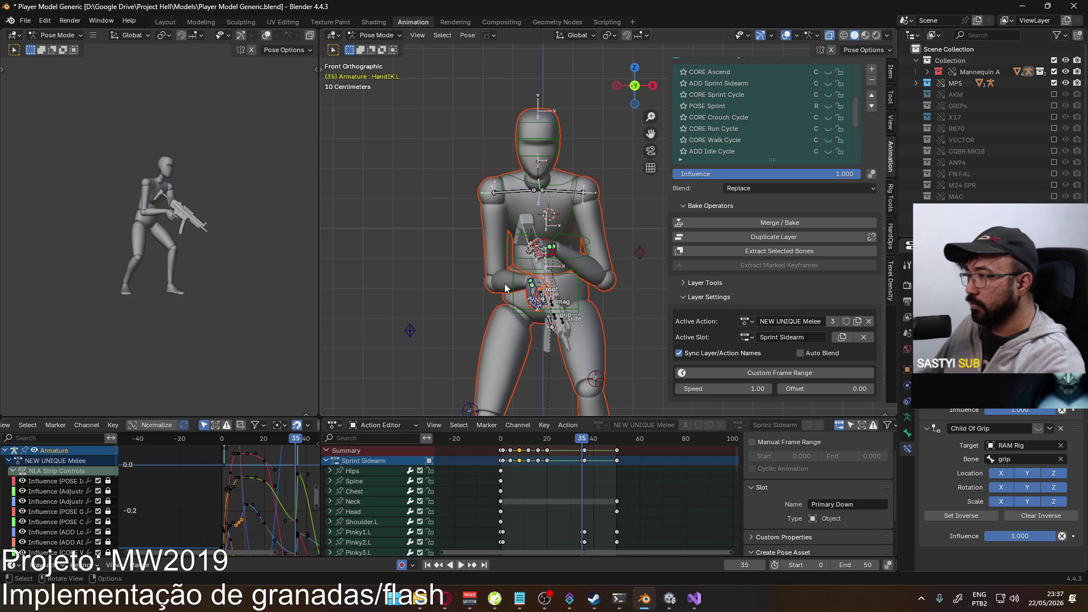
- Rotate the left hand around global Z and move it toward the grip in front view
{"action": "scroll", "coordinate": [522, 274], "scroll_direction": "up", "scroll_amount": 3}
{"action": "key", "text": "r"}
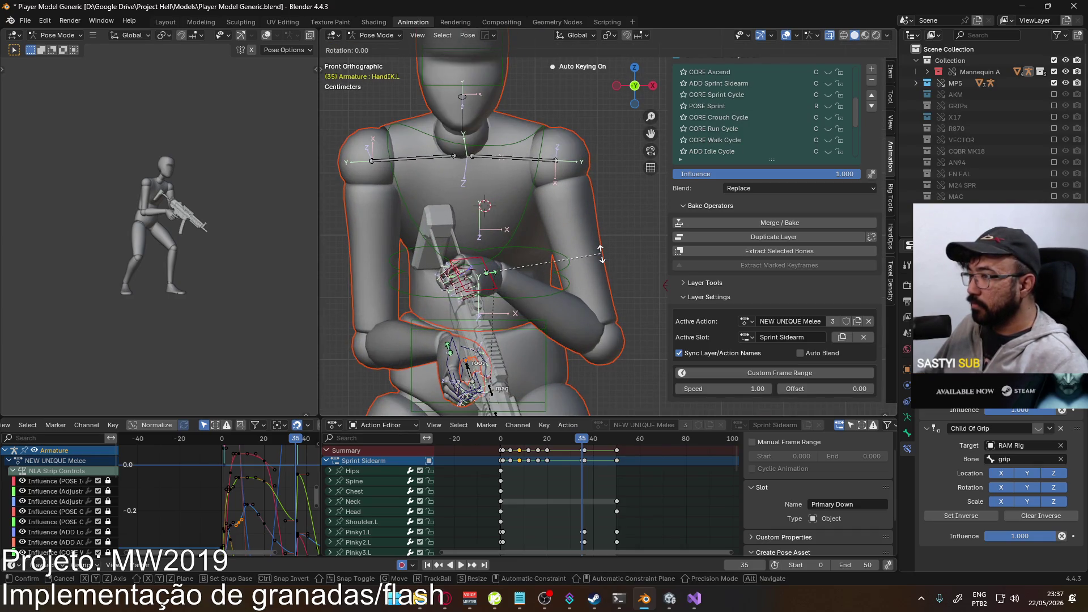
{"action": "left_click", "coordinate": [597, 302]}
{"action": "key", "text": "r"}
{"action": "key", "text": "z"}
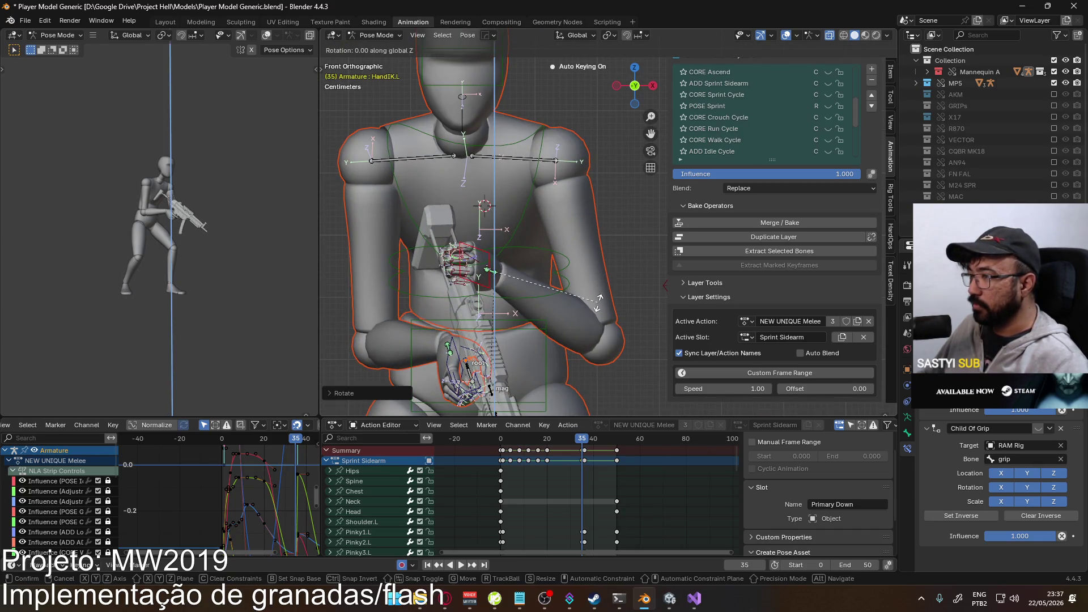
{"action": "key", "text": "g"}
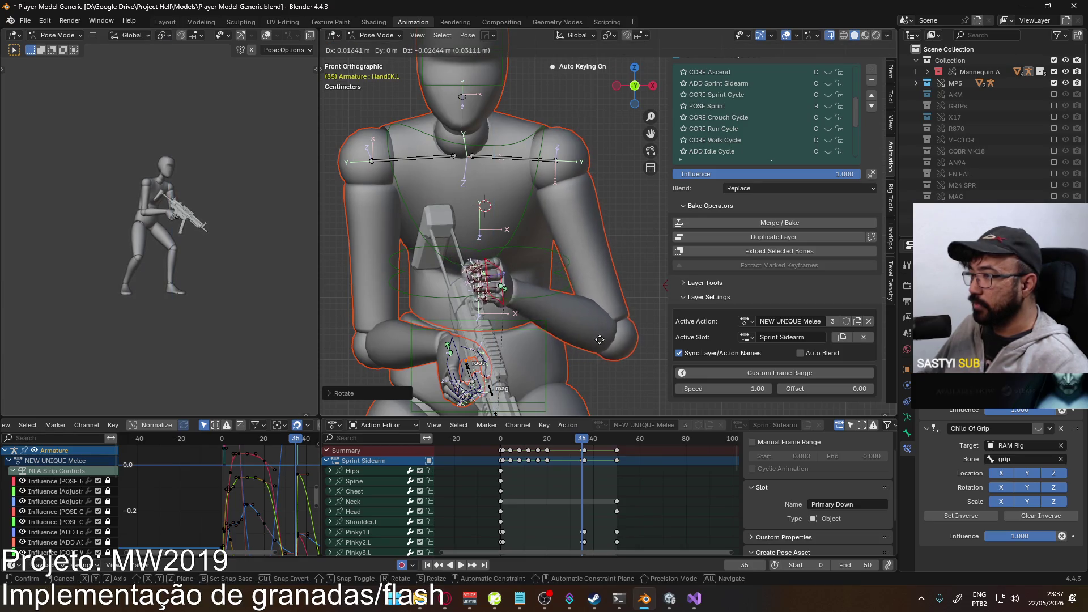
{"action": "left_click", "coordinate": [599, 366]}
- Refine the left hand's rotation and position from the side, then key it at frame 35
{"action": "key", "text": "KP_3"}
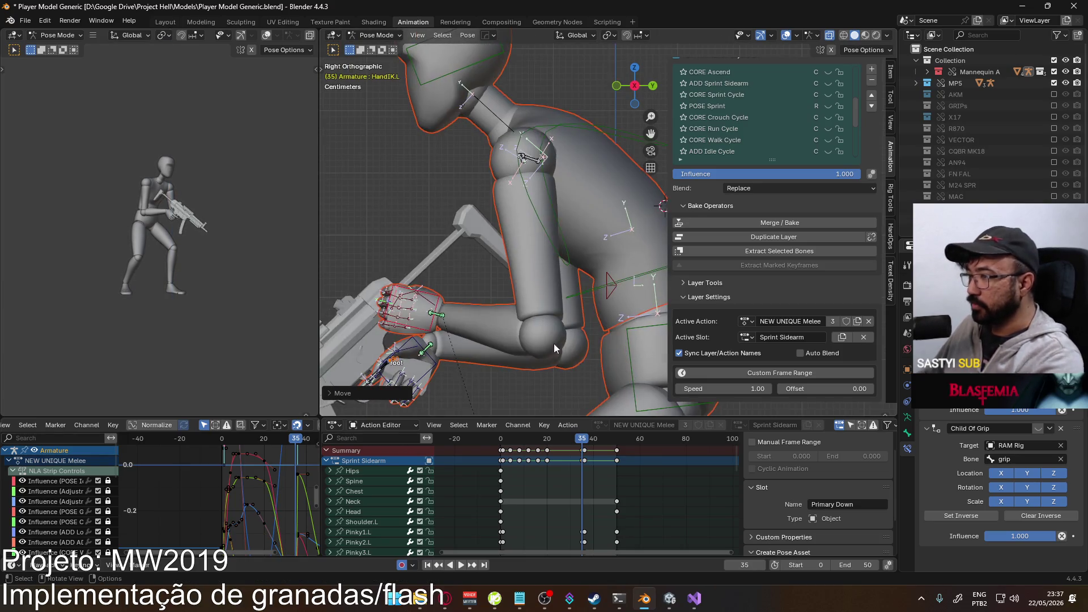
{"action": "key", "text": "r"}
{"action": "left_click", "coordinate": [548, 217]}
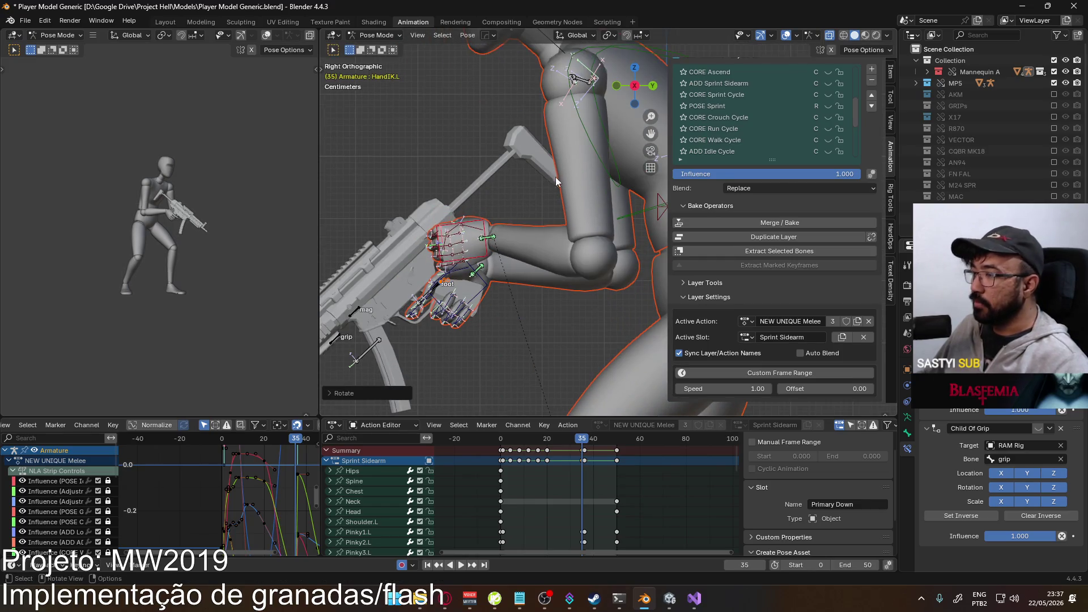
{"action": "key", "text": "g"}
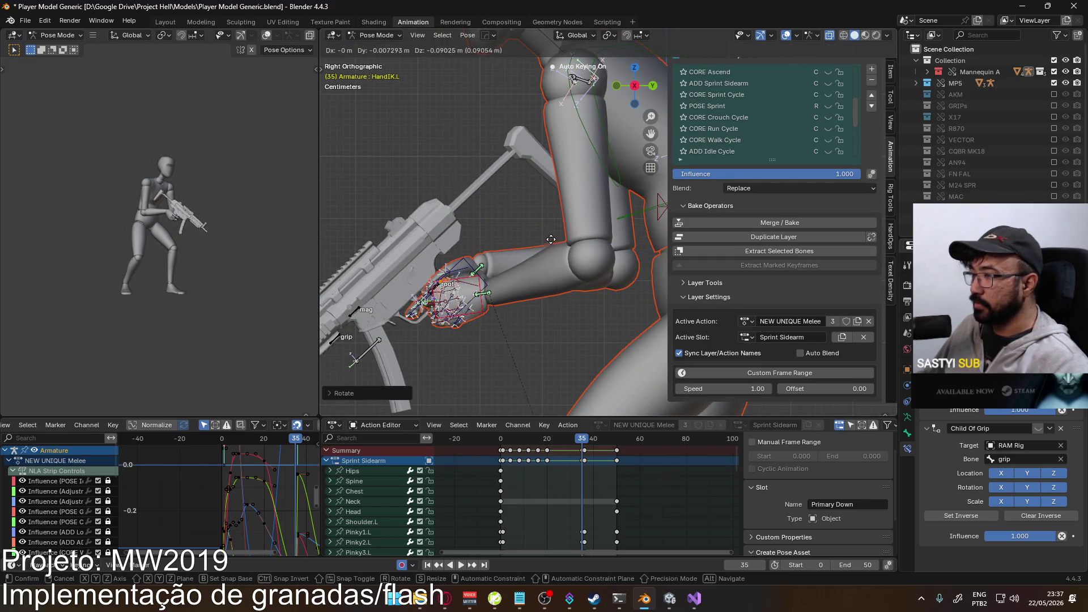
{"action": "left_click", "coordinate": [550, 240]}
{"action": "key", "text": "KP_1"}
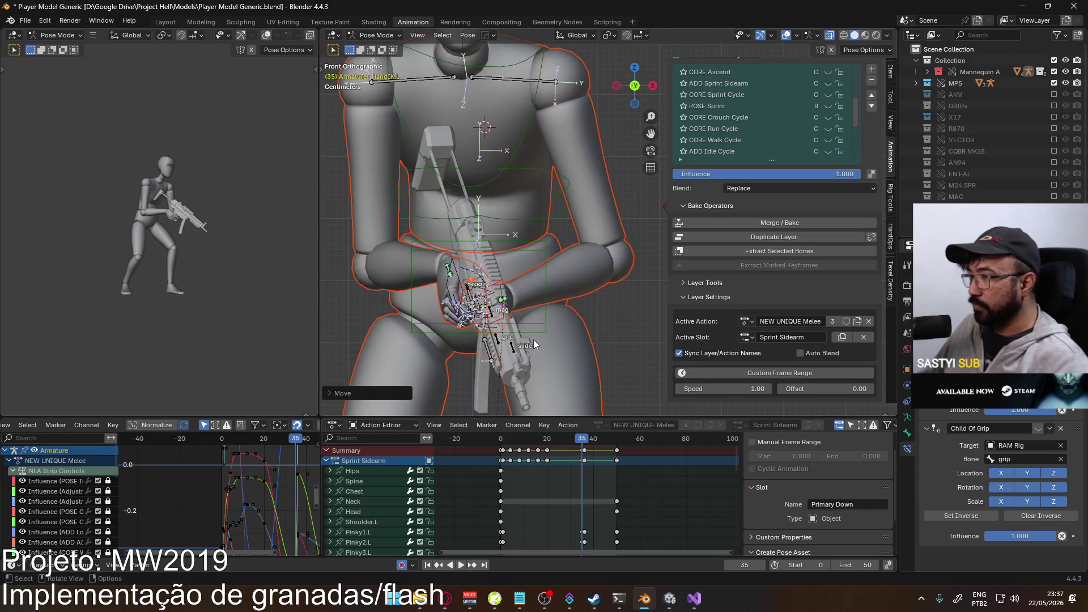
{"action": "scroll", "coordinate": [544, 340], "scroll_direction": "down", "scroll_amount": 3}
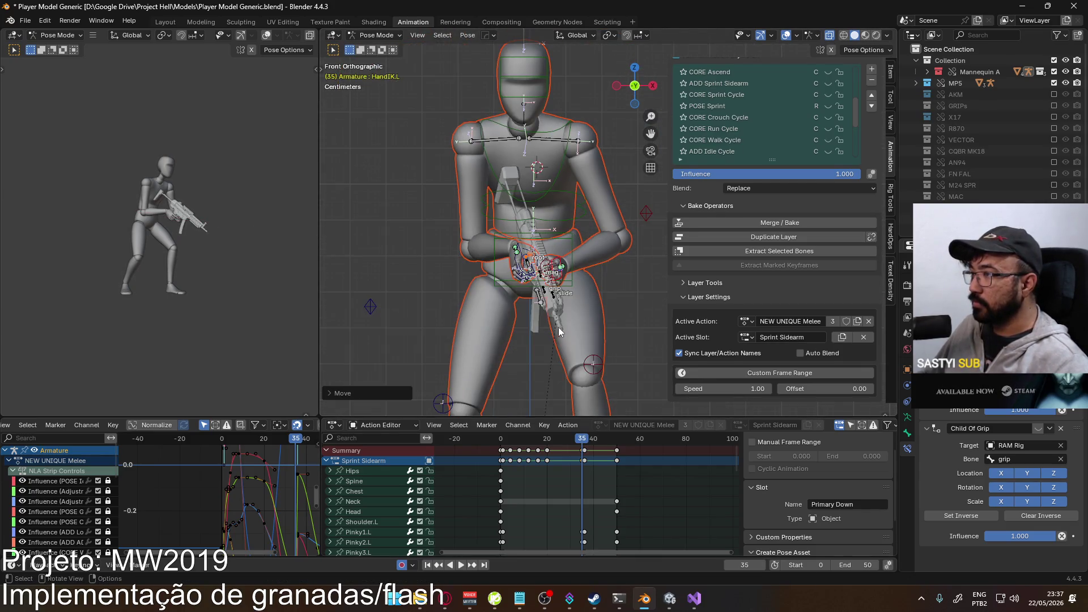
{"action": "key", "text": "i"}
- Review playback back to frame 35, then nudge the left hand along global Y
{"action": "key", "text": "space"}
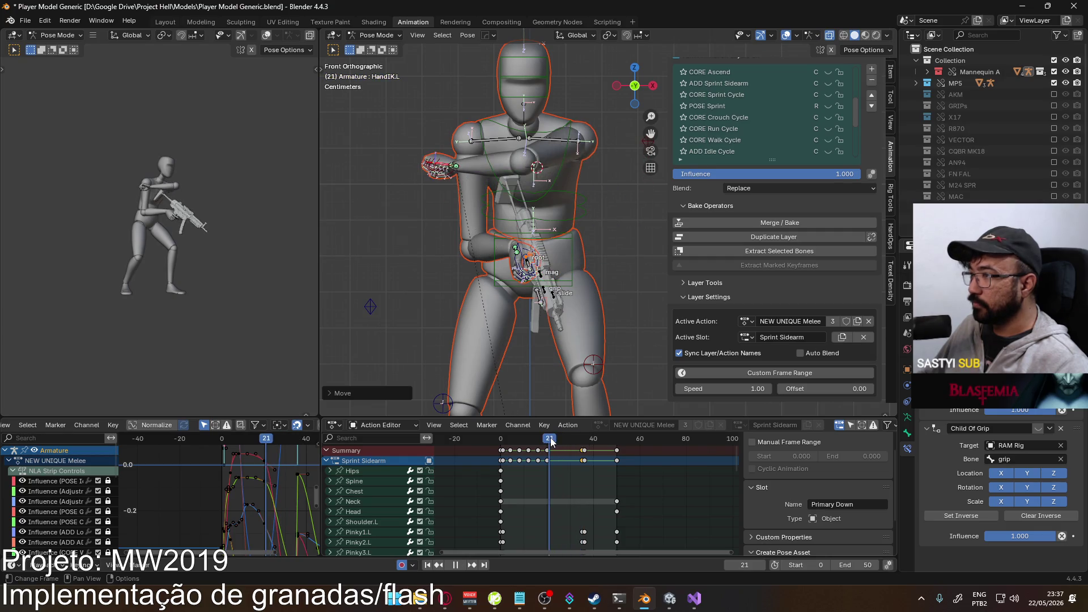
{"action": "left_click_drag", "start_coordinate": [565, 442], "coordinate": [579, 440]}
{"action": "key", "text": "Escape"}
{"action": "mouse_move", "coordinate": [567, 351]}
{"action": "middle_mouse_down"}
{"action": "mouse_move", "coordinate": [531, 307]}
{"action": "mouse_move", "coordinate": [519, 267]}
{"action": "middle_mouse_up"}
{"action": "key", "text": "KP_3"}
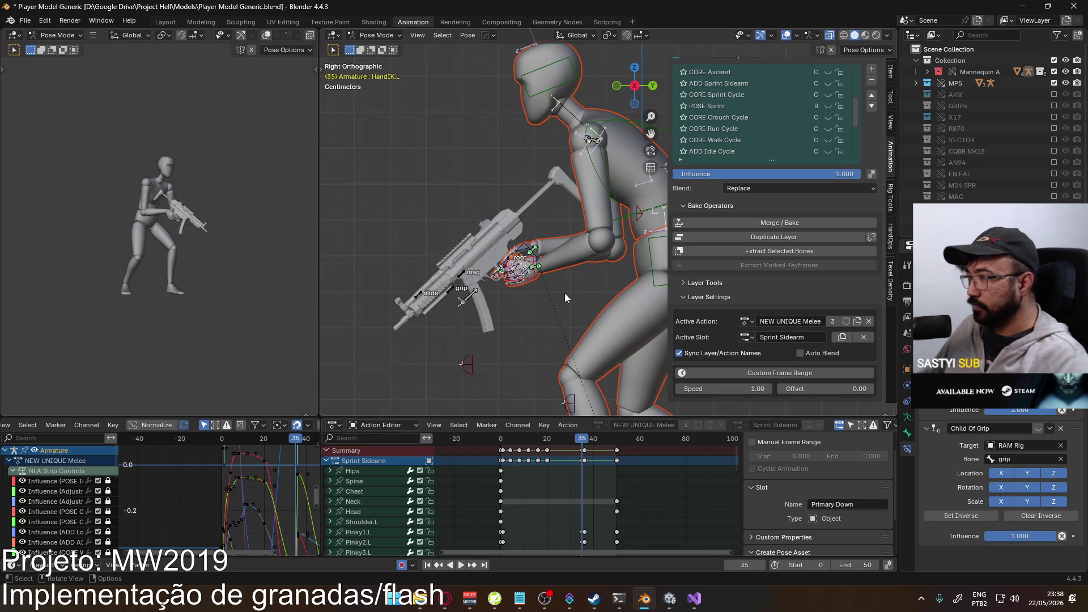
{"action": "key", "text": "g"}
{"action": "key", "text": "y"}
{"action": "left_click", "coordinate": [583, 287]}
- Reposition the left elbow IK target to suit the new hand placement
{"action": "mouse_move", "coordinate": [582, 287]}
{"action": "middle_mouse_down"}
{"action": "mouse_move", "coordinate": [443, 271]}
{"action": "mouse_move", "coordinate": [517, 236]}
{"action": "middle_mouse_up"}
{"action": "left_click", "coordinate": [549, 232]}
{"action": "key", "text": "g"}
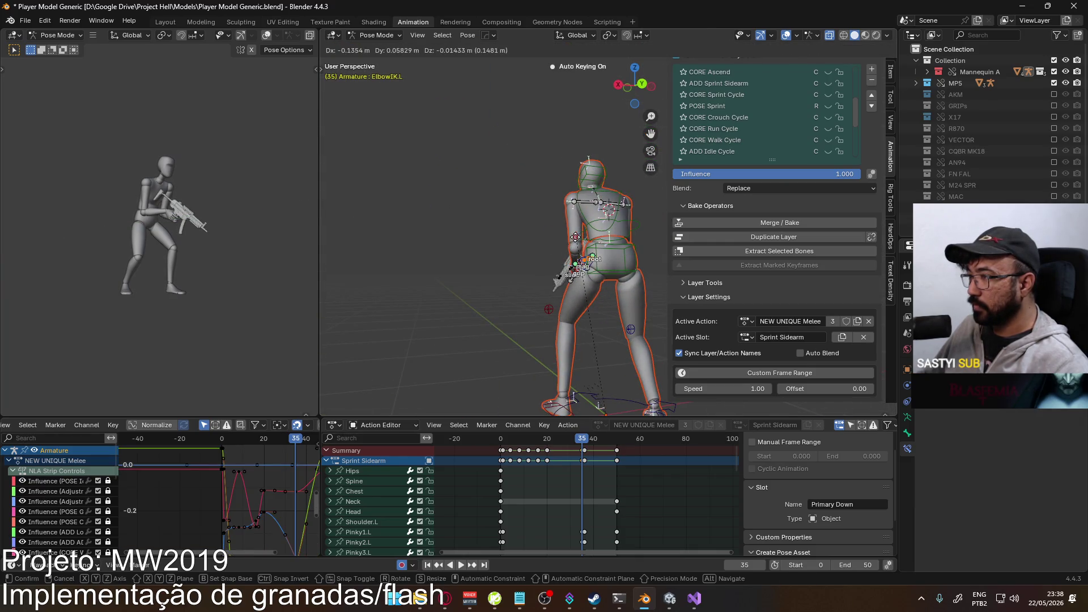
{"action": "left_click", "coordinate": [571, 237]}
{"action": "key", "text": "KP_1"}
{"action": "key", "text": "KP_3"}
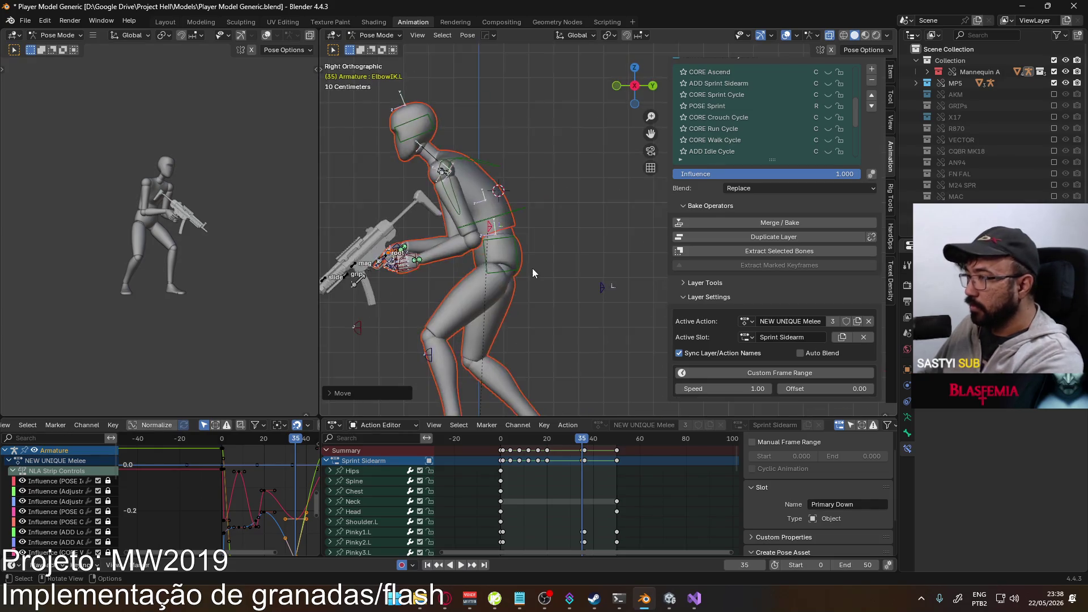
{"action": "scroll", "coordinate": [394, 276], "scroll_direction": "up", "scroll_amount": 2}
{"action": "middle_click_drag", "start_coordinate": [394, 277], "coordinate": [542, 257], "text": "shift"}
- Rotate the left hand IK bone so it presses onto the gun grip
{"action": "left_click", "coordinate": [522, 257]}
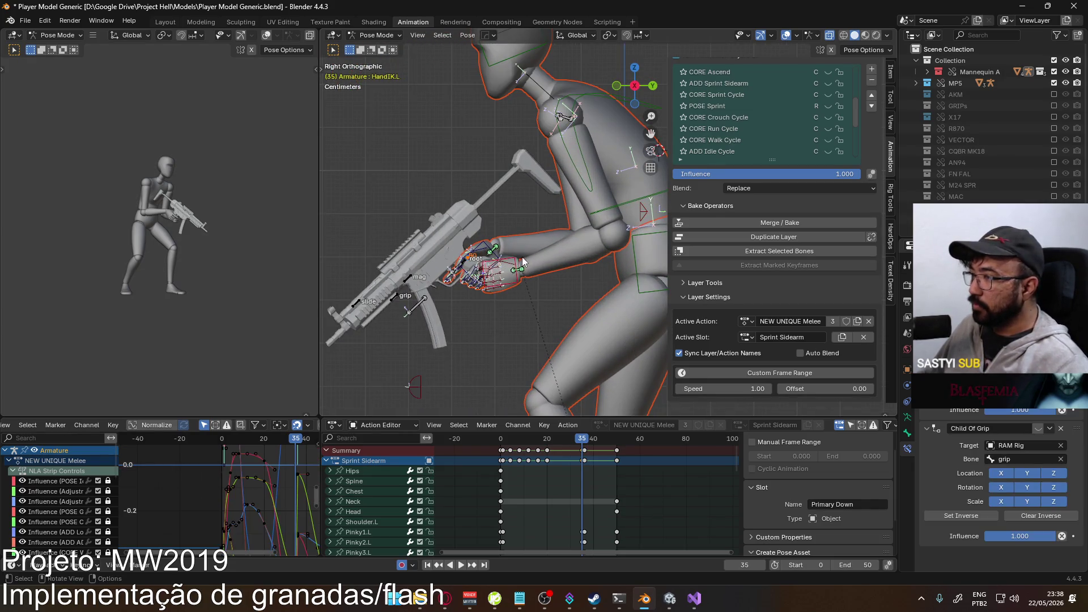
{"action": "key", "text": "r"}
{"action": "left_click", "coordinate": [509, 259]}
{"action": "right_click", "coordinate": [508, 260]}
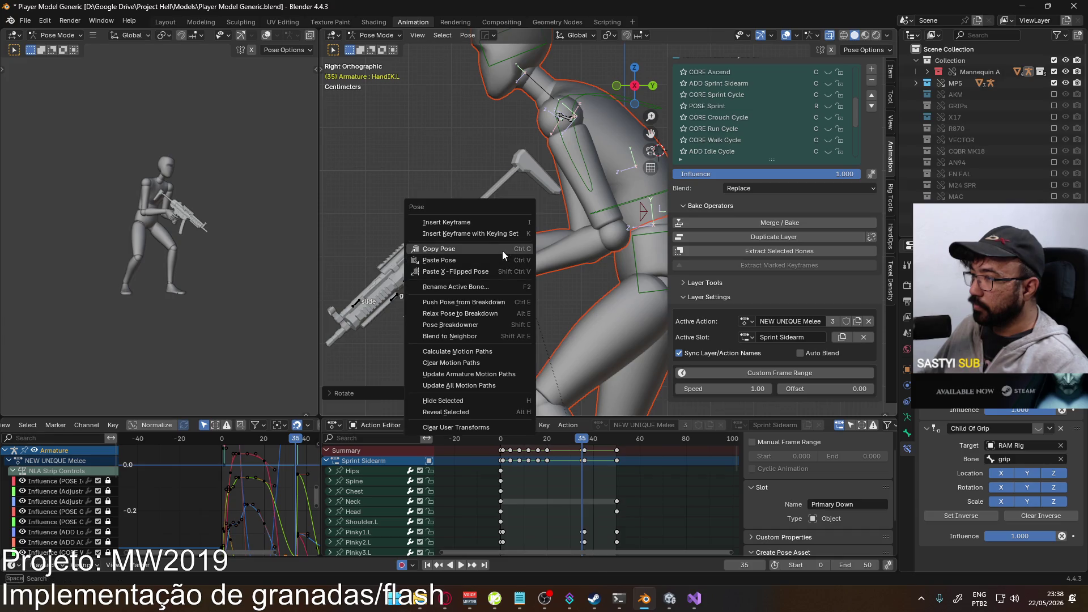
- Try copying the hand pose to frame 36, then undo the paste
{"action": "left_click", "coordinate": [502, 250]}
{"action": "key", "text": "Right"}
{"action": "right_click", "coordinate": [437, 301]}
{"action": "left_click", "coordinate": [426, 313]}
{"action": "key", "text": "ctrl+z"}
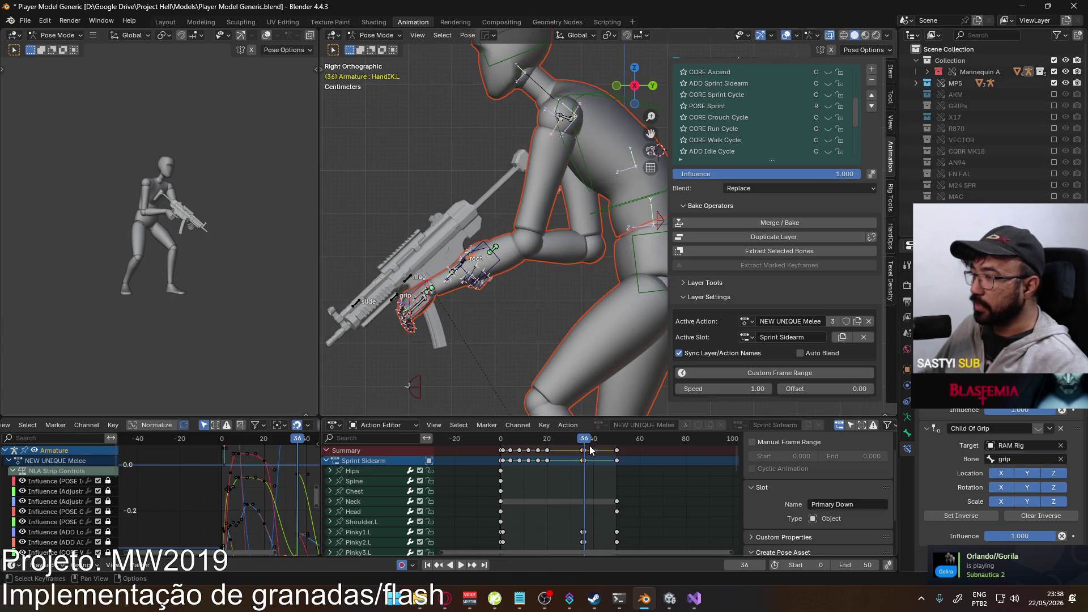
- Copy the left hand's world coordinates at frame 35 and paste them at frame 36
{"action": "key", "text": "Left"}
{"action": "right_click", "coordinate": [527, 288]}
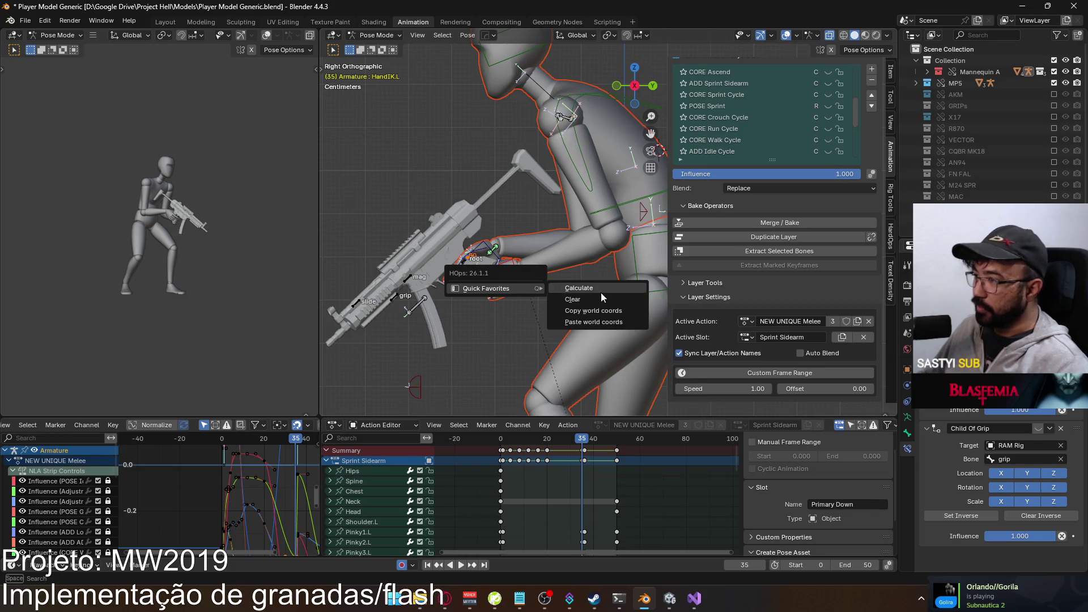
{"action": "left_click", "coordinate": [600, 291]}
{"action": "key", "text": "Right"}
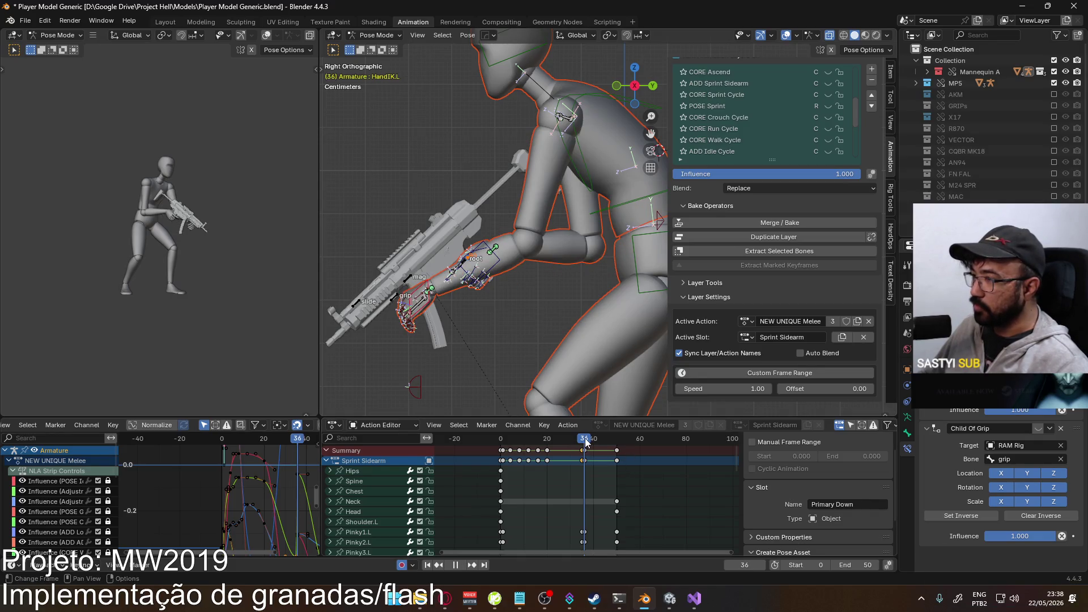
{"action": "key", "text": "q"}
{"action": "mouse_move", "coordinate": [397, 303]}
{"action": "left_click", "coordinate": [475, 336]}
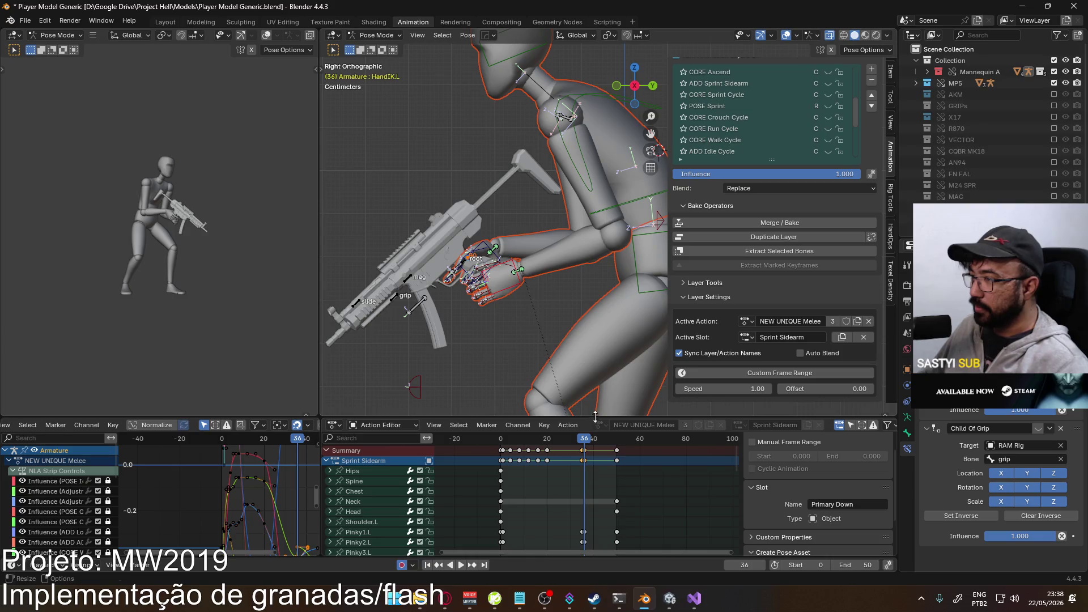
- Play the animation and scrub back to the start to review the grip
{"action": "key", "text": "space"}
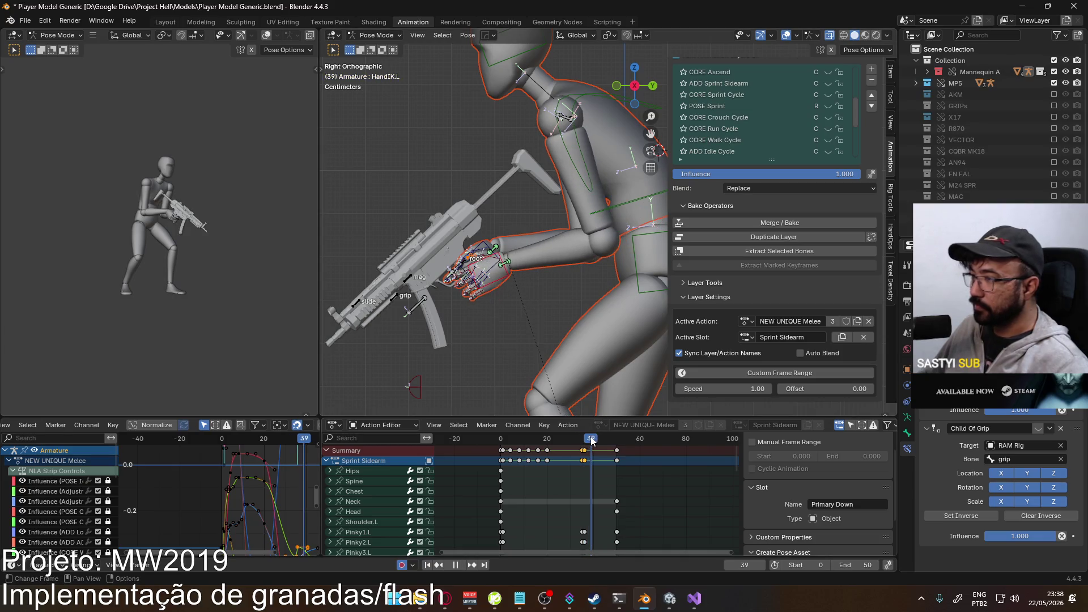
{"action": "mouse_move", "coordinate": [601, 441]}
{"action": "left_mouse_down"}
{"action": "mouse_move", "coordinate": [502, 444]}
{"action": "mouse_move", "coordinate": [618, 444]}
{"action": "mouse_move", "coordinate": [502, 441]}
{"action": "left_mouse_up"}
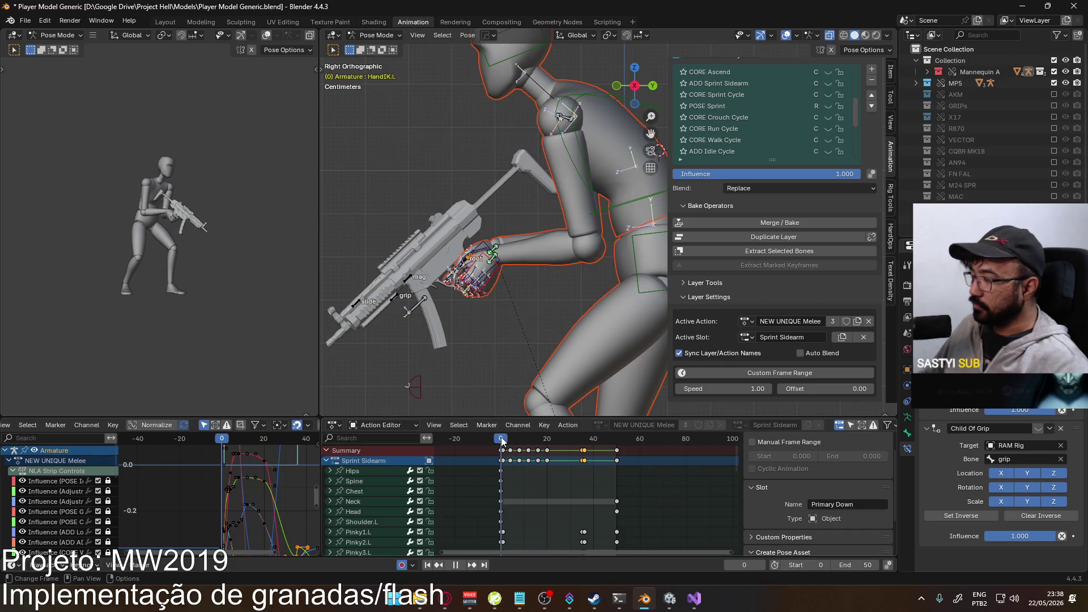
{"action": "left_click", "coordinate": [747, 336]}
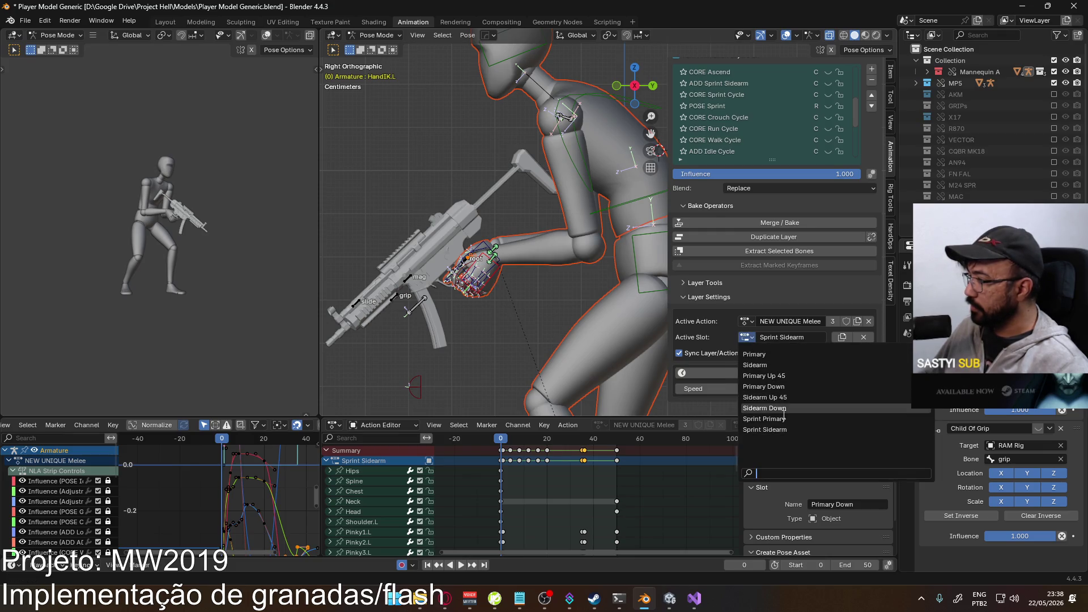
- Select all keyframes in Sprint Primary, then switch to the Primary Up 45 slot
{"action": "left_click", "coordinate": [748, 419]}
{"action": "key", "text": "a"}
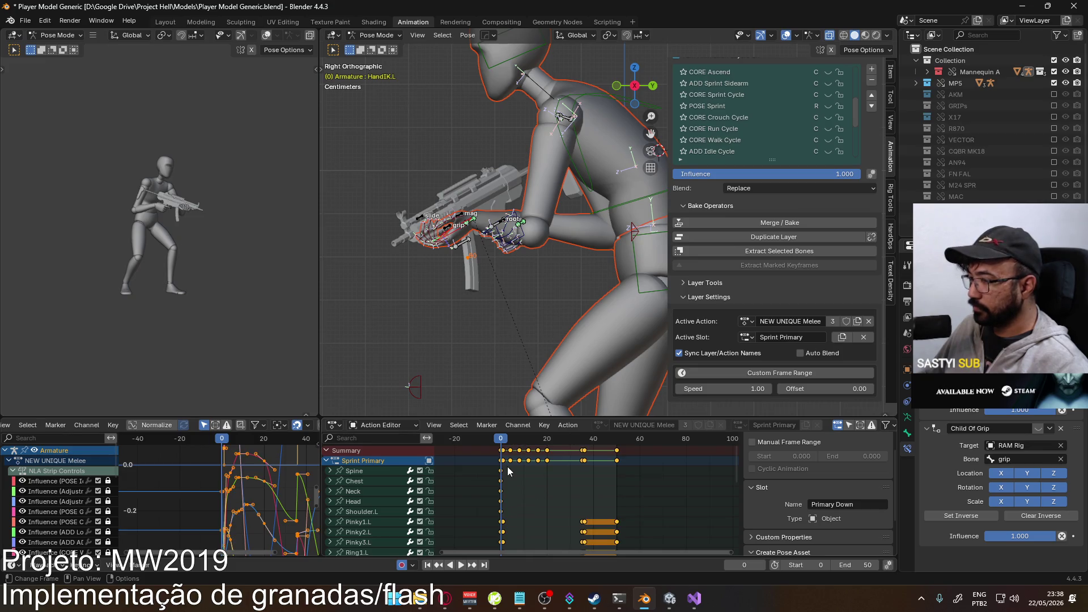
{"action": "left_click", "coordinate": [747, 337]}
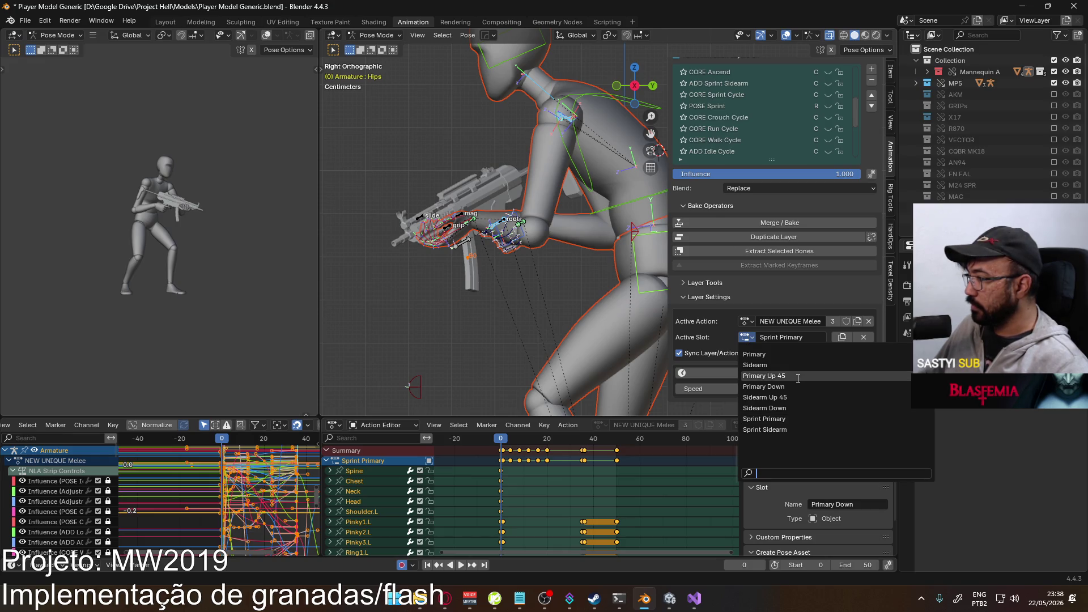
{"action": "left_click", "coordinate": [759, 377]}
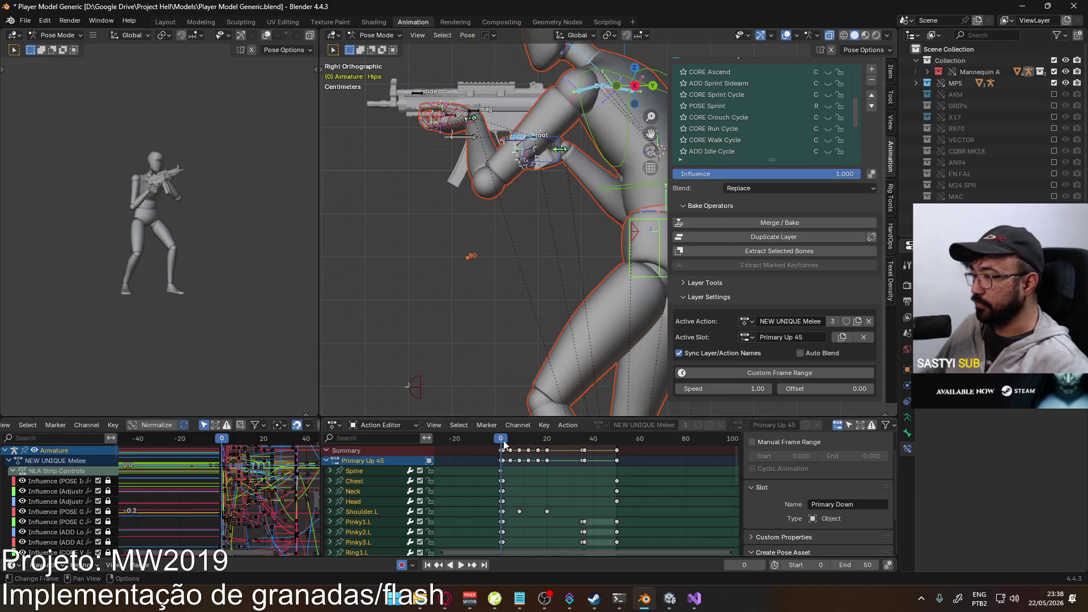
- Play the Primary Up 45 raised-gun motion from frame 0 to review it
{"action": "key", "text": "space"}
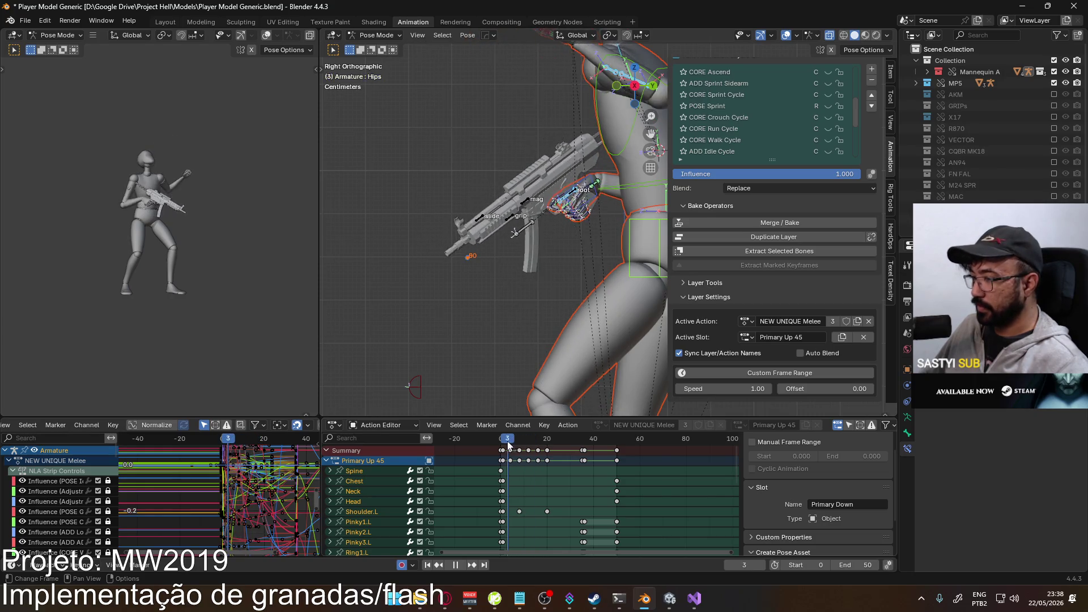
{"action": "left_click_drag", "start_coordinate": [508, 446], "coordinate": [503, 446]}
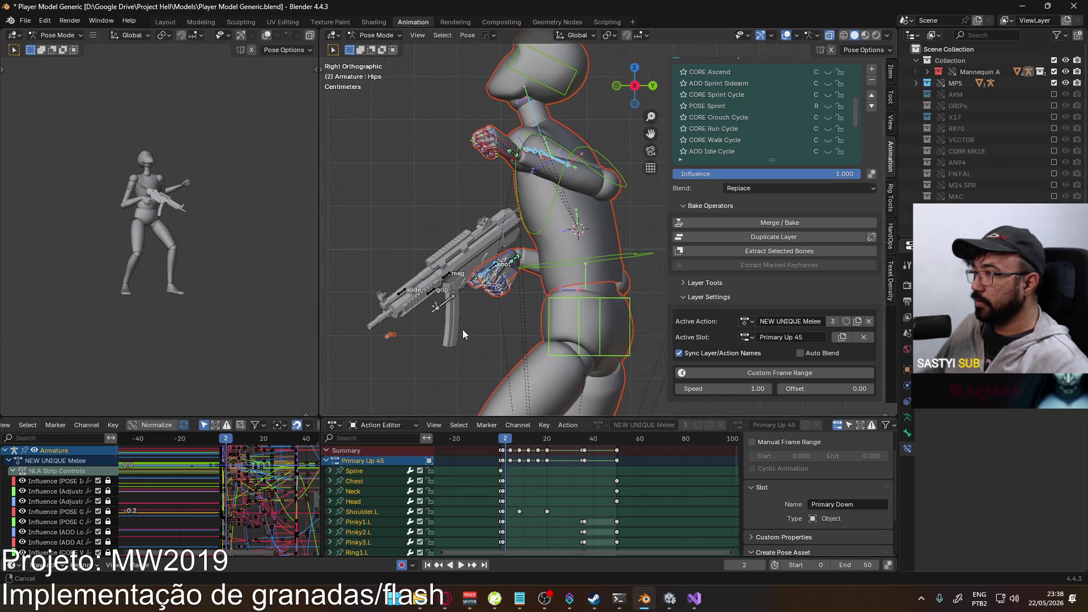
{"action": "key", "text": "space"}
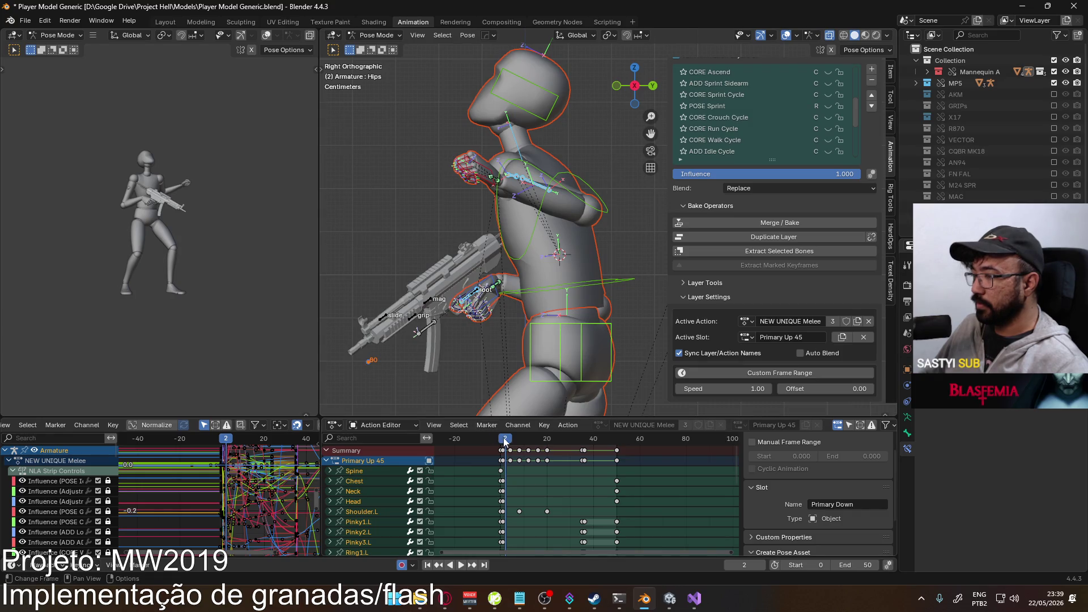
{"action": "left_click_drag", "start_coordinate": [504, 439], "coordinate": [501, 440]}
{"action": "key", "text": "space"}
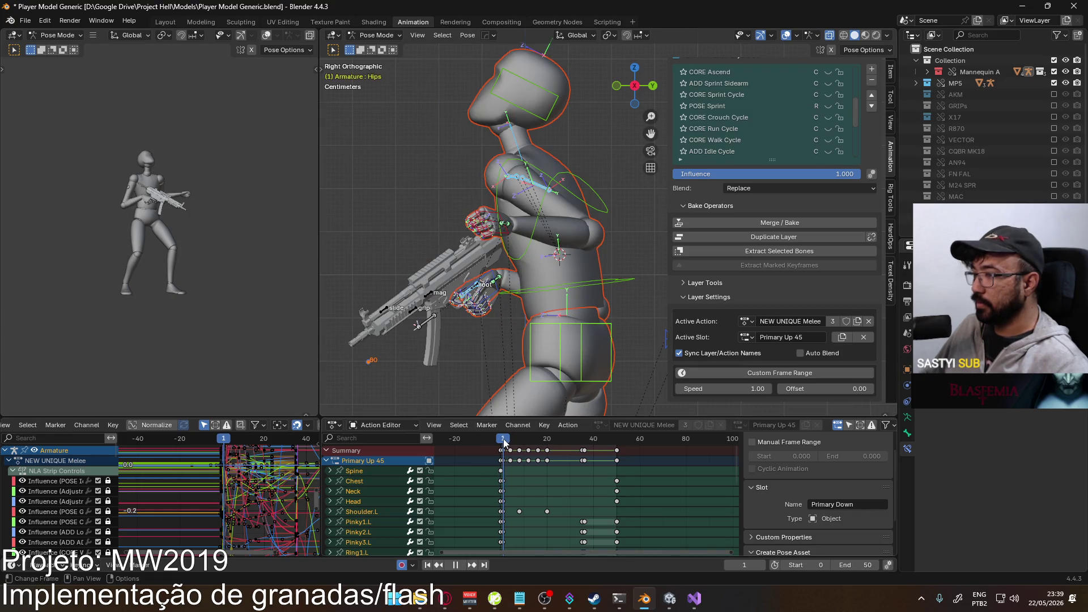
{"action": "key", "text": "Escape"}
{"action": "double_click", "coordinate": [759, 336]}
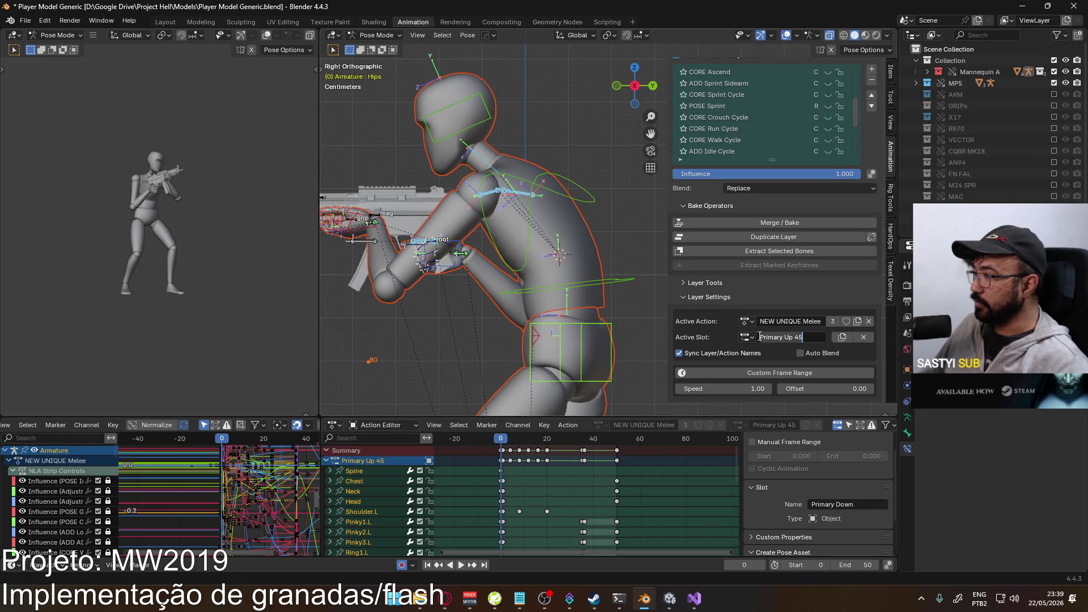
{"action": "left_click", "coordinate": [746, 338]}
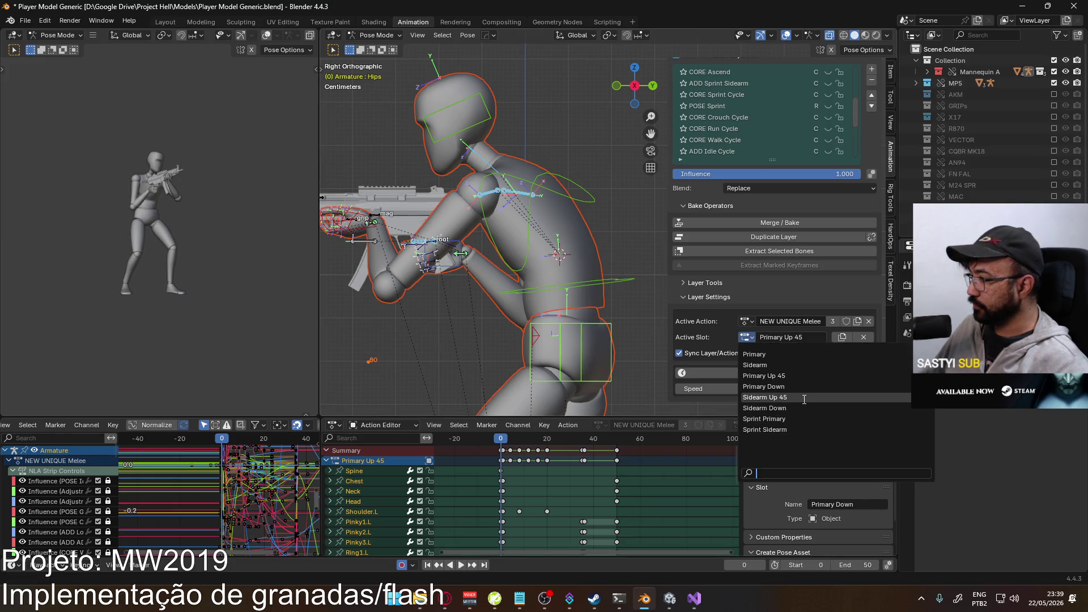
- Create a new slot from Sprint Primary named Sprint Primary Up 45
{"action": "left_click", "coordinate": [789, 418]}
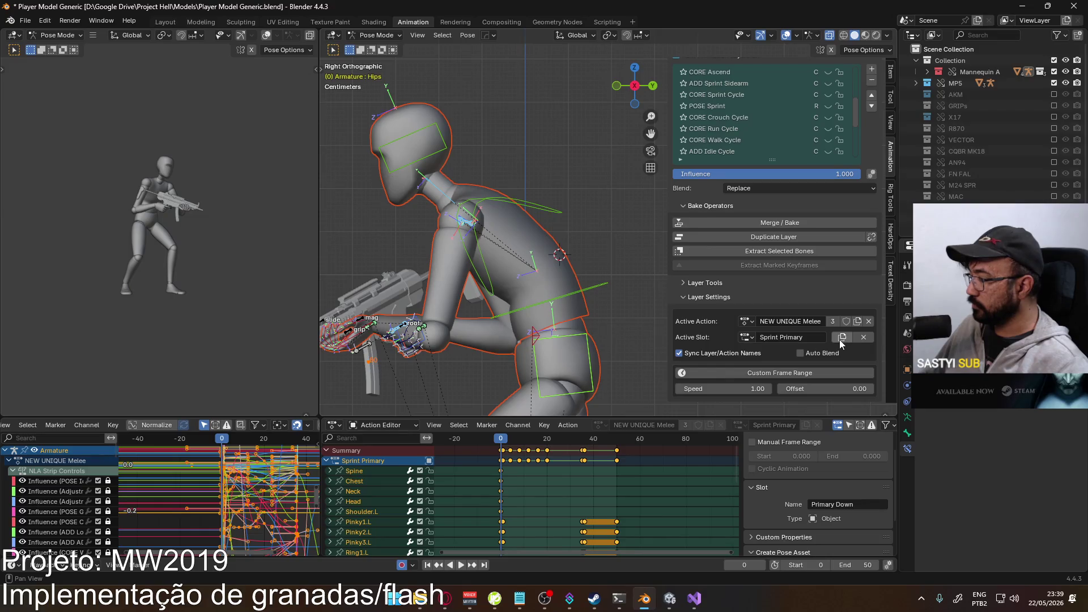
{"action": "key", "text": "ctrl+z"}
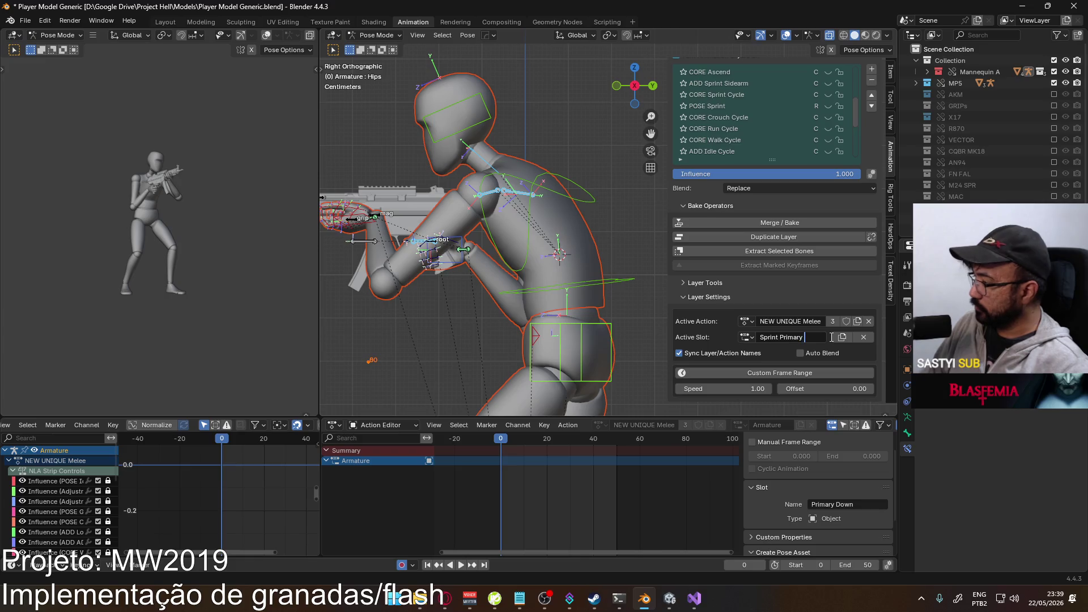
{"action": "type", "text": "Up45"}
{"action": "key", "text": "Return"}
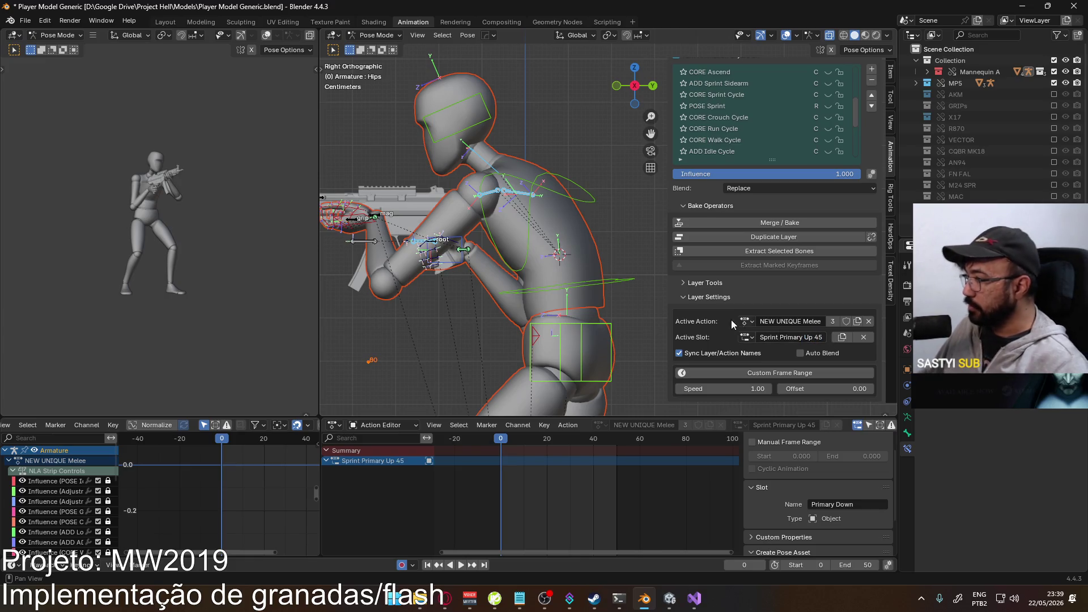
{"action": "scroll", "coordinate": [577, 249], "scroll_direction": "down", "scroll_amount": 1}
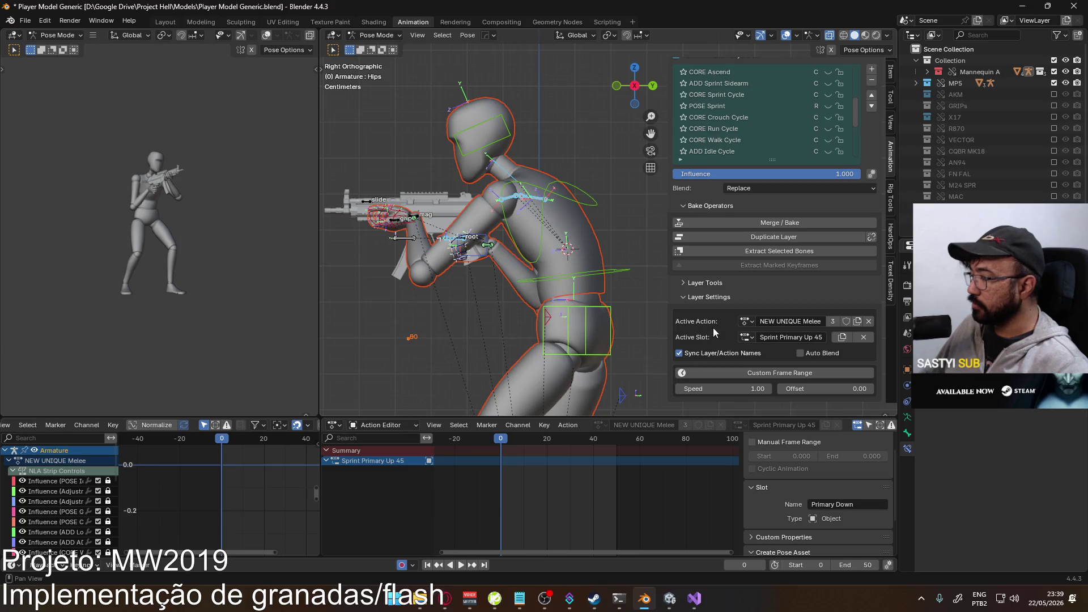
- Make Sprint Primary Up 45 the active slot and key every bone at frame 0
{"action": "left_click", "coordinate": [747, 337]}
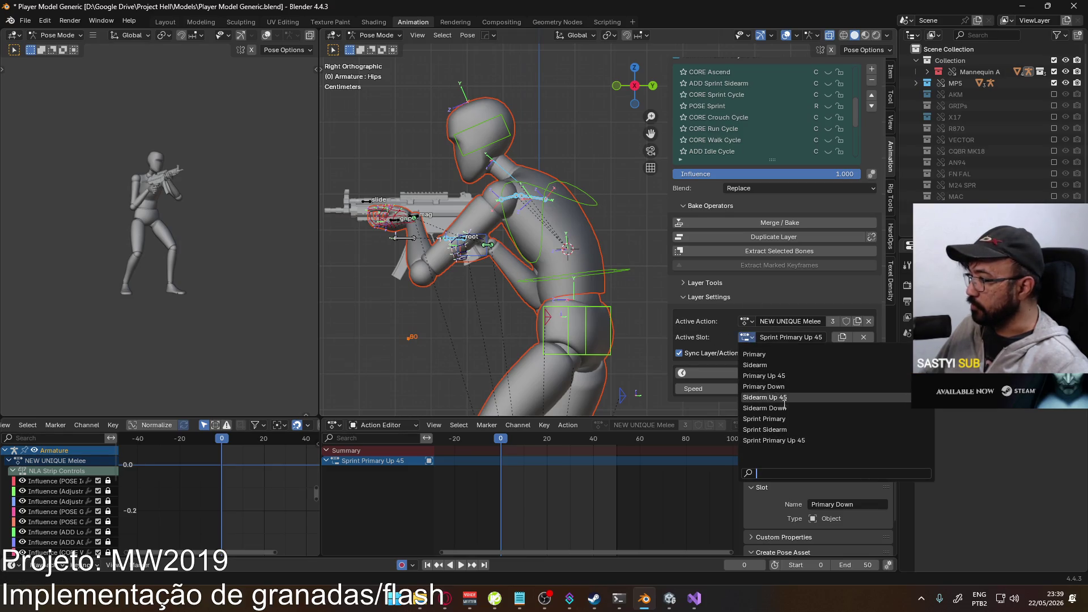
{"action": "left_click", "coordinate": [765, 418]}
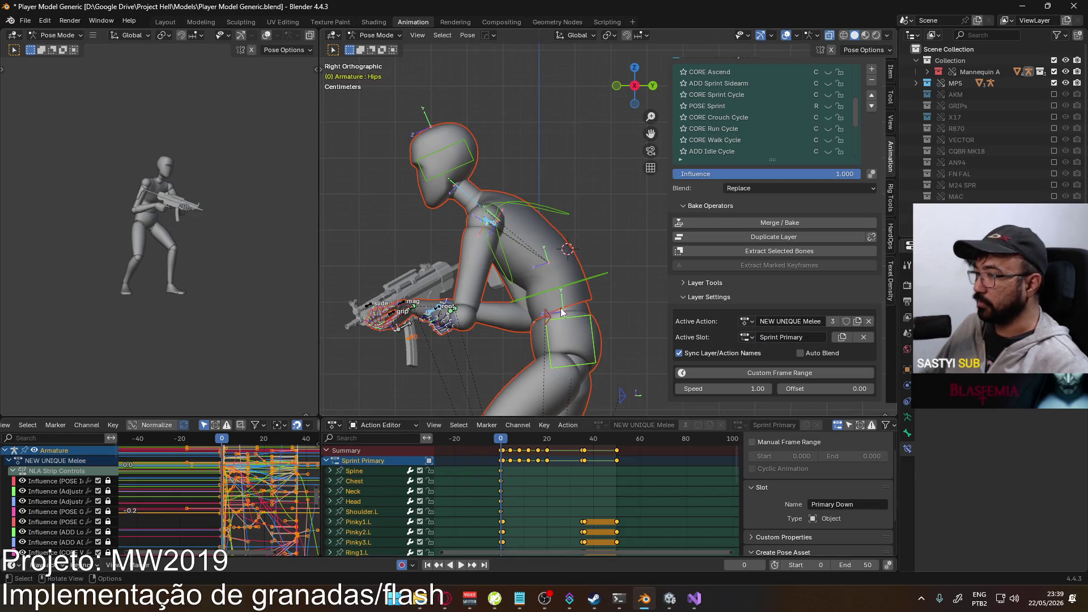
{"action": "right_click", "coordinate": [502, 460]}
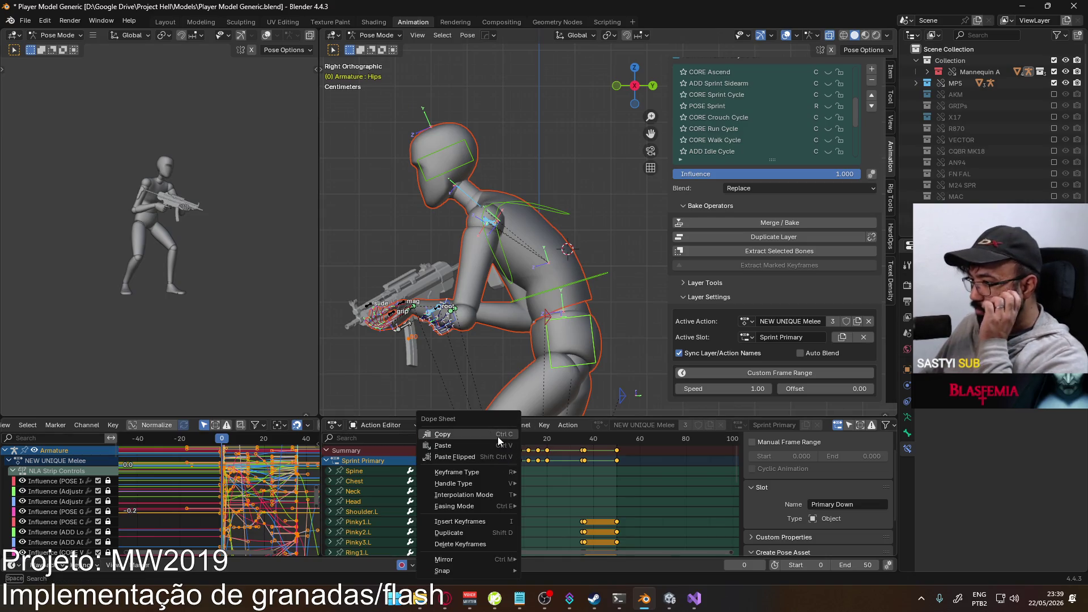
{"action": "left_click", "coordinate": [748, 337]}
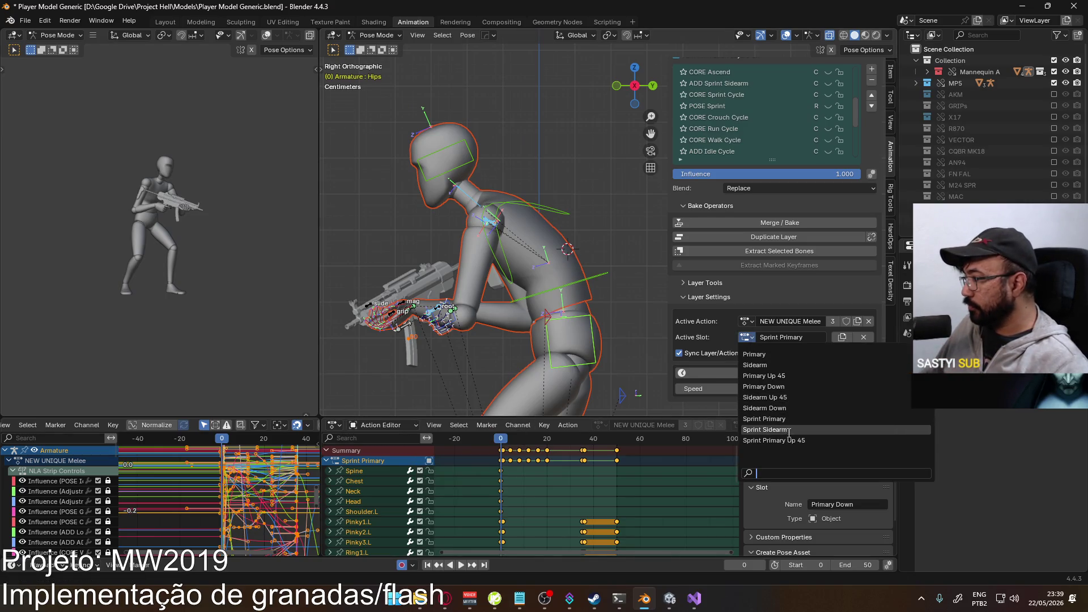
{"action": "left_click", "coordinate": [773, 440]}
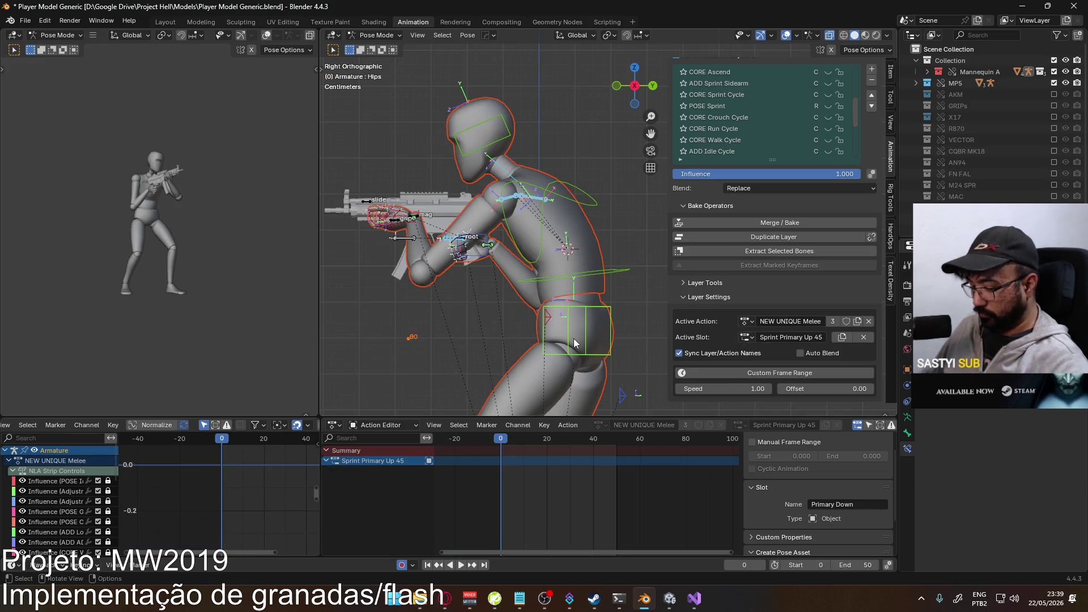
{"action": "key", "text": "i"}
{"action": "right_click", "coordinate": [498, 461]}
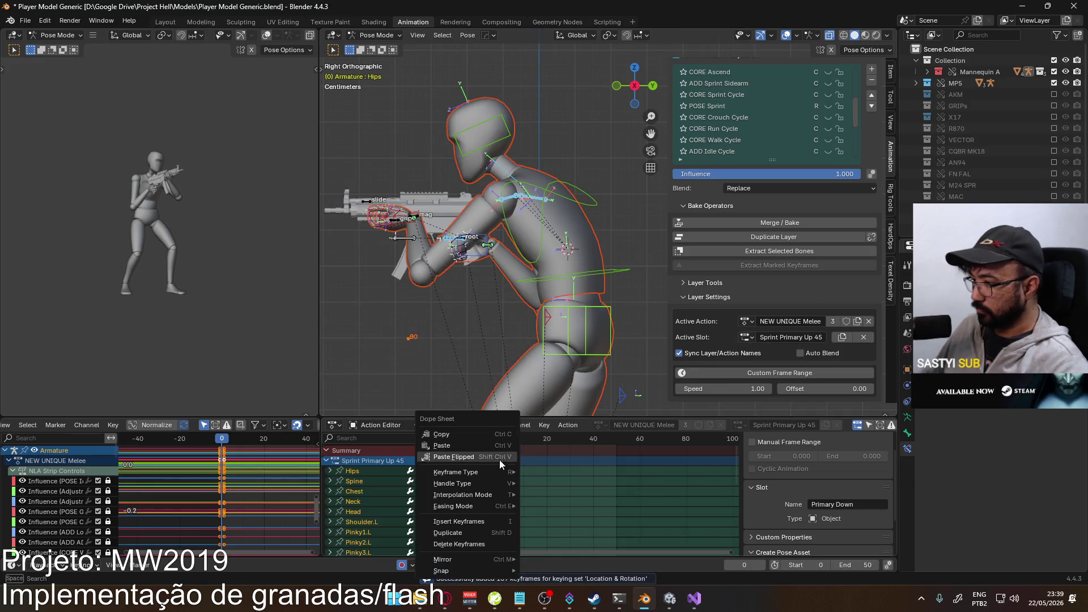
- Paste the copied keyframes into the slot and select the left hand IK bone
{"action": "left_click", "coordinate": [498, 449]}
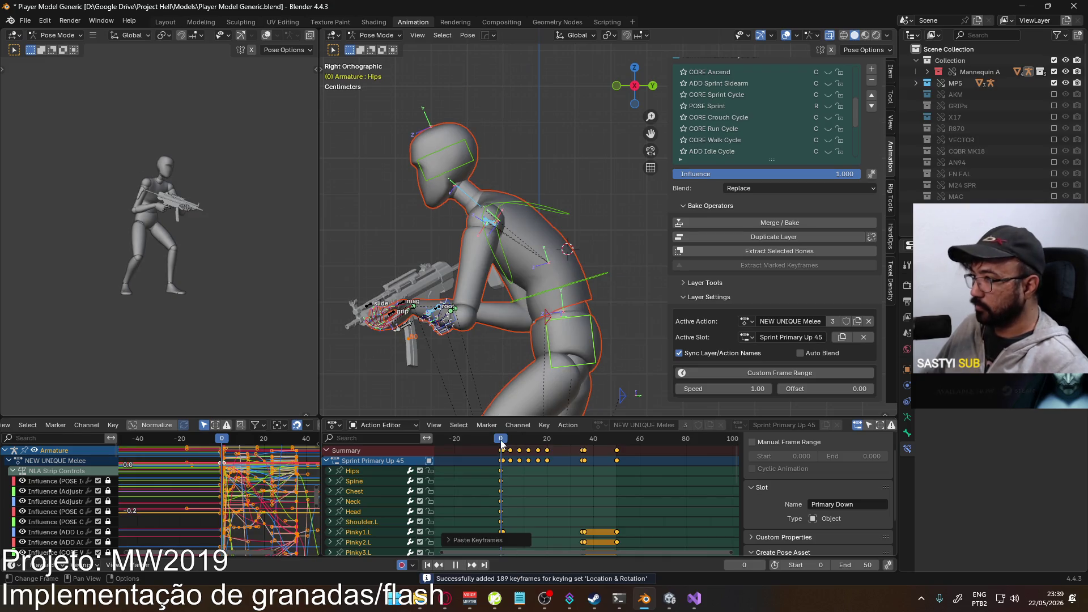
{"action": "left_click_drag", "start_coordinate": [501, 444], "coordinate": [503, 444]}
{"action": "left_click", "coordinate": [500, 444]}
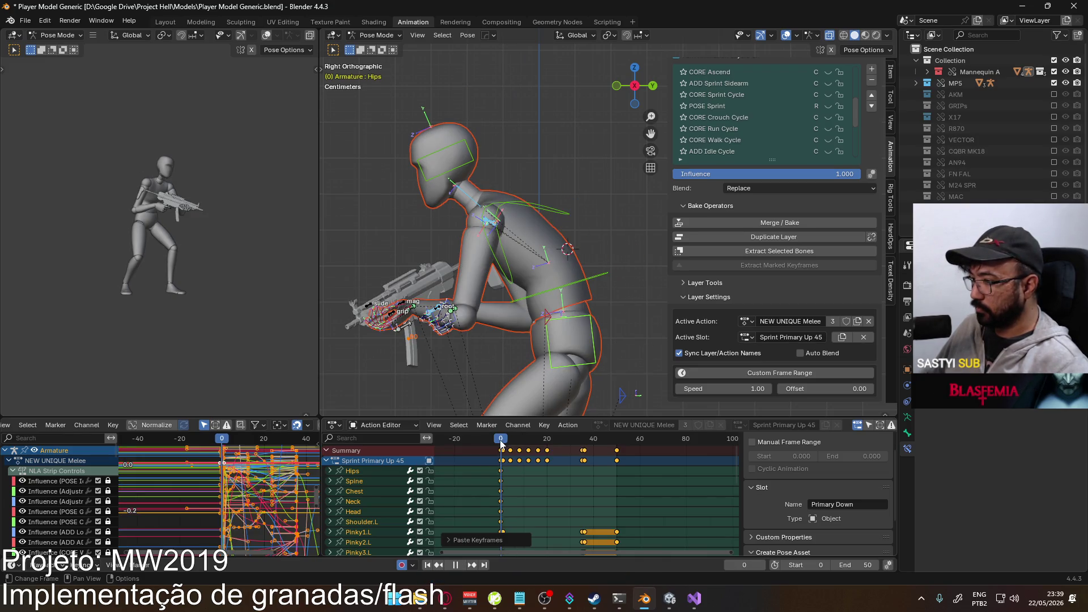
{"action": "mouse_move", "coordinate": [393, 322]}
{"action": "middle_mouse_down"}
{"action": "mouse_move", "coordinate": [498, 287]}
{"action": "mouse_move", "coordinate": [431, 238]}
{"action": "middle_mouse_up"}
{"action": "left_click", "coordinate": [431, 234]}
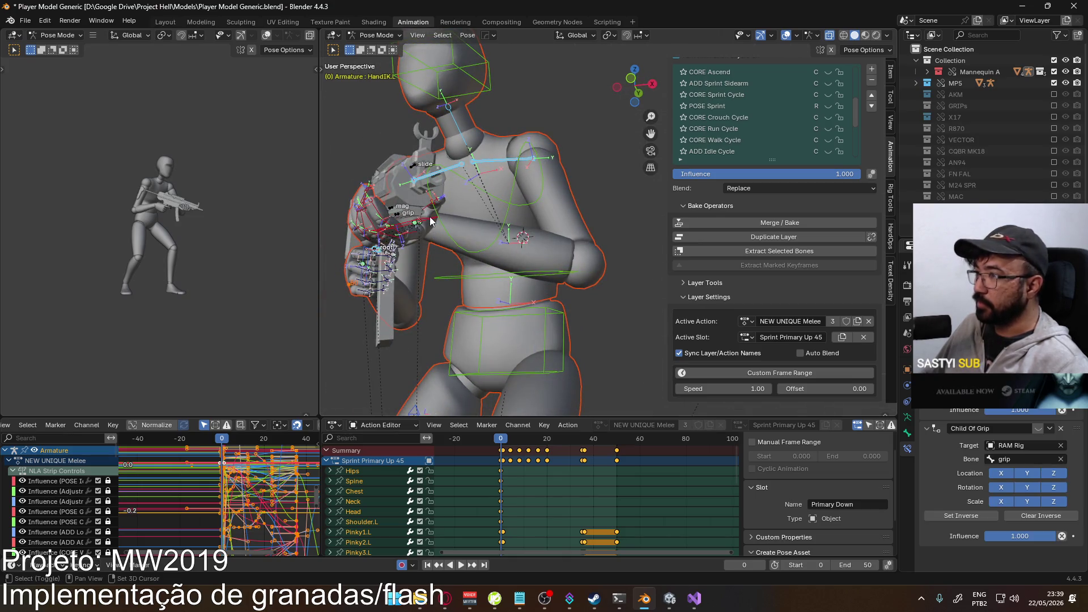
- In right orthographic view, paste the keyframes again, preview the pose, and list the action slots
{"action": "right_click", "coordinate": [1020, 409]}
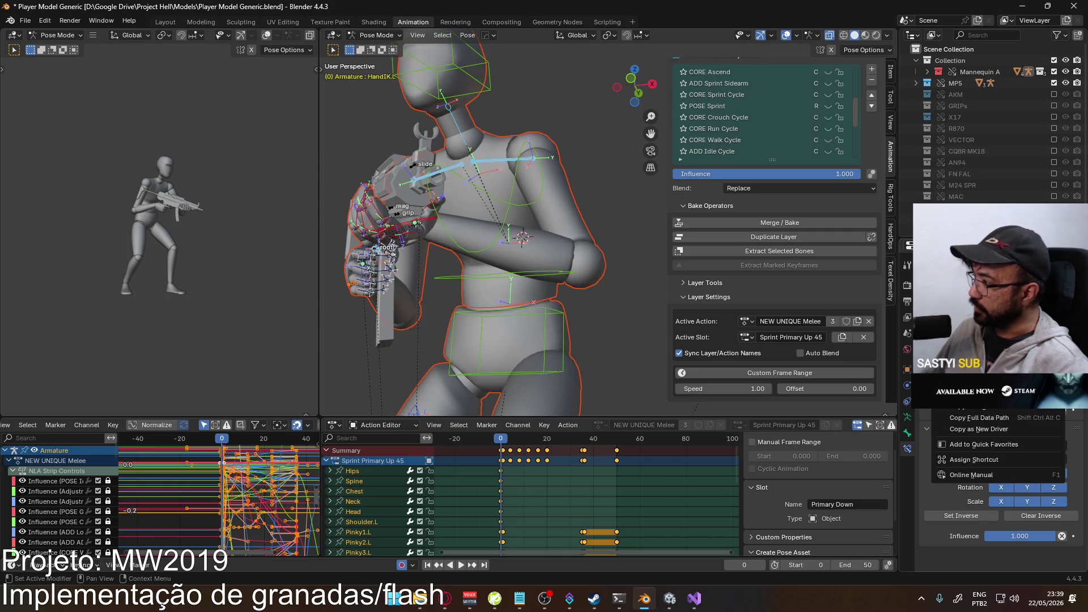
{"action": "key", "text": "KP_3"}
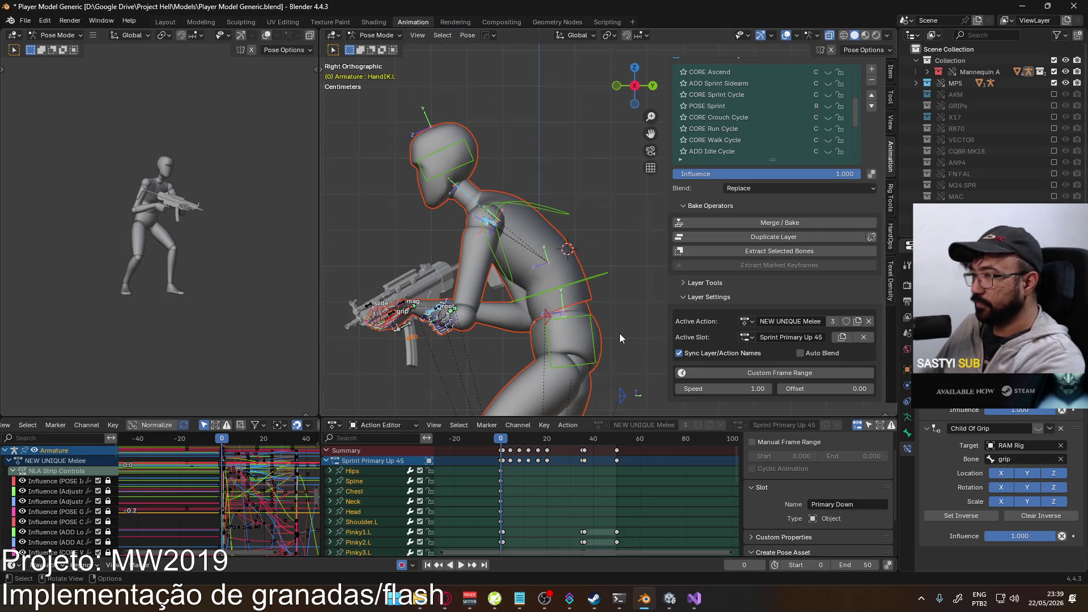
{"action": "right_click", "coordinate": [499, 450]}
{"action": "left_click", "coordinate": [498, 446]}
{"action": "mouse_move", "coordinate": [503, 443]}
{"action": "left_mouse_down"}
{"action": "mouse_move", "coordinate": [543, 446]}
{"action": "mouse_move", "coordinate": [504, 452]}
{"action": "left_mouse_up"}
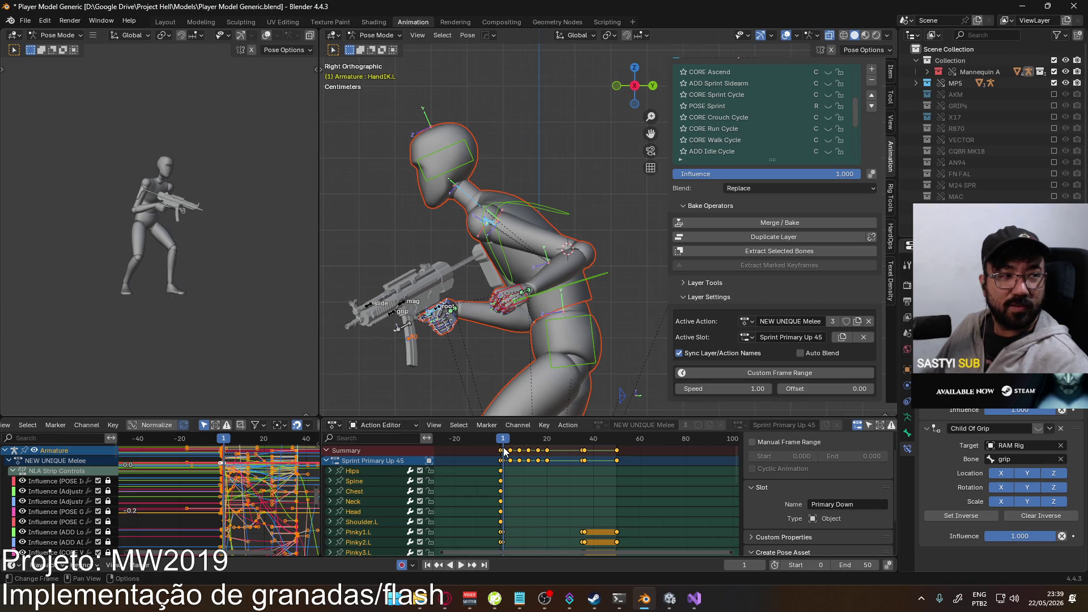
{"action": "left_click", "coordinate": [762, 336]}
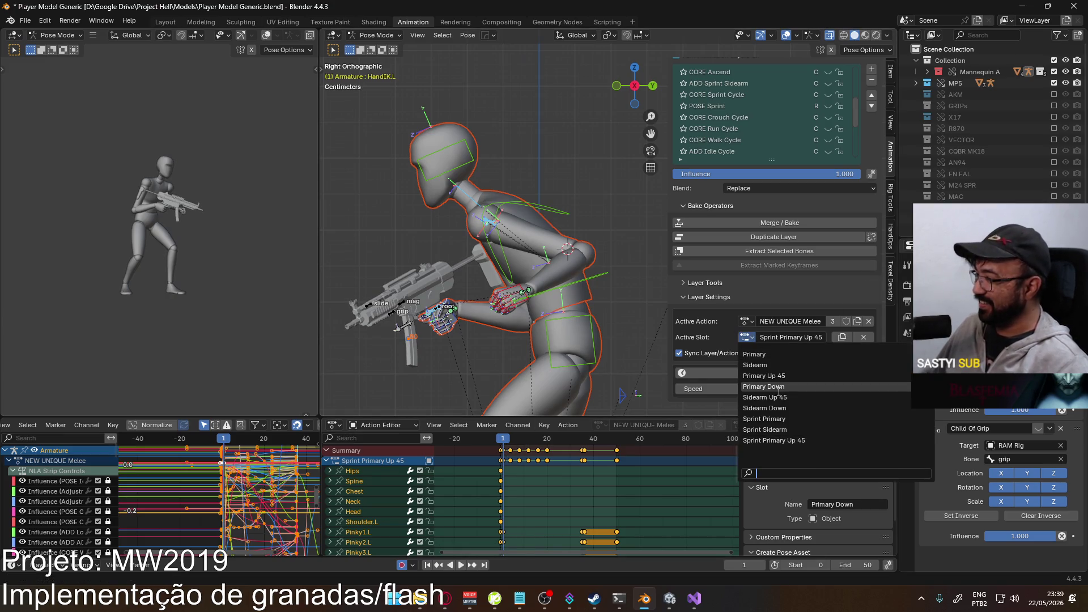
- Switch to the Primary Up 45 slot and play through its animation
{"action": "left_click", "coordinate": [740, 375]}
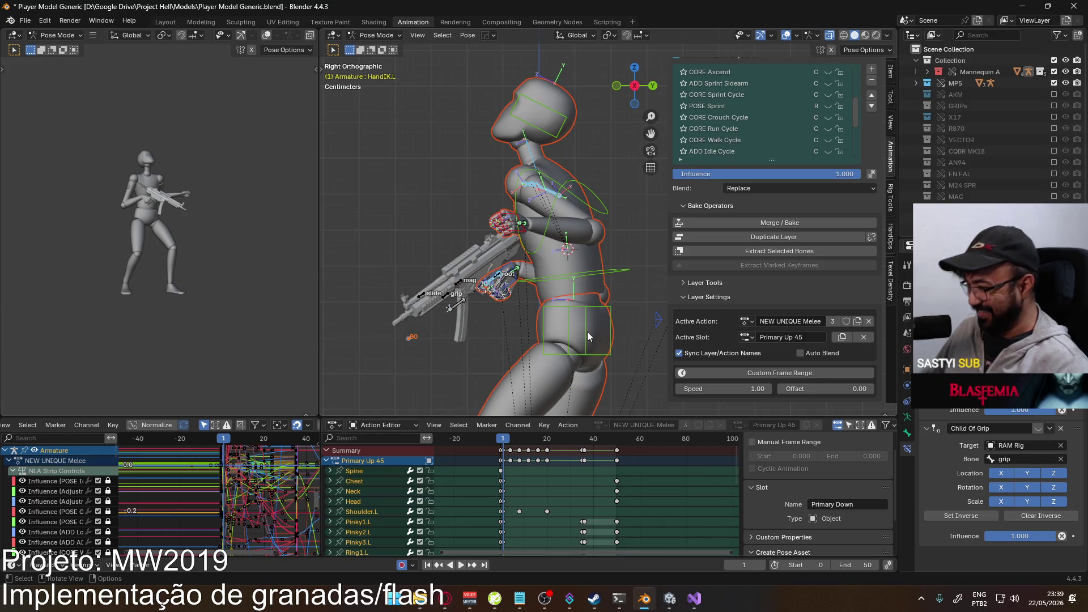
{"action": "left_click", "coordinate": [524, 235]}
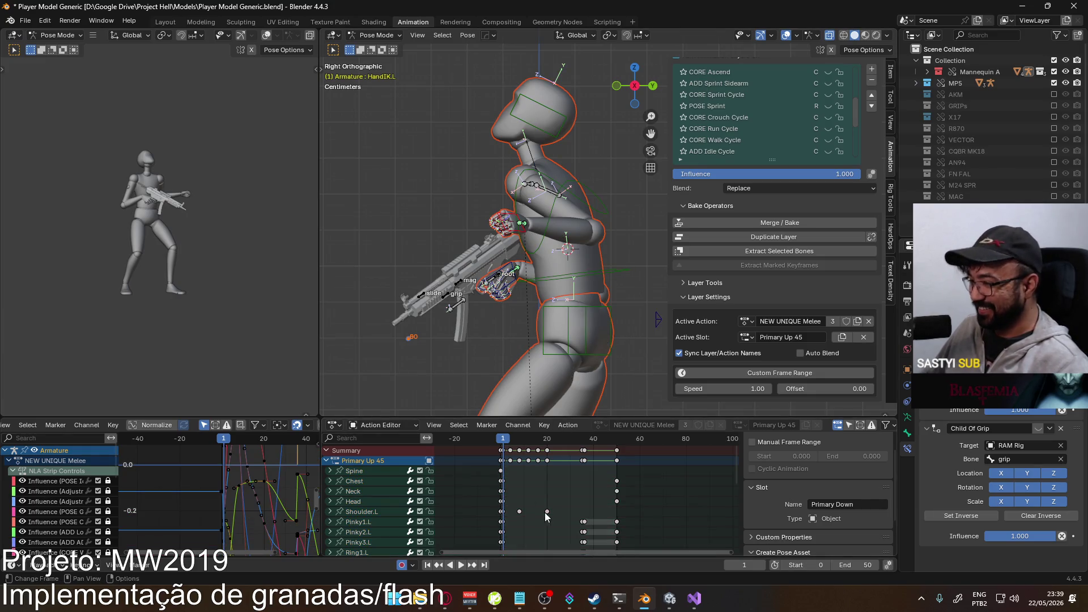
{"action": "scroll", "coordinate": [529, 490], "scroll_direction": "down", "scroll_amount": 8}
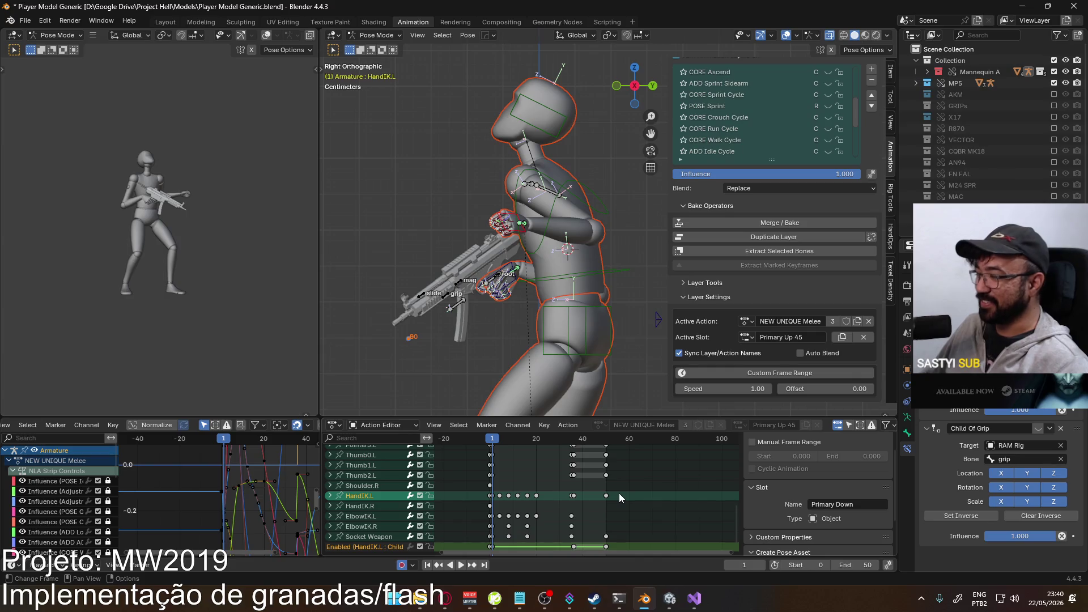
{"action": "key", "text": "space"}
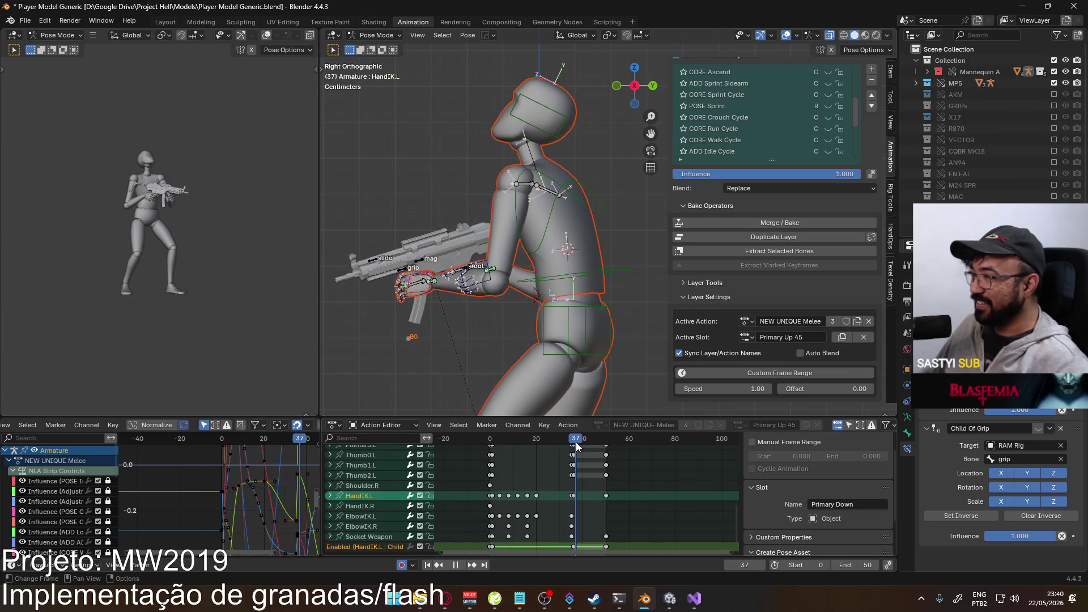
{"action": "left_click_drag", "start_coordinate": [583, 443], "coordinate": [571, 449]}
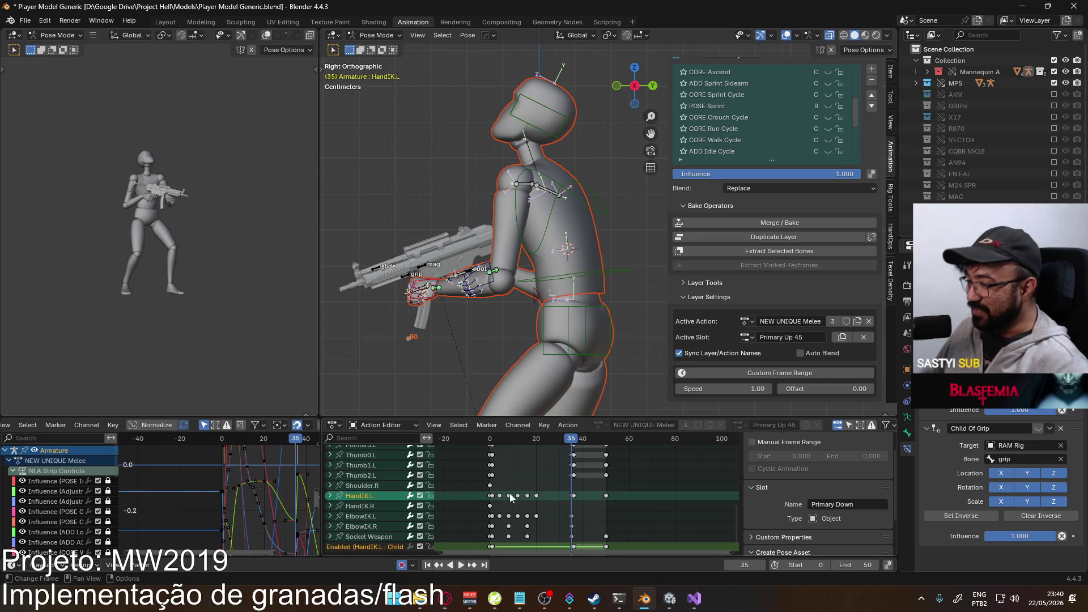
{"action": "key", "text": "space"}
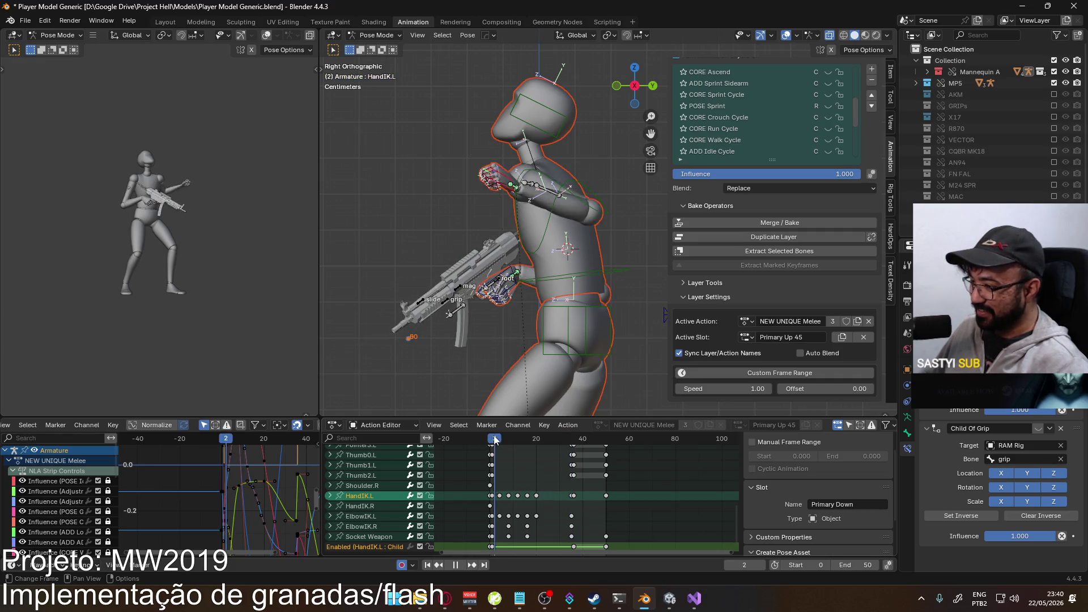
{"action": "left_click", "coordinate": [493, 439]}
- Select the early HandIK.L keyframes, then return to the Sprint Primary Up 45 slot
{"action": "left_click_drag", "start_coordinate": [548, 491], "coordinate": [493, 497]}
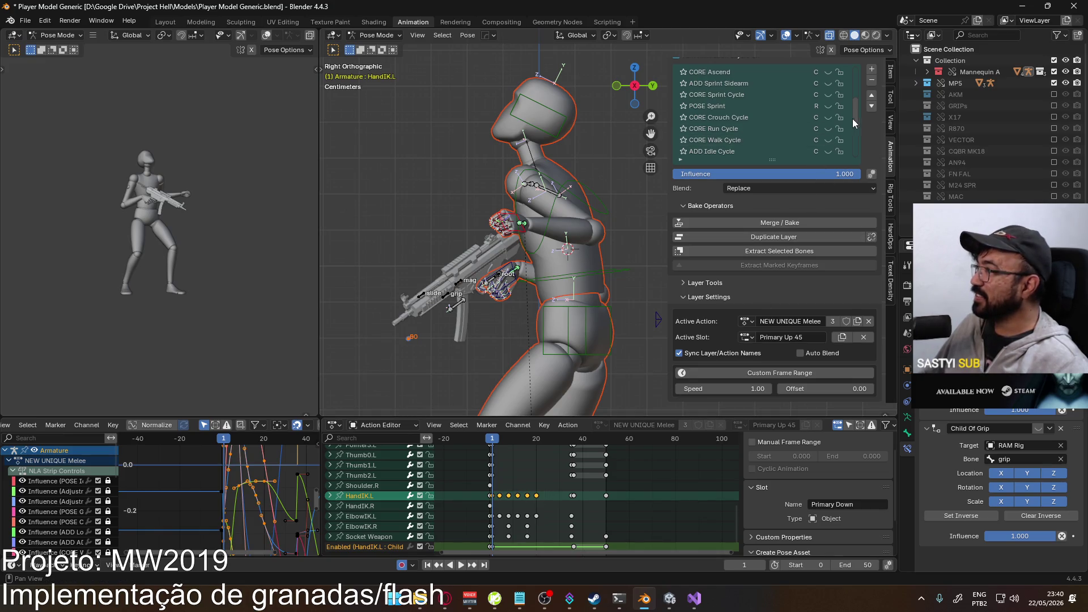
{"action": "scroll", "coordinate": [855, 117], "scroll_direction": "up", "scroll_amount": 10}
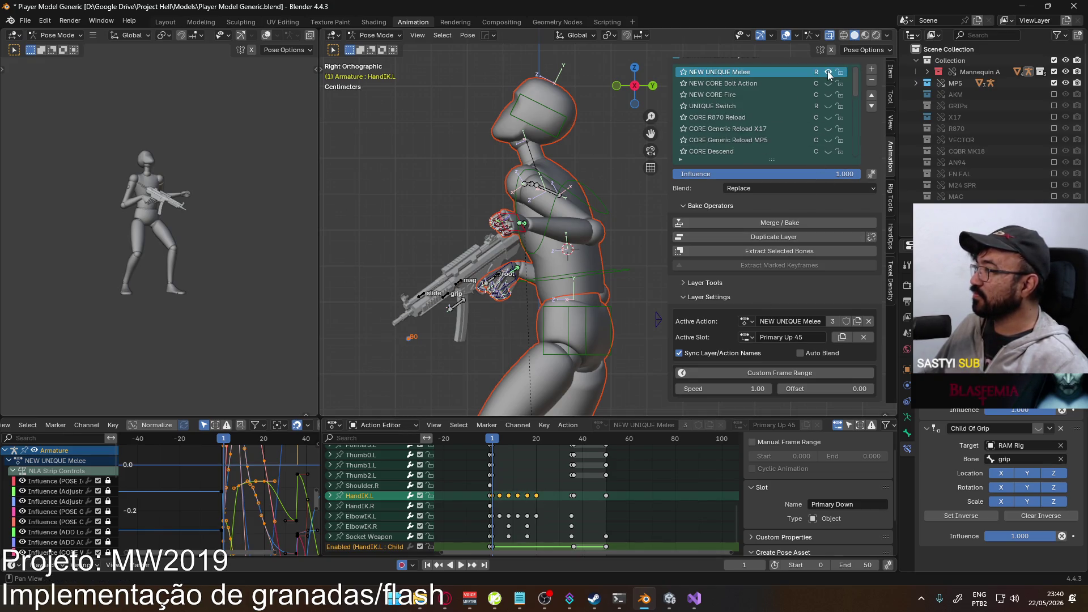
{"action": "left_click", "coordinate": [827, 71]}
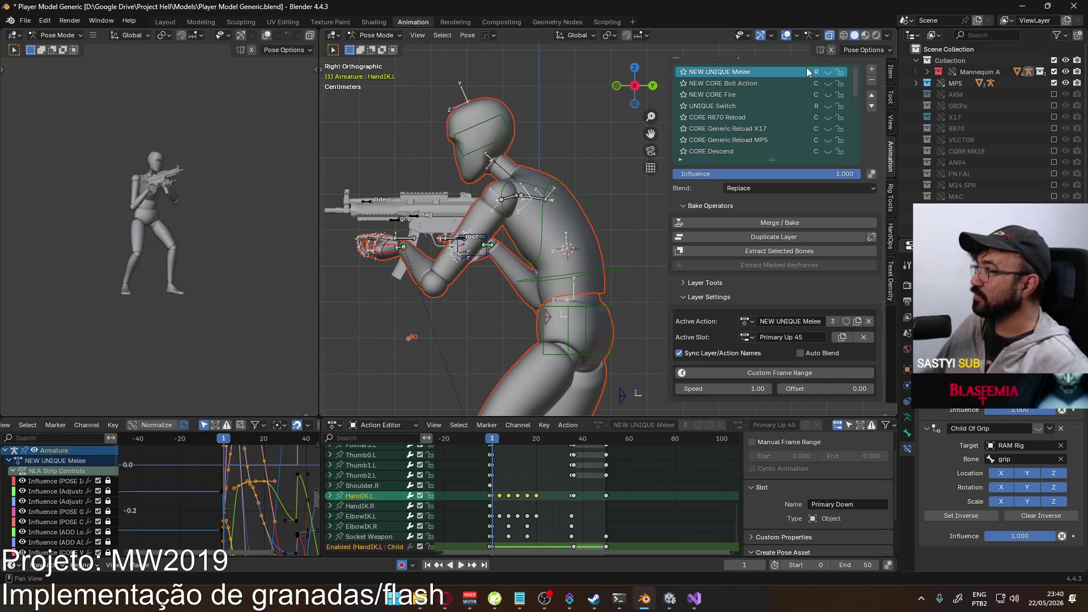
{"action": "left_click", "coordinate": [828, 72]}
{"action": "left_click", "coordinate": [744, 337]}
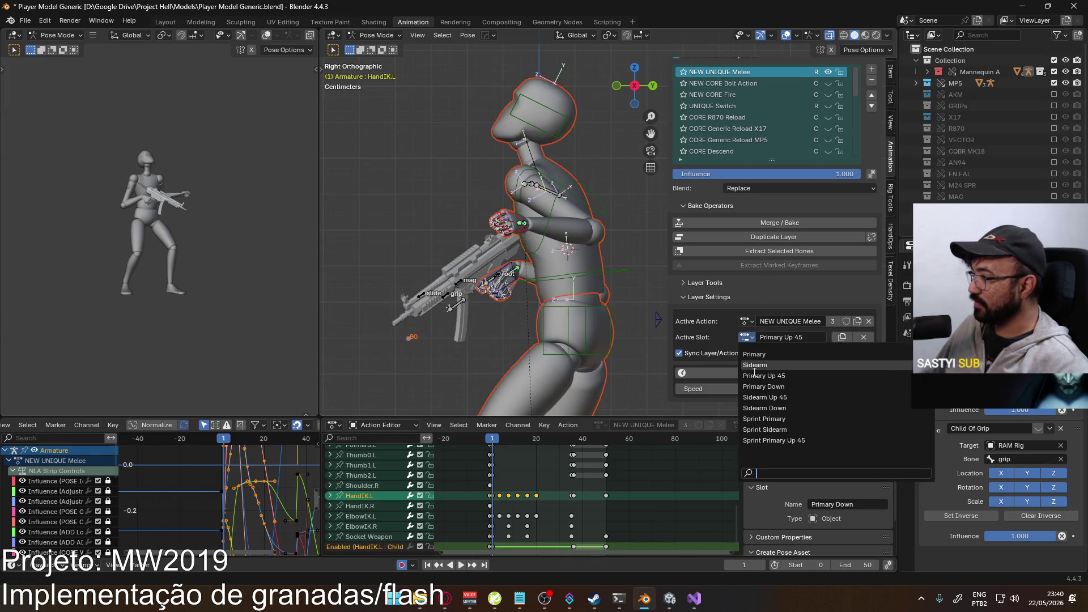
{"action": "left_click", "coordinate": [760, 440]}
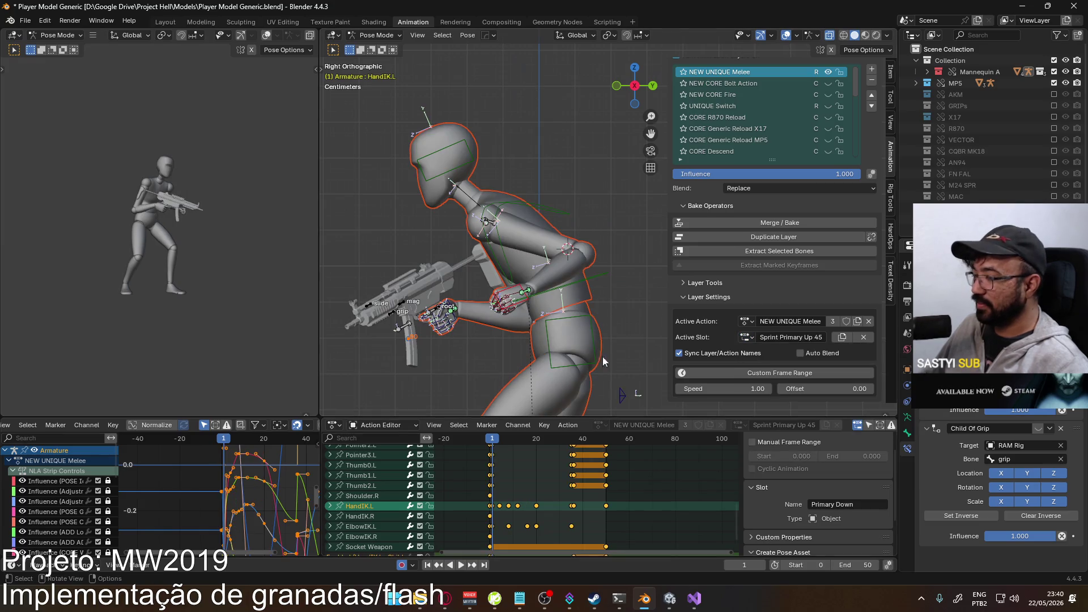
- Paste the copied pose onto the arm in the viewport, then restore the keyframed pose
{"action": "left_click", "coordinate": [494, 511]}
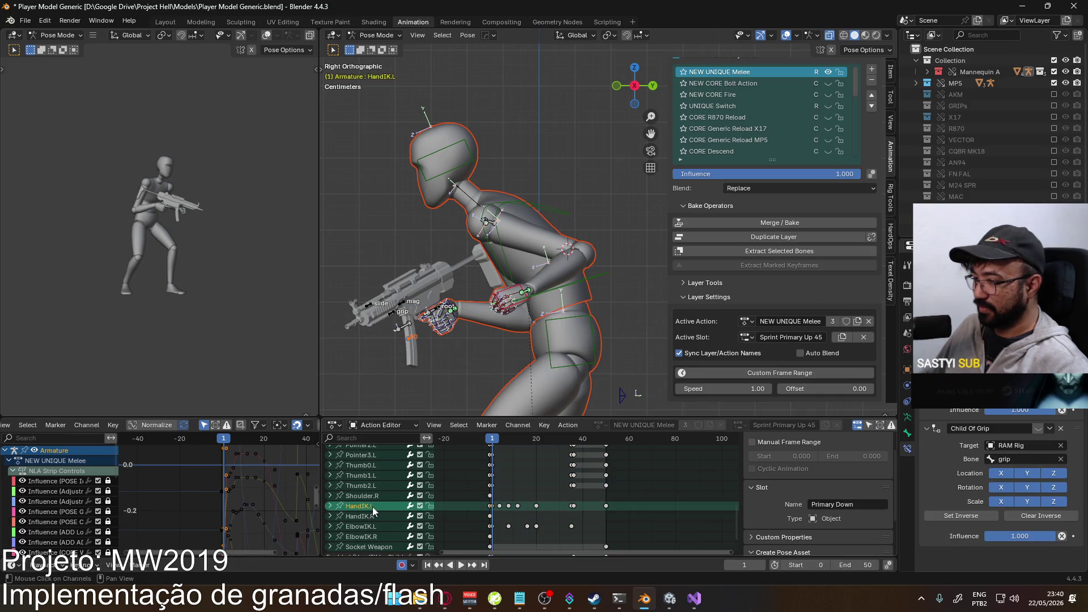
{"action": "right_click", "coordinate": [525, 295]}
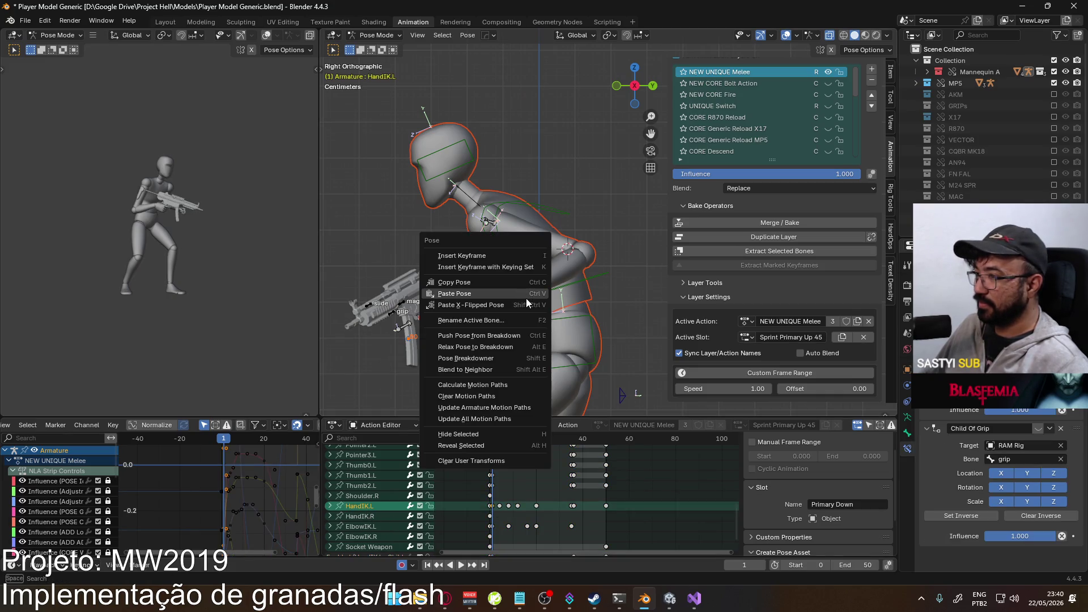
{"action": "left_click", "coordinate": [526, 298]}
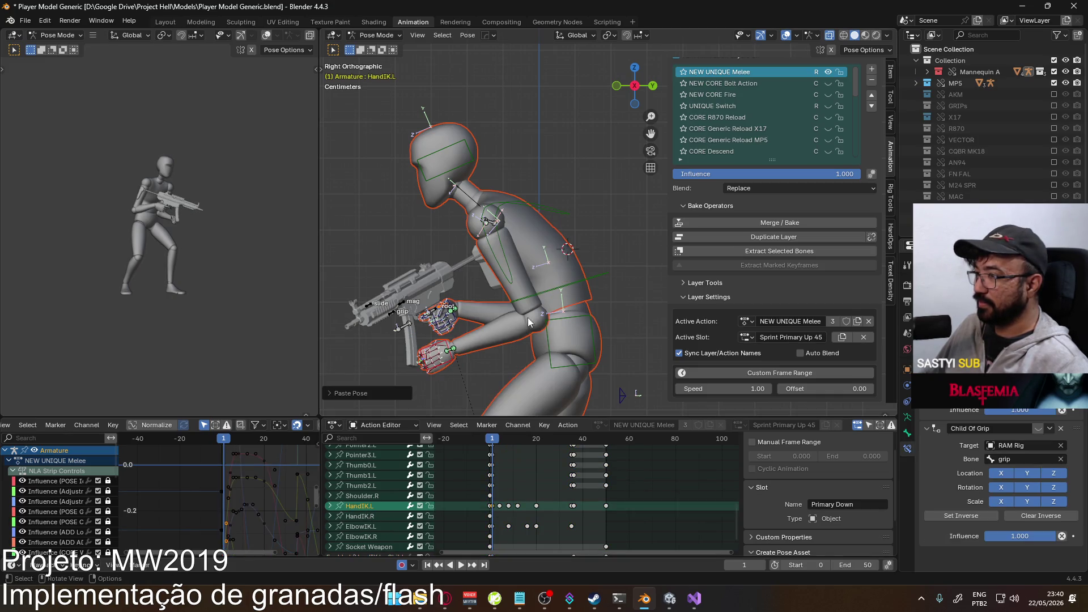
{"action": "left_click", "coordinate": [503, 449]}
- Paste the copied keyframes onto the HandIK.L channel and check the raised arm at frame 8
{"action": "left_click_drag", "start_coordinate": [616, 506], "coordinate": [562, 503]}
{"action": "left_click", "coordinate": [607, 503]}
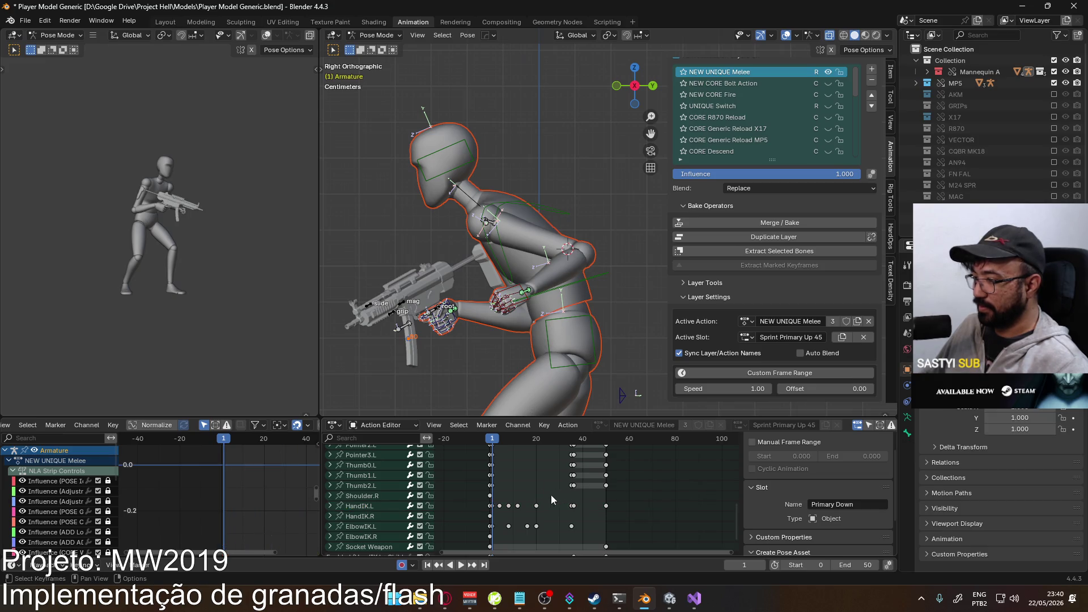
{"action": "left_click_drag", "start_coordinate": [490, 509], "coordinate": [493, 510]}
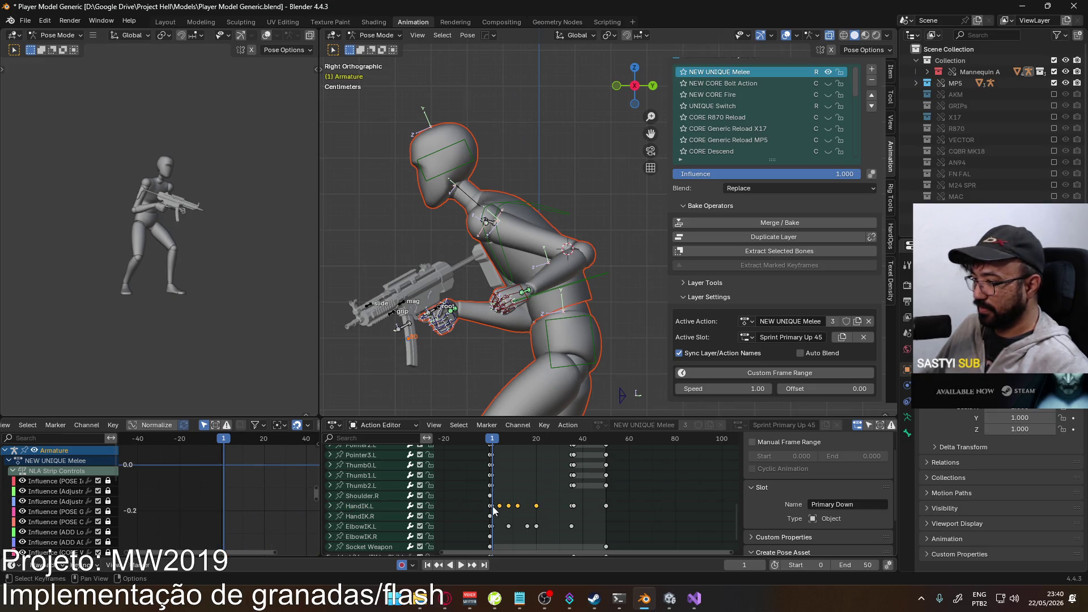
{"action": "right_click", "coordinate": [495, 510]}
{"action": "left_click", "coordinate": [373, 505]}
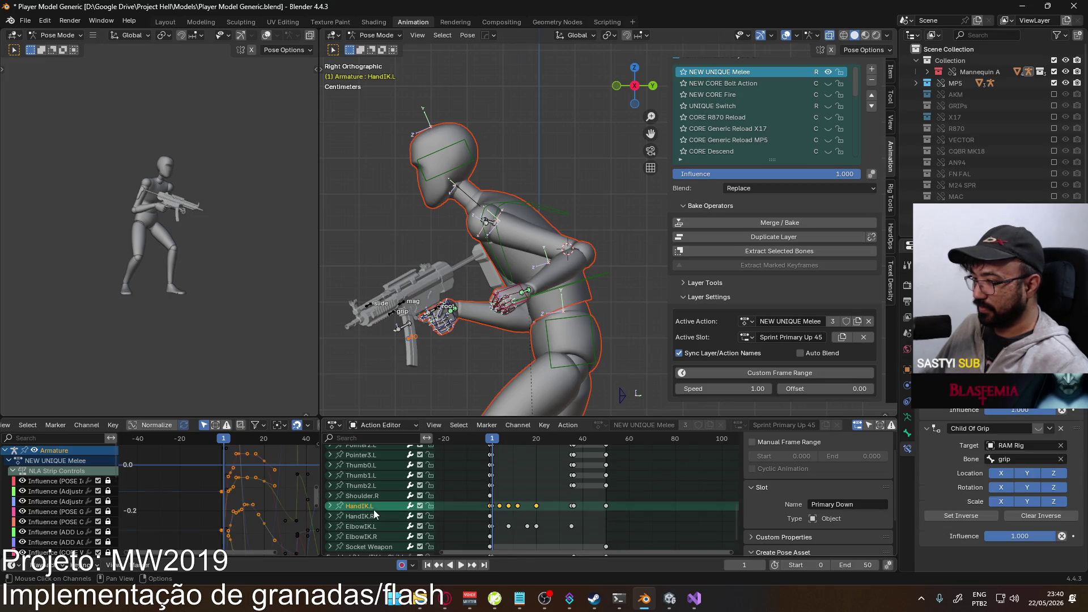
{"action": "left_click", "coordinate": [499, 511]}
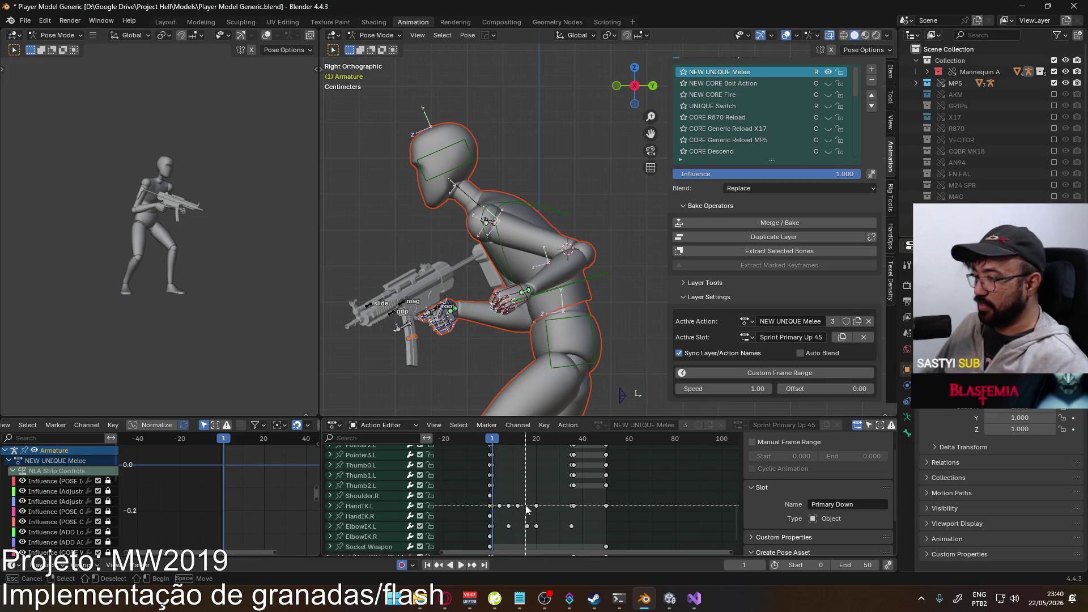
{"action": "key", "text": "ctrl+z"}
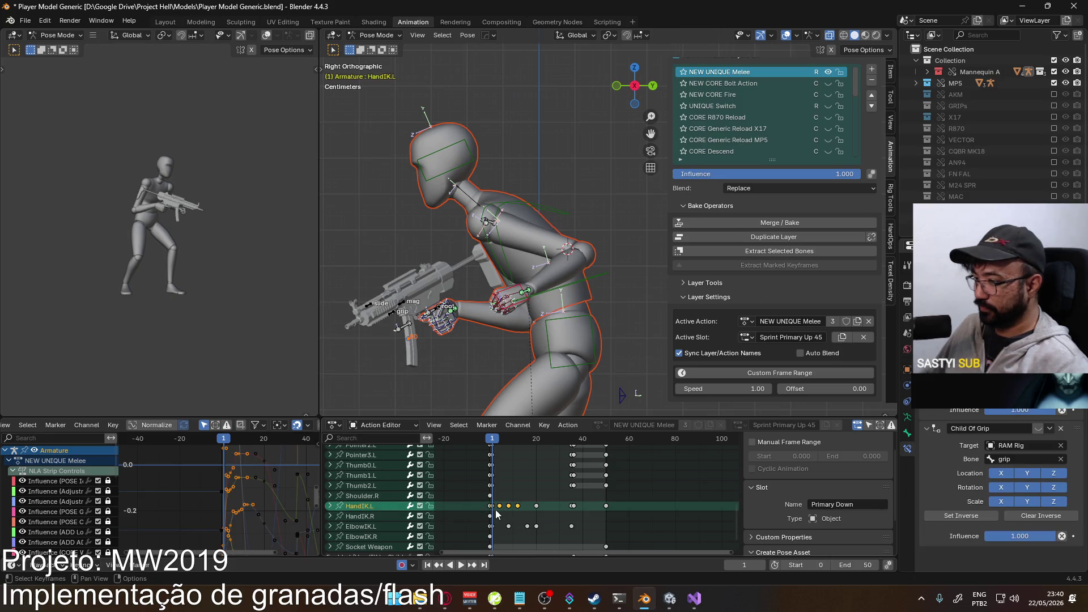
{"action": "right_click", "coordinate": [496, 514]}
{"action": "left_click", "coordinate": [487, 444]}
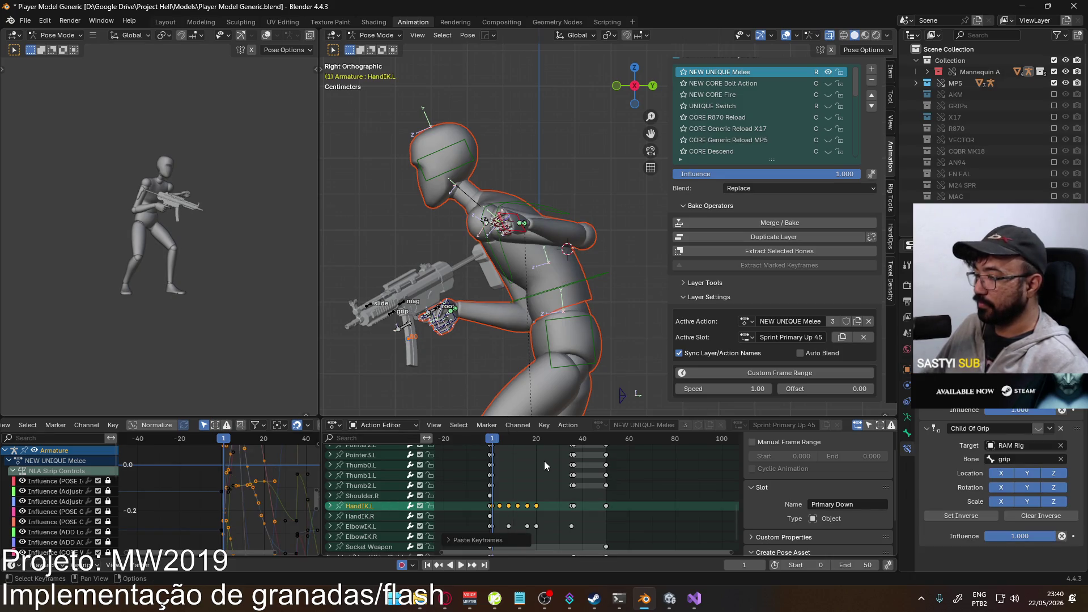
{"action": "left_click_drag", "start_coordinate": [496, 443], "coordinate": [510, 442]}
- Reposition the raised left hand control to its final overhead position
{"action": "middle_click_drag", "start_coordinate": [453, 88], "coordinate": [565, 166], "text": "shift"}
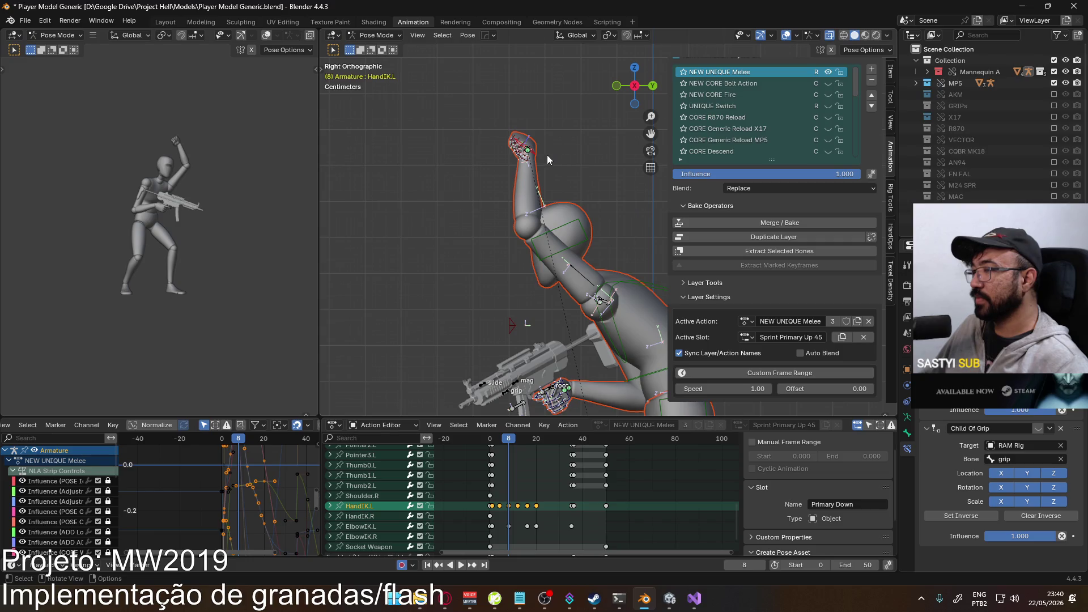
{"action": "key", "text": "g"}
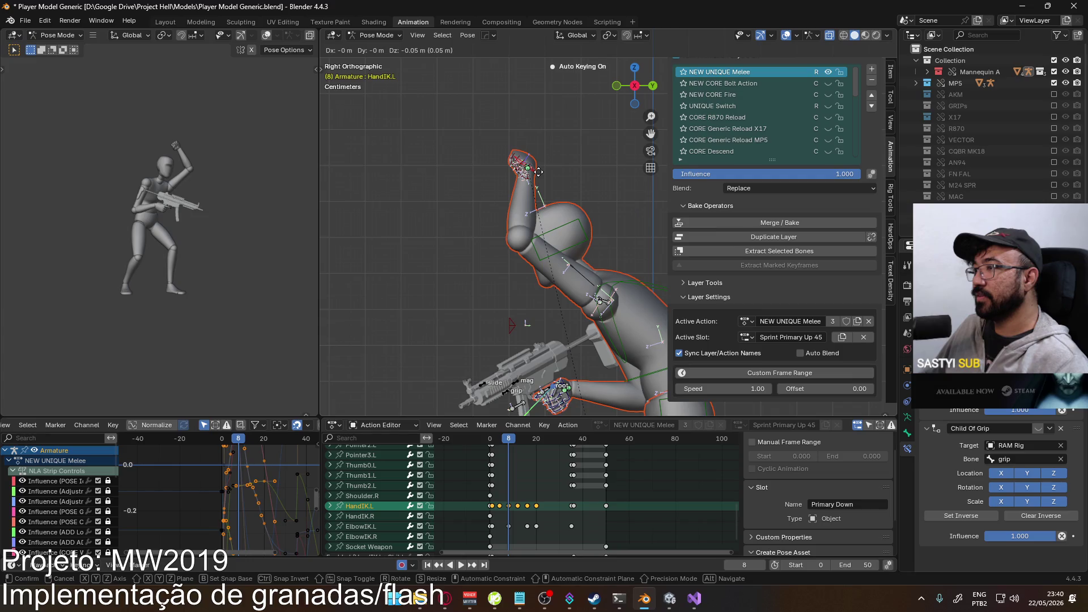
{"action": "left_click", "coordinate": [538, 172]}
{"action": "key", "text": "g"}
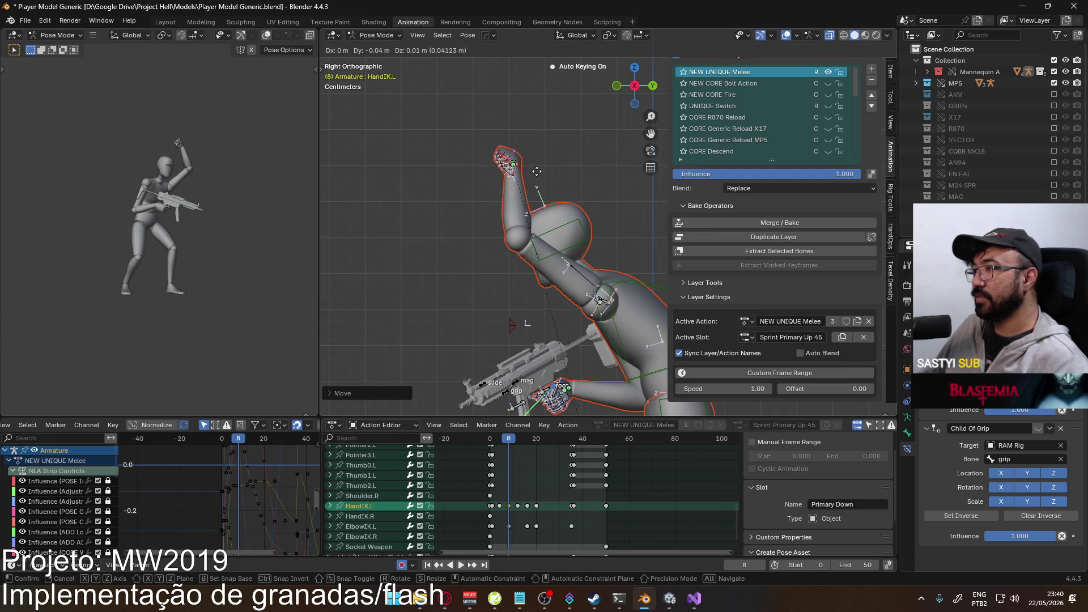
{"action": "left_click", "coordinate": [541, 167]}
{"action": "key", "text": "g"}
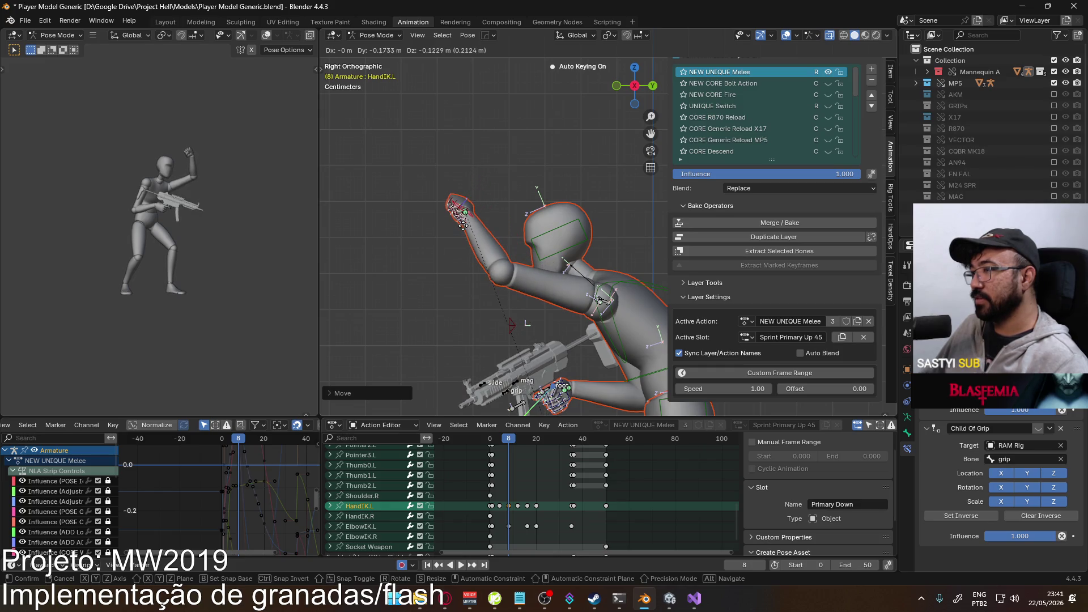
{"action": "left_click", "coordinate": [460, 229]}
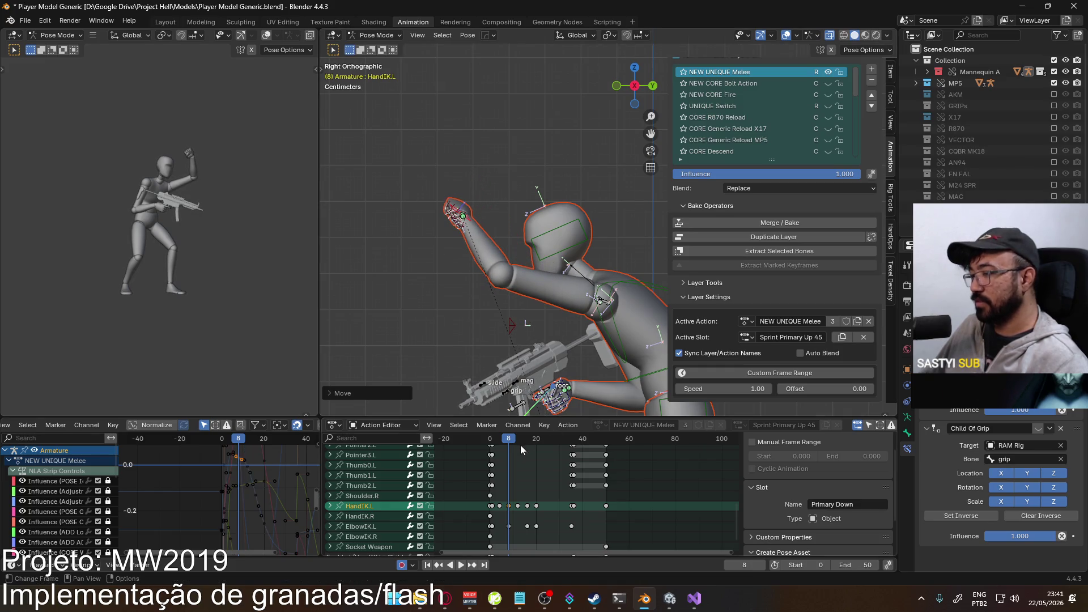
- At frame 4, place the left hand onto the head
{"action": "left_click_drag", "start_coordinate": [507, 441], "coordinate": [499, 441]}
{"action": "key", "text": "g"}
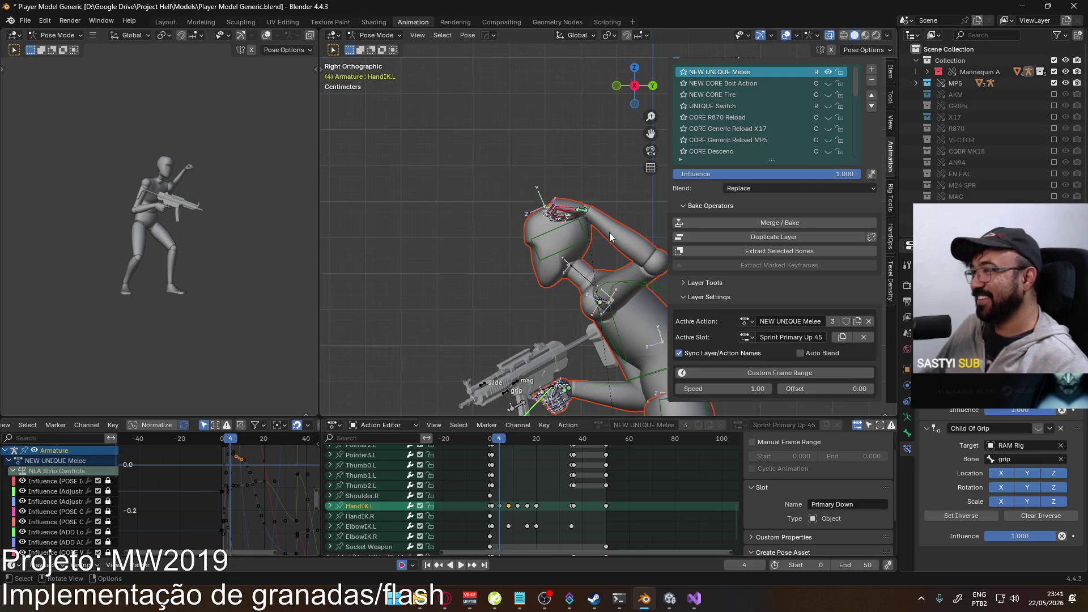
{"action": "left_click", "coordinate": [562, 254]}
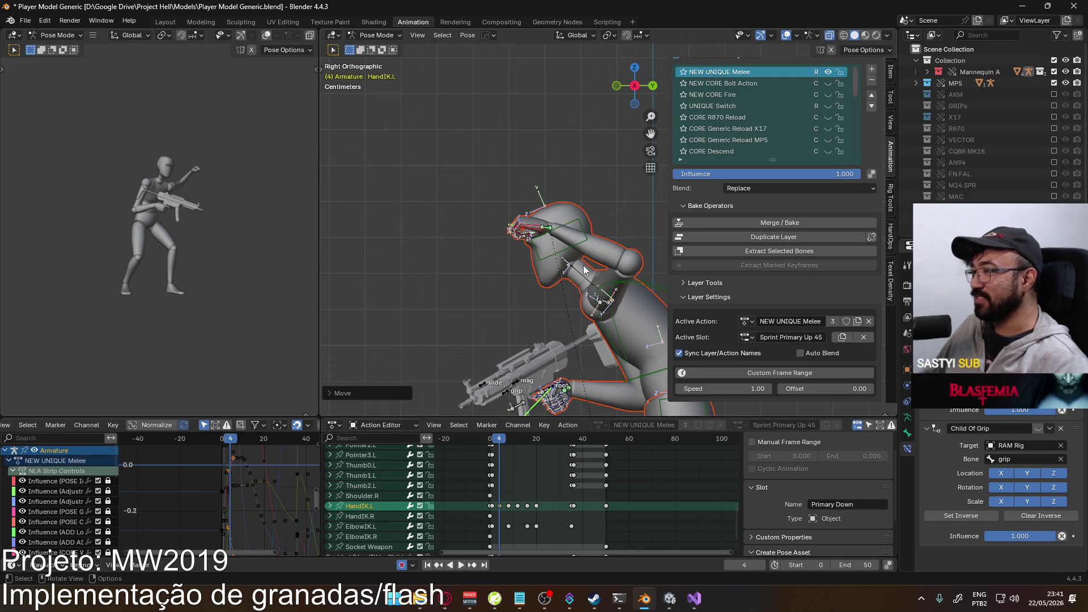
{"action": "scroll", "coordinate": [541, 264], "scroll_direction": "down", "scroll_amount": 3}
{"action": "left_click", "coordinate": [610, 269]}
{"action": "key", "text": "g"}
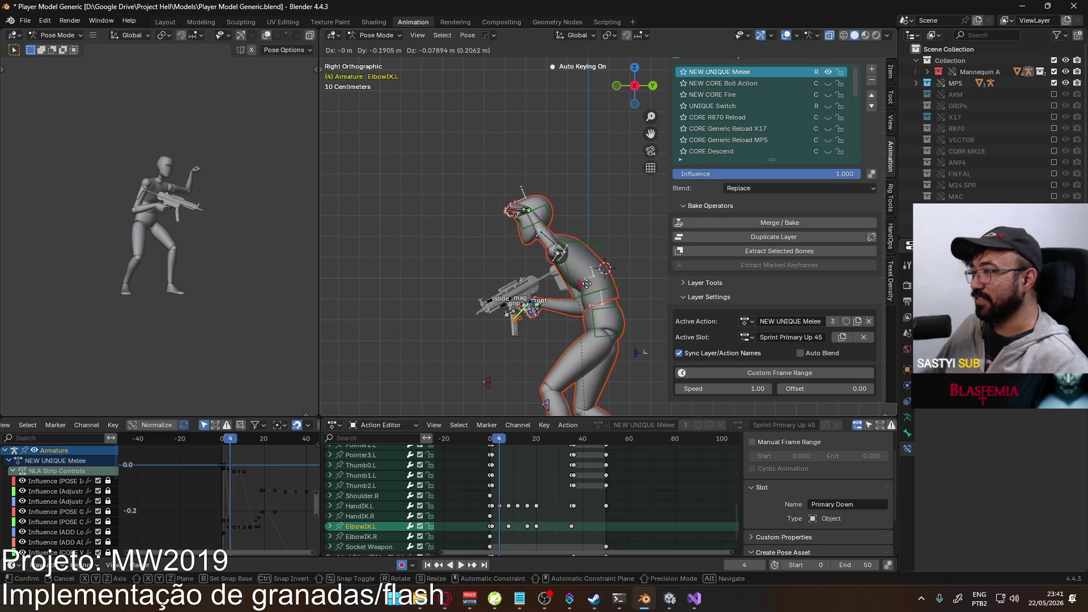
{"action": "right_click", "coordinate": [522, 218]}
{"action": "left_click", "coordinate": [522, 217]}
{"action": "scroll", "coordinate": [522, 218], "scroll_direction": "up", "scroll_amount": 2}
{"action": "key", "text": "g"}
{"action": "left_click", "coordinate": [532, 205]}
- Review playback, then lower the left hand toward the gun at frames 12, 16 and 20
{"action": "left_click_drag", "start_coordinate": [500, 441], "coordinate": [520, 441]}
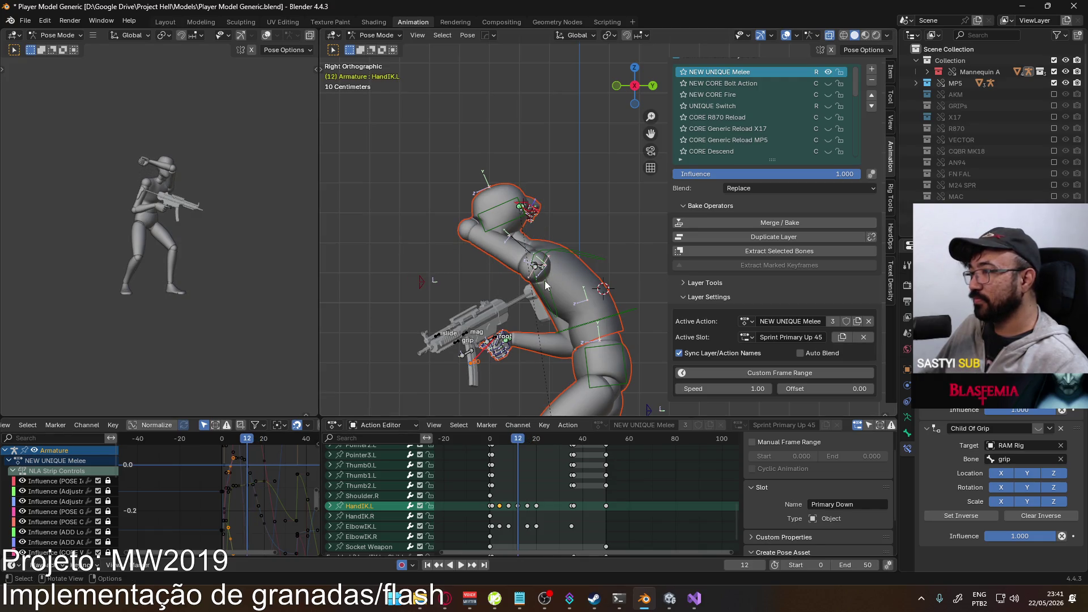
{"action": "key", "text": "space"}
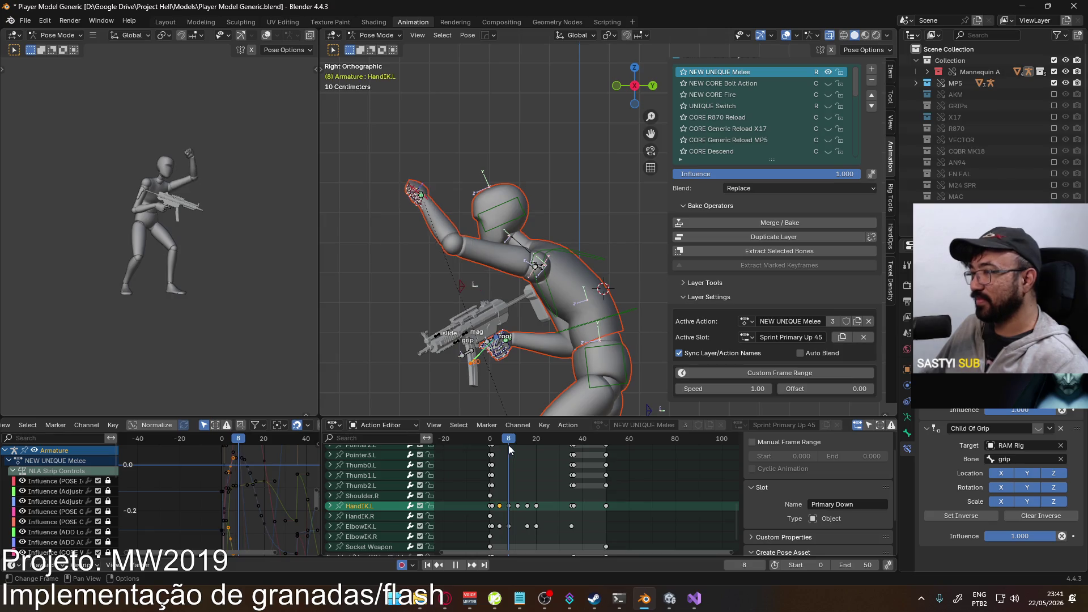
{"action": "key", "text": "Escape"}
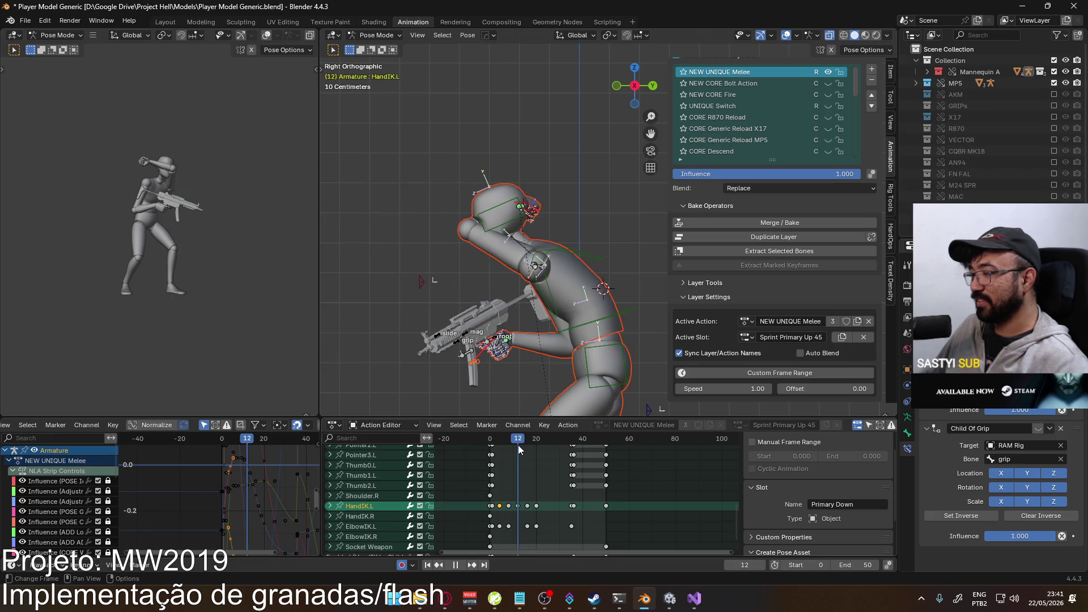
{"action": "key", "text": "g"}
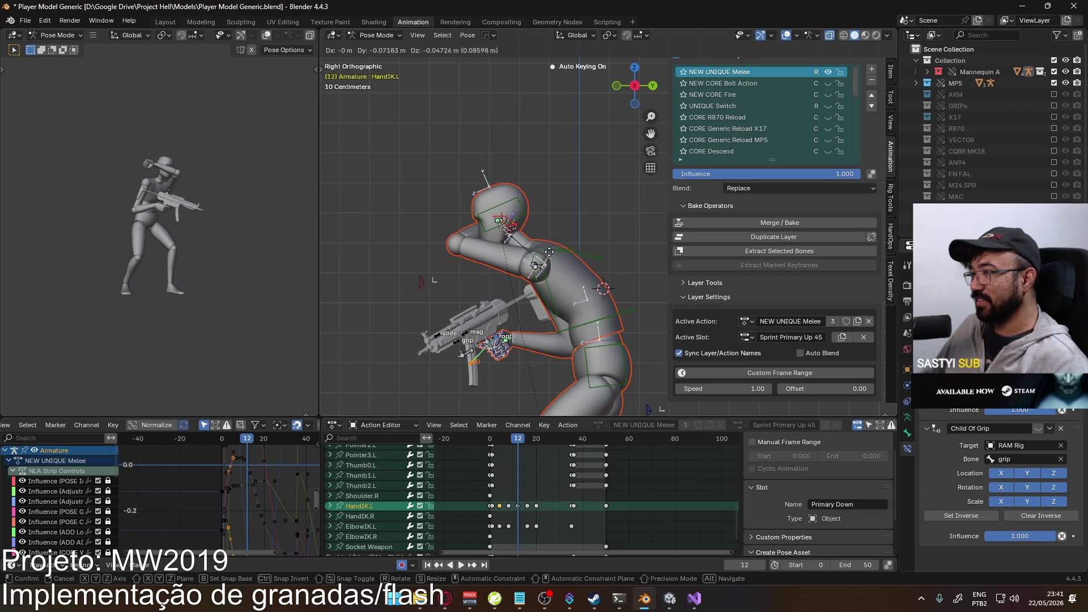
{"action": "left_click", "coordinate": [466, 353]}
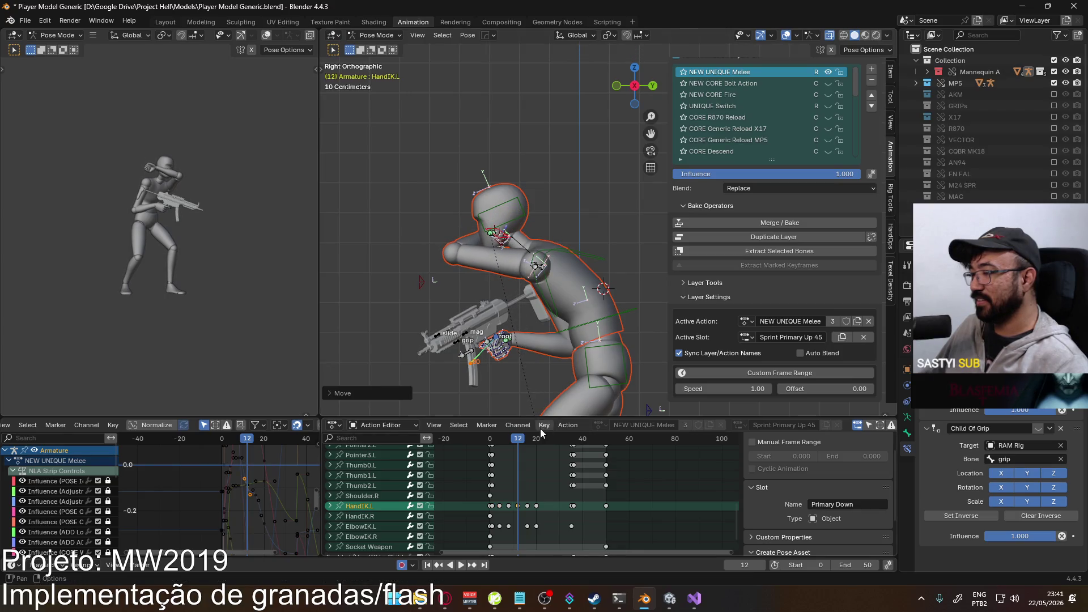
{"action": "left_click_drag", "start_coordinate": [519, 440], "coordinate": [527, 440]}
{"action": "key", "text": "g"}
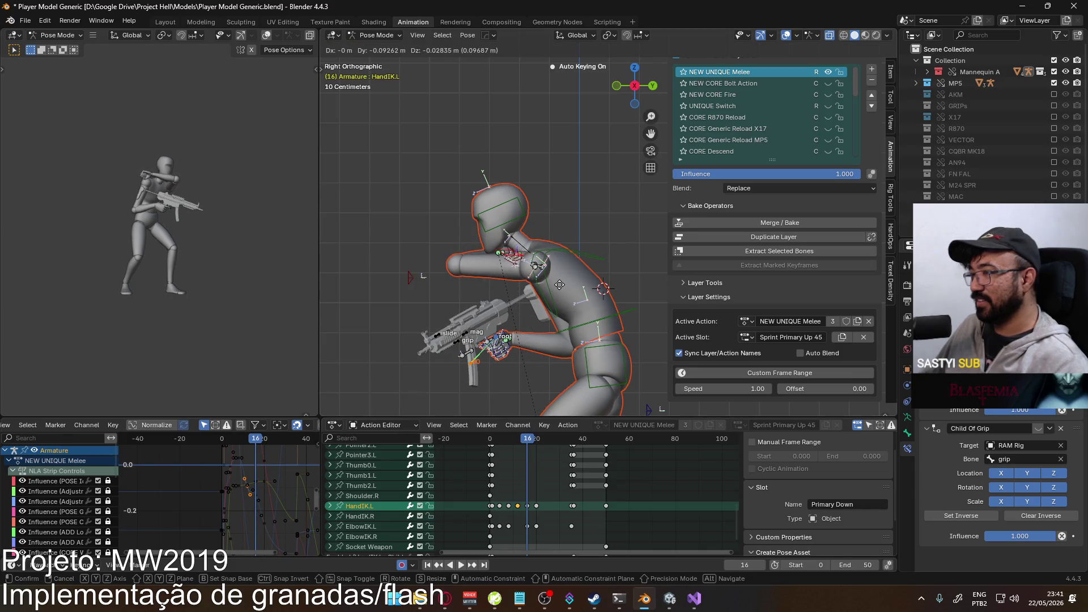
{"action": "left_click", "coordinate": [560, 284]}
{"action": "mouse_move", "coordinate": [528, 443]}
{"action": "left_mouse_down"}
{"action": "mouse_move", "coordinate": [538, 442]}
{"action": "mouse_move", "coordinate": [489, 440]}
{"action": "mouse_move", "coordinate": [538, 435]}
{"action": "left_mouse_up"}
{"action": "key", "text": "g"}
{"action": "left_click", "coordinate": [514, 311]}
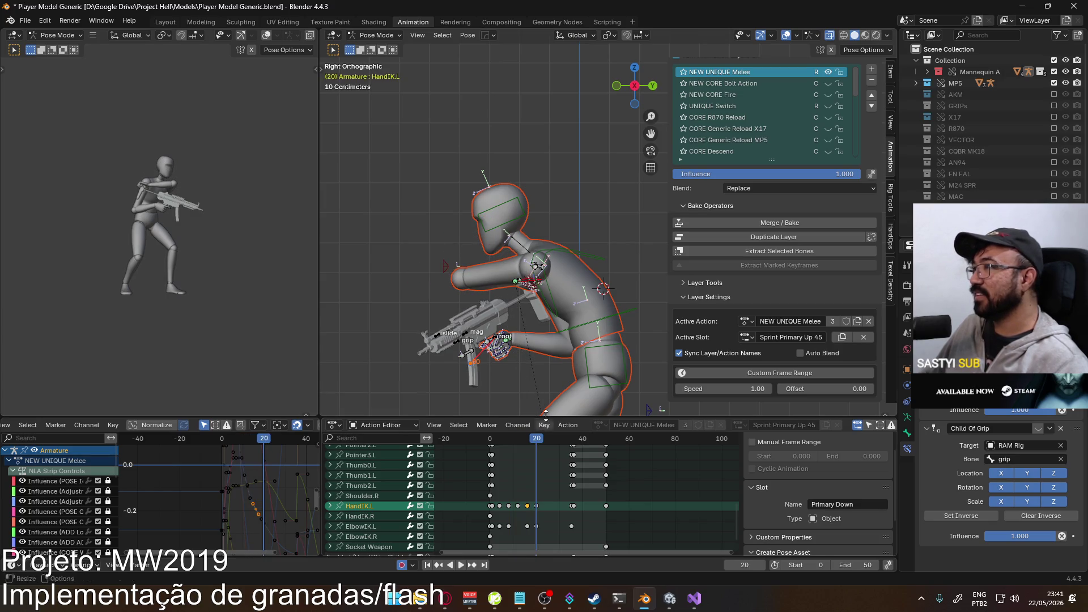
{"action": "left_click_drag", "start_coordinate": [854, 91], "coordinate": [848, 159]}
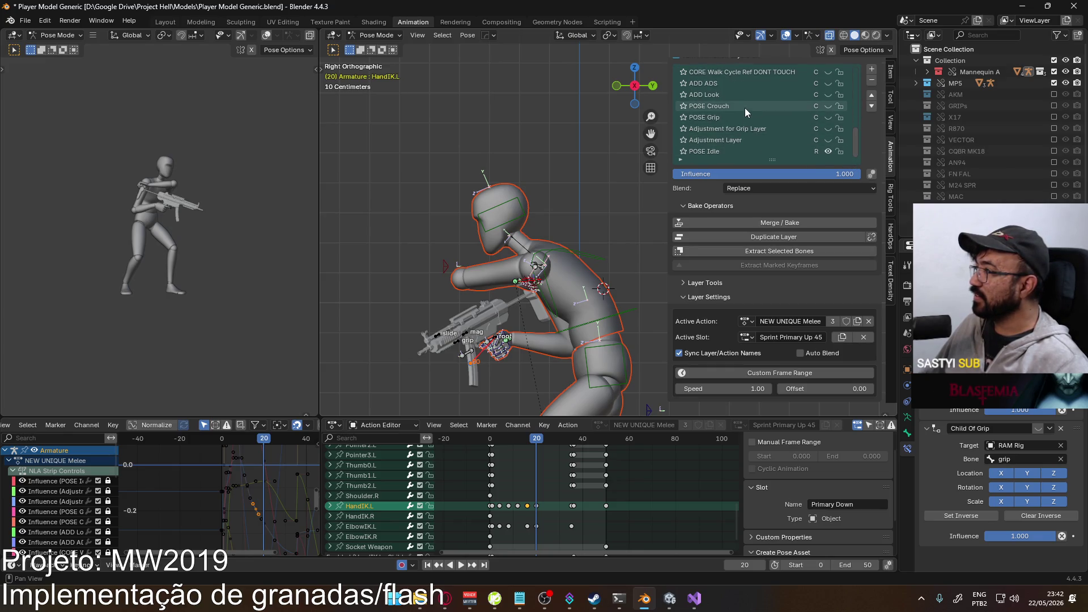
- Activate the ADD Look layer, assign its Primary Up 45 slot, and turn its visibility on
{"action": "left_click", "coordinate": [754, 98]}
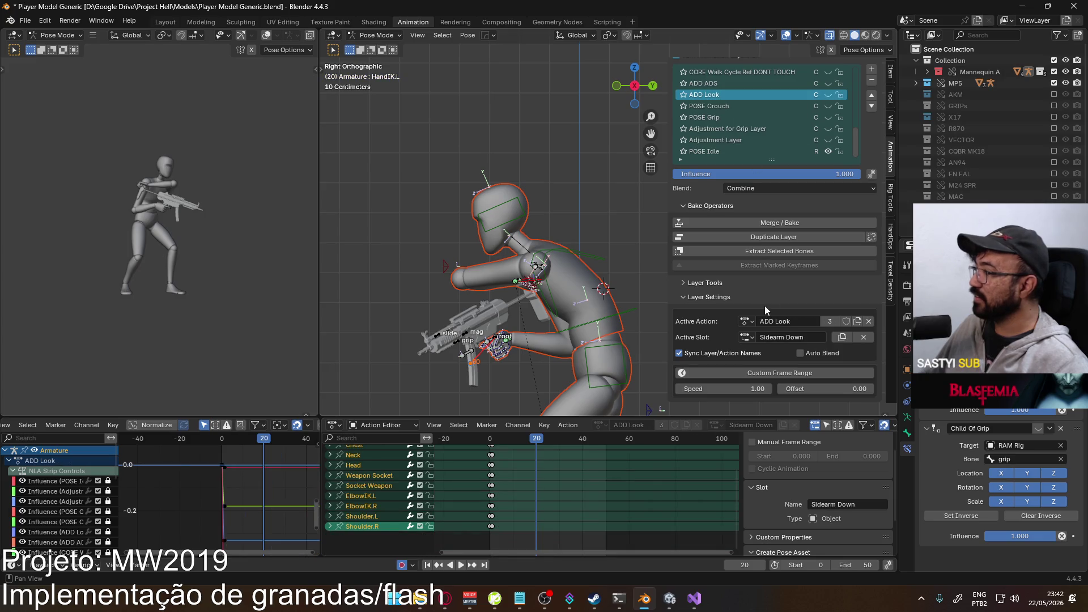
{"action": "left_click", "coordinate": [746, 338]}
{"action": "left_click", "coordinate": [764, 439]}
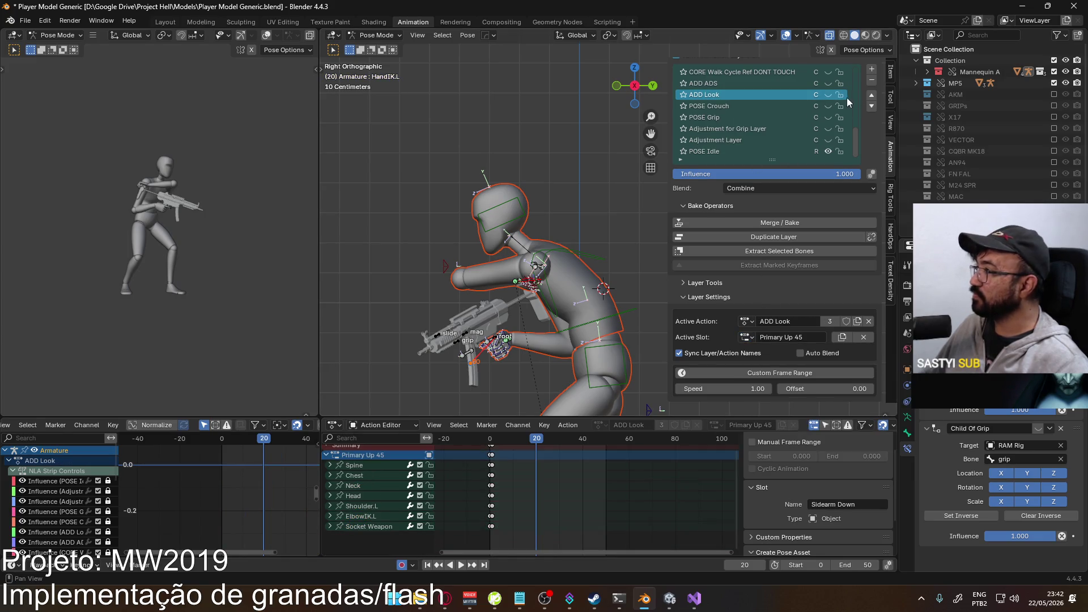
{"action": "left_click", "coordinate": [828, 96]}
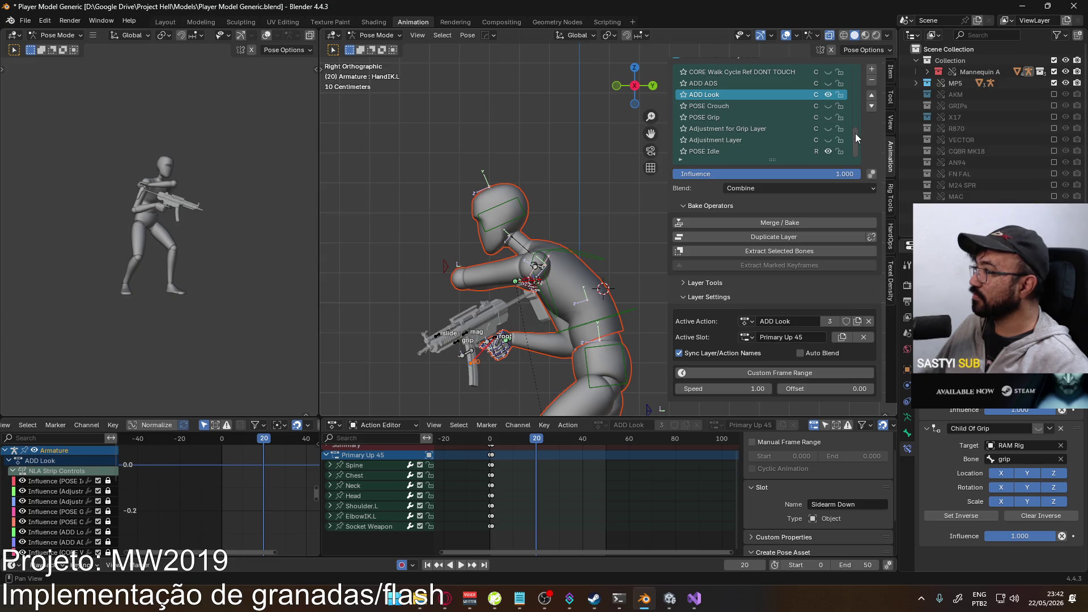
{"action": "mouse_move", "coordinate": [855, 134]}
{"action": "left_mouse_down"}
{"action": "mouse_move", "coordinate": [858, 87]}
{"action": "mouse_move", "coordinate": [844, 66]}
{"action": "left_mouse_up"}
{"action": "left_click", "coordinate": [827, 72]}
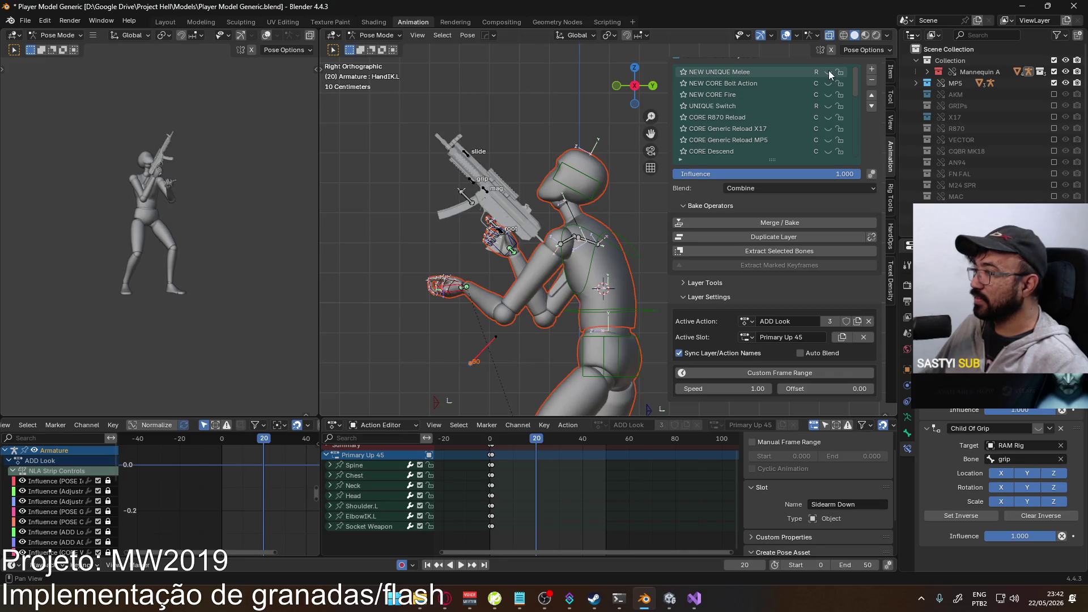
{"action": "left_click", "coordinate": [828, 72]}
{"action": "key", "text": "alt+Tab"}
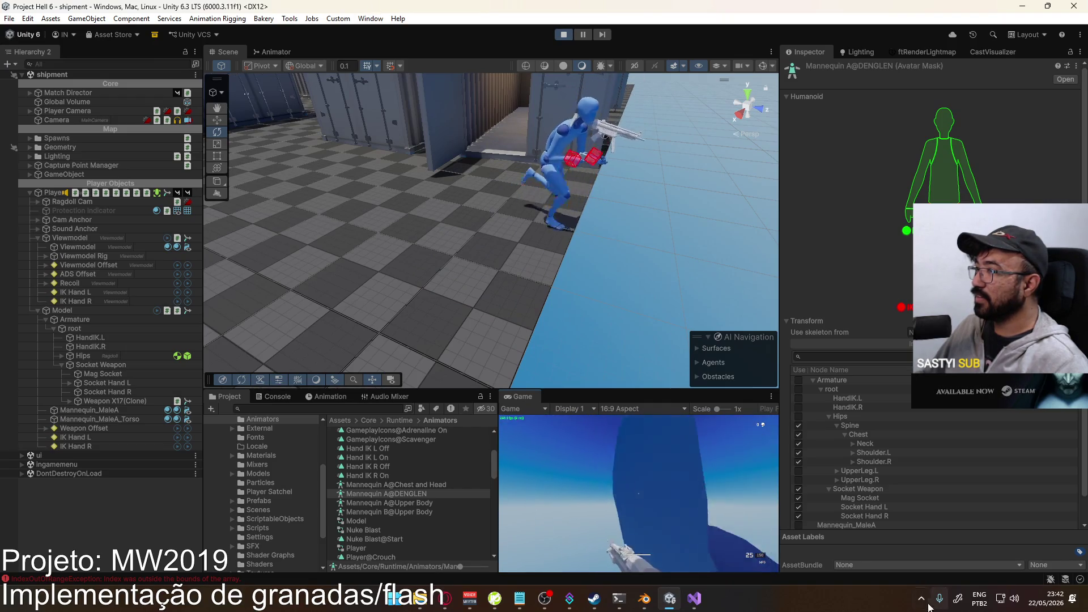
{"action": "key", "text": "alt+Tab"}
{"action": "key", "text": "alt+Tab"}
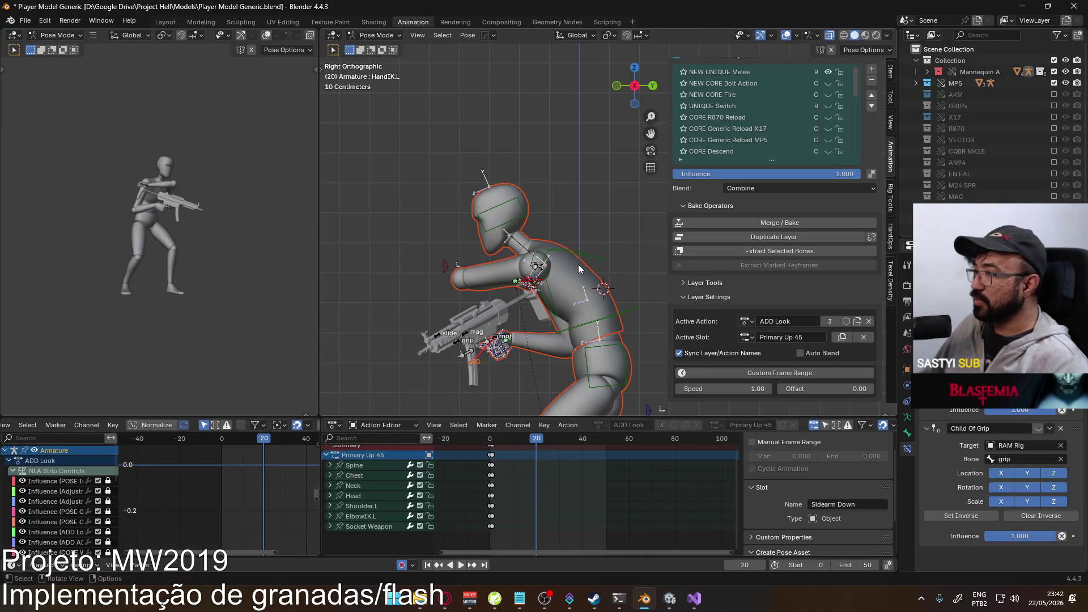
{"action": "left_click", "coordinate": [589, 262]}
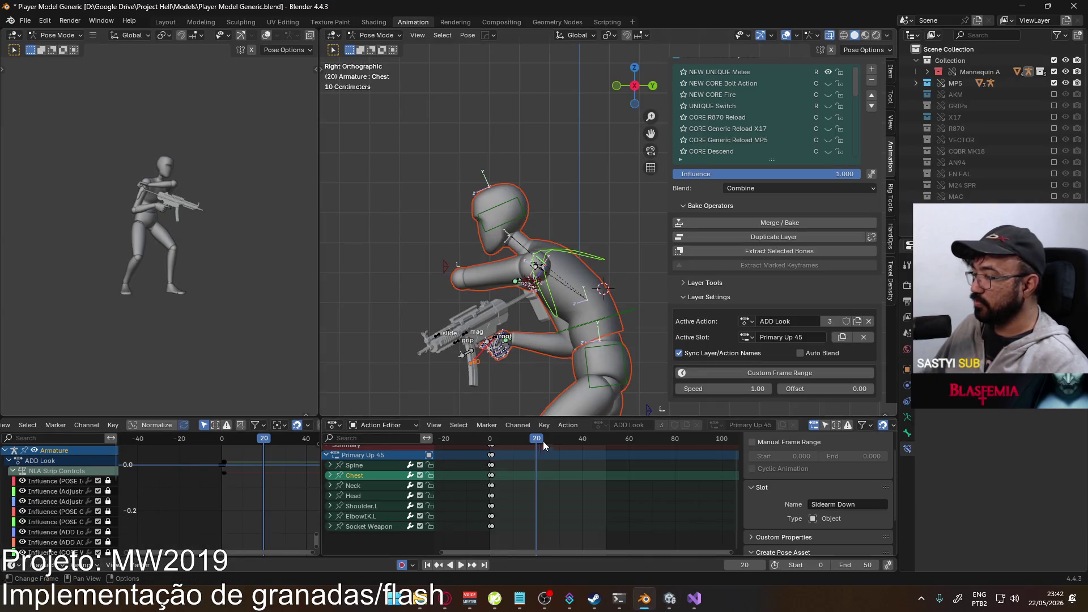
- At frame 1, rotate the chest, neck and head bones
{"action": "key", "text": "space"}
{"action": "left_click", "coordinate": [494, 447]}
{"action": "key", "text": "space"}
{"action": "key", "text": "r"}
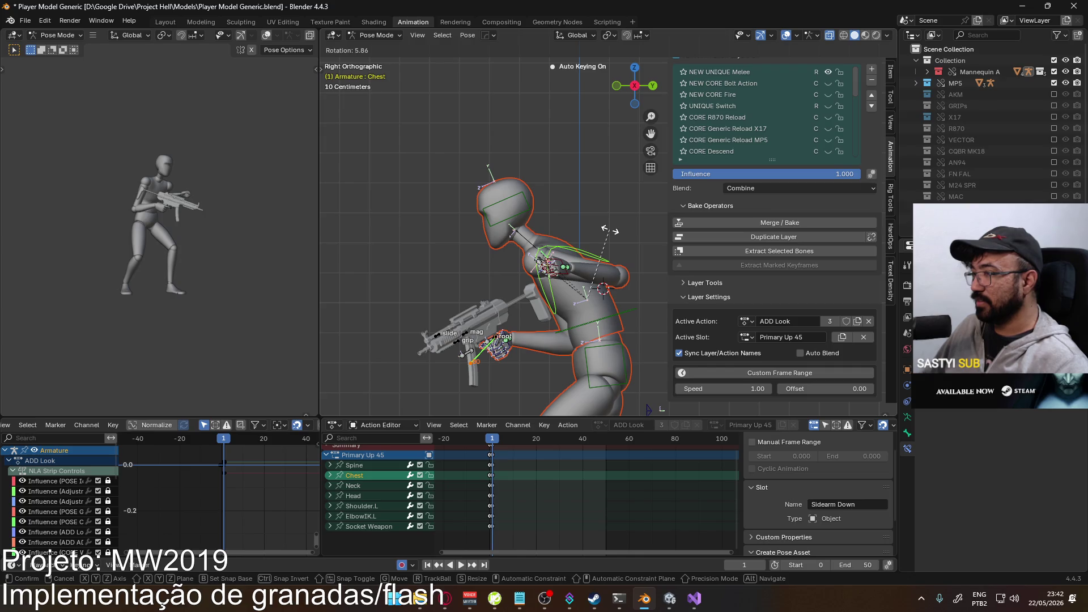
{"action": "left_click", "coordinate": [521, 231]}
{"action": "left_click", "coordinate": [522, 231]}
{"action": "key", "text": "r"}
{"action": "left_click", "coordinate": [551, 204]}
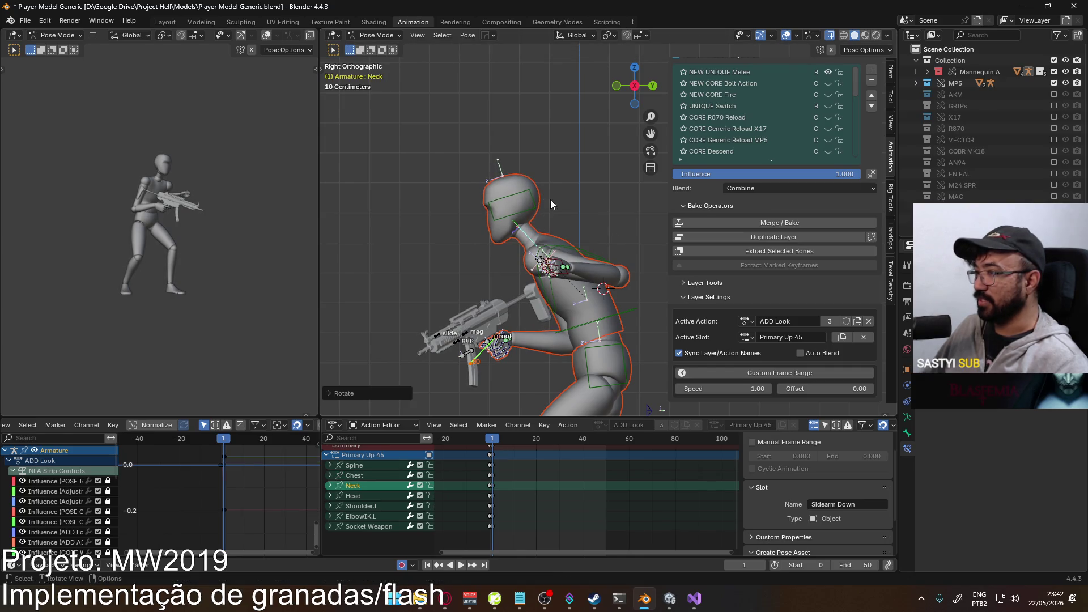
{"action": "left_click", "coordinate": [549, 201]}
{"action": "key", "text": "r"}
{"action": "left_click", "coordinate": [545, 215]}
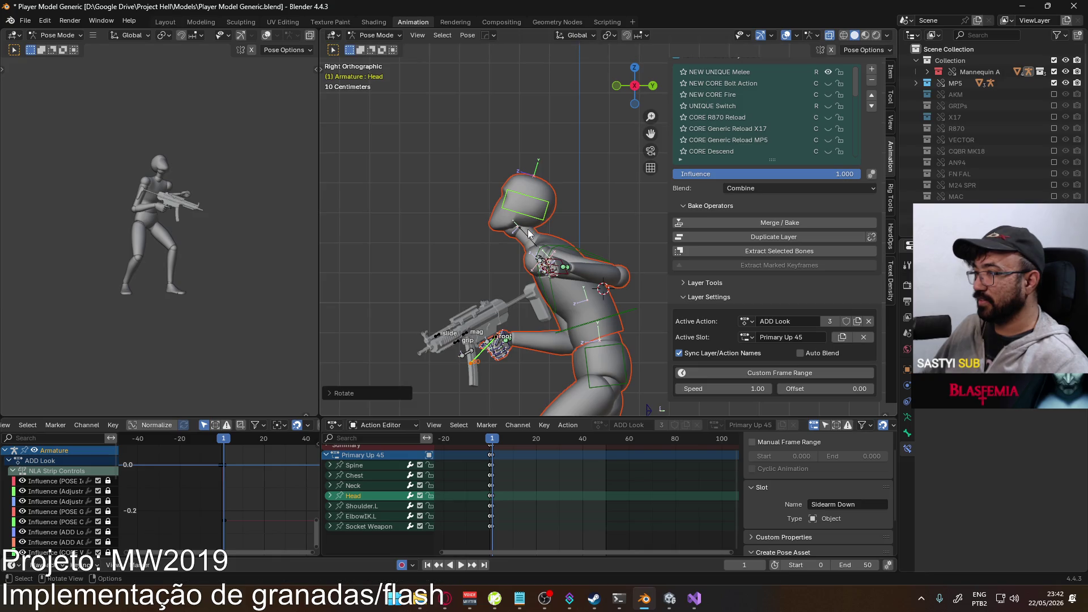
- Rotate the neck and head further, then play back to review the look
{"action": "left_click", "coordinate": [531, 233]}
{"action": "key", "text": "r"}
{"action": "left_click", "coordinate": [543, 213]}
{"action": "left_click", "coordinate": [545, 200]}
{"action": "key", "text": "r"}
{"action": "left_click", "coordinate": [549, 210]}
{"action": "key", "text": "space"}
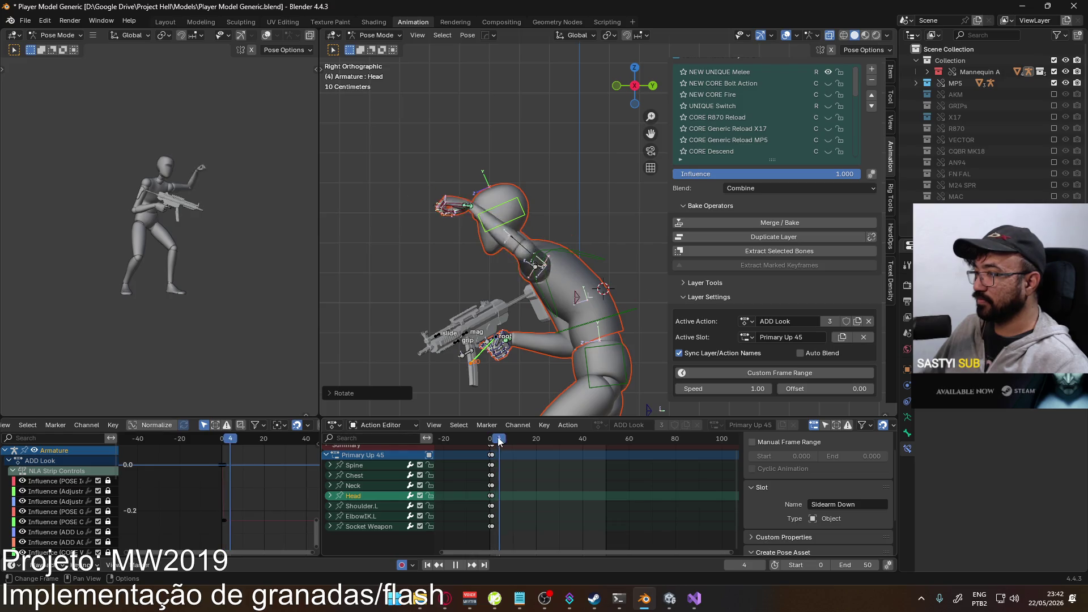
{"action": "key", "text": "space"}
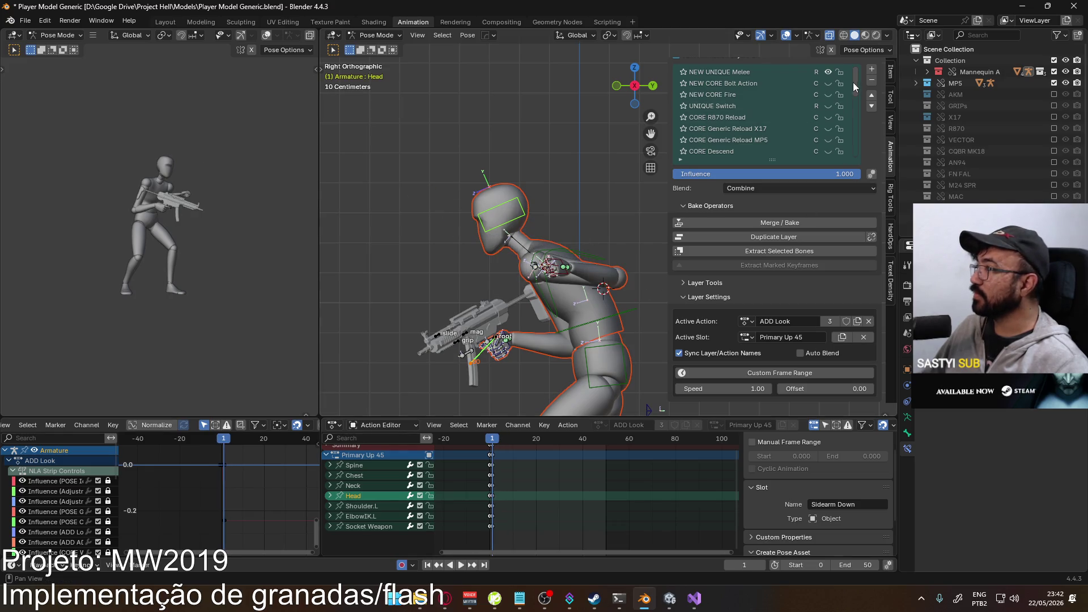
- Select the head bone at frame 20 and make NEW UNIQUE Melee the active layer
{"action": "left_click_drag", "start_coordinate": [855, 142], "coordinate": [855, 133]}
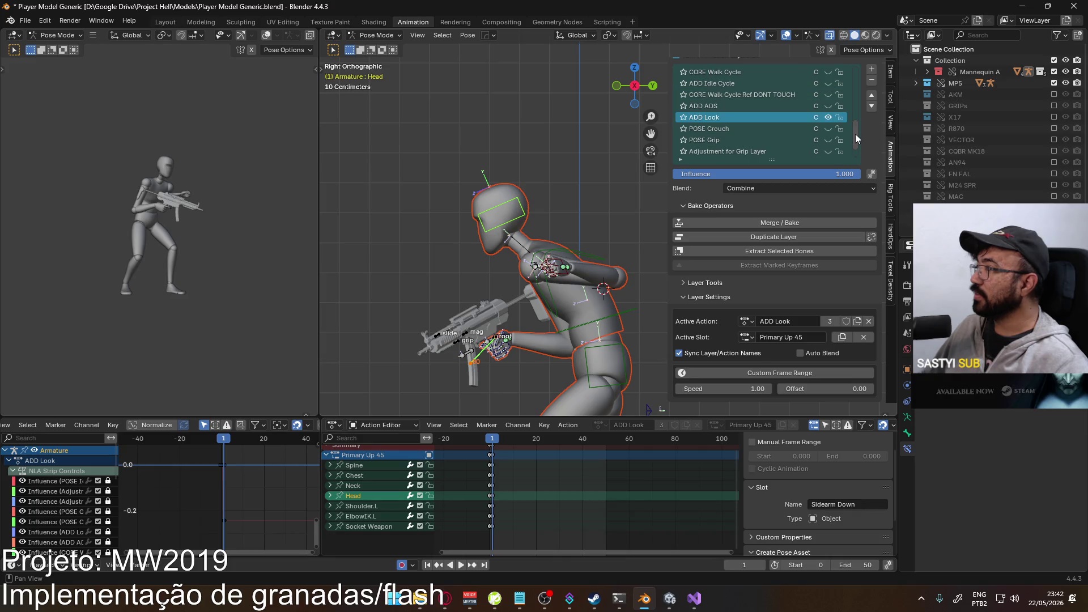
{"action": "left_click", "coordinate": [550, 256], "text": "shift"}
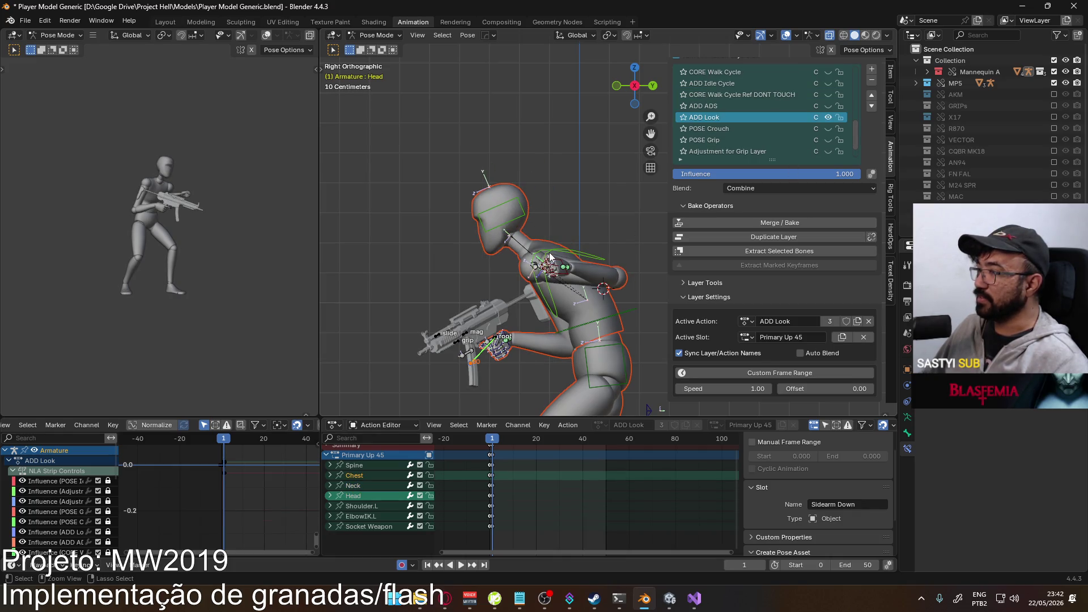
{"action": "key", "text": "Up"}
{"action": "left_click", "coordinate": [524, 183]}
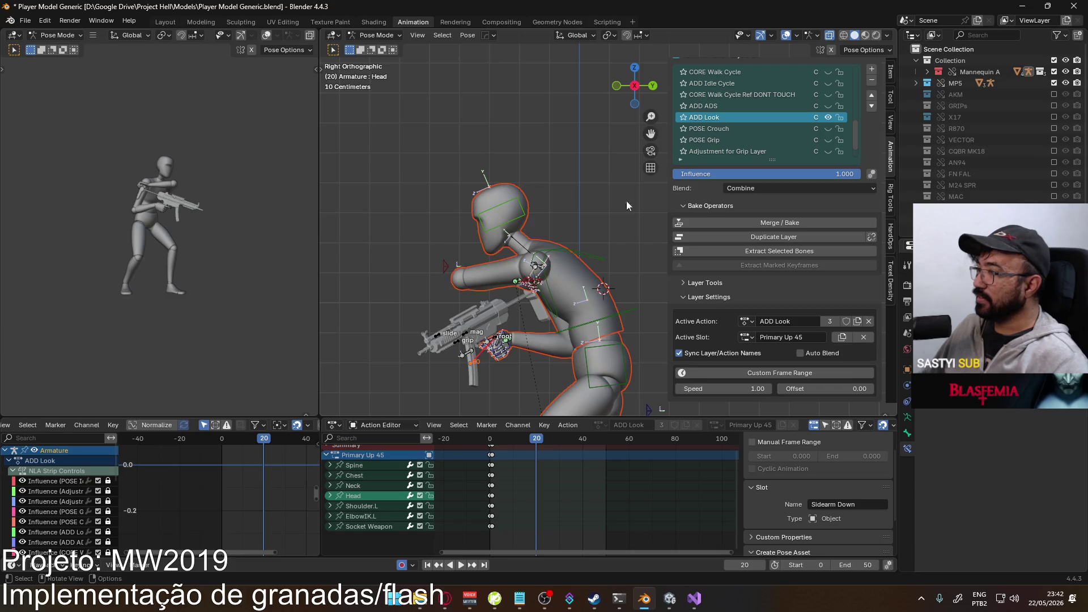
{"action": "left_click_drag", "start_coordinate": [855, 128], "coordinate": [855, 73]}
{"action": "left_click", "coordinate": [807, 73]}
- At frame 1 of the sprint motion, rotate the chest, neck and head bones
{"action": "key", "text": "space"}
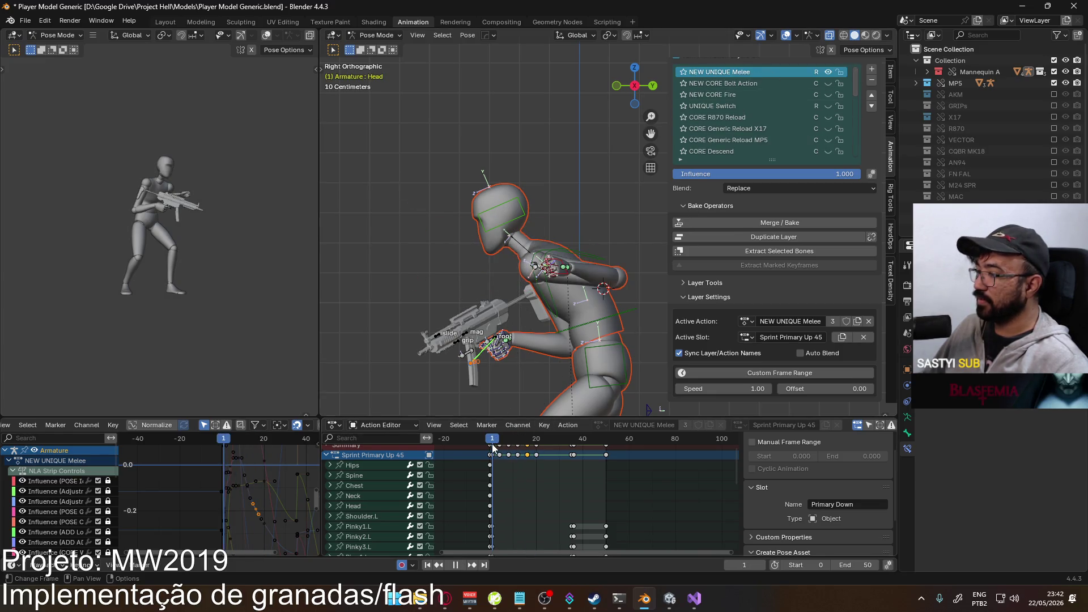
{"action": "left_click_drag", "start_coordinate": [514, 443], "coordinate": [493, 443]}
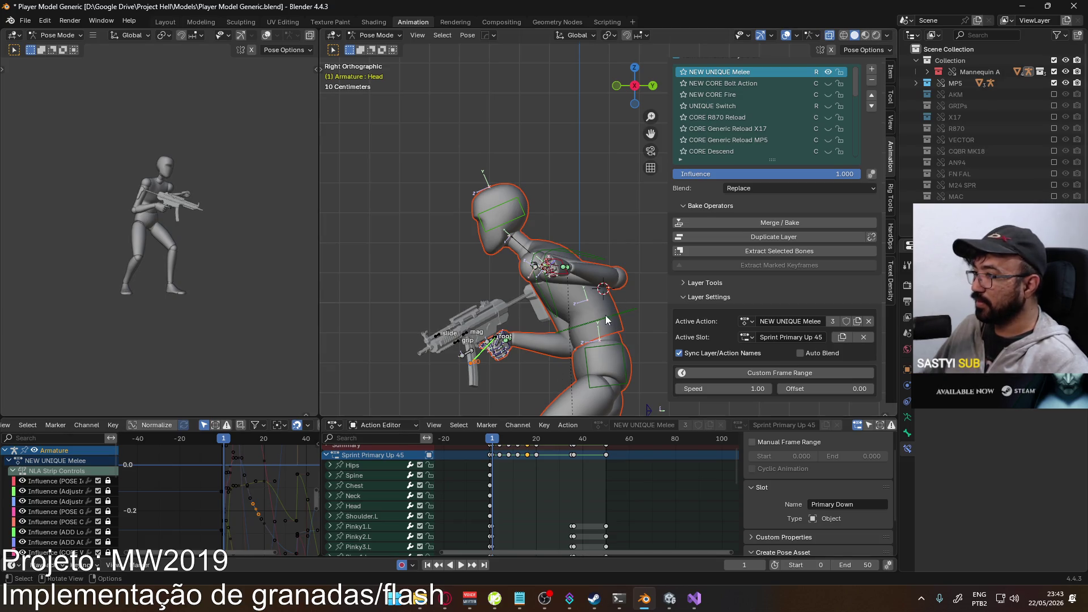
{"action": "left_click", "coordinate": [602, 248]}
{"action": "key", "text": "r"}
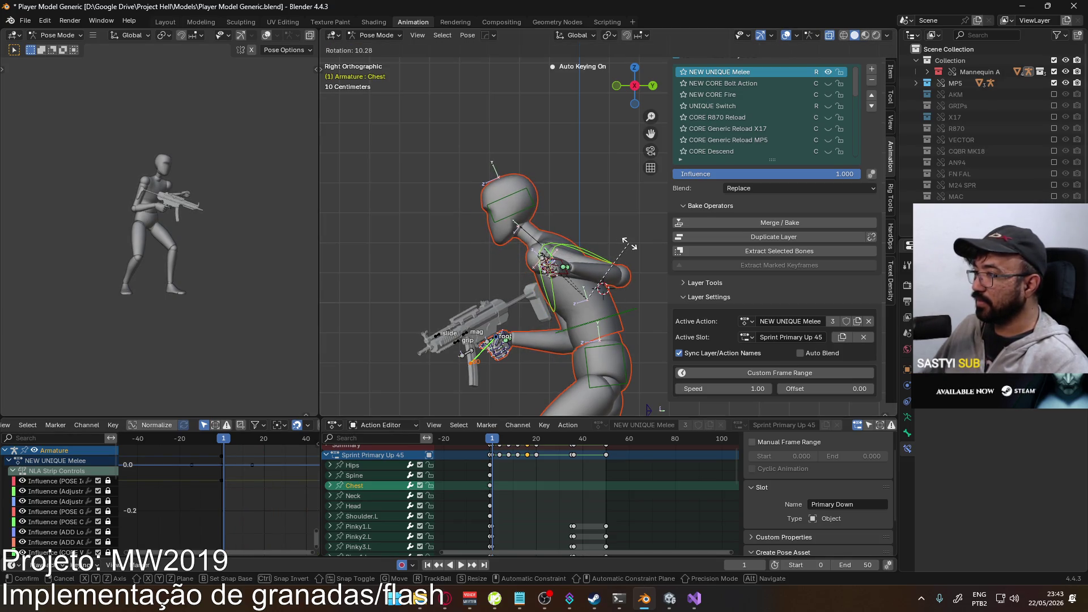
{"action": "left_click", "coordinate": [629, 244]}
{"action": "left_click", "coordinate": [536, 226]}
{"action": "key", "text": "r"}
{"action": "left_click", "coordinate": [553, 214]}
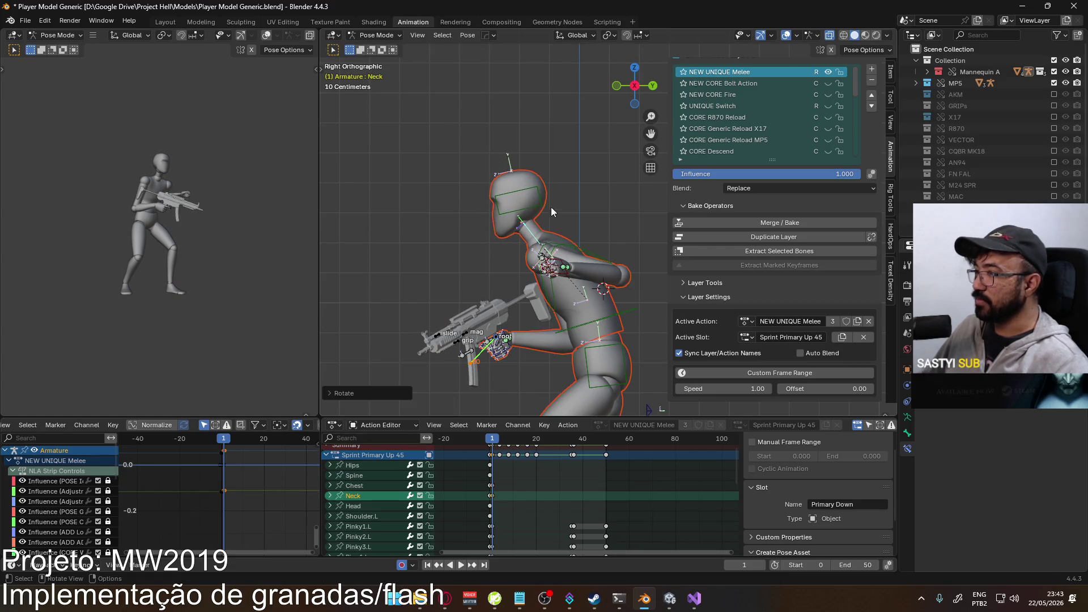
{"action": "left_click", "coordinate": [554, 214]}
{"action": "key", "text": "r"}
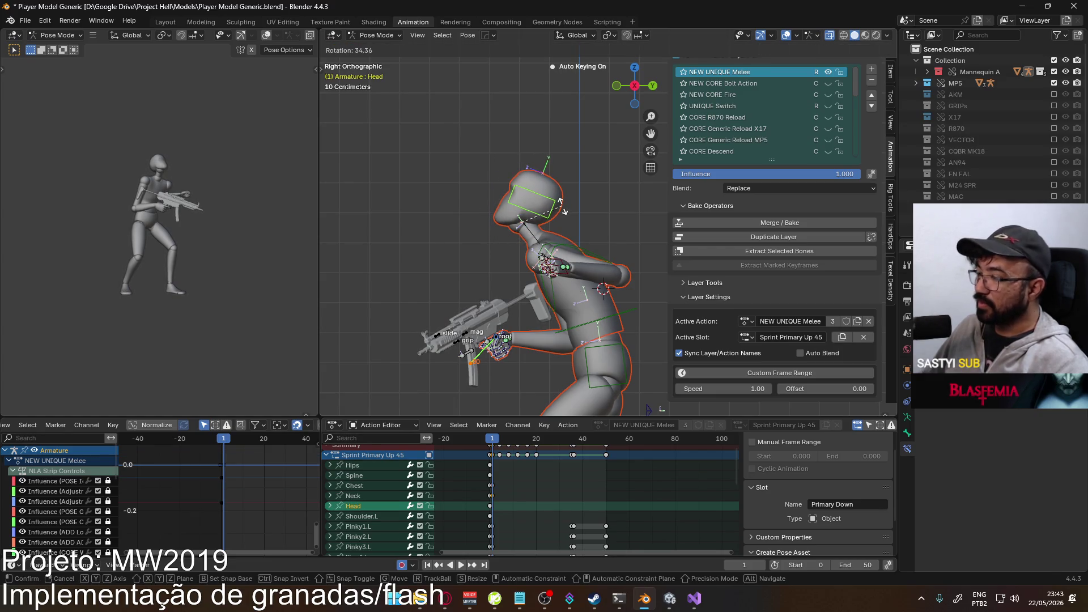
{"action": "left_click", "coordinate": [559, 201]}
- Rotate the spine bone, then play back and check the arm at frame 14
{"action": "key", "text": "space"}
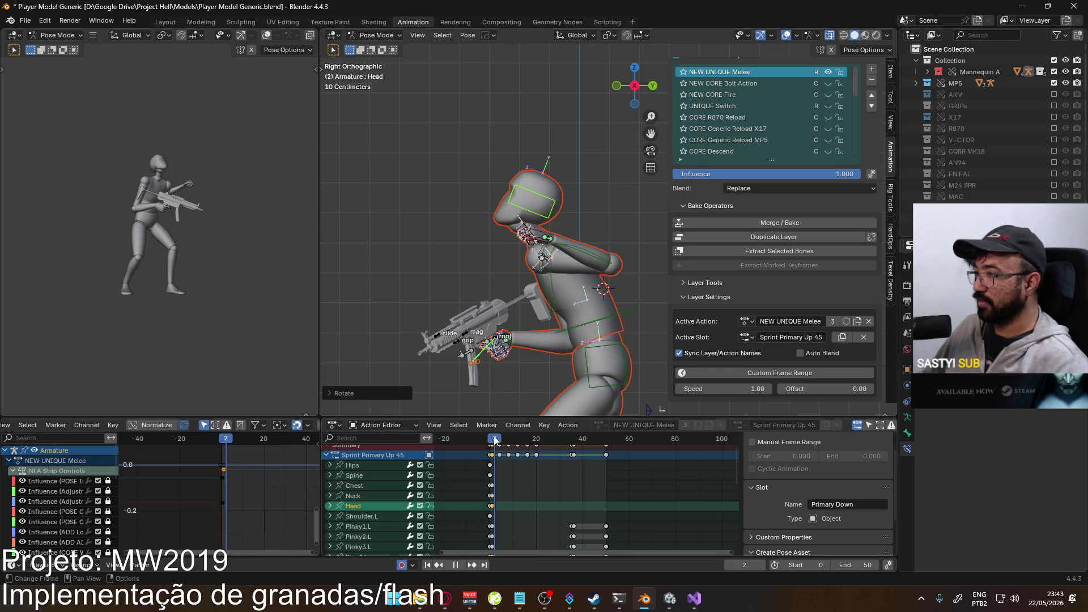
{"action": "key", "text": "space"}
{"action": "left_click", "coordinate": [629, 314]}
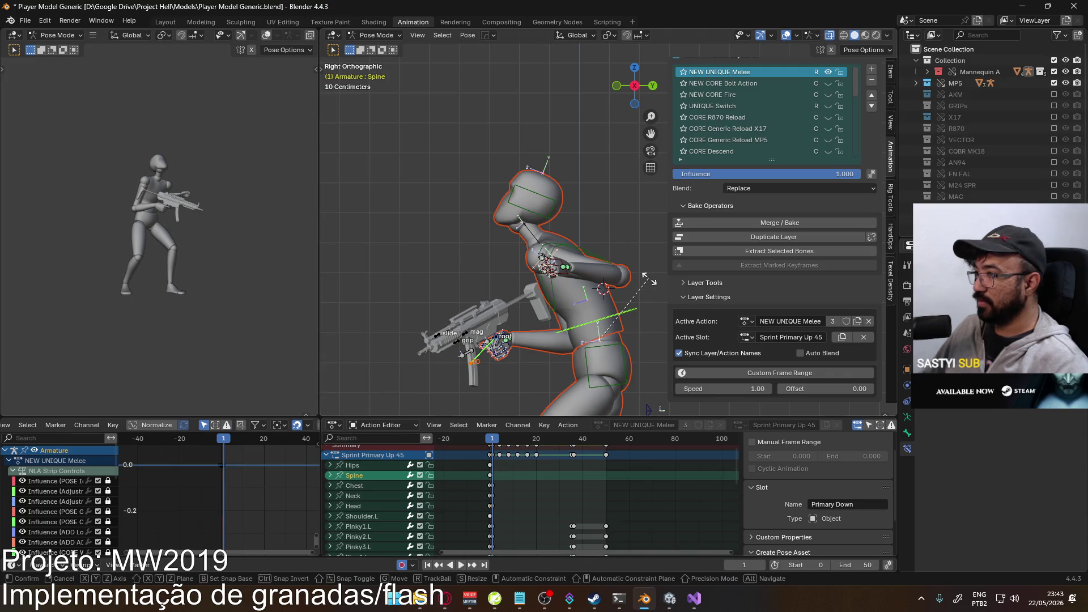
{"action": "key", "text": "r"}
{"action": "left_click", "coordinate": [656, 277]}
{"action": "key", "text": "space"}
{"action": "mouse_move", "coordinate": [493, 441]}
{"action": "left_mouse_down"}
{"action": "mouse_move", "coordinate": [524, 434]}
{"action": "mouse_move", "coordinate": [495, 427]}
{"action": "mouse_move", "coordinate": [509, 424]}
{"action": "left_mouse_up"}
- Raise the left elbow target and HandIK.L at frame 8 so the arm reaches higher
{"action": "left_click", "coordinate": [462, 286]}
{"action": "key", "text": "g"}
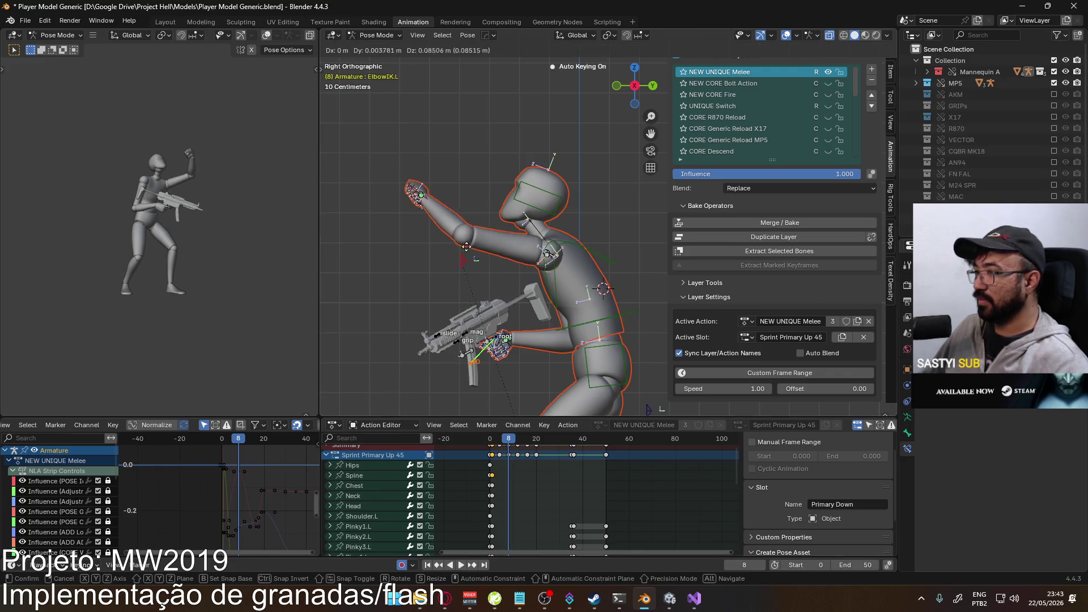
{"action": "left_click", "coordinate": [469, 228]}
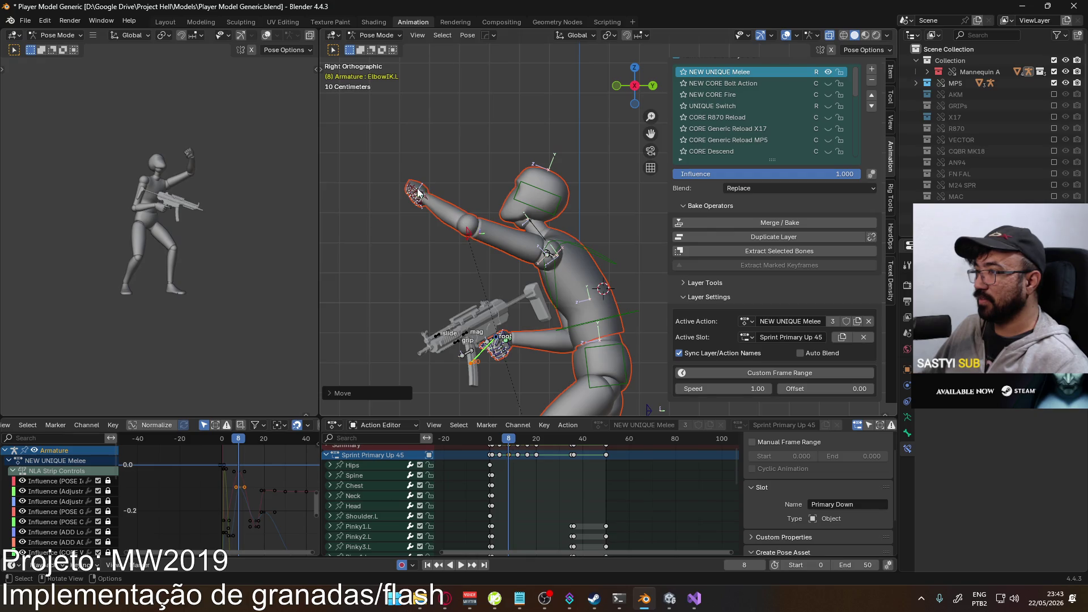
{"action": "left_click", "coordinate": [418, 193]}
{"action": "key", "text": "g"}
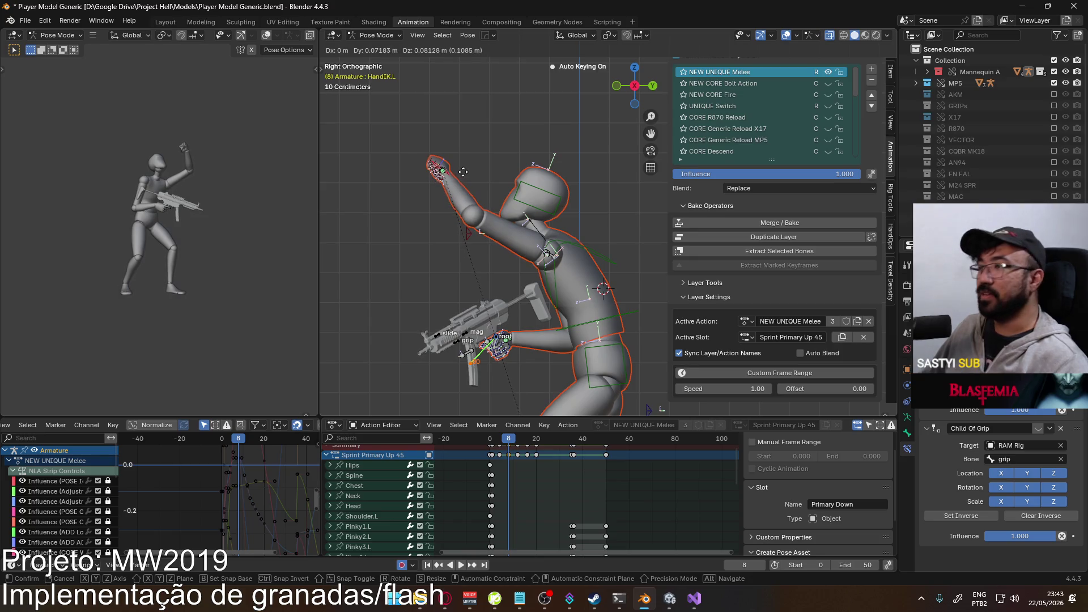
{"action": "left_click", "coordinate": [467, 167]}
- Move the elbow target up-right, then reposition it at the earlier frame 4
{"action": "left_click", "coordinate": [461, 234]}
{"action": "key", "text": "g"}
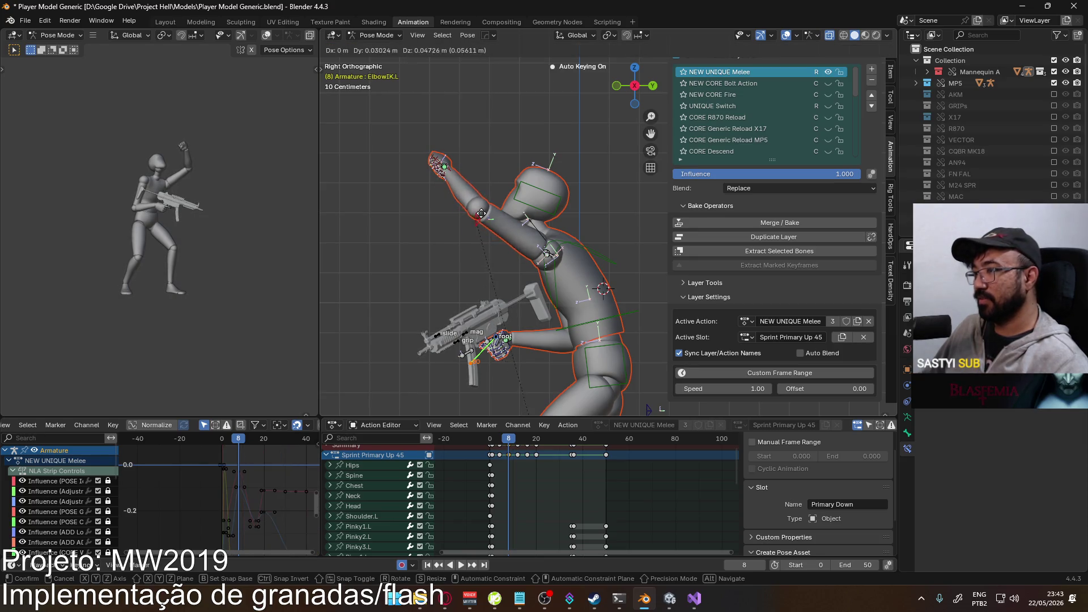
{"action": "left_click", "coordinate": [490, 202]}
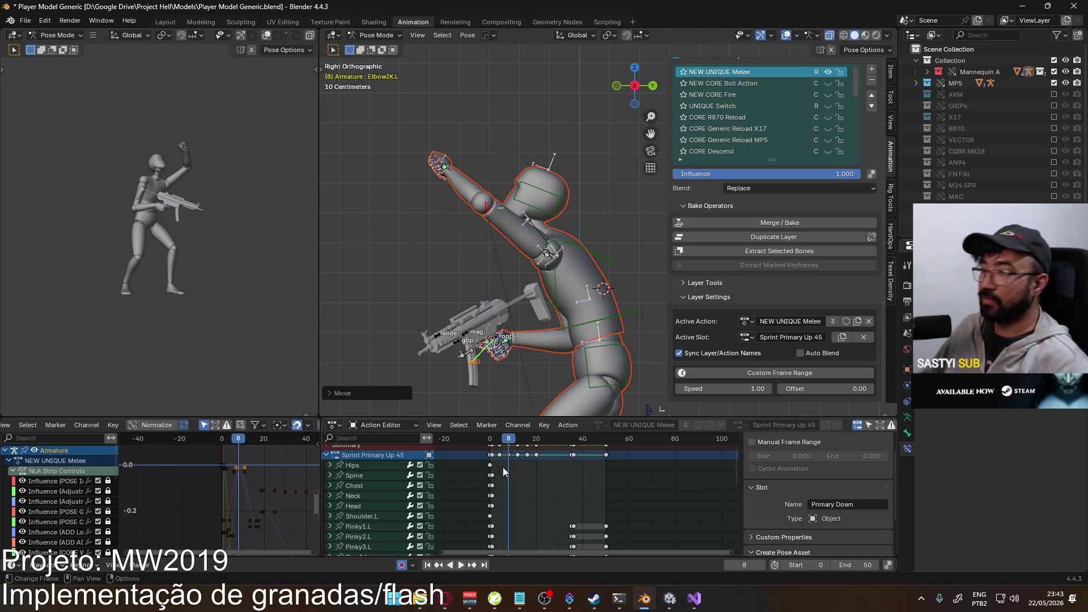
{"action": "left_click_drag", "start_coordinate": [508, 446], "coordinate": [498, 444]}
{"action": "key", "text": "g"}
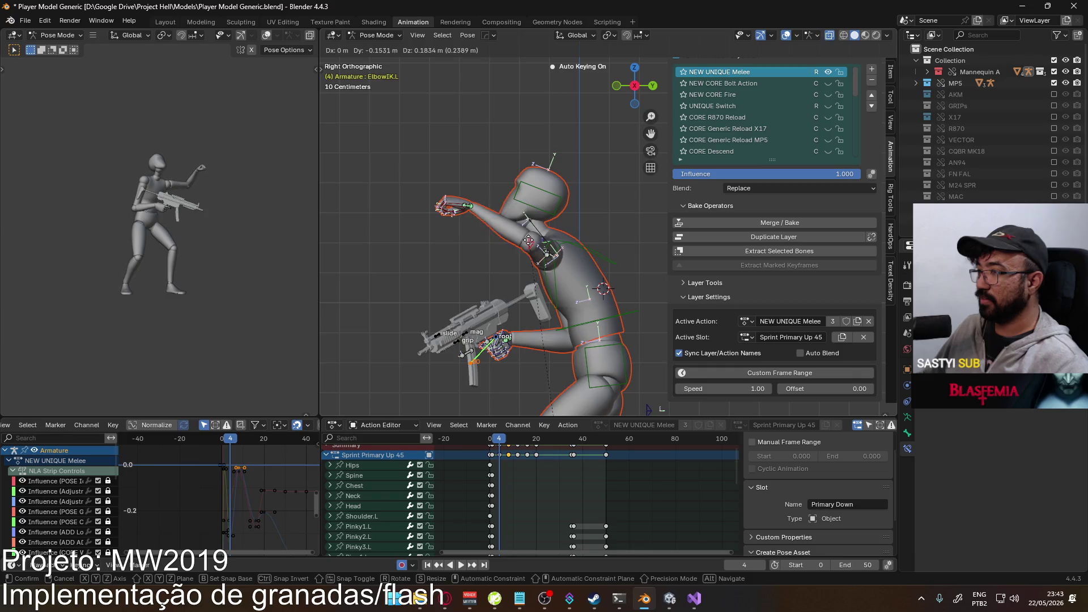
{"action": "left_click", "coordinate": [541, 251]}
- Check the raised arm from top and side views and play the animation
{"action": "key", "text": "KP_7"}
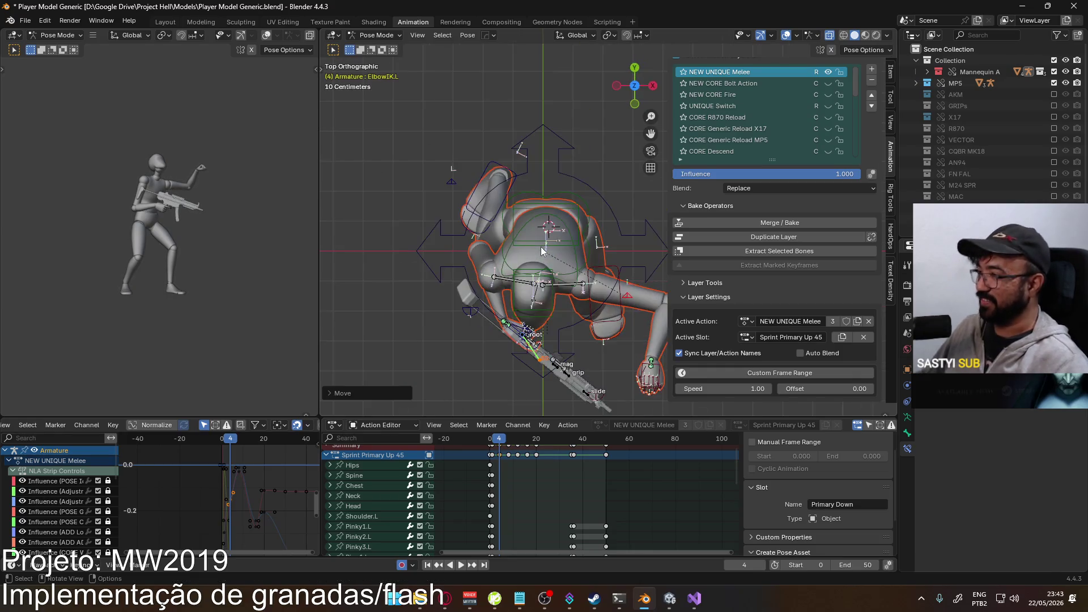
{"action": "middle_click_drag", "start_coordinate": [590, 298], "coordinate": [467, 239], "text": "shift"}
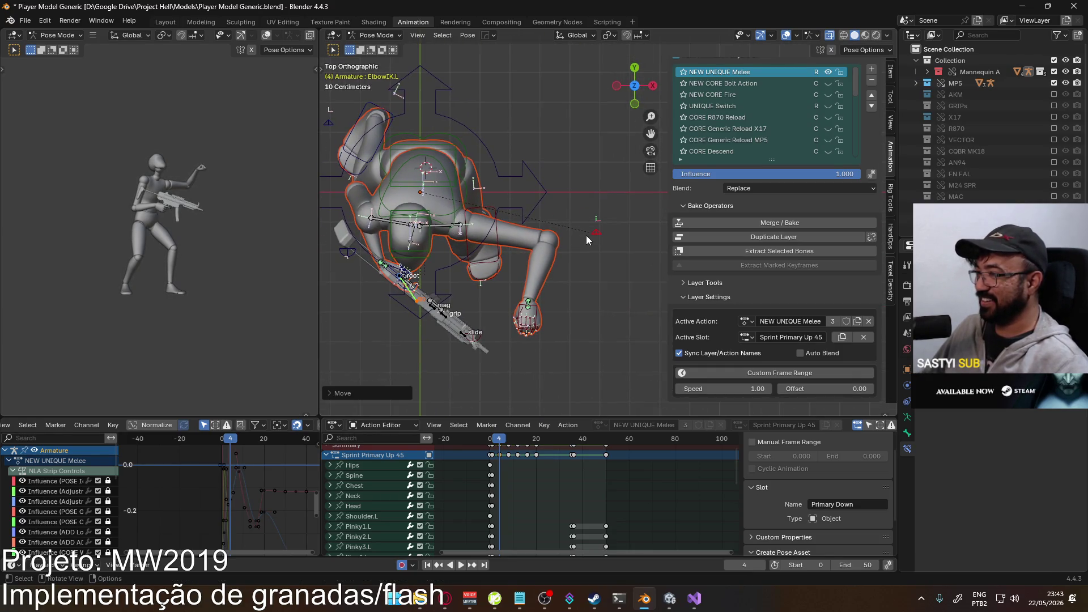
{"action": "key", "text": "KP_3"}
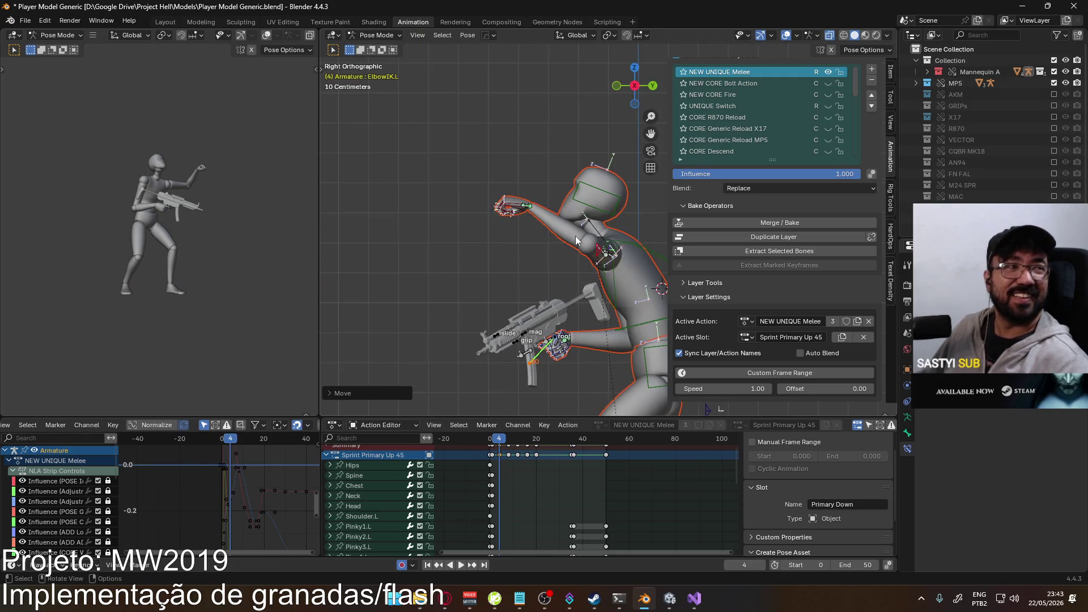
{"action": "key", "text": "space"}
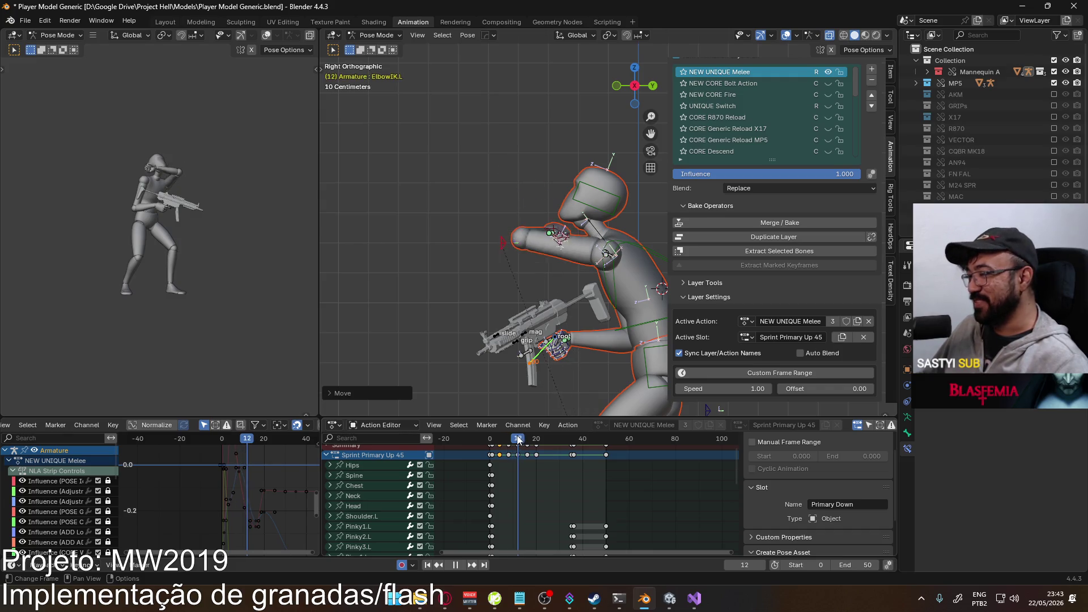
{"action": "key", "text": "Escape"}
- Shift the elbow target up-left at frame 12 and replay to check the pose
{"action": "key", "text": "g"}
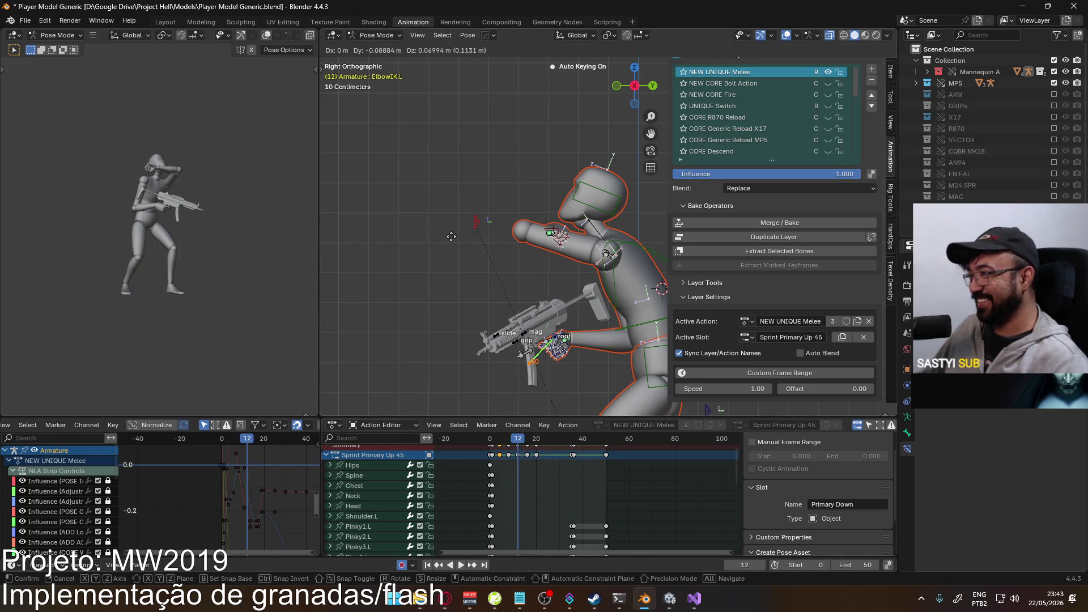
{"action": "left_click", "coordinate": [451, 238]}
{"action": "key", "text": "space"}
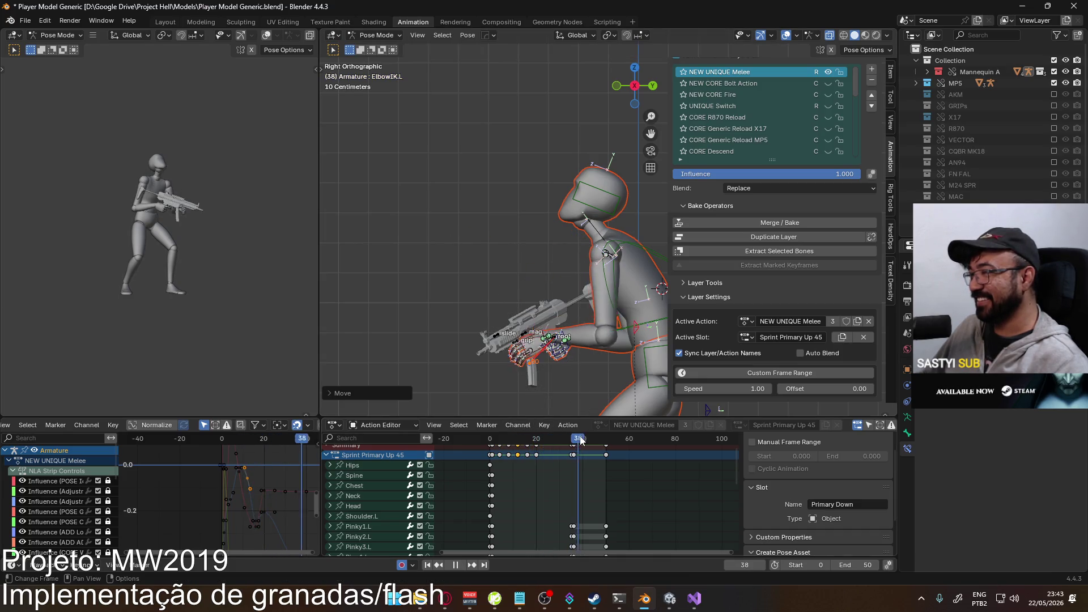
{"action": "mouse_move", "coordinate": [526, 443]}
{"action": "left_mouse_down"}
{"action": "mouse_move", "coordinate": [488, 443]}
{"action": "mouse_move", "coordinate": [539, 426]}
{"action": "mouse_move", "coordinate": [601, 430]}
{"action": "mouse_move", "coordinate": [493, 424]}
{"action": "mouse_move", "coordinate": [603, 422]}
{"action": "mouse_move", "coordinate": [516, 426]}
{"action": "left_mouse_up"}
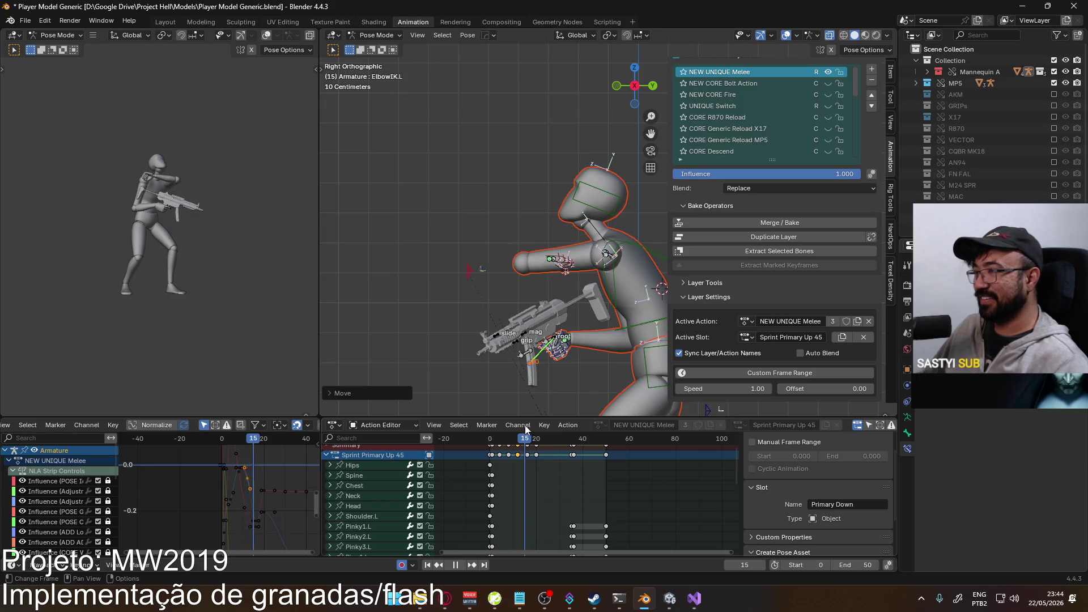
{"action": "key", "text": "space"}
- Calculate the motion path for HandIK.L via Quick Favorites
{"action": "mouse_move", "coordinate": [600, 284]}
{"action": "middle_mouse_down"}
{"action": "mouse_move", "coordinate": [419, 306]}
{"action": "mouse_move", "coordinate": [525, 288]}
{"action": "mouse_move", "coordinate": [541, 306]}
{"action": "middle_mouse_up"}
{"action": "left_click", "coordinate": [546, 290]}
{"action": "key", "text": "q"}
{"action": "mouse_move", "coordinate": [579, 277]}
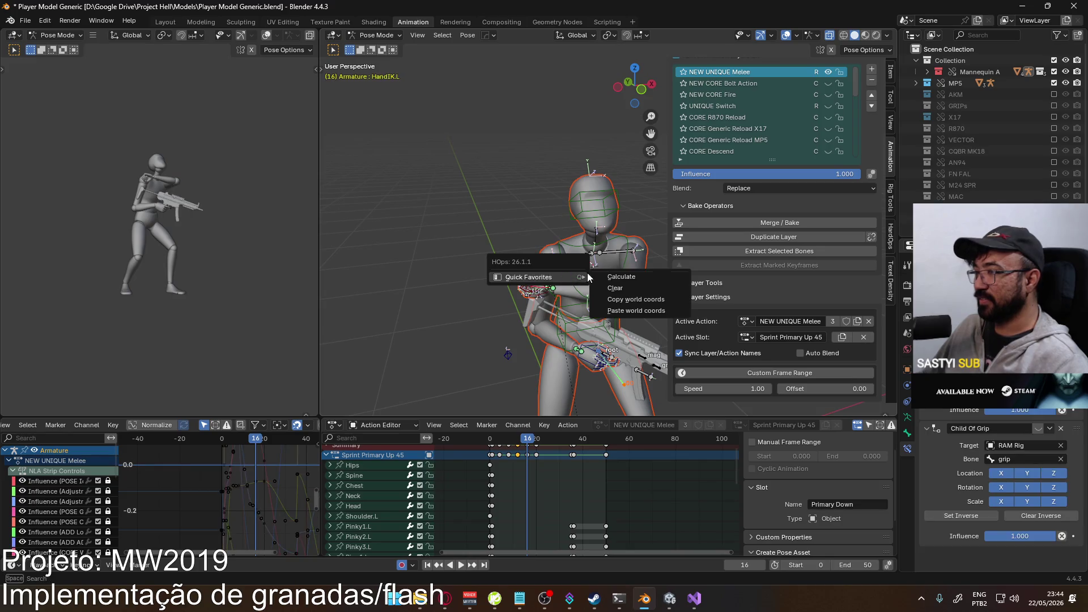
{"action": "left_click", "coordinate": [635, 277]}
{"action": "left_click", "coordinate": [617, 321]}
- In the side view, move the left hand to a new position at frame 16
{"action": "mouse_move", "coordinate": [575, 334]}
{"action": "middle_mouse_down"}
{"action": "mouse_move", "coordinate": [556, 295]}
{"action": "mouse_move", "coordinate": [574, 286]}
{"action": "middle_mouse_up"}
{"action": "scroll", "coordinate": [578, 285], "scroll_direction": "up", "scroll_amount": 5}
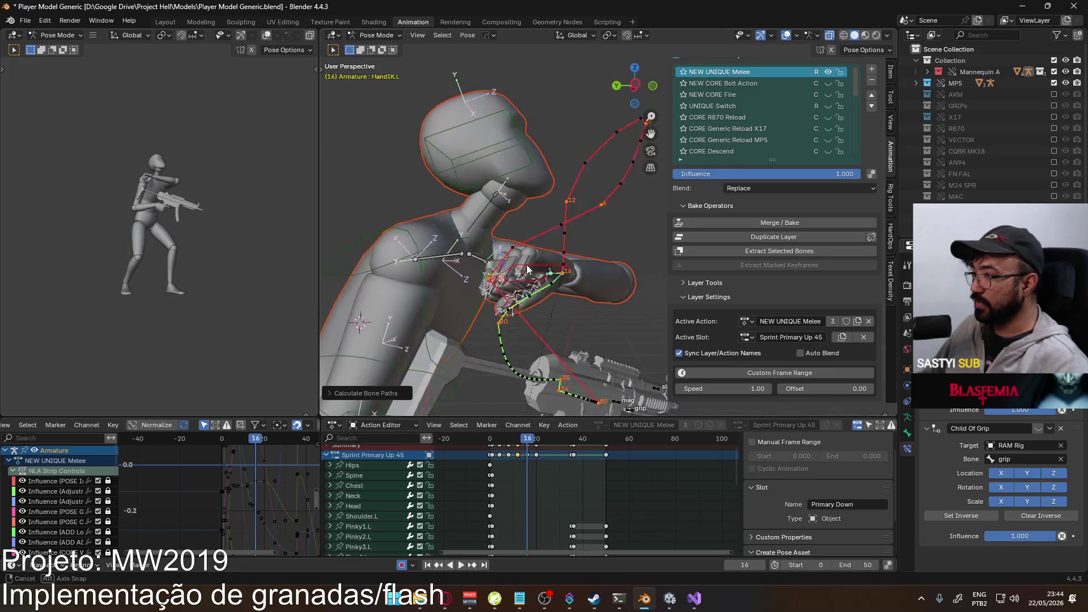
{"action": "key", "text": "KP_3"}
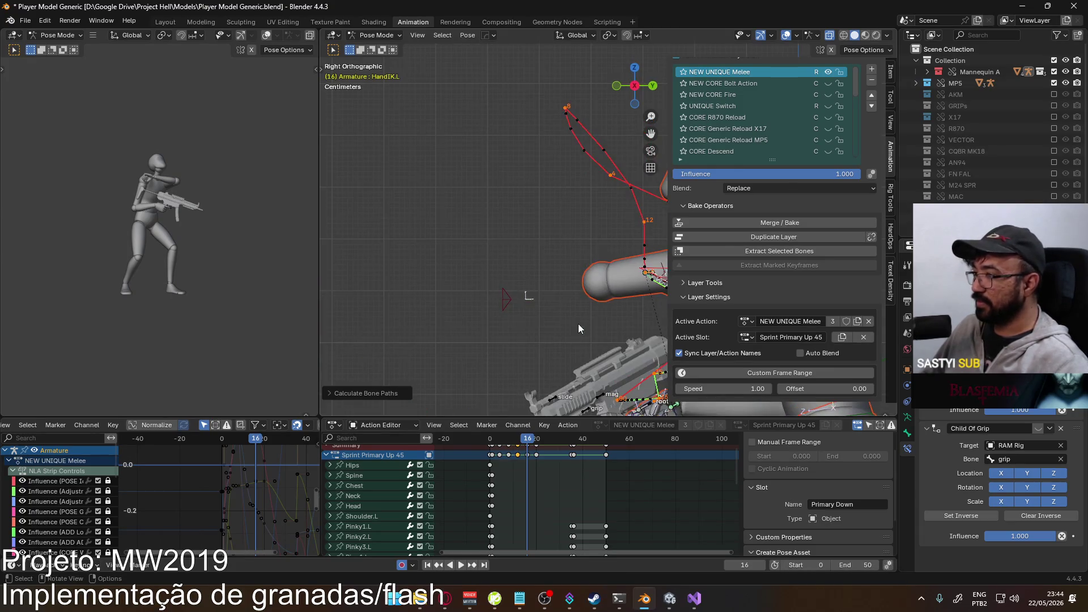
{"action": "middle_click_drag", "start_coordinate": [553, 337], "coordinate": [518, 312], "text": "shift"}
{"action": "scroll", "coordinate": [517, 312], "scroll_direction": "up", "scroll_amount": 1}
{"action": "key", "text": "g"}
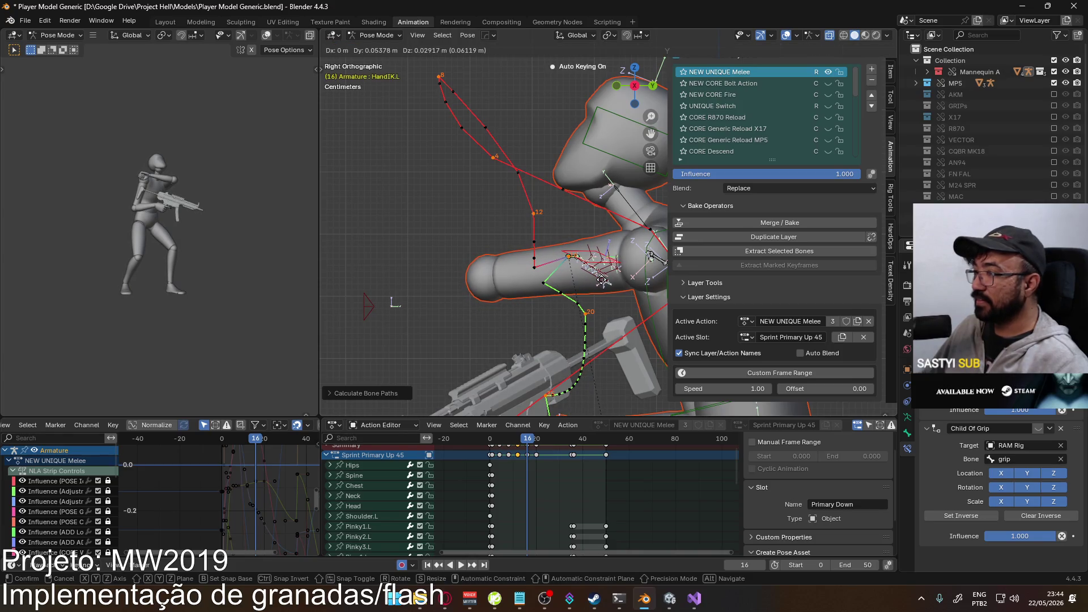
{"action": "left_click", "coordinate": [589, 278]}
- Recalculate the left hand's bone path from the front view
{"action": "key", "text": "KP_1"}
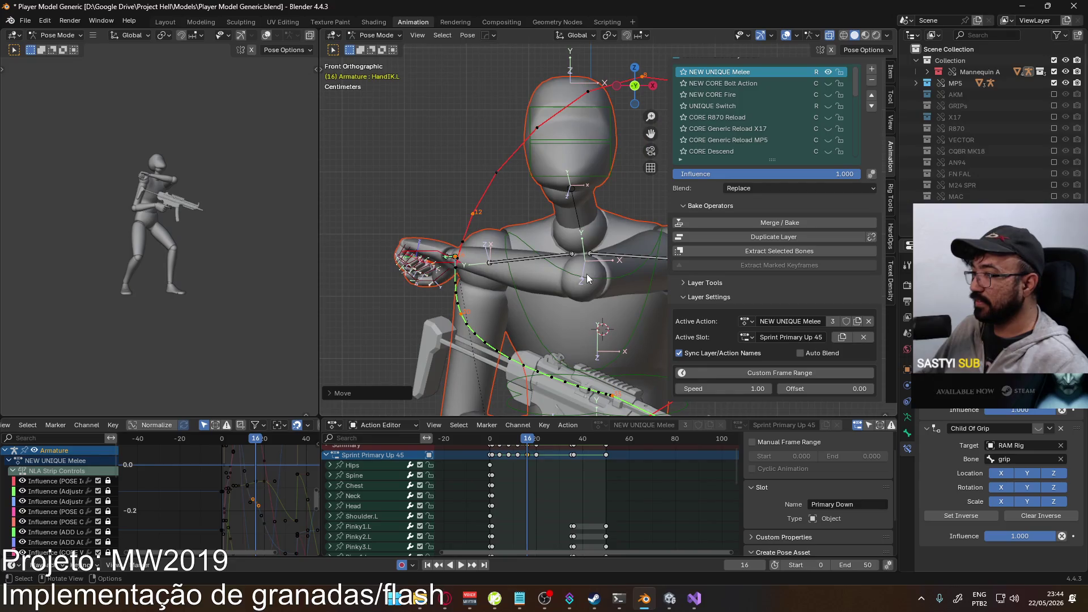
{"action": "right_click", "coordinate": [547, 266]}
{"action": "left_click", "coordinate": [597, 269]}
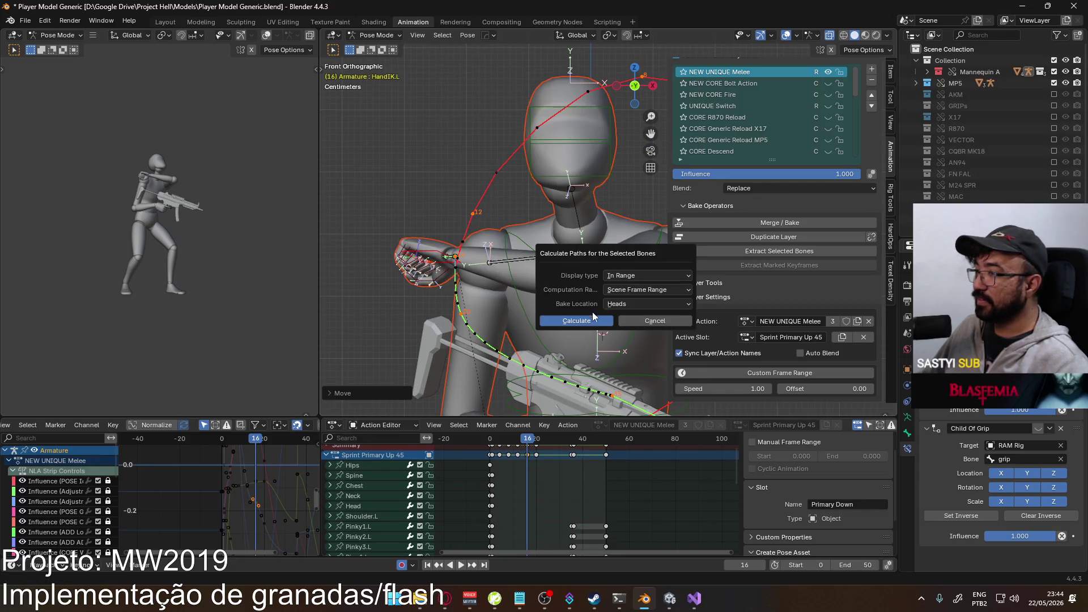
{"action": "left_click", "coordinate": [593, 311]}
- Nudge the left hand slightly in side view, recalculate its path, and return to frame 4
{"action": "key", "text": "KP_3"}
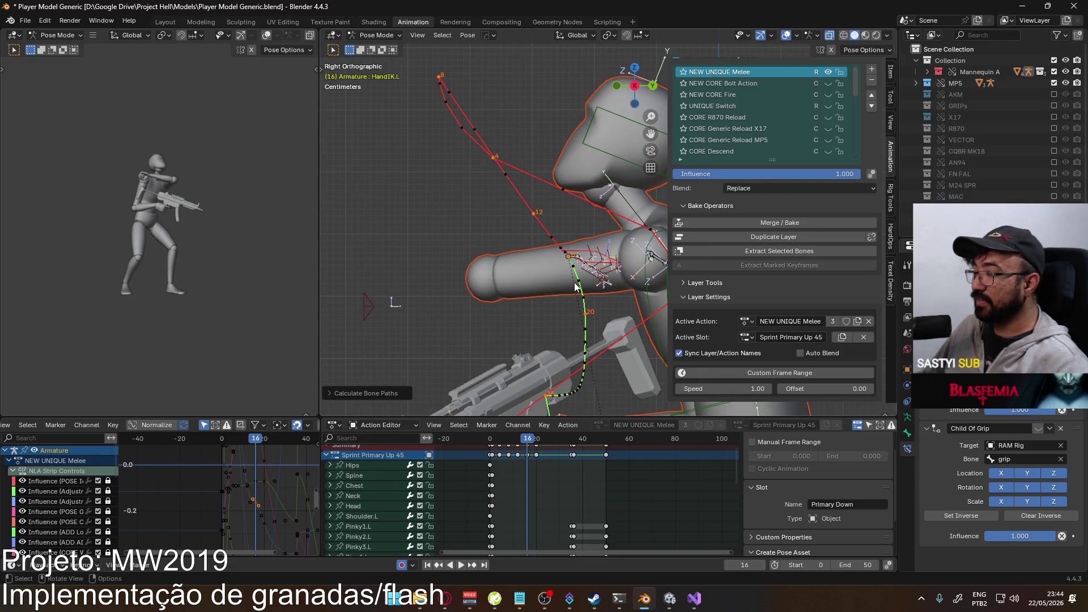
{"action": "key", "text": "g"}
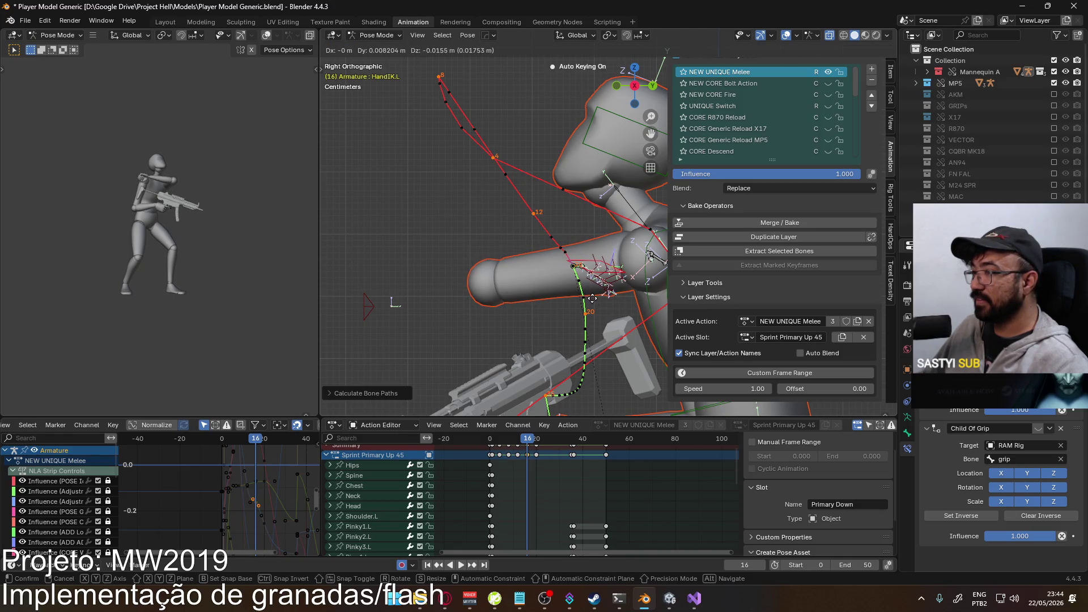
{"action": "left_click", "coordinate": [592, 298]}
{"action": "right_click", "coordinate": [593, 298]}
{"action": "left_click", "coordinate": [620, 321]}
{"action": "left_click", "coordinate": [610, 352]}
{"action": "scroll", "coordinate": [585, 341], "scroll_direction": "down", "scroll_amount": 3}
{"action": "left_click_drag", "start_coordinate": [529, 443], "coordinate": [498, 445]}
{"action": "scroll", "coordinate": [491, 282], "scroll_direction": "up", "scroll_amount": 5}
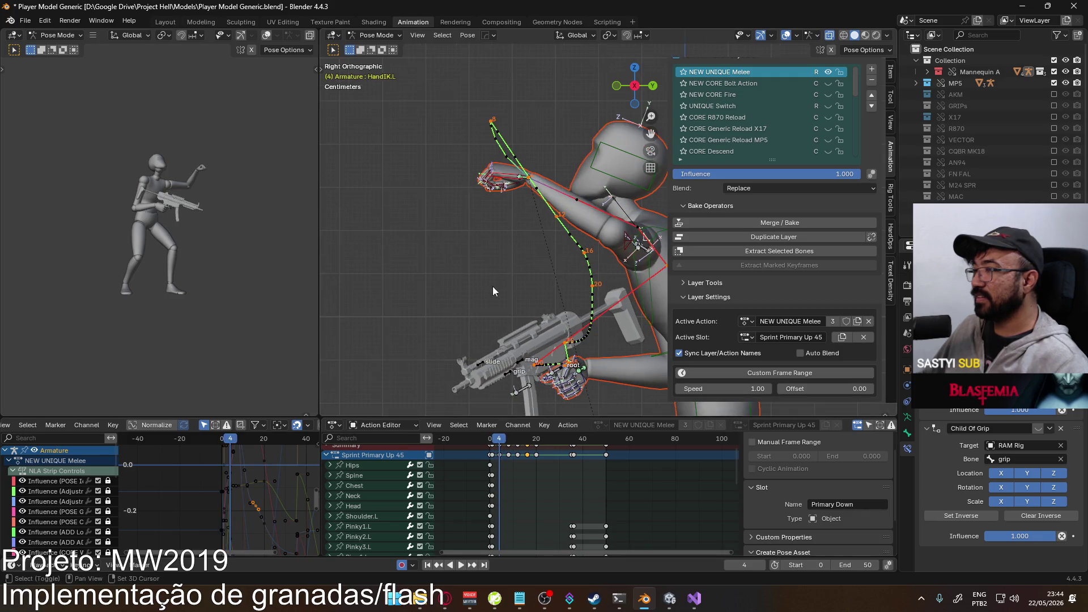
- Rotate and reposition the left hand at frame 4, then rotate it a bit further
{"action": "key", "text": "r"}
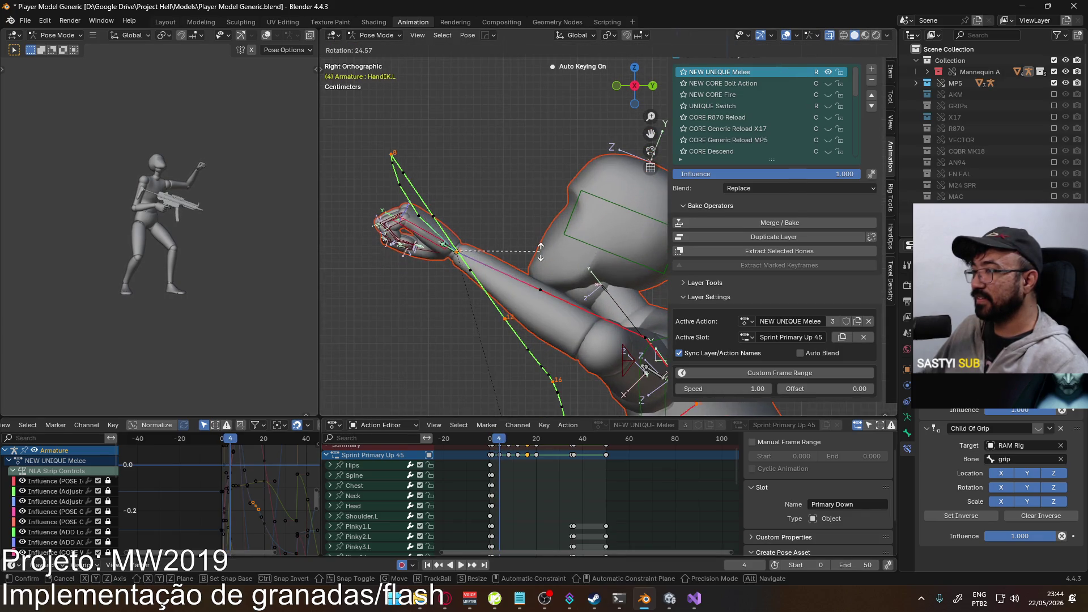
{"action": "left_click", "coordinate": [540, 251]}
{"action": "key", "text": "g"}
{"action": "left_click", "coordinate": [543, 252]}
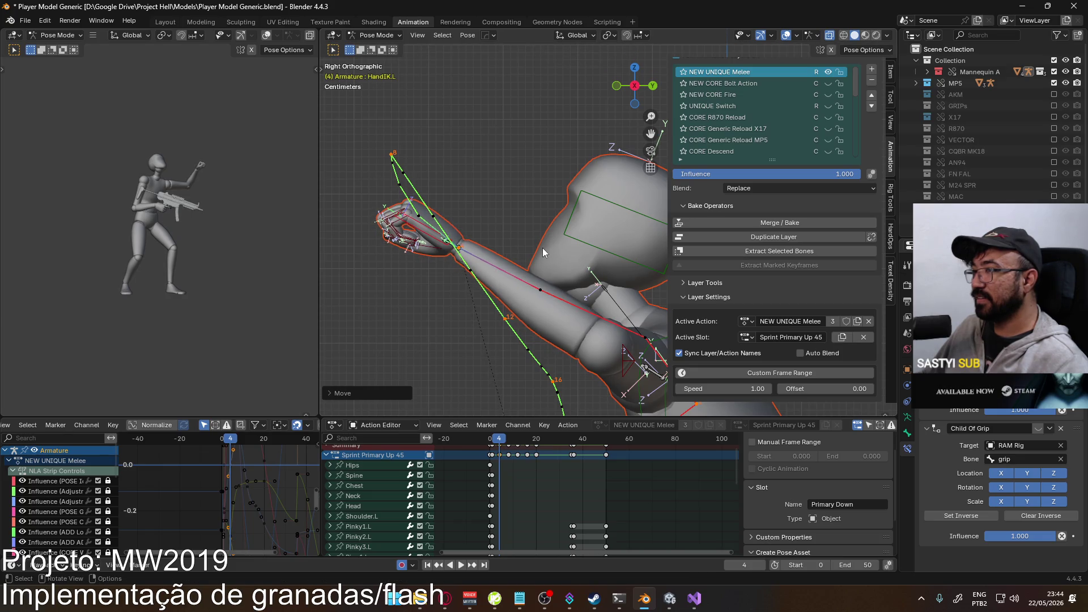
{"action": "key", "text": "space"}
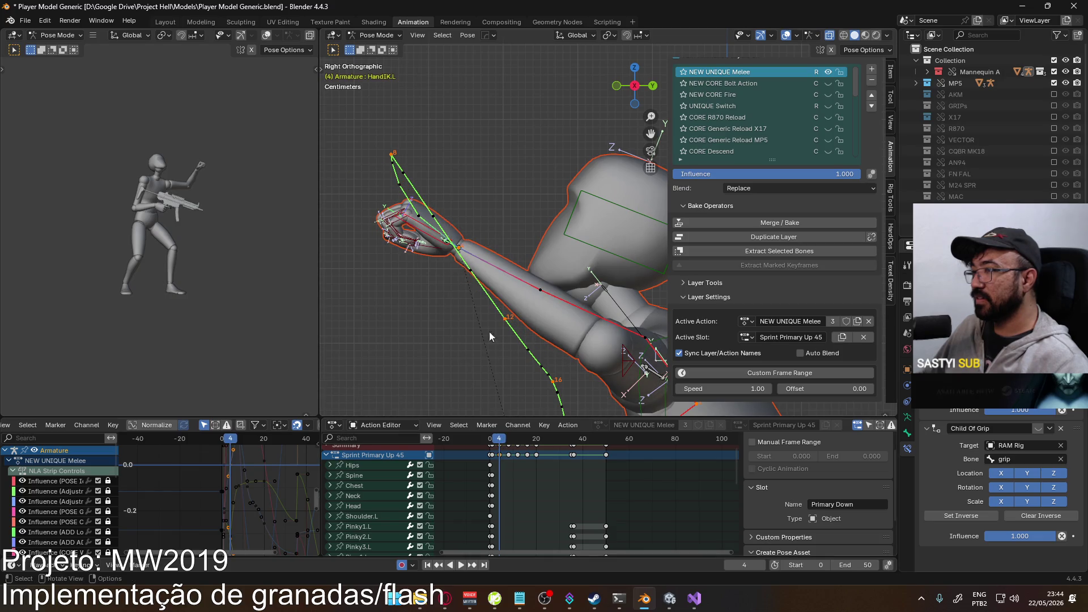
{"action": "key", "text": "Escape"}
{"action": "key", "text": "r"}
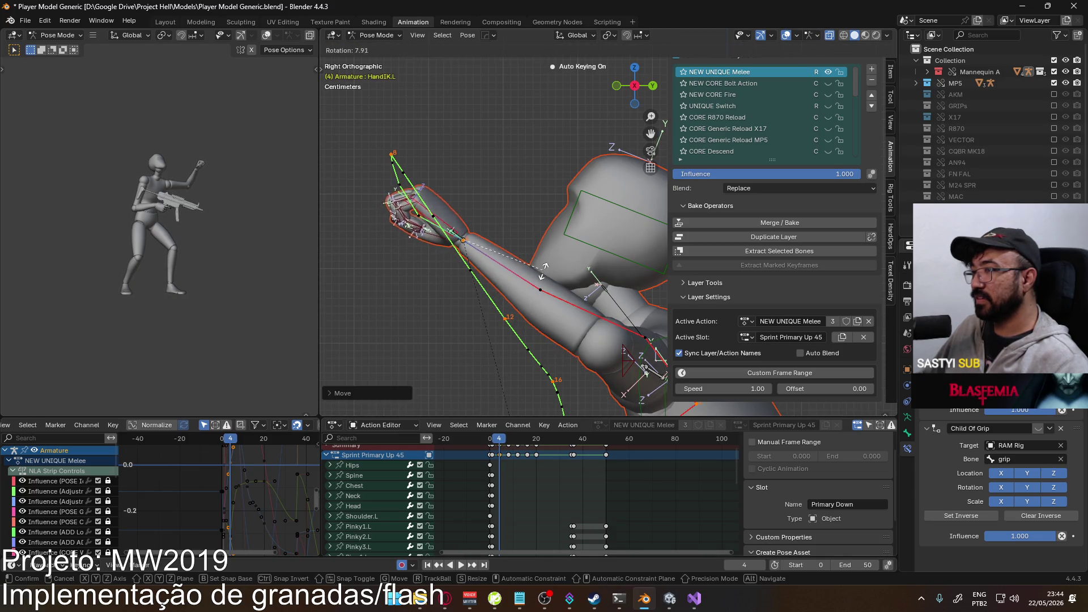
{"action": "left_click", "coordinate": [545, 278]}
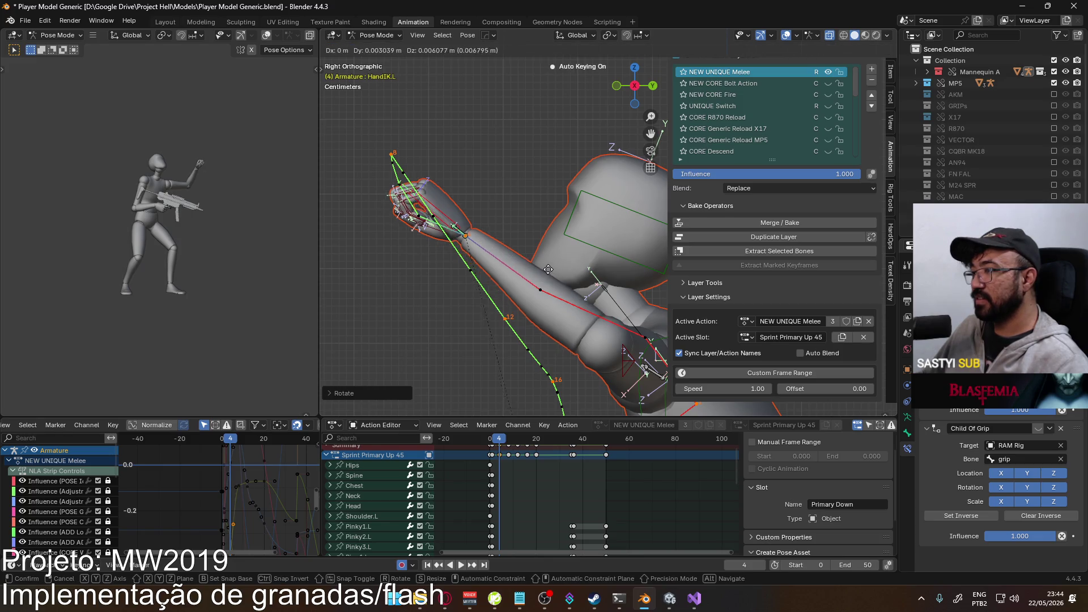
- Clear the old hand motion path and calculate a fresh one, then go to frame 1
{"action": "key", "text": "q"}
{"action": "mouse_move", "coordinate": [545, 268]}
{"action": "left_click", "coordinate": [593, 279]}
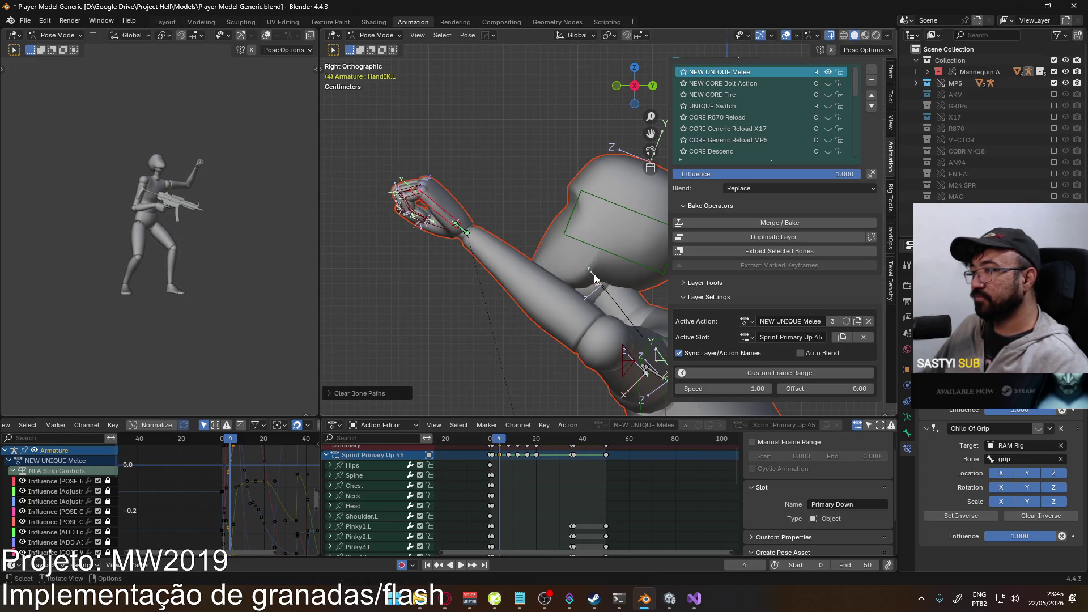
{"action": "key", "text": "q"}
{"action": "mouse_move", "coordinate": [595, 277]}
{"action": "left_click", "coordinate": [640, 275]}
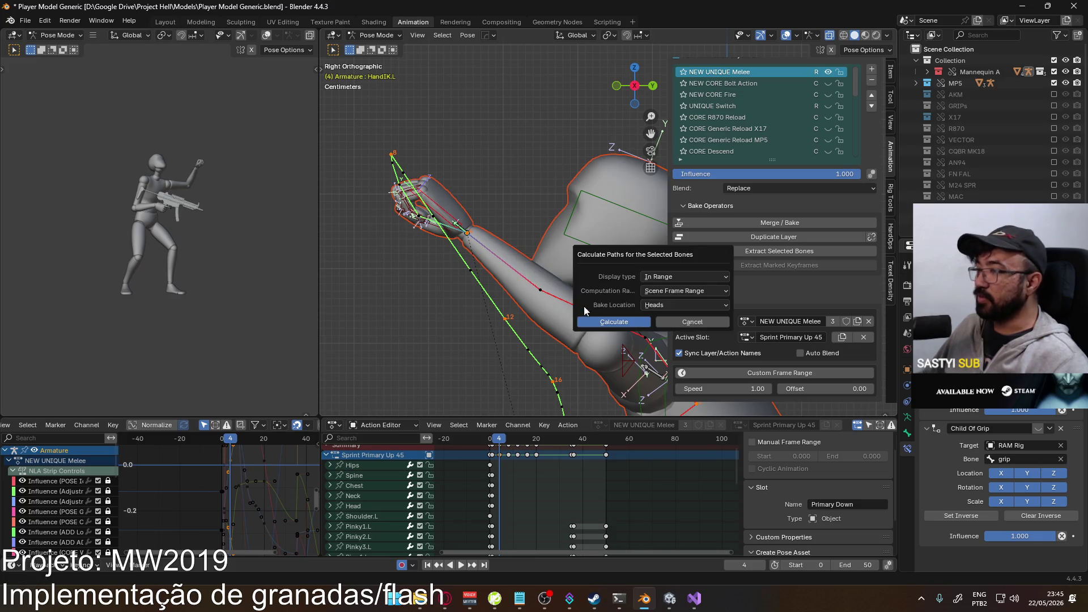
{"action": "left_click", "coordinate": [605, 324]}
{"action": "mouse_move", "coordinate": [604, 319]}
{"action": "middle_mouse_down"}
{"action": "mouse_move", "coordinate": [525, 301]}
{"action": "mouse_move", "coordinate": [505, 317]}
{"action": "mouse_move", "coordinate": [525, 310]}
{"action": "middle_mouse_up"}
{"action": "key", "text": "KP_3"}
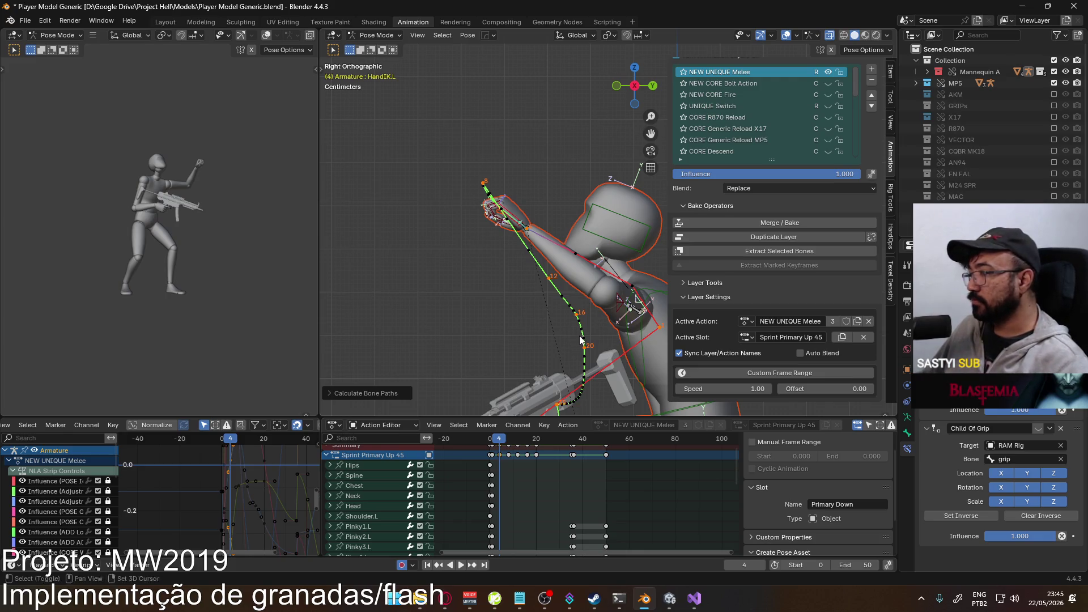
{"action": "scroll", "coordinate": [550, 317], "scroll_direction": "down", "scroll_amount": 2}
{"action": "left_click_drag", "start_coordinate": [506, 447], "coordinate": [497, 443]}
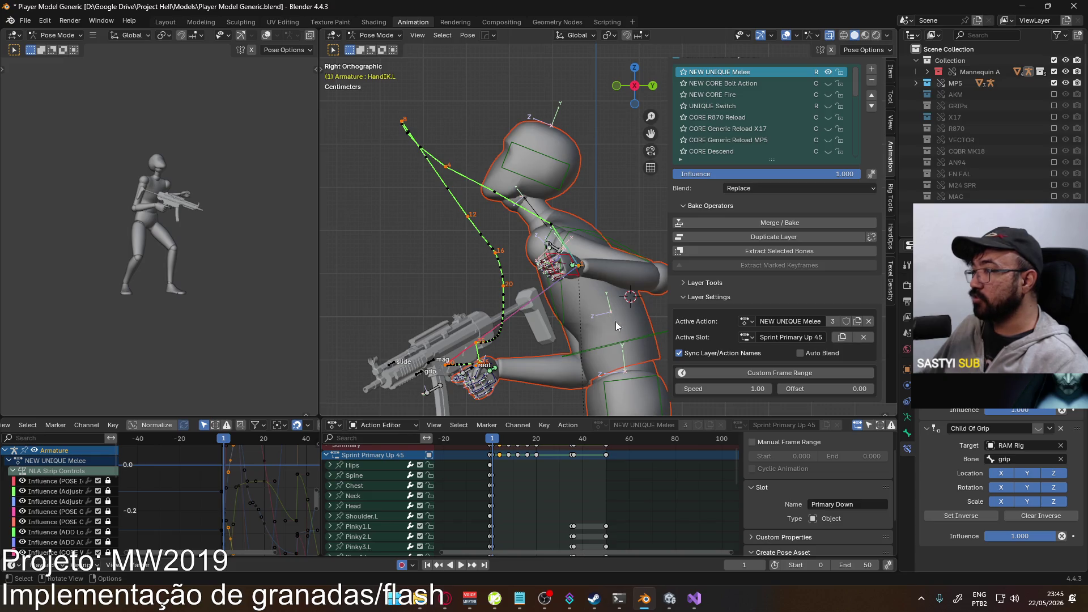
- Move the left hand at frame 1 and recalculate its bone path
{"action": "key", "text": "g"}
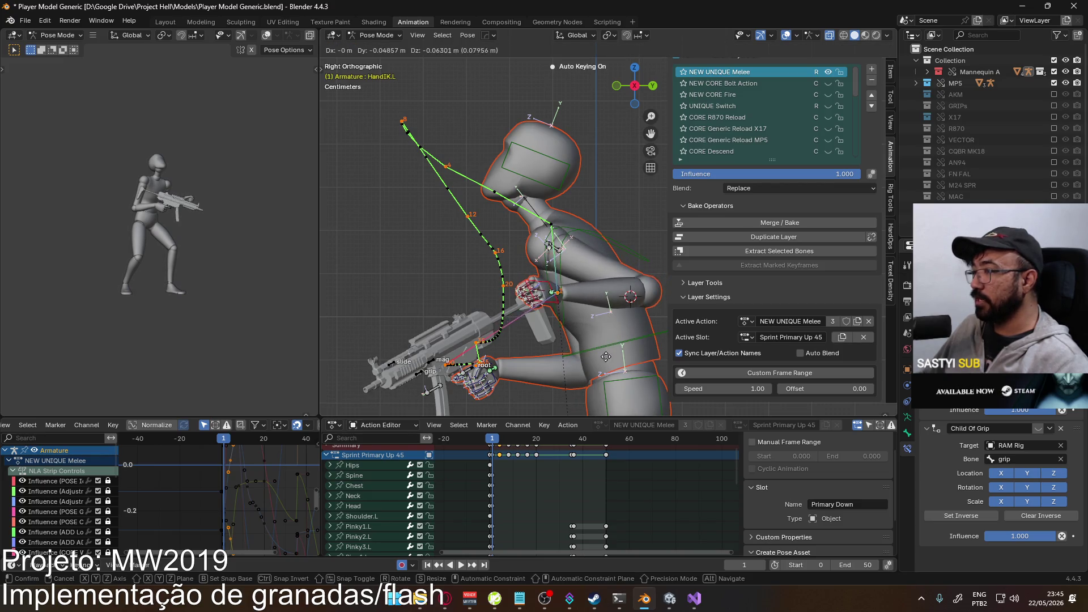
{"action": "left_click", "coordinate": [605, 358]}
{"action": "key", "text": "q"}
{"action": "left_click", "coordinate": [657, 360]}
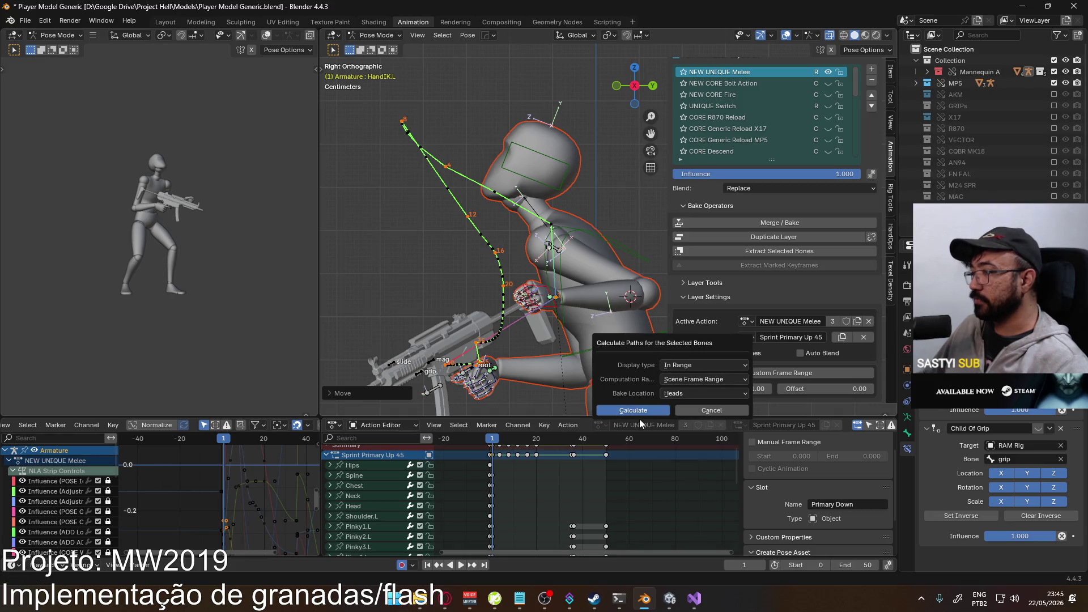
{"action": "left_click", "coordinate": [635, 411]}
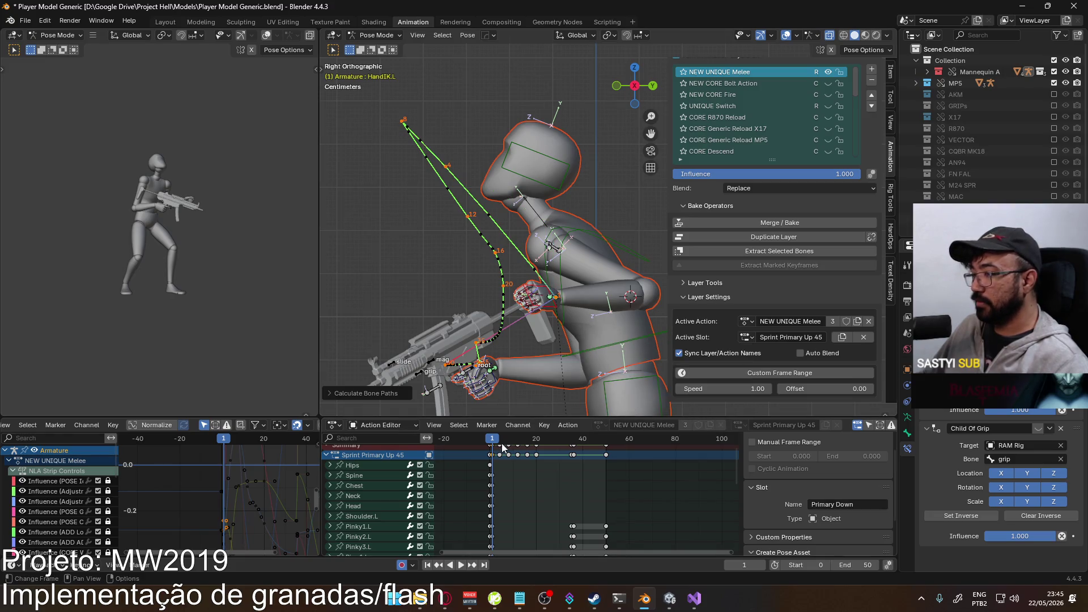
- Review the raised-hand motion in Right Ortho and save Player Model Generic.blend
{"action": "key", "text": "space"}
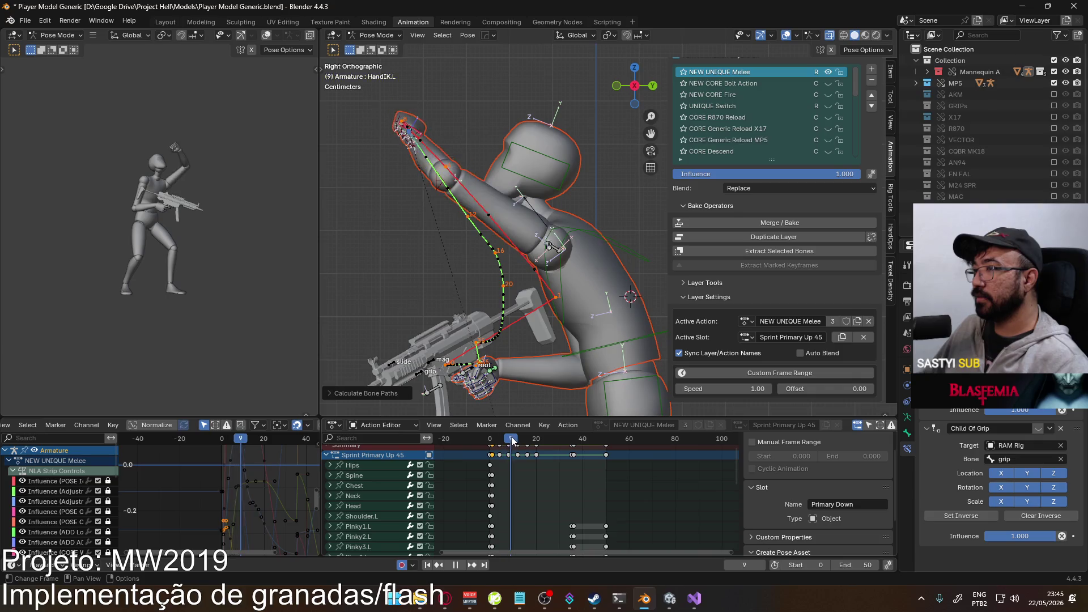
{"action": "left_click_drag", "start_coordinate": [520, 438], "coordinate": [555, 437]}
{"action": "key", "text": "space"}
{"action": "middle_click_drag", "start_coordinate": [430, 286], "coordinate": [585, 270]}
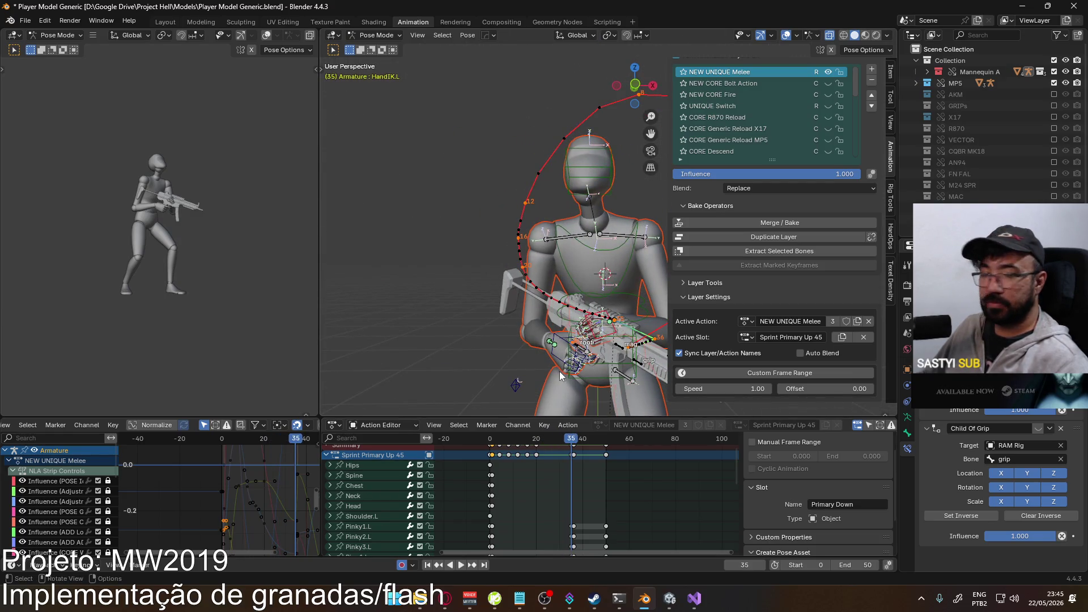
{"action": "key", "text": "KP_3"}
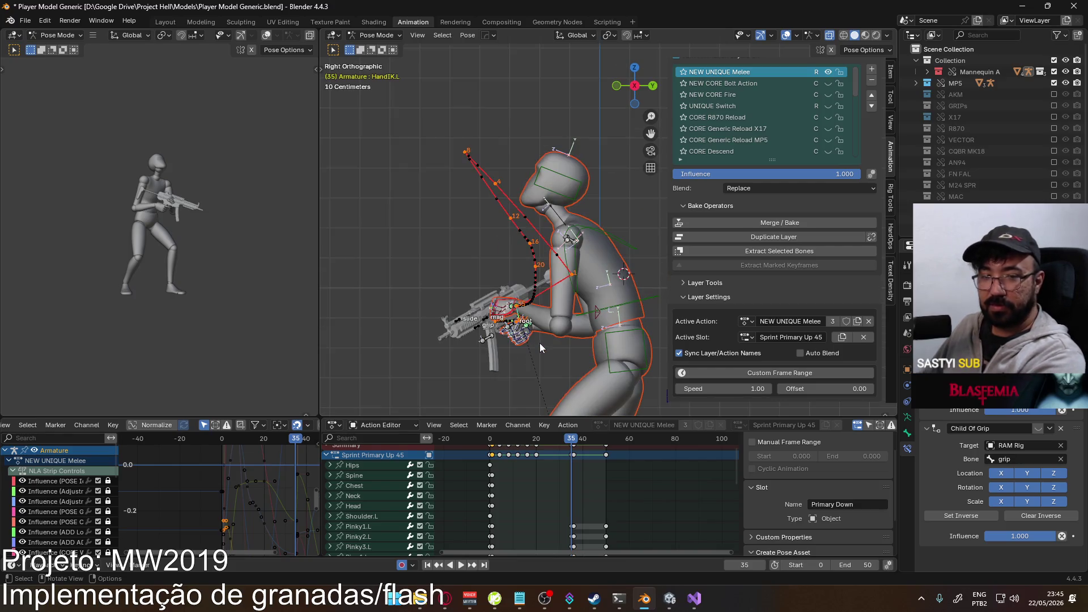
{"action": "key", "text": "ctrl+s"}
- Replay the Sprint Primary Up 45 motion from the first frame and save again
{"action": "key", "text": "shift+Left"}
{"action": "key", "text": "space"}
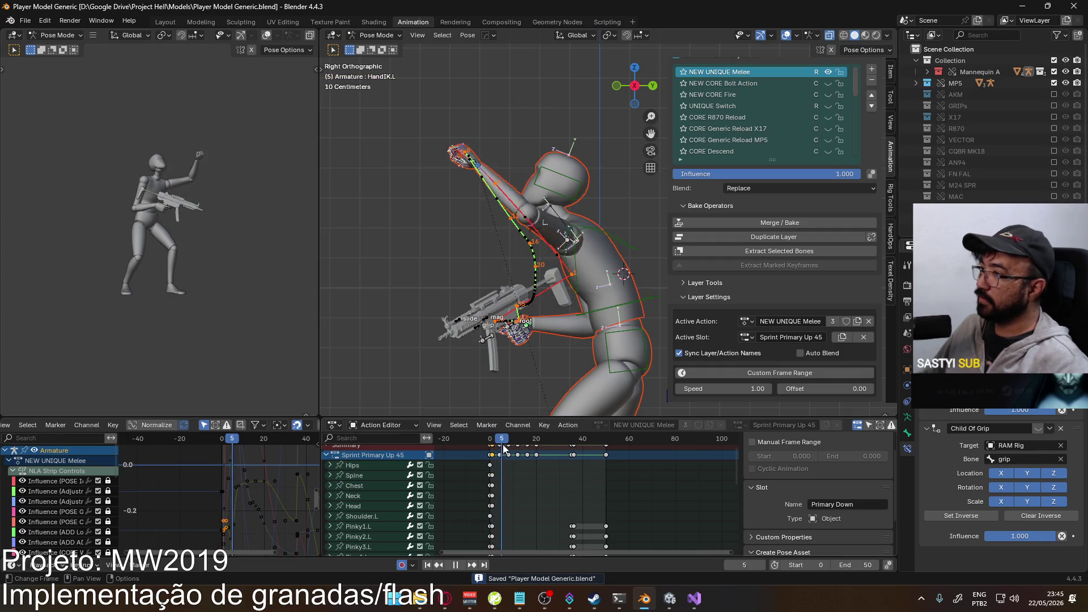
{"action": "mouse_move", "coordinate": [527, 443]}
{"action": "left_mouse_down"}
{"action": "mouse_move", "coordinate": [604, 440]}
{"action": "mouse_move", "coordinate": [582, 444]}
{"action": "left_mouse_up"}
{"action": "key", "text": "Escape"}
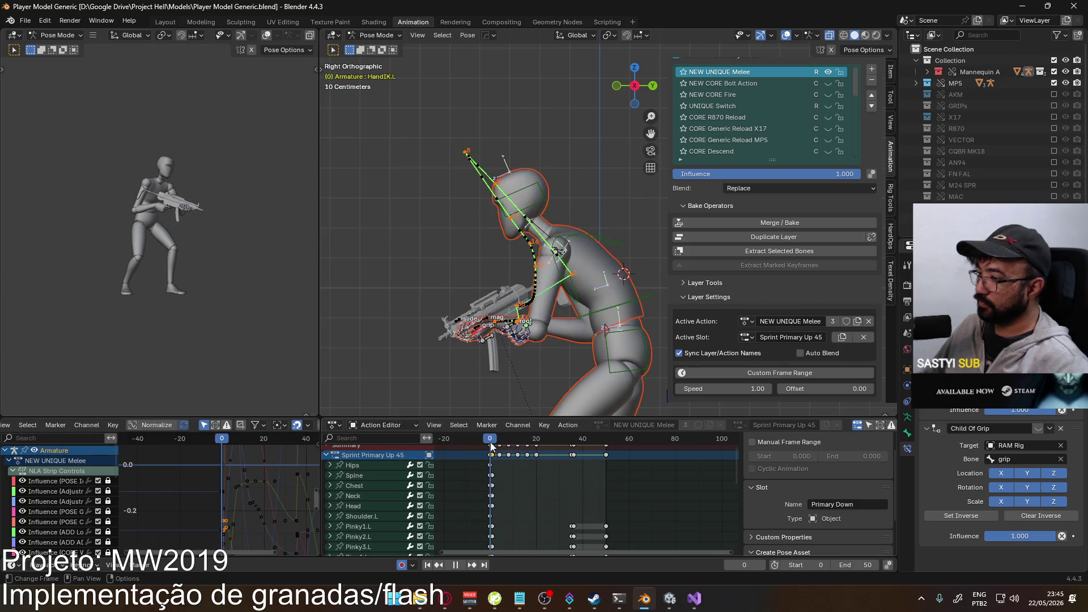
{"action": "key", "text": "ctrl+s"}
{"action": "left_click", "coordinate": [744, 338]}
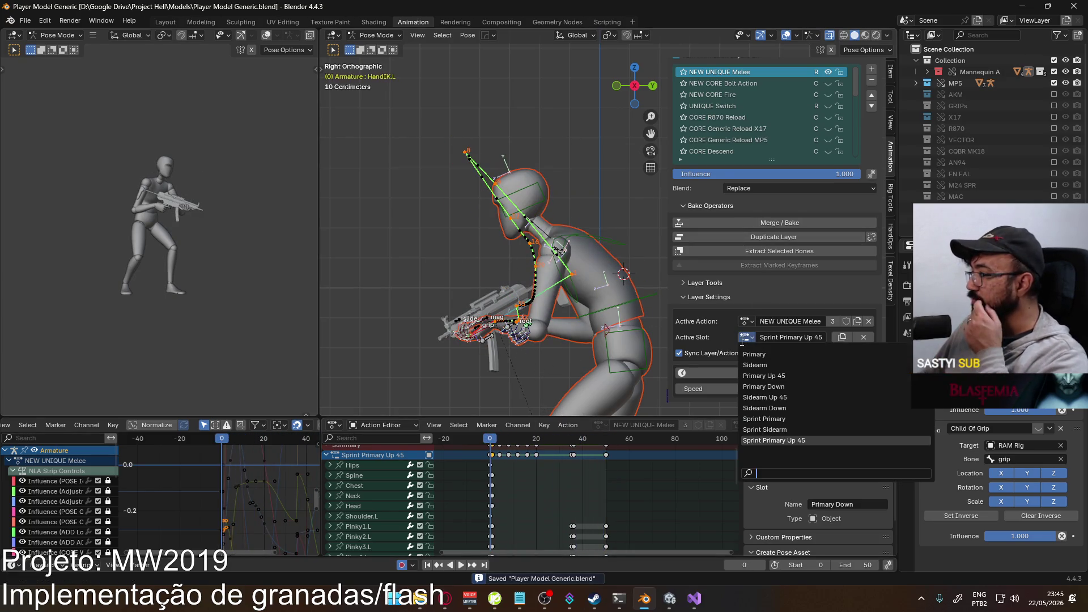
- Add a new action slot and name it 'Sprint Primary Down'
{"action": "left_click", "coordinate": [741, 340]}
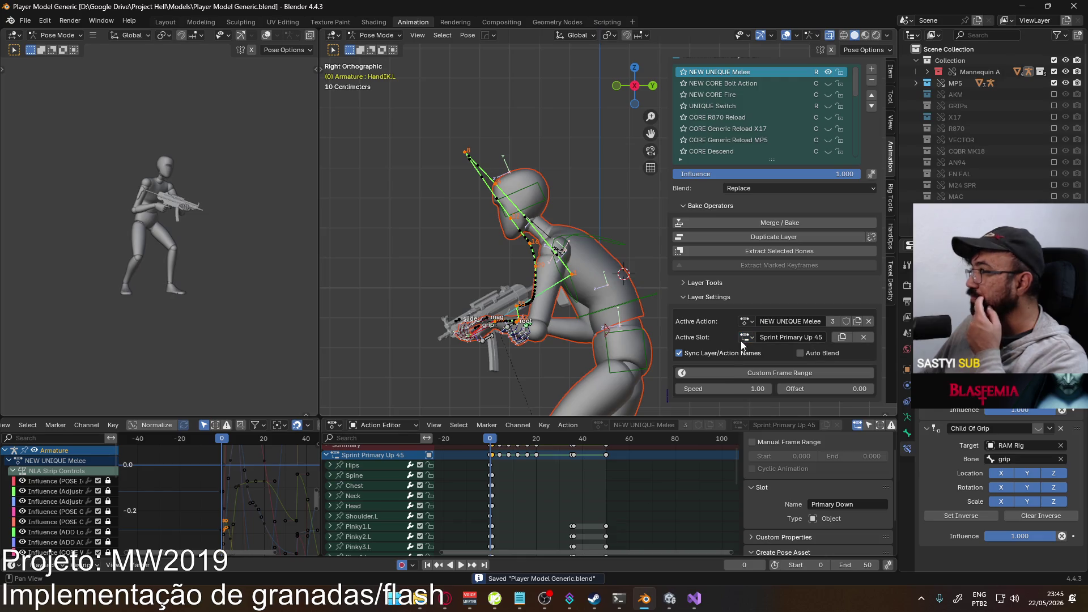
{"action": "left_click", "coordinate": [842, 338]}
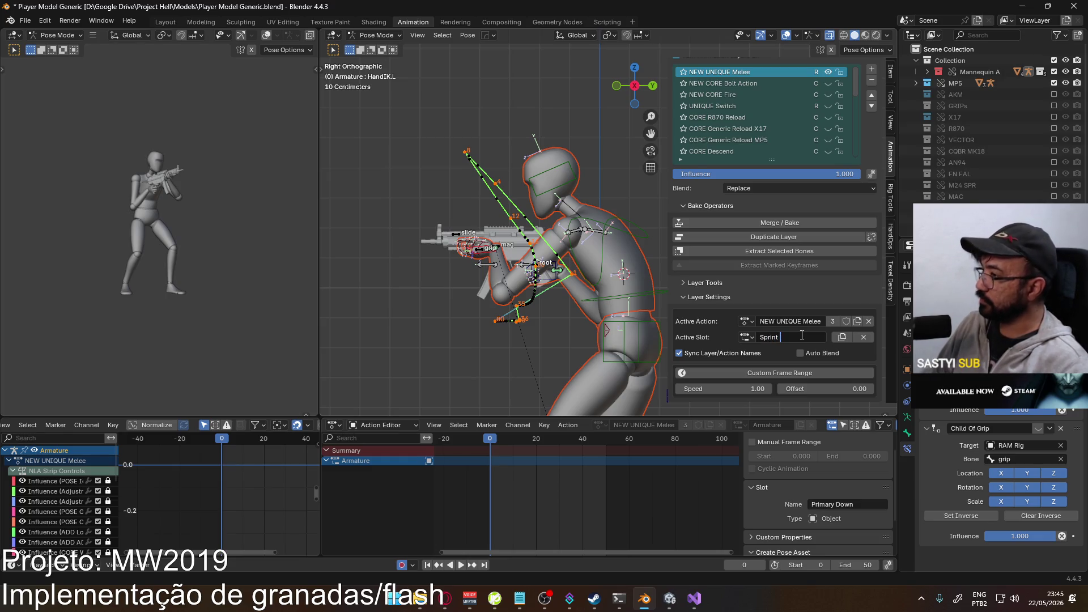
{"action": "type", "text": "PrimaryDown"}
{"action": "key", "text": "Return"}
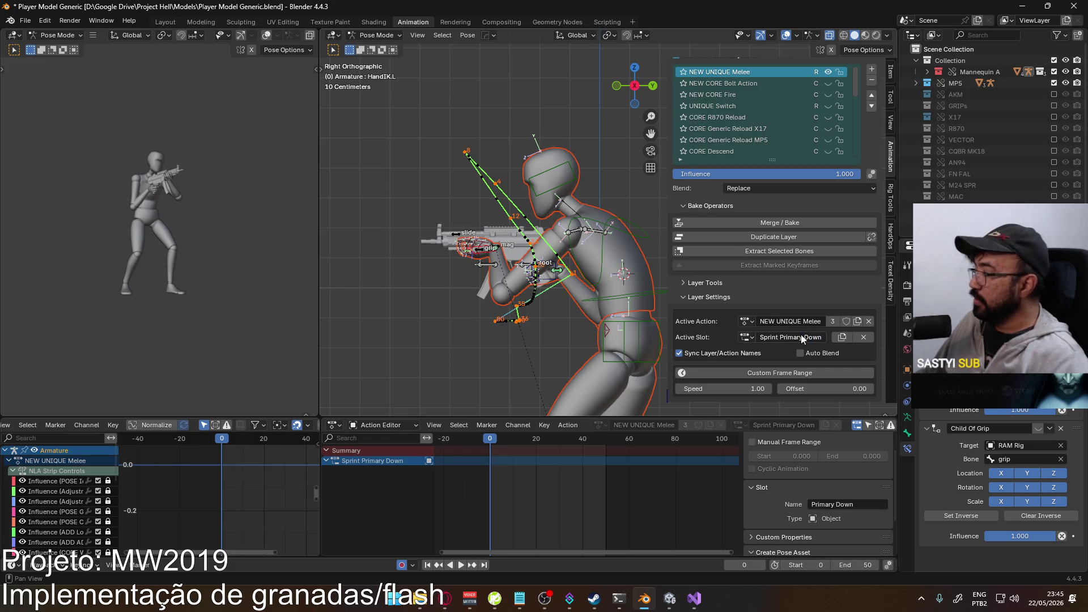
{"action": "left_click", "coordinate": [745, 338]}
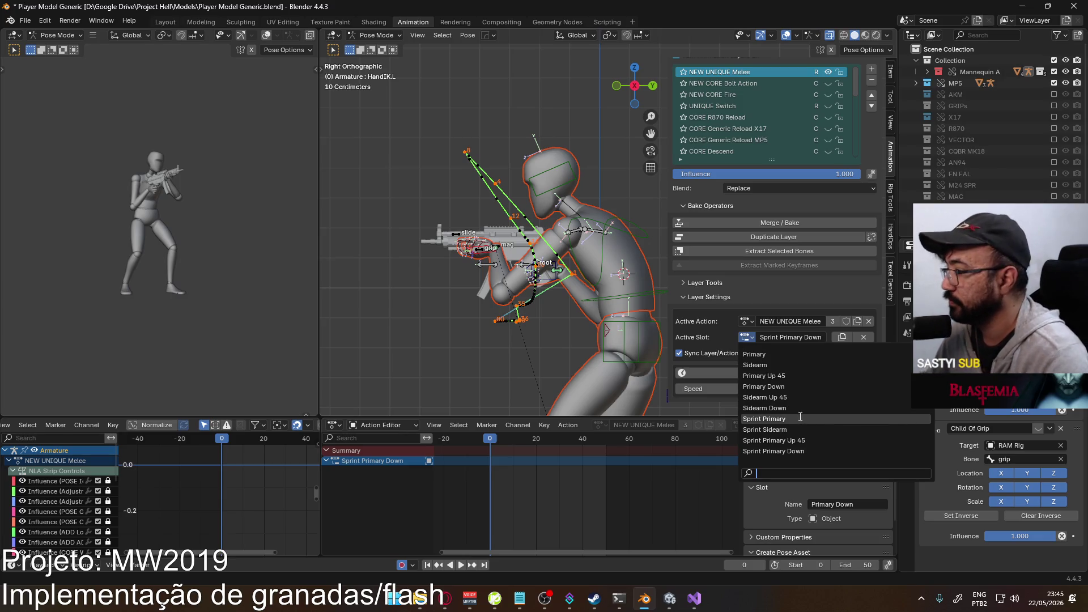
- Select all Sprint Primary channels, switch to Sprint Primary Down, and key and paste the pose
{"action": "left_click", "coordinate": [764, 419]}
{"action": "key", "text": "a"}
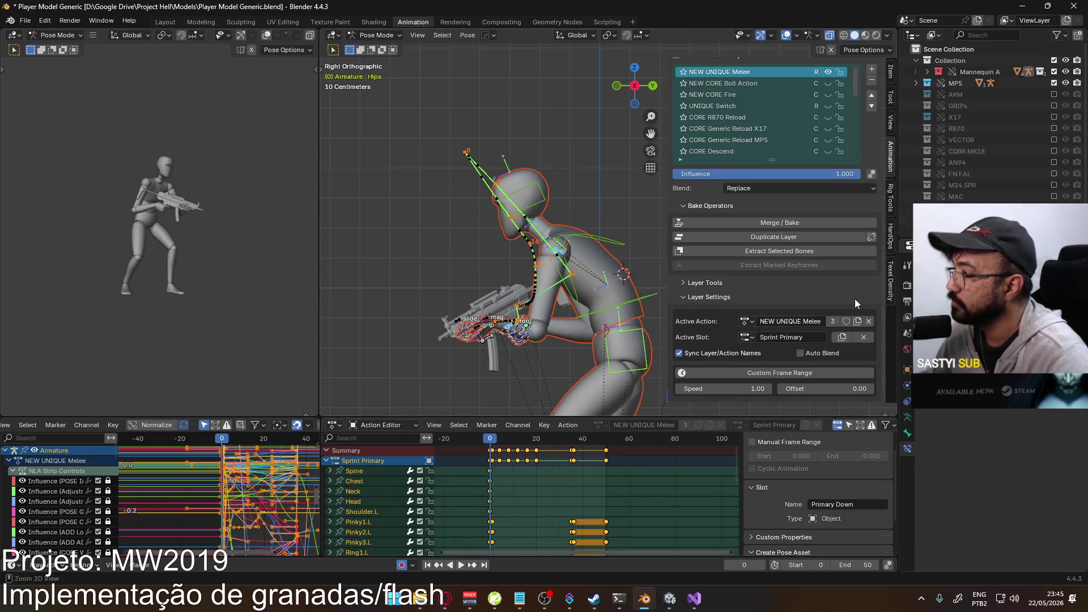
{"action": "left_click", "coordinate": [745, 338]}
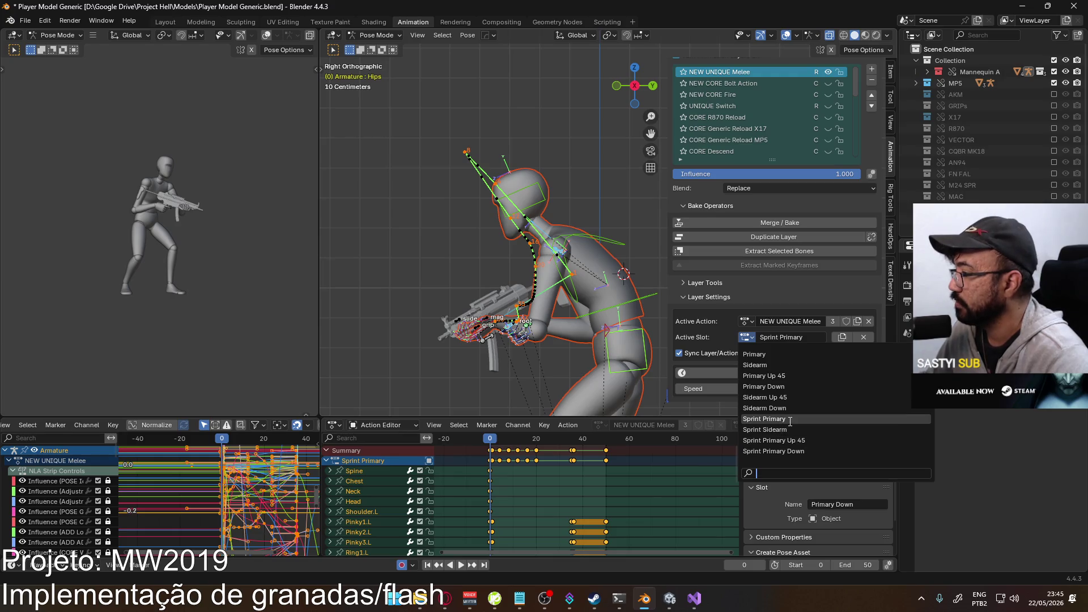
{"action": "left_click", "coordinate": [798, 451]}
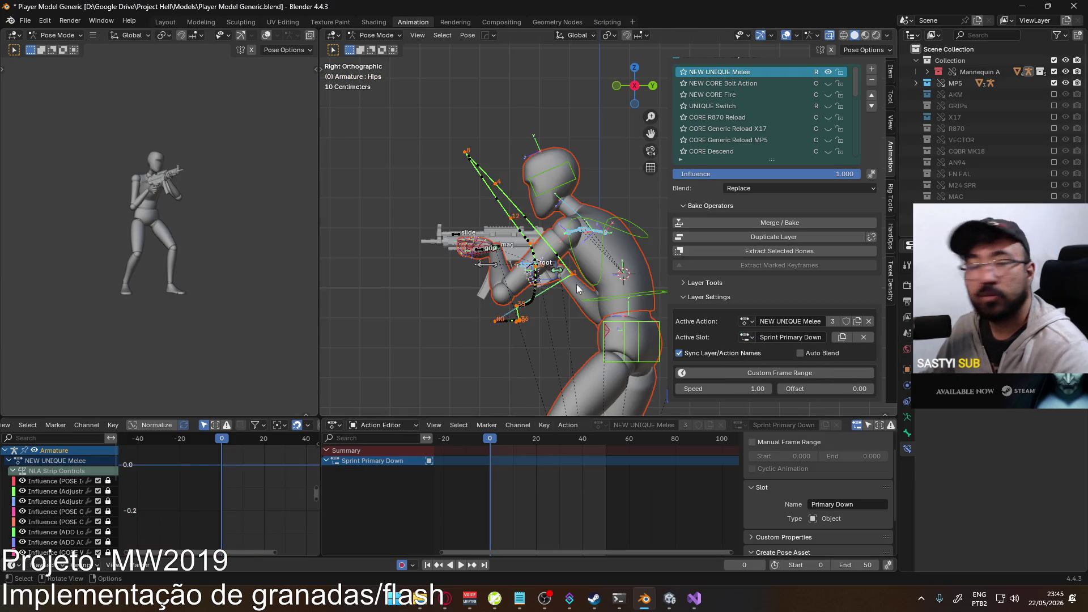
{"action": "key", "text": "i"}
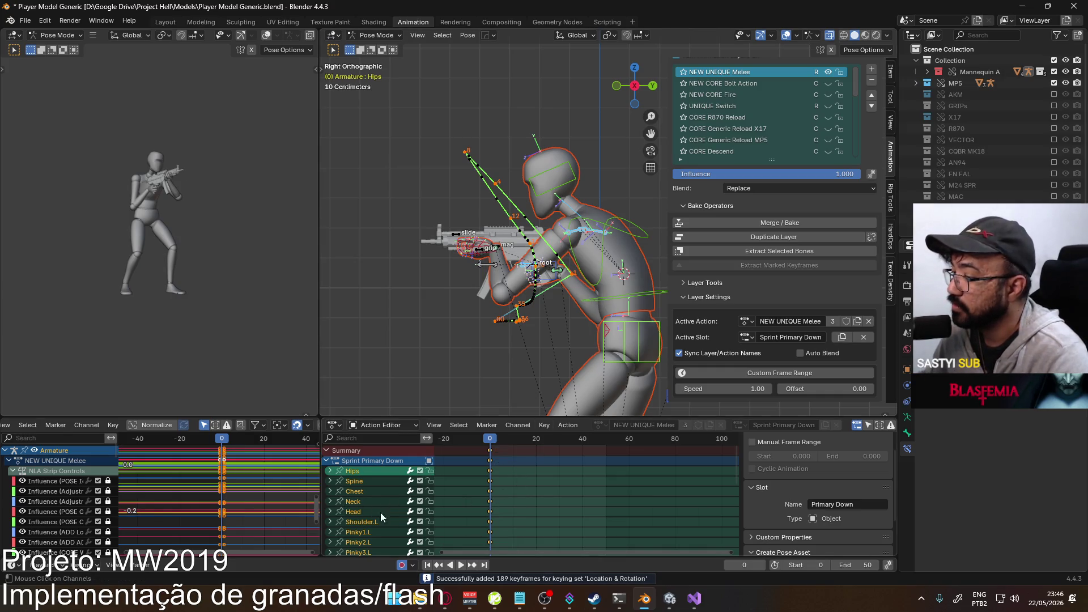
{"action": "key", "text": "ctrl+v"}
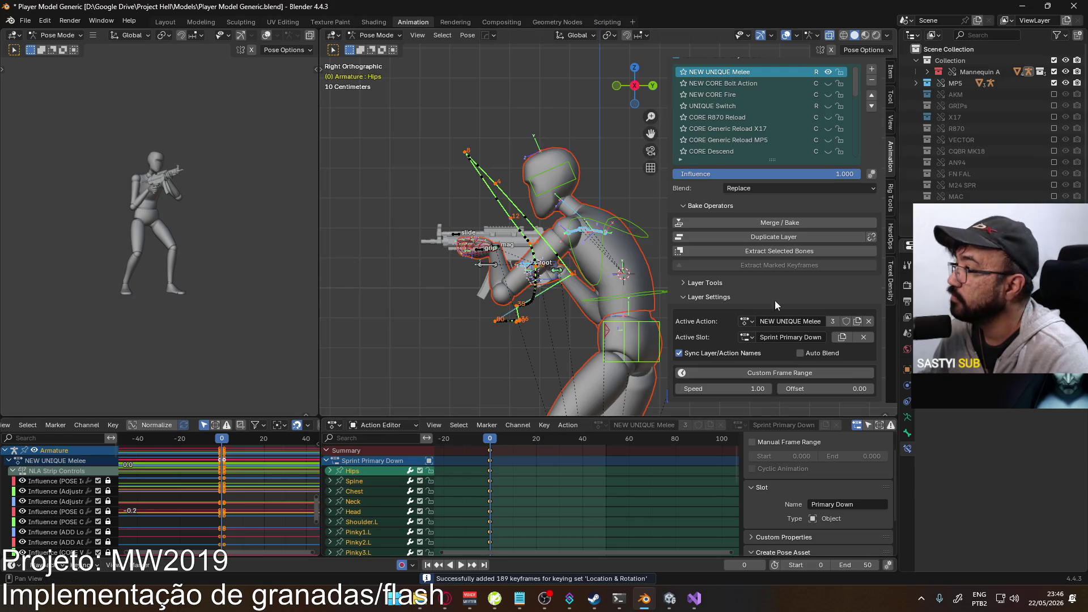
- Copy Sprint Primary keyframes, paste them into Sprint Primary Down, and play the result
{"action": "left_click", "coordinate": [747, 337]}
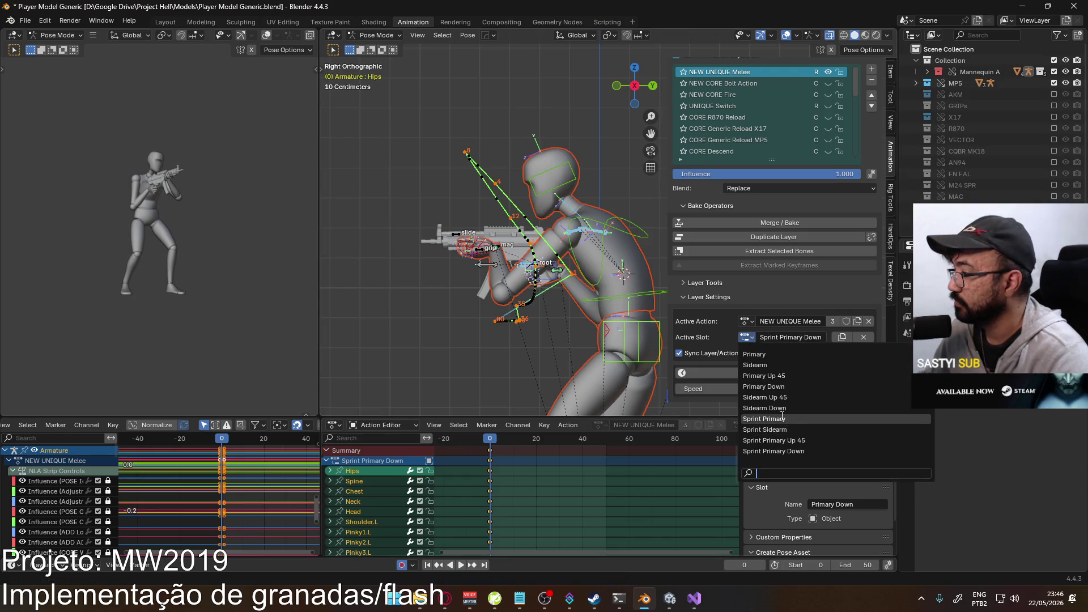
{"action": "left_click", "coordinate": [780, 418]}
{"action": "right_click", "coordinate": [491, 456]}
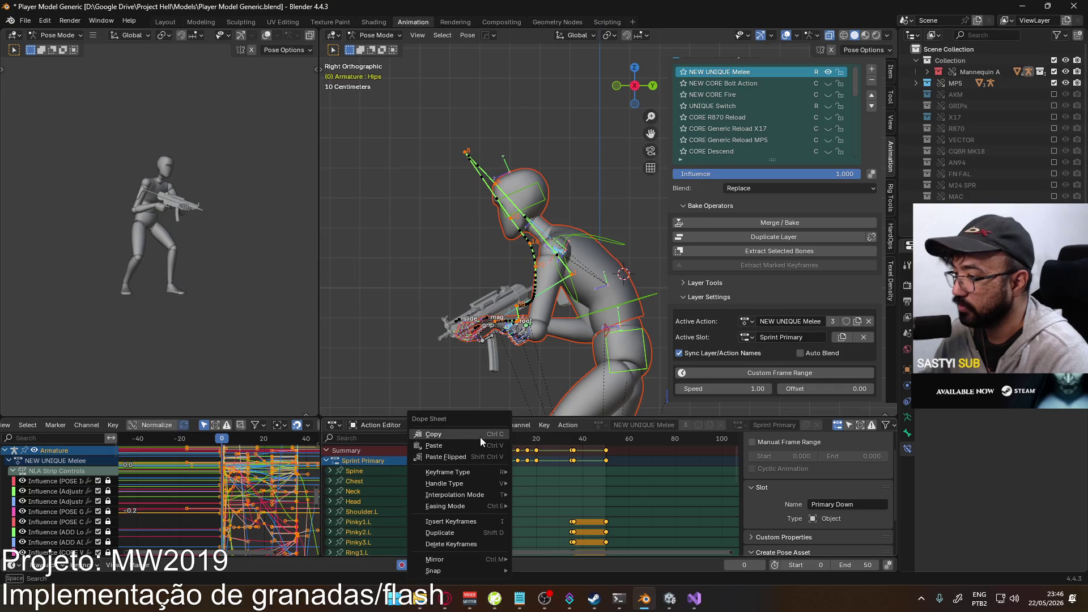
{"action": "left_click", "coordinate": [747, 338]}
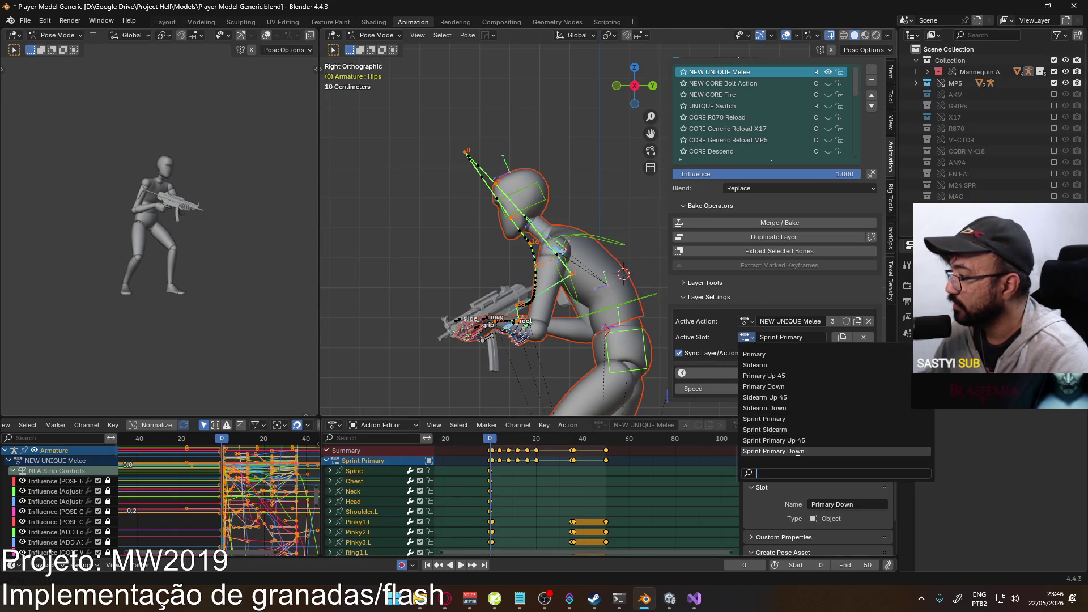
{"action": "left_click", "coordinate": [778, 449]}
{"action": "right_click", "coordinate": [490, 470]}
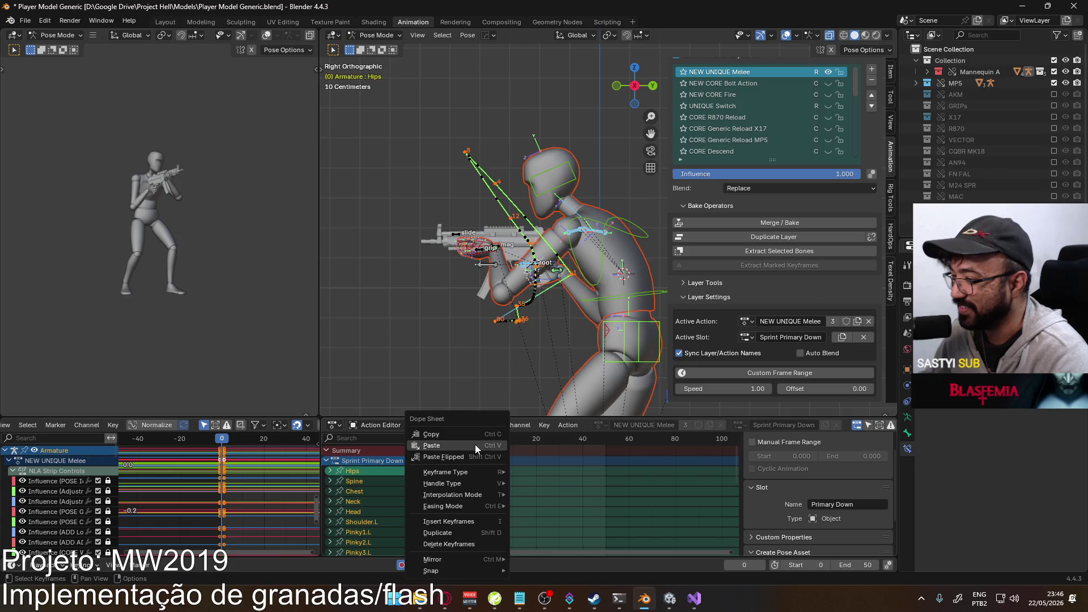
{"action": "left_click", "coordinate": [475, 443]}
{"action": "key", "text": "space"}
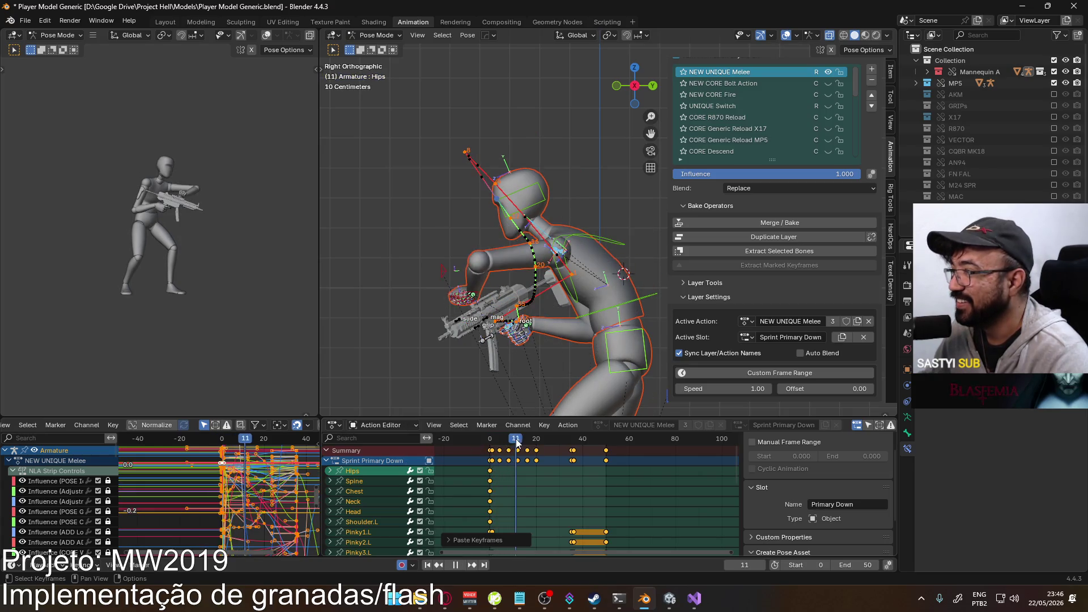
{"action": "key", "text": "space"}
{"action": "left_click", "coordinate": [488, 443]}
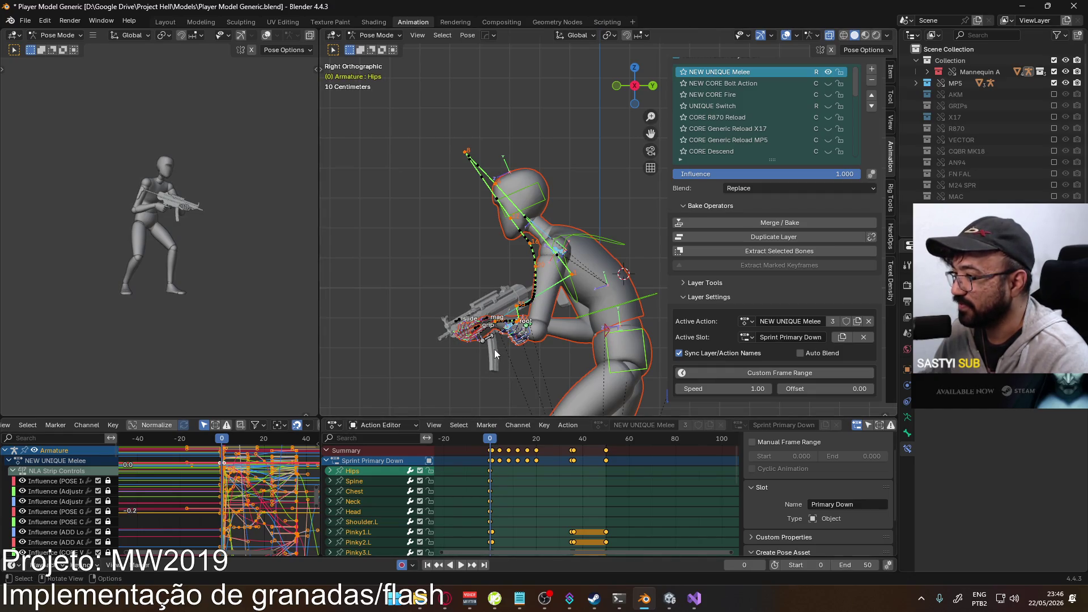
- Review the pasted Sprint Primary Down keys on HandIK.L, then bring Unity to the front
{"action": "left_click", "coordinate": [481, 333]}
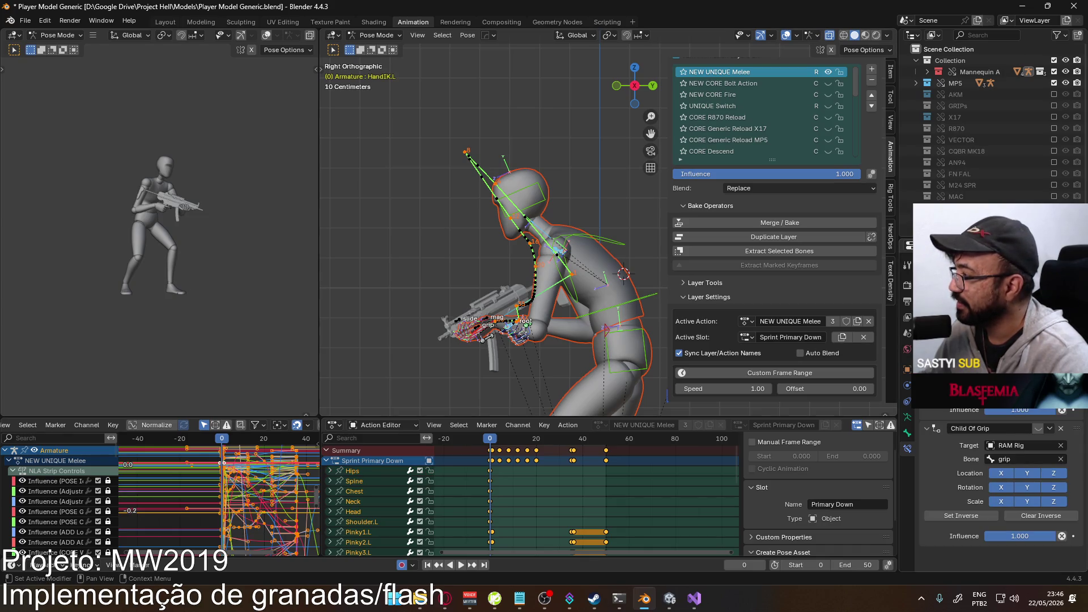
{"action": "key", "text": "alt+a"}
{"action": "key", "text": "ctrl+v"}
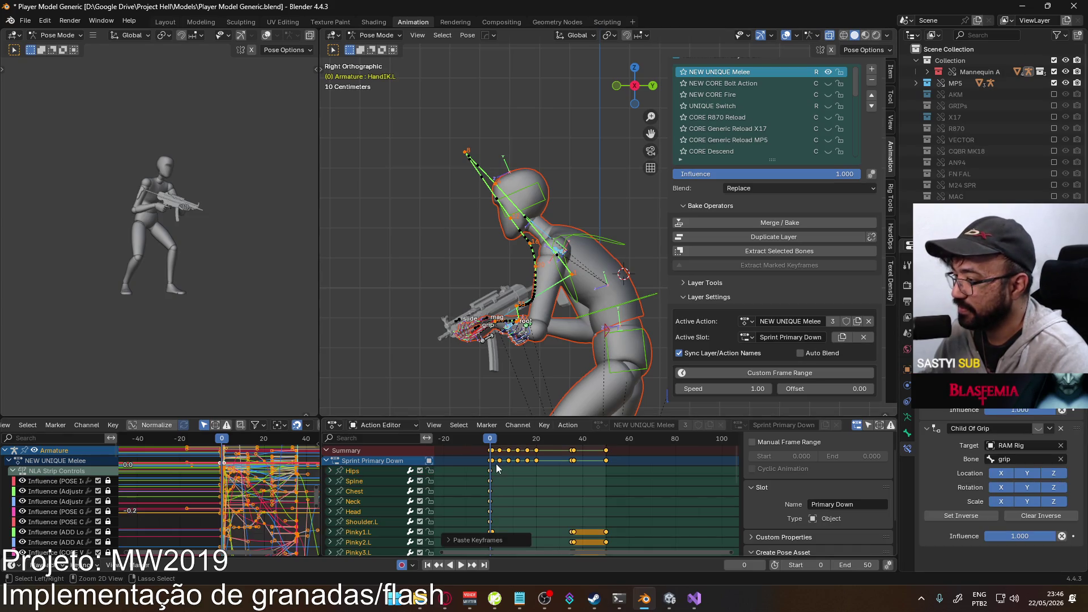
{"action": "mouse_move", "coordinate": [492, 441]}
{"action": "left_mouse_down"}
{"action": "mouse_move", "coordinate": [600, 442]}
{"action": "mouse_move", "coordinate": [490, 439]}
{"action": "left_mouse_up"}
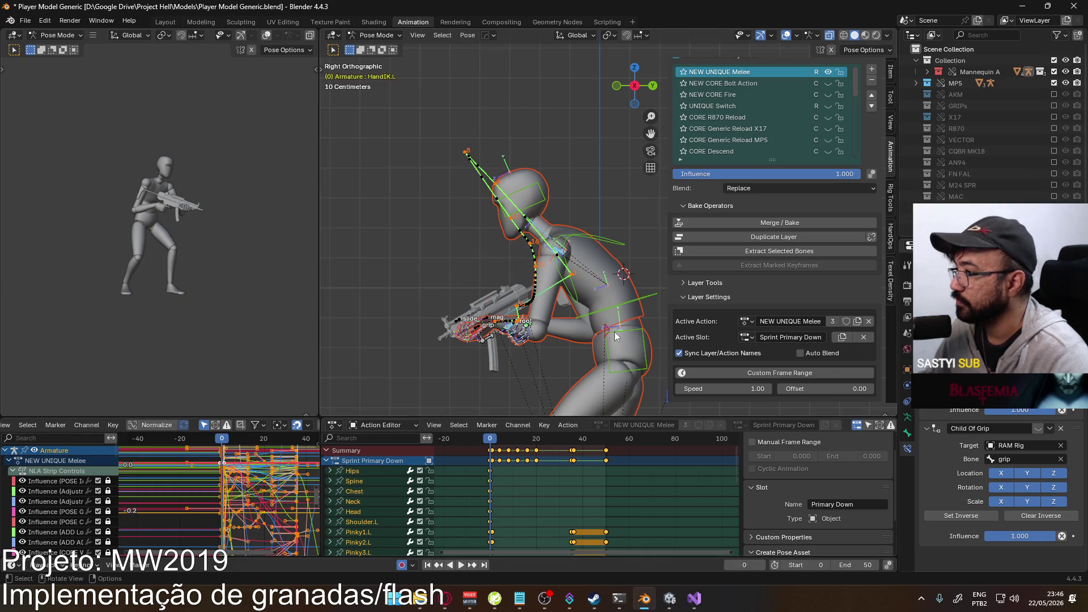
{"action": "mouse_move", "coordinate": [481, 327]}
{"action": "middle_mouse_down"}
{"action": "mouse_move", "coordinate": [708, 297]}
{"action": "mouse_move", "coordinate": [652, 552]}
{"action": "middle_mouse_up"}
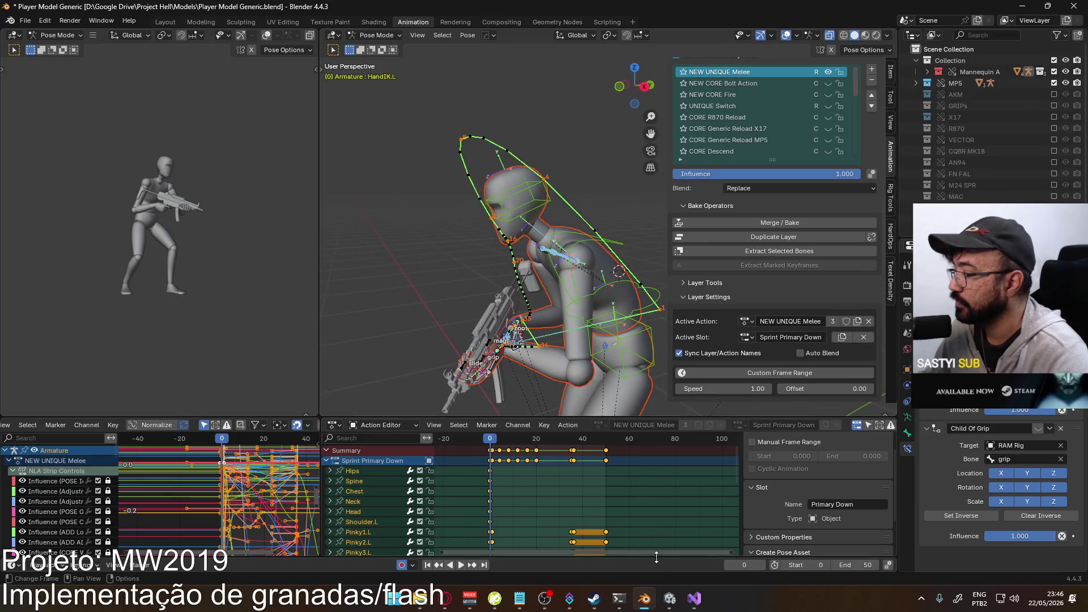
{"action": "left_click", "coordinate": [669, 598]}
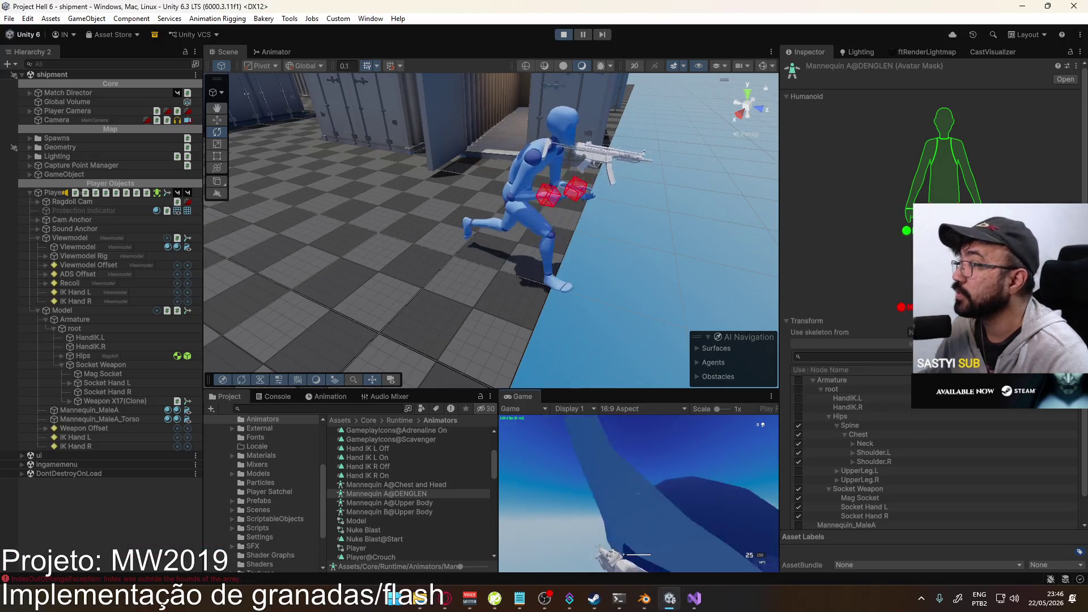
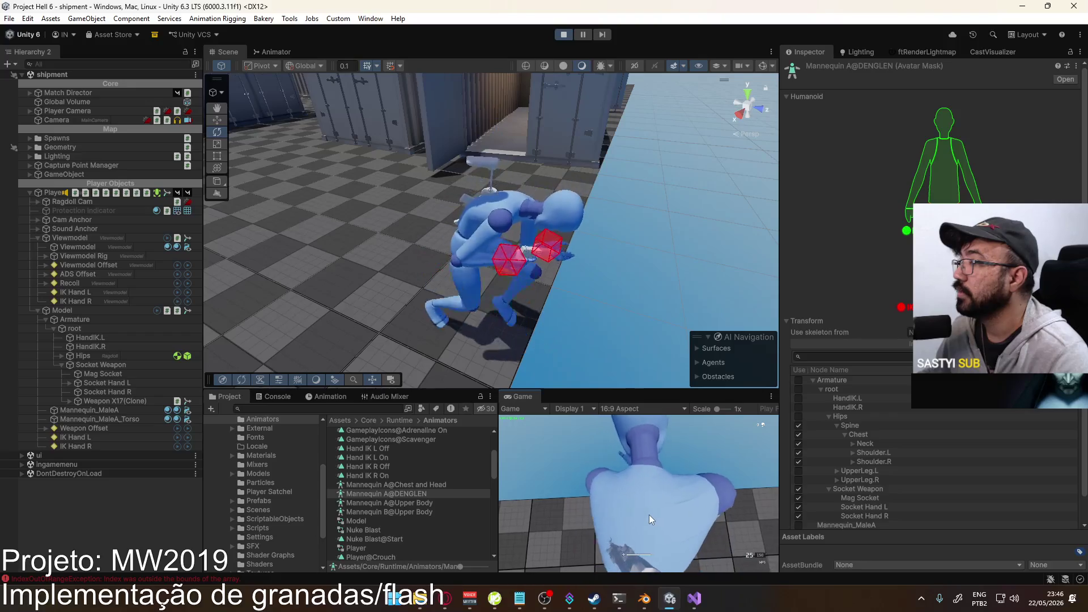
- Orbit Unity's Scene view around the running character from two new angles, then switch to Blender
{"action": "key", "text": "super"}
{"action": "mouse_move", "coordinate": [362, 187]}
{"action": "right_mouse_down"}
{"action": "mouse_move", "coordinate": [304, 213]}
{"action": "mouse_move", "coordinate": [699, 214]}
{"action": "mouse_move", "coordinate": [606, 163]}
{"action": "mouse_move", "coordinate": [593, 110]}
{"action": "right_mouse_up"}
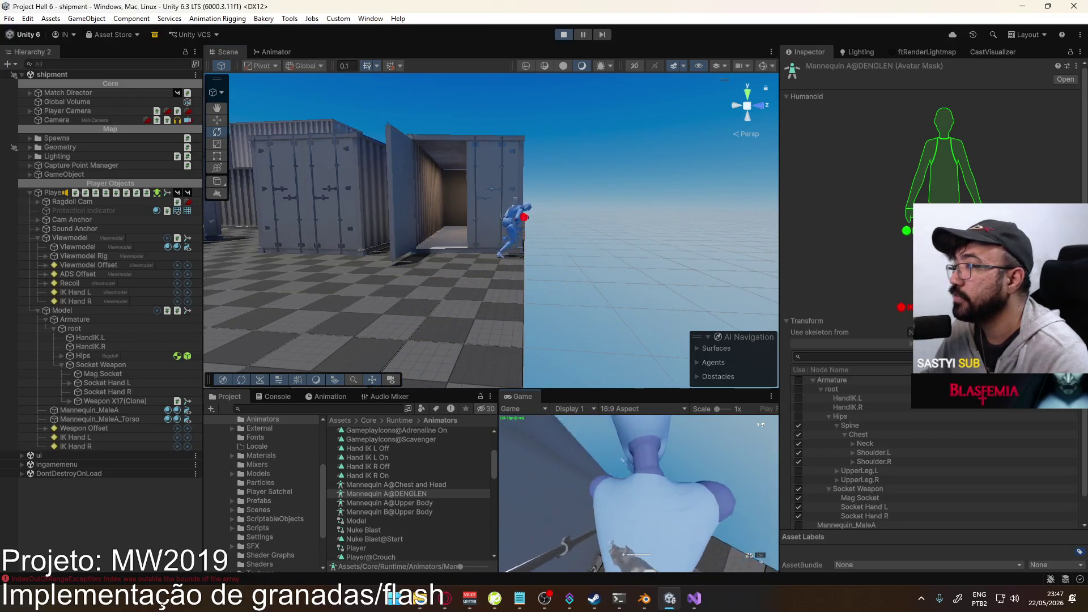
{"action": "key", "text": "super"}
{"action": "right_click_drag", "start_coordinate": [668, 144], "coordinate": [572, 164]}
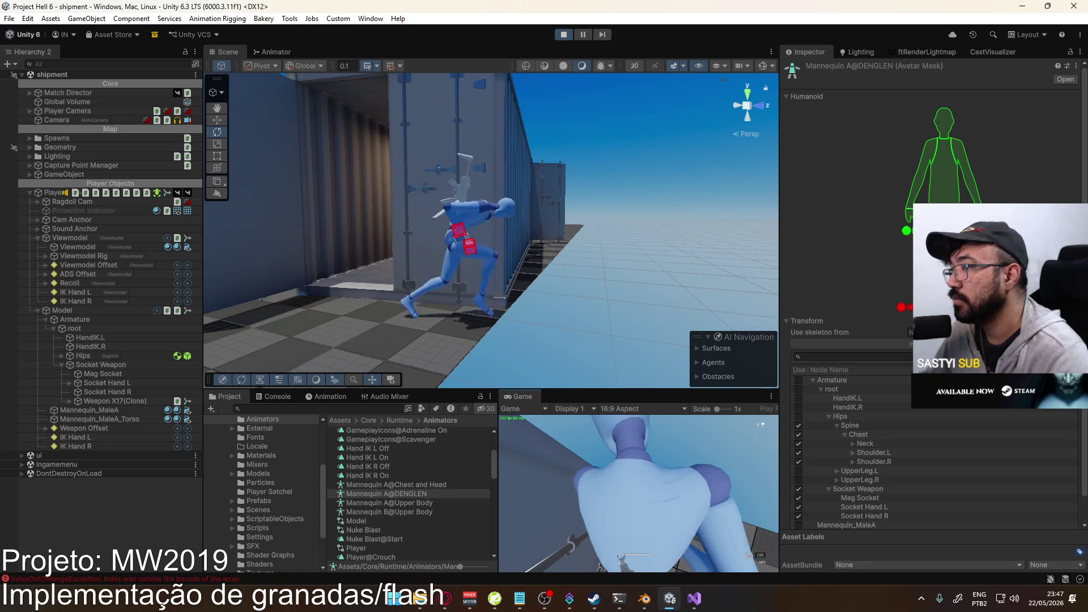
{"action": "key", "text": "alt+Tab"}
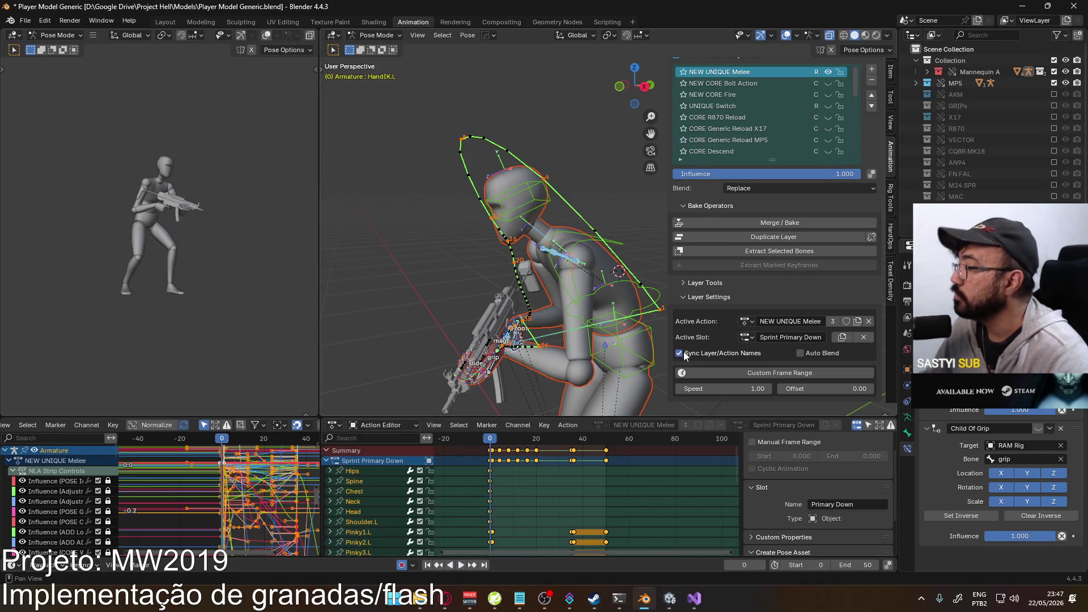
- Add a new action slot named 'Sprint Sidearm Up 45'
{"action": "left_click", "coordinate": [862, 338]}
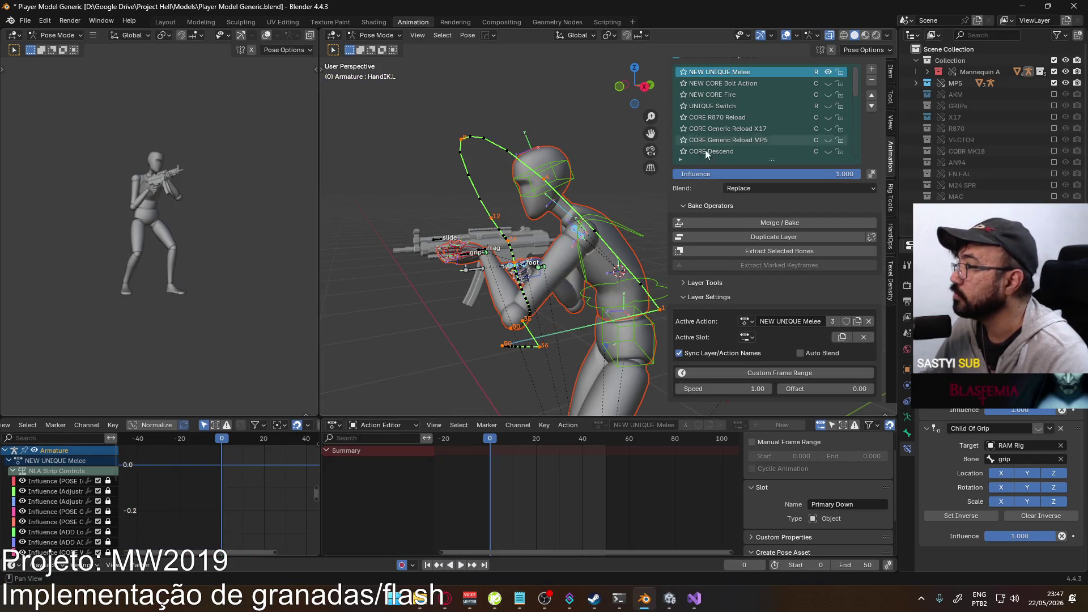
{"action": "left_click", "coordinate": [748, 337]}
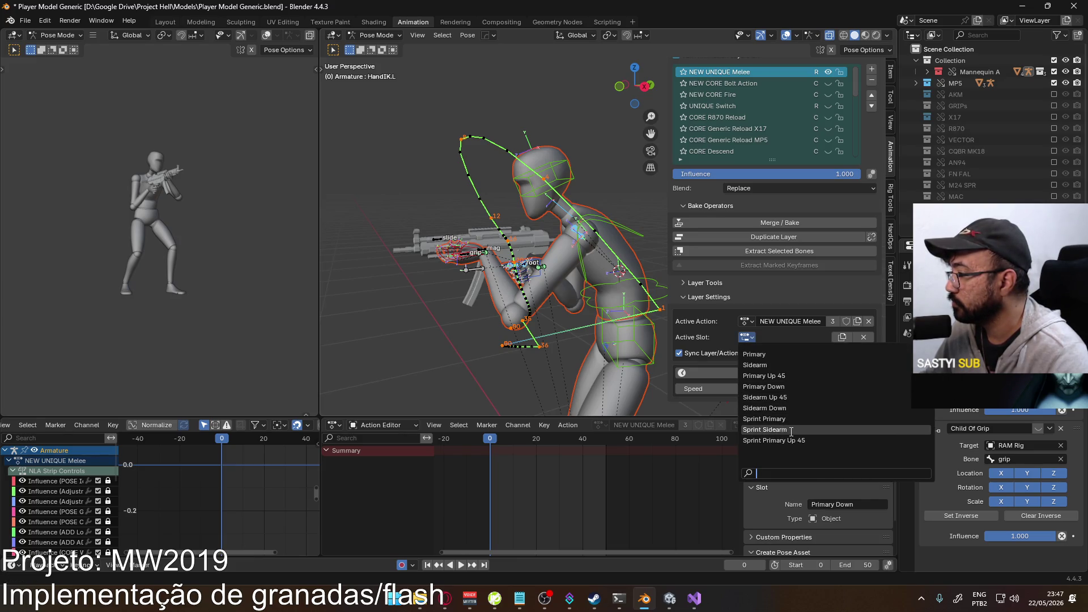
{"action": "left_click", "coordinate": [792, 440]}
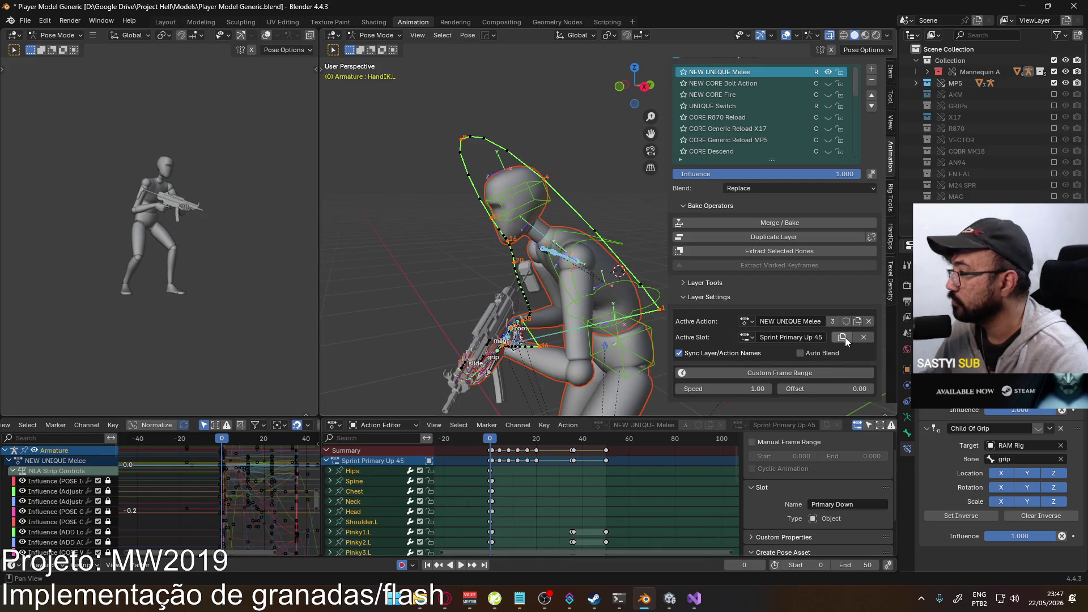
{"action": "left_click", "coordinate": [807, 334]}
{"action": "type", "text": "Sidearm"}
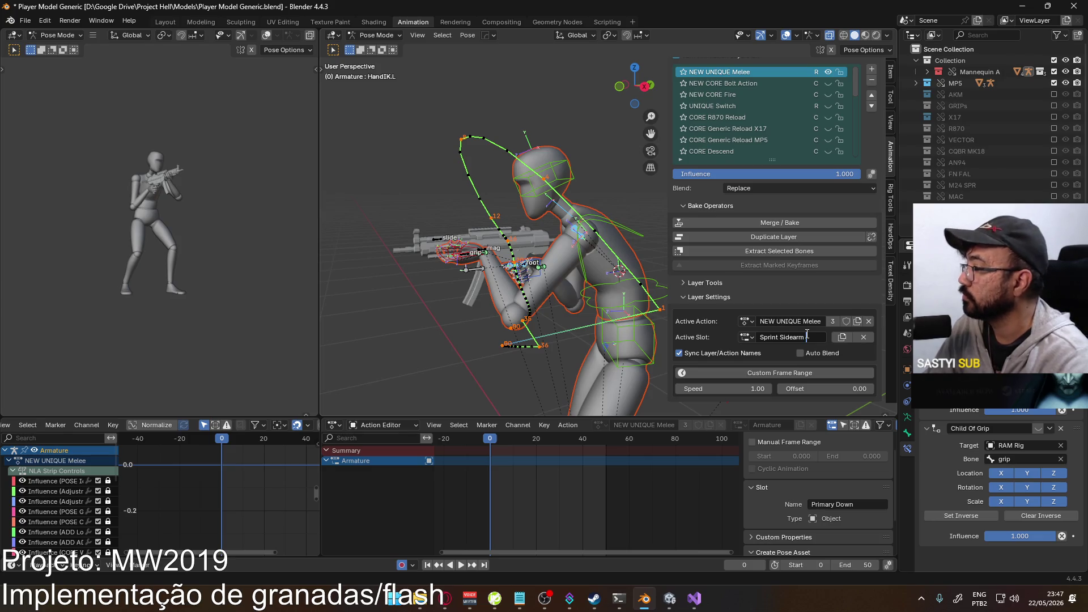
{"action": "key", "text": "Return"}
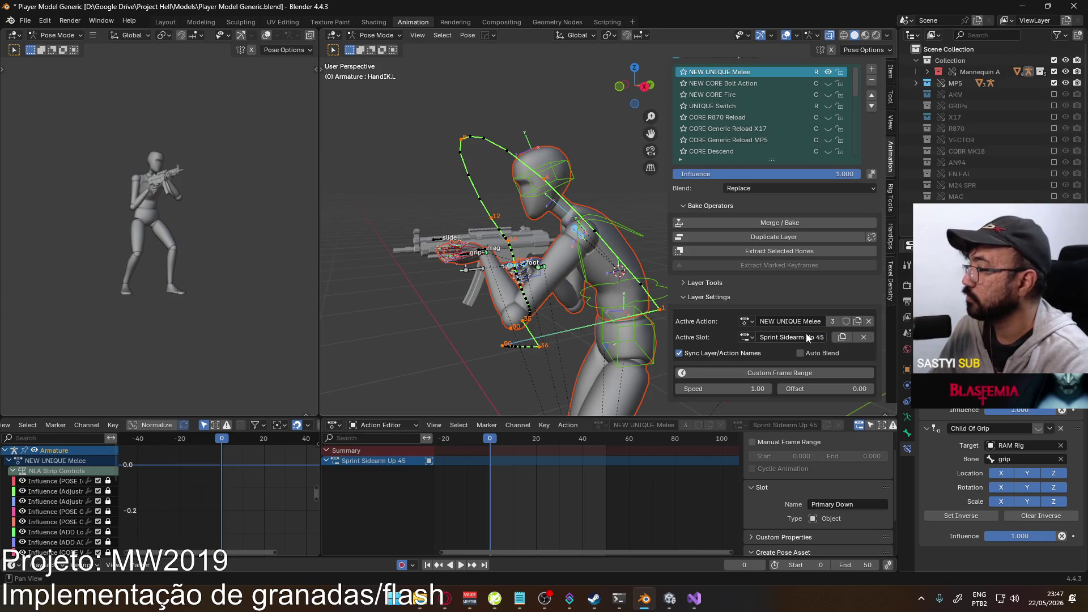
- Select and copy all keyframes of the Sprint Sidearm slot
{"action": "left_click", "coordinate": [746, 338]}
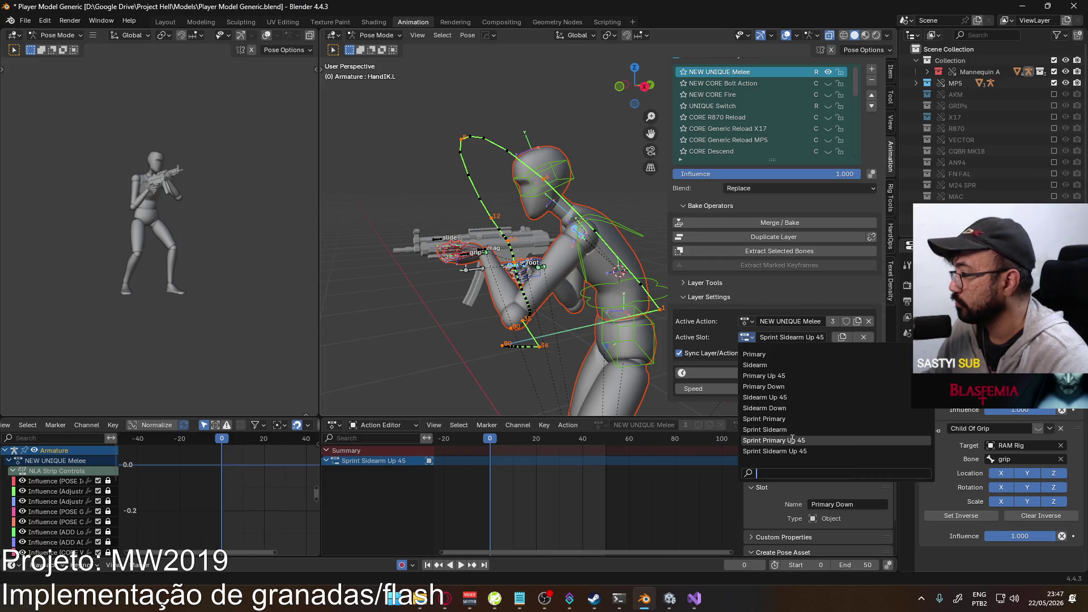
{"action": "left_click", "coordinate": [762, 429]}
{"action": "key", "text": "a"}
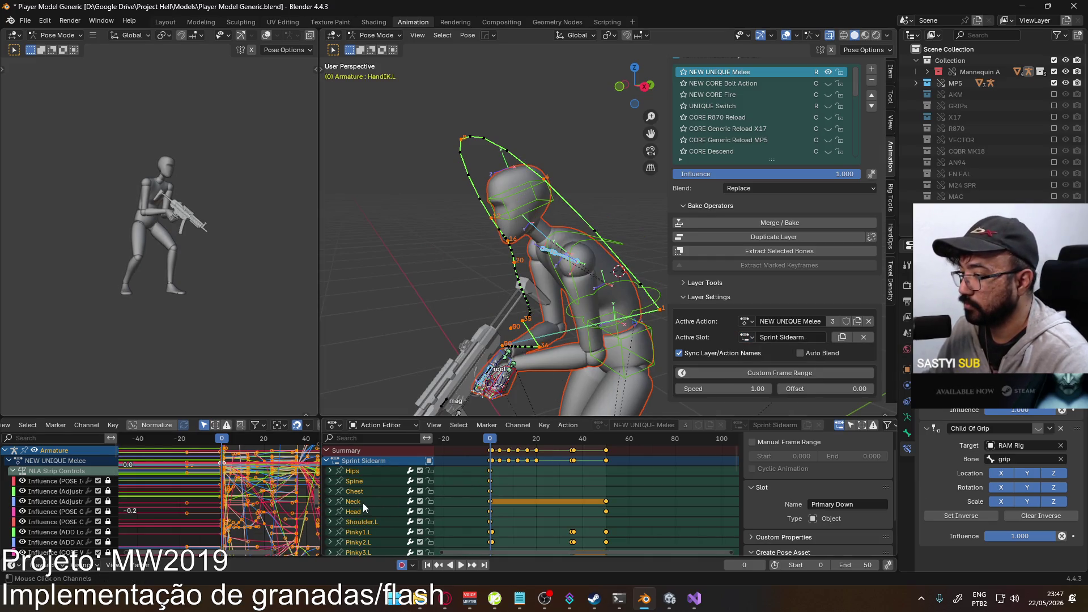
{"action": "left_click", "coordinate": [743, 340]}
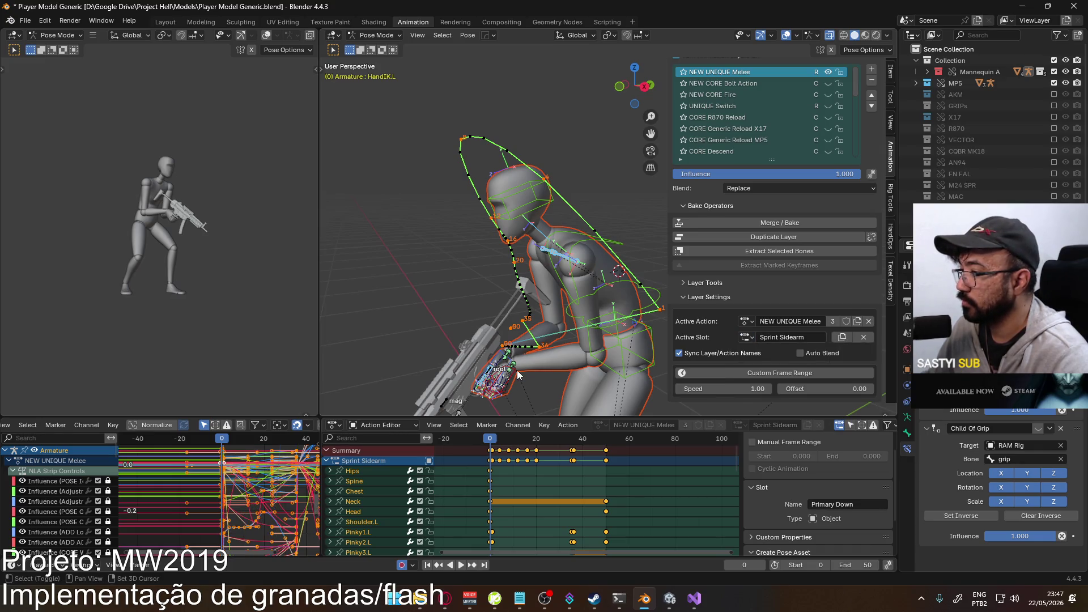
- Key all bones at frame 0 in Sprint Sidearm Up 45 and paste the copied keyframes
{"action": "left_click", "coordinate": [747, 338]}
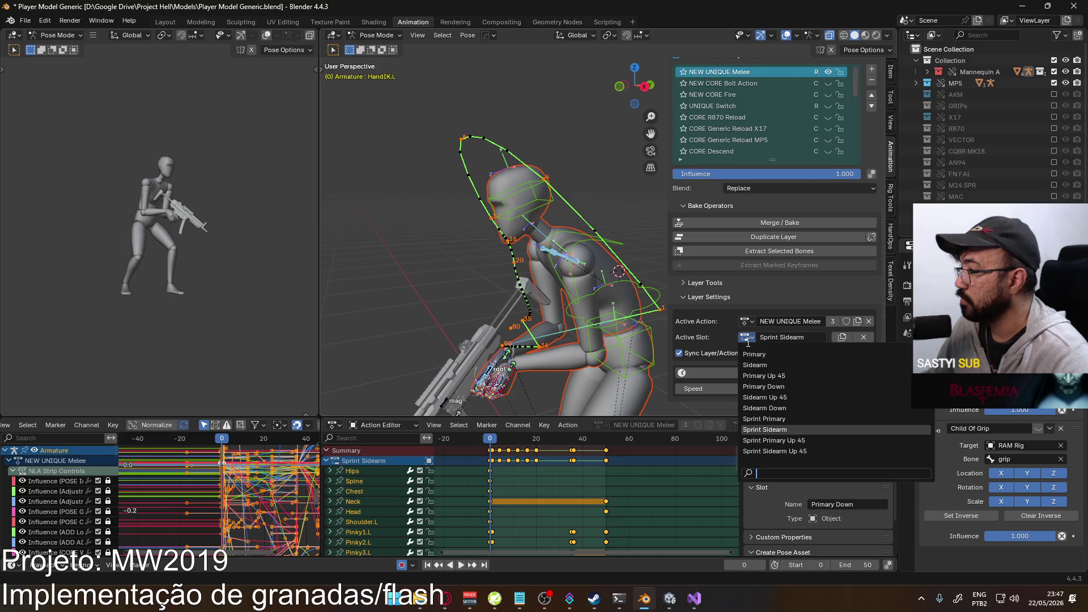
{"action": "left_click", "coordinate": [802, 450]}
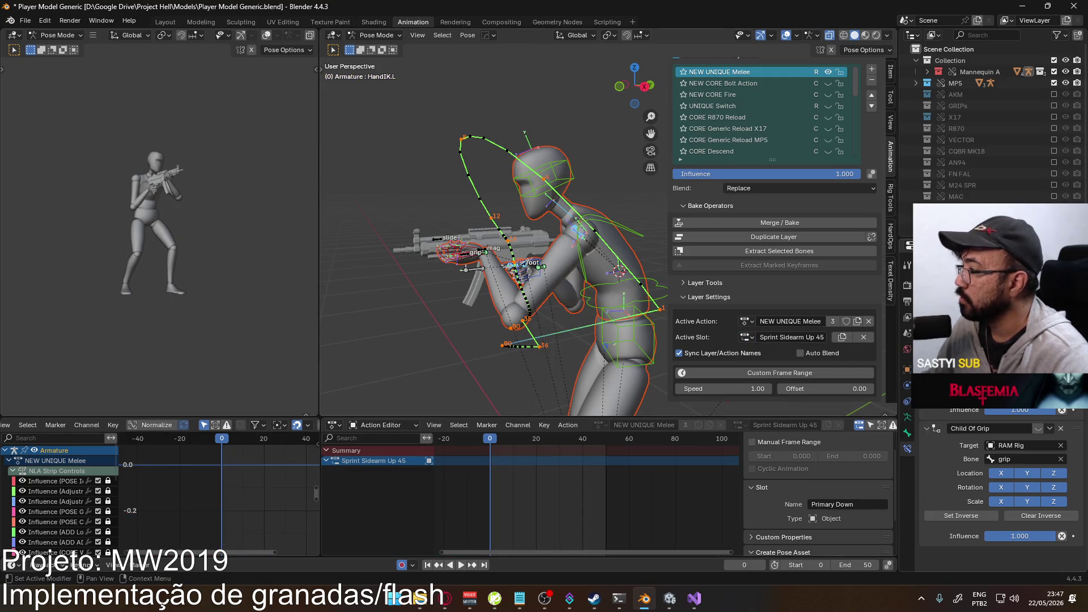
{"action": "key", "text": "i"}
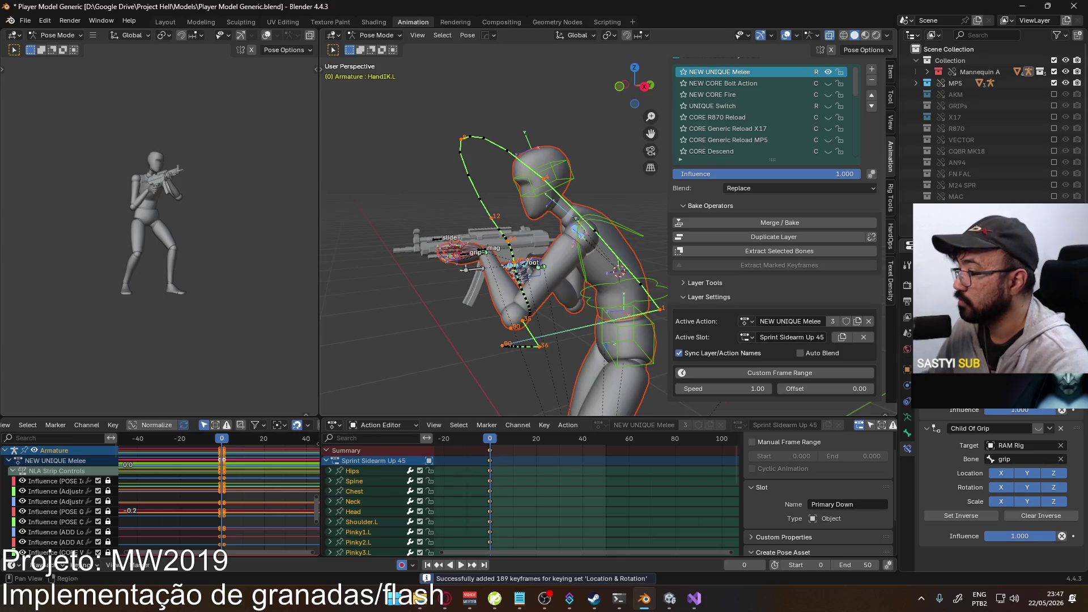
{"action": "right_click", "coordinate": [997, 409]}
{"action": "left_click", "coordinate": [532, 467]}
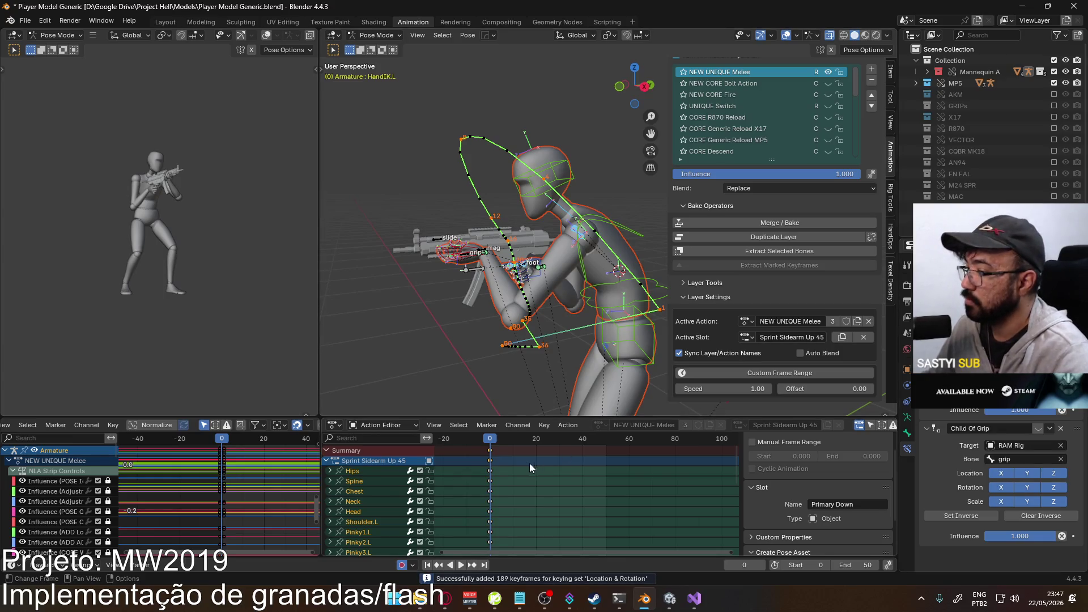
{"action": "key", "text": "ctrl+v"}
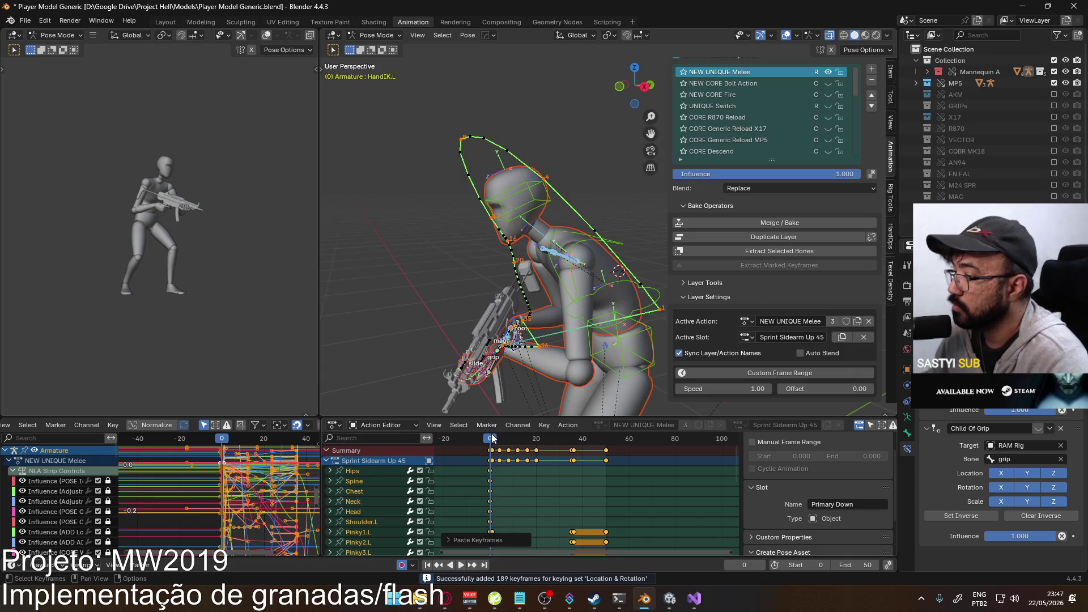
- Review playback in right orthographic view, then copy all Sprint Sidearm keyframes again
{"action": "key", "text": "space"}
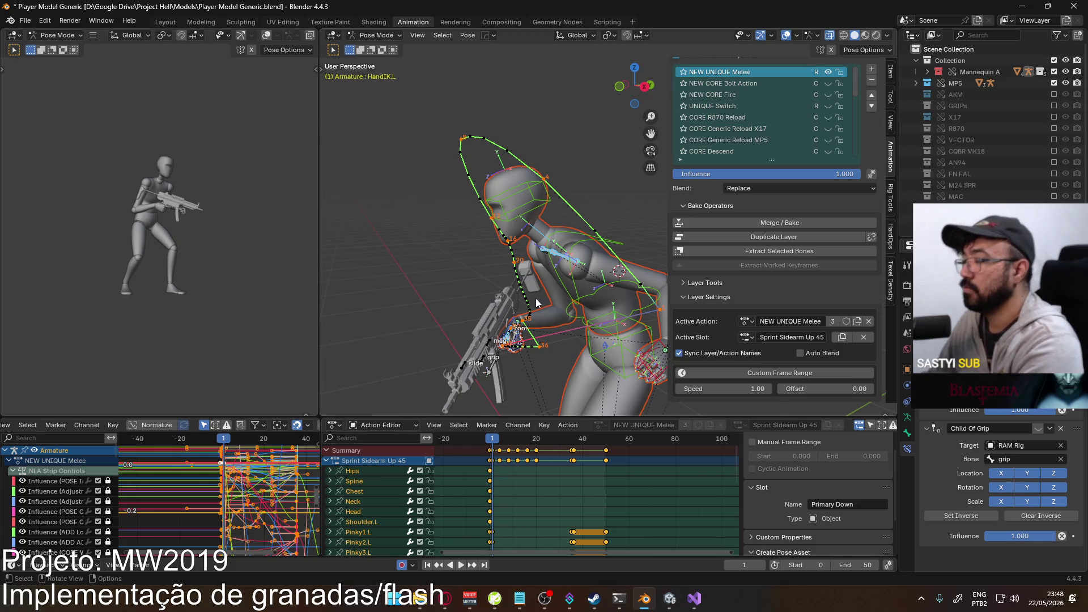
{"action": "key", "text": "KP_3"}
{"action": "left_click_drag", "start_coordinate": [502, 434], "coordinate": [491, 443]}
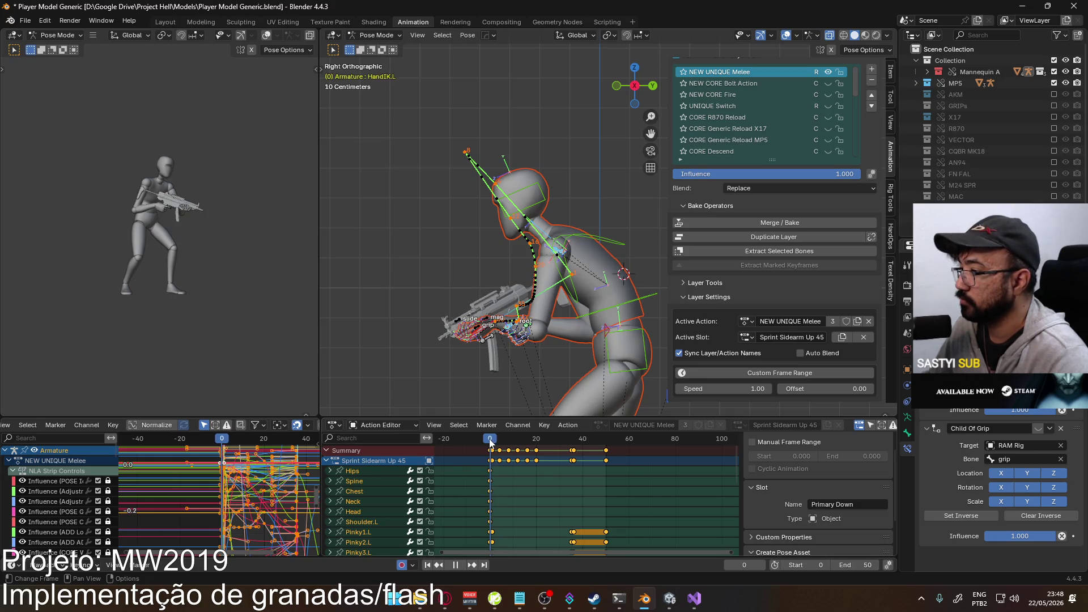
{"action": "left_click", "coordinate": [750, 337]}
{"action": "left_click", "coordinate": [770, 423]}
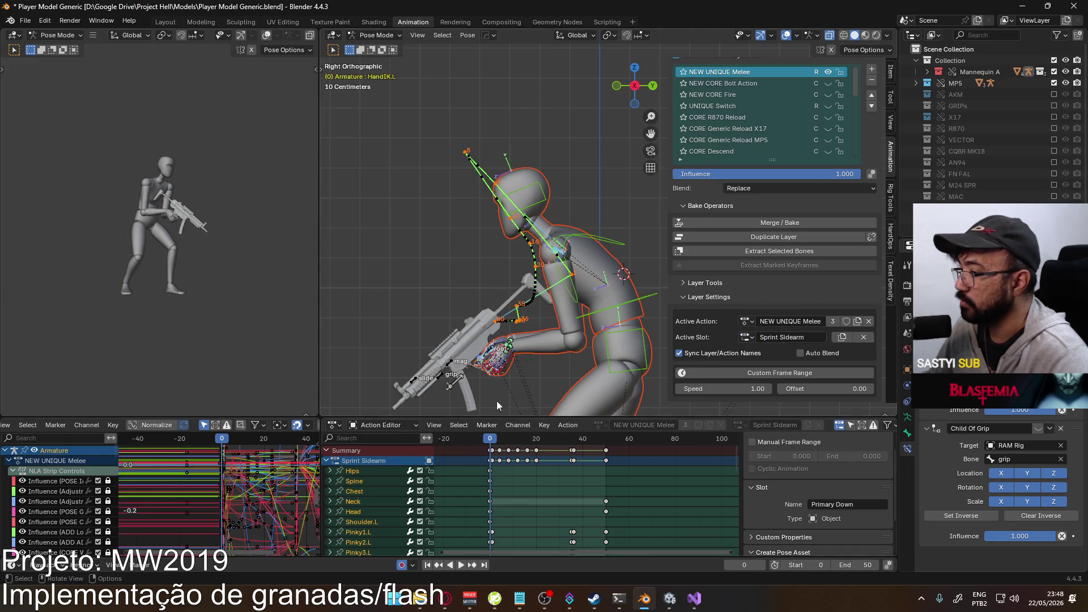
{"action": "key", "text": "a"}
{"action": "right_click", "coordinate": [491, 457]}
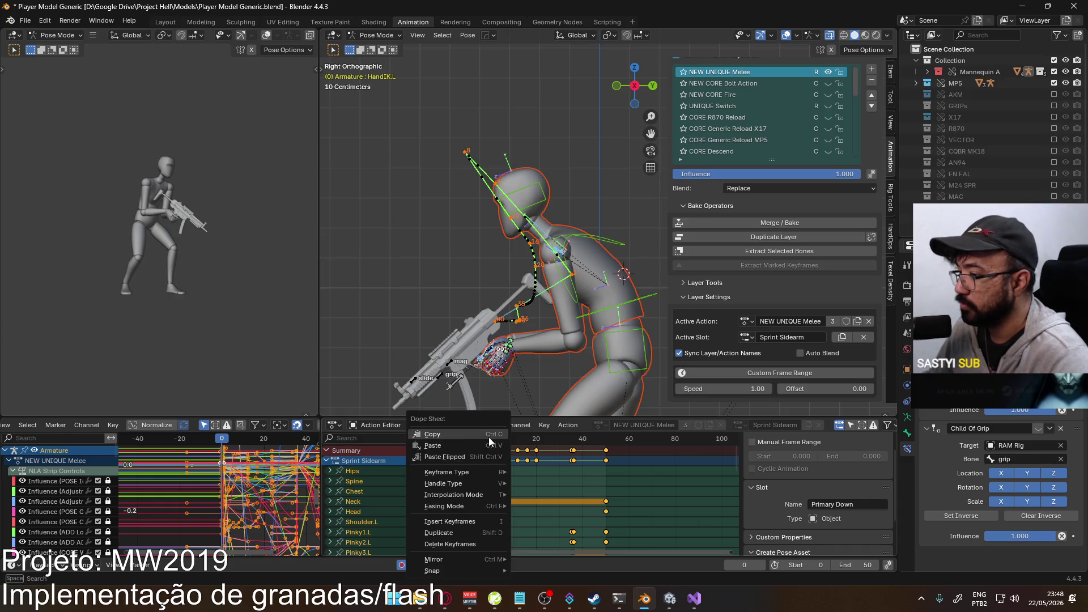
{"action": "left_click", "coordinate": [488, 434]}
- Paste the keyframes into the Sprint Sidearm Up 45 slot and play it back
{"action": "left_click", "coordinate": [744, 338]}
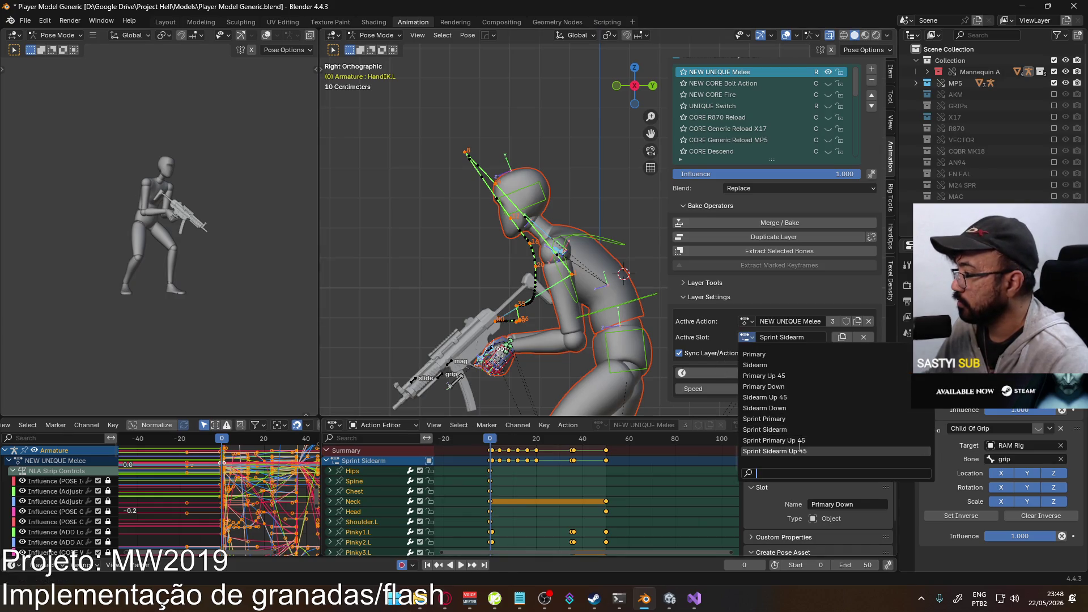
{"action": "left_click", "coordinate": [774, 447]}
{"action": "right_click", "coordinate": [491, 453]}
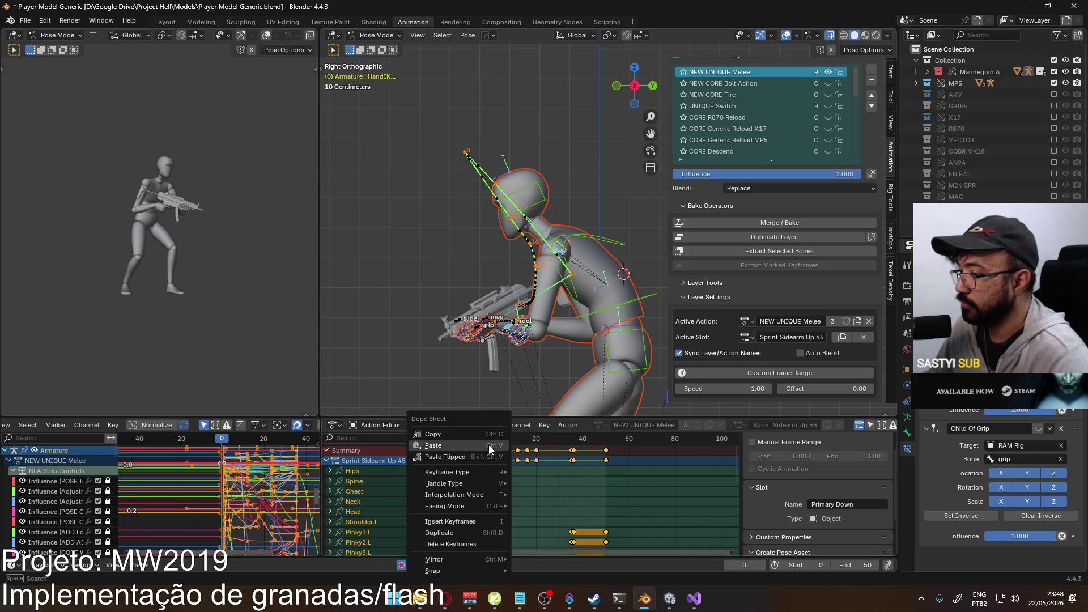
{"action": "left_click", "coordinate": [486, 446]}
{"action": "key", "text": "space"}
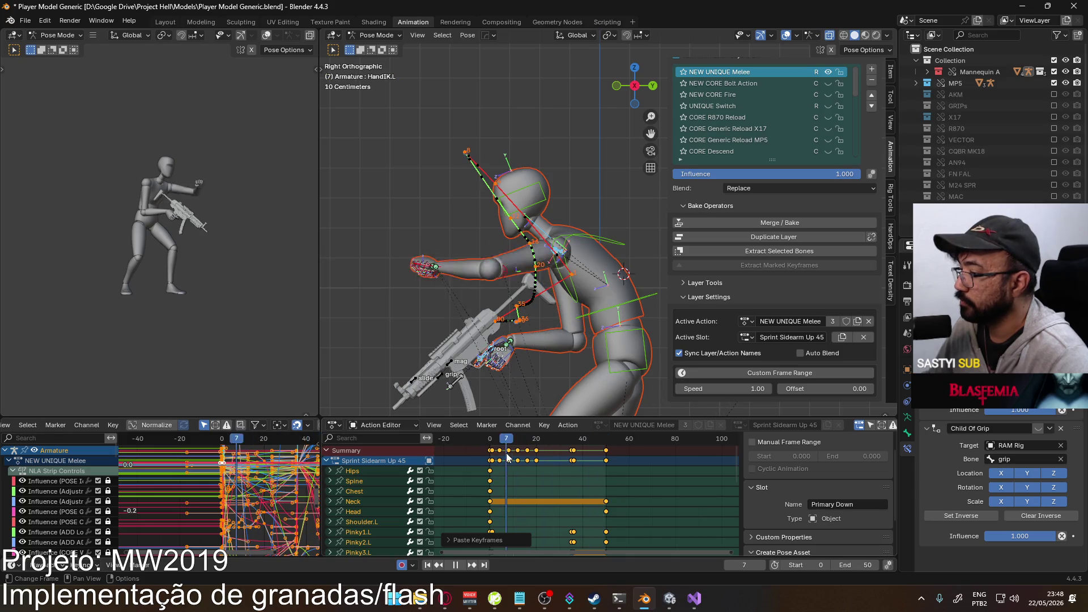
{"action": "key", "text": "space"}
{"action": "left_click", "coordinate": [746, 337]}
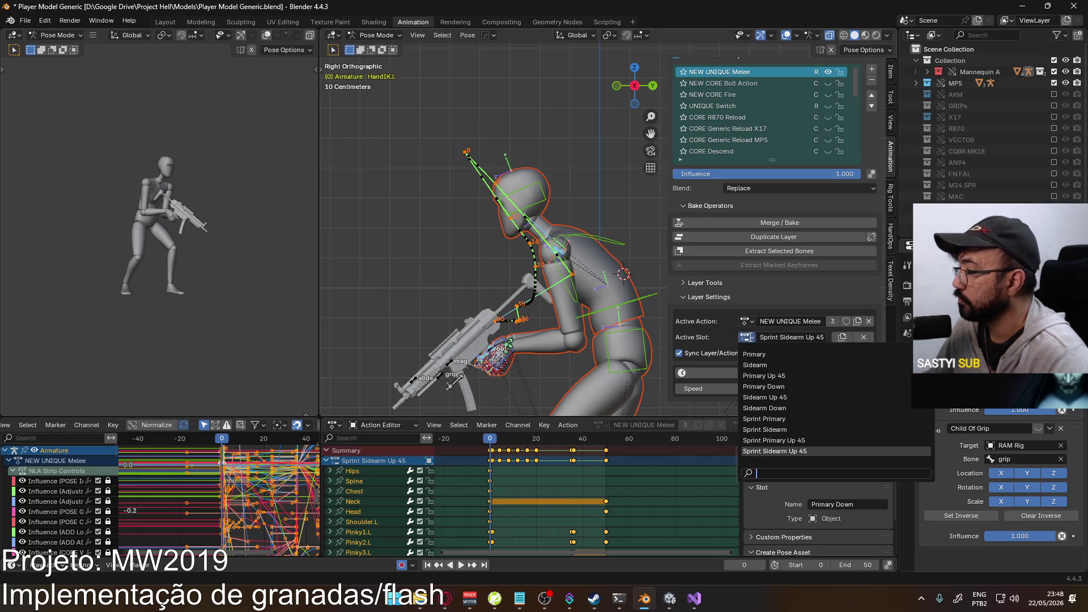
- Make Sprint Primary Up 45 the active slot, play it, and select its frame 1 keys
{"action": "left_click", "coordinate": [798, 440]}
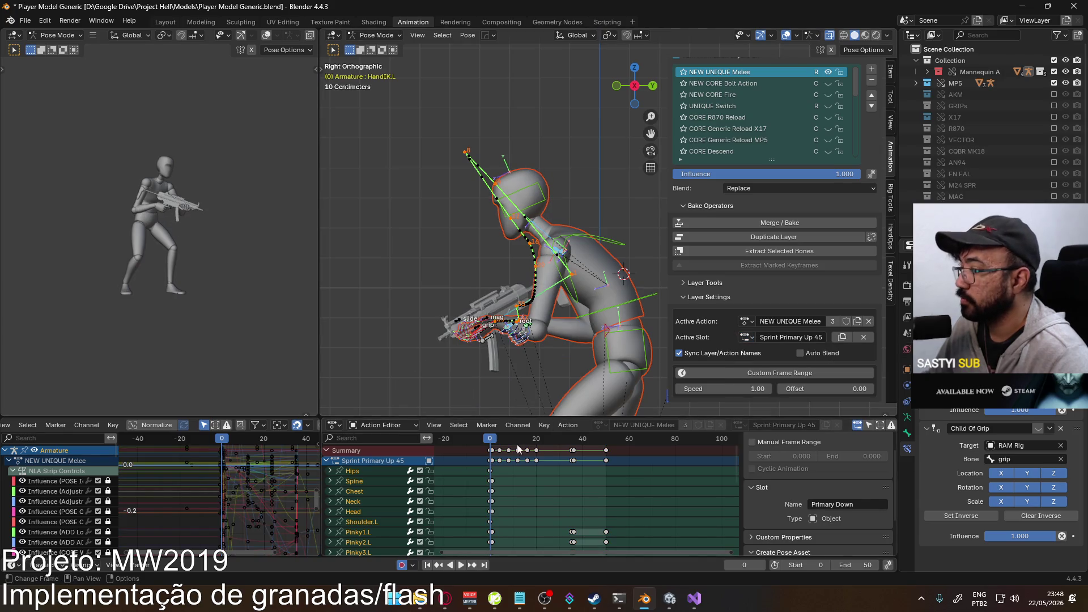
{"action": "key", "text": "space"}
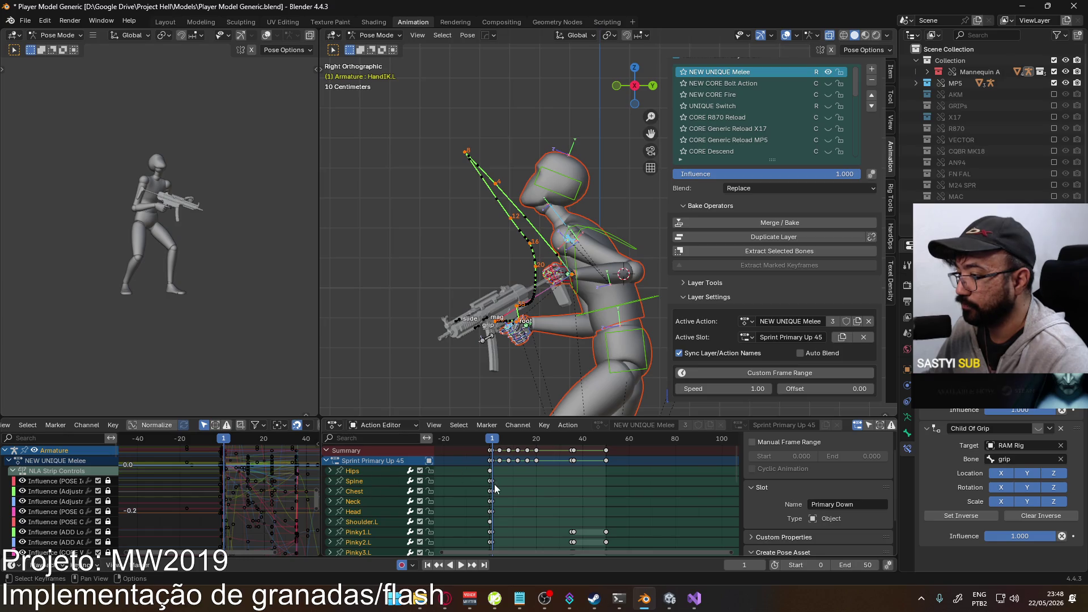
{"action": "left_click_drag", "start_coordinate": [500, 479], "coordinate": [494, 515]}
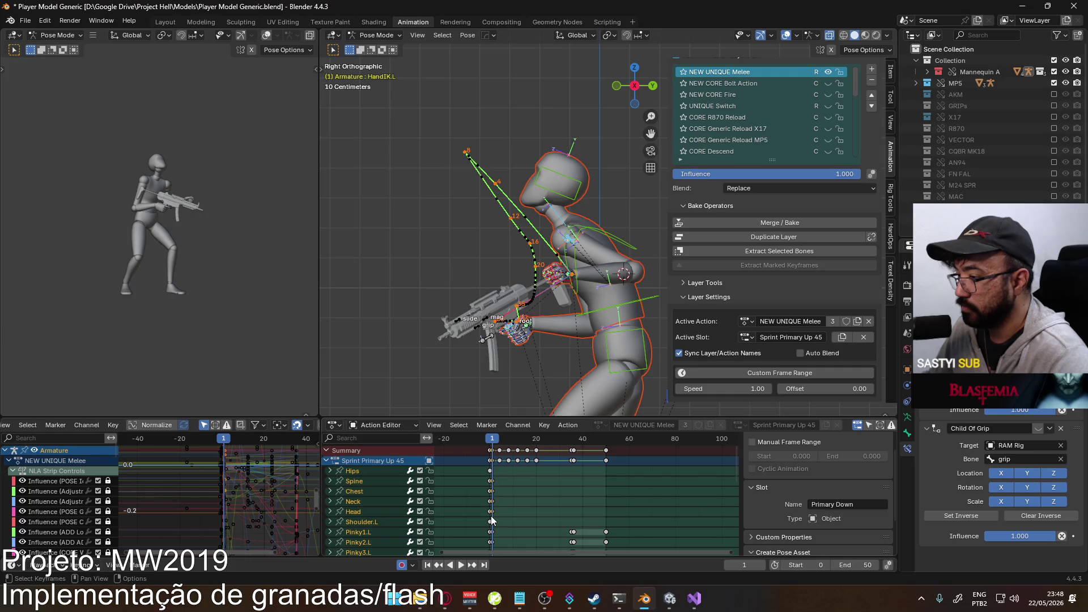
{"action": "left_click", "coordinate": [365, 485]}
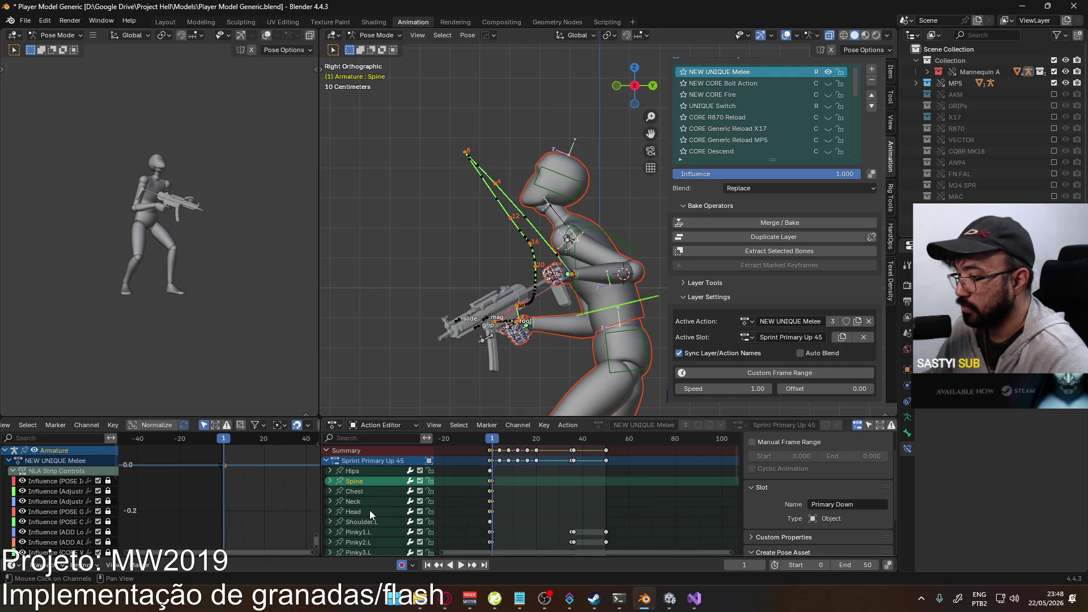
{"action": "left_click", "coordinate": [370, 511], "text": "shift"}
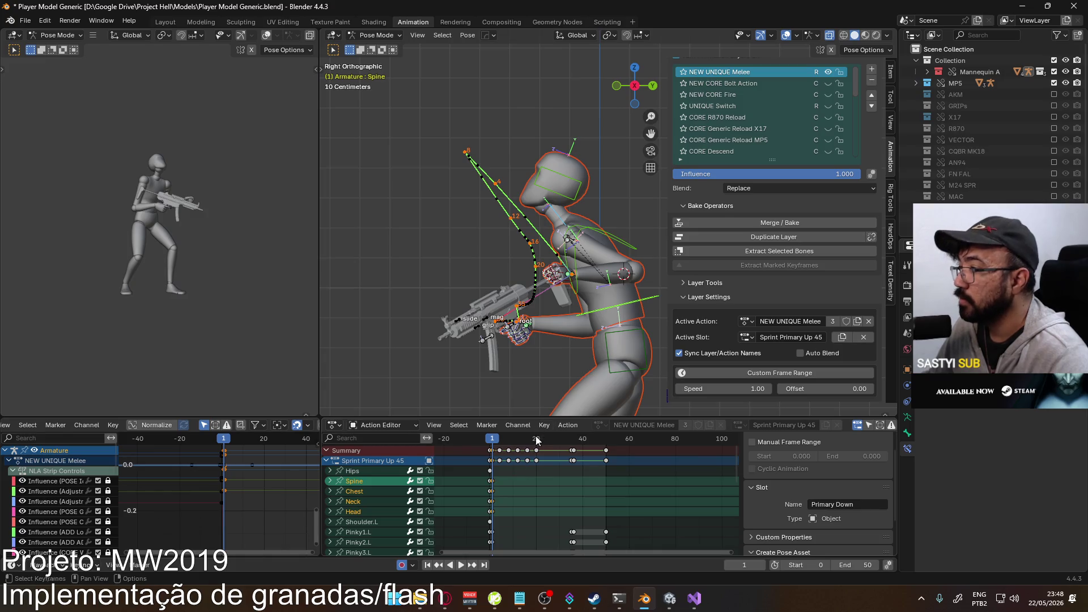
{"action": "mouse_move", "coordinate": [525, 480]}
{"action": "middle_mouse_down"}
{"action": "mouse_move", "coordinate": [528, 545]}
{"action": "mouse_move", "coordinate": [538, 465]}
{"action": "mouse_move", "coordinate": [543, 541]}
{"action": "middle_mouse_up"}
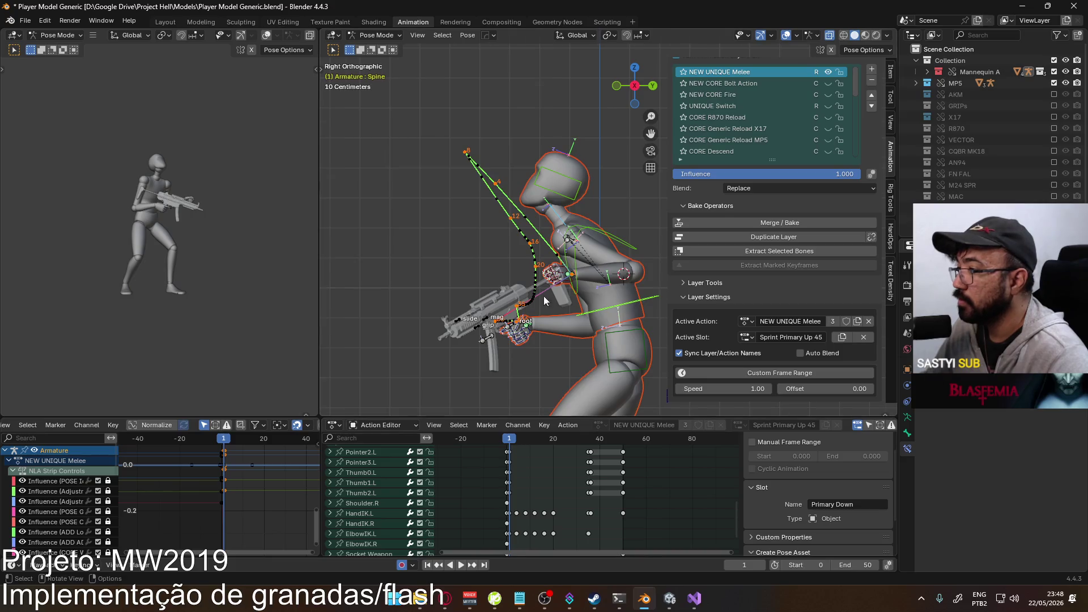
{"action": "scroll", "coordinate": [564, 292], "scroll_direction": "up", "scroll_amount": 1}
- Select the HandIK.L and ElbowIK.L channels and box-select their keyframes
{"action": "left_click", "coordinate": [563, 291]}
{"action": "scroll", "coordinate": [564, 292], "scroll_direction": "down", "scroll_amount": 3}
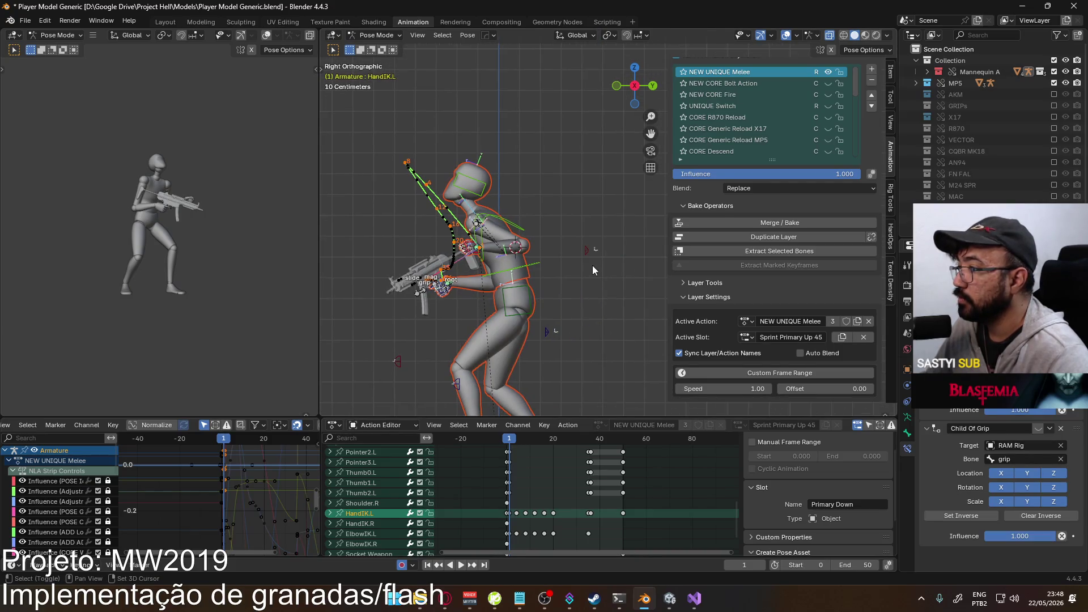
{"action": "left_click", "coordinate": [587, 253], "text": "shift"}
{"action": "key", "text": "b"}
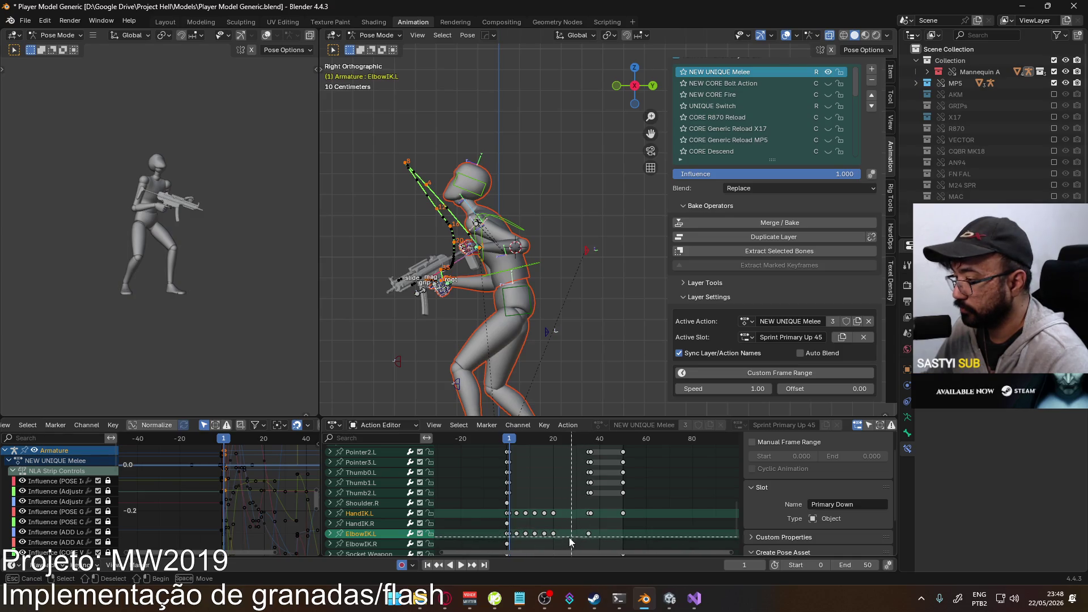
{"action": "left_click_drag", "start_coordinate": [509, 514], "coordinate": [509, 514]}
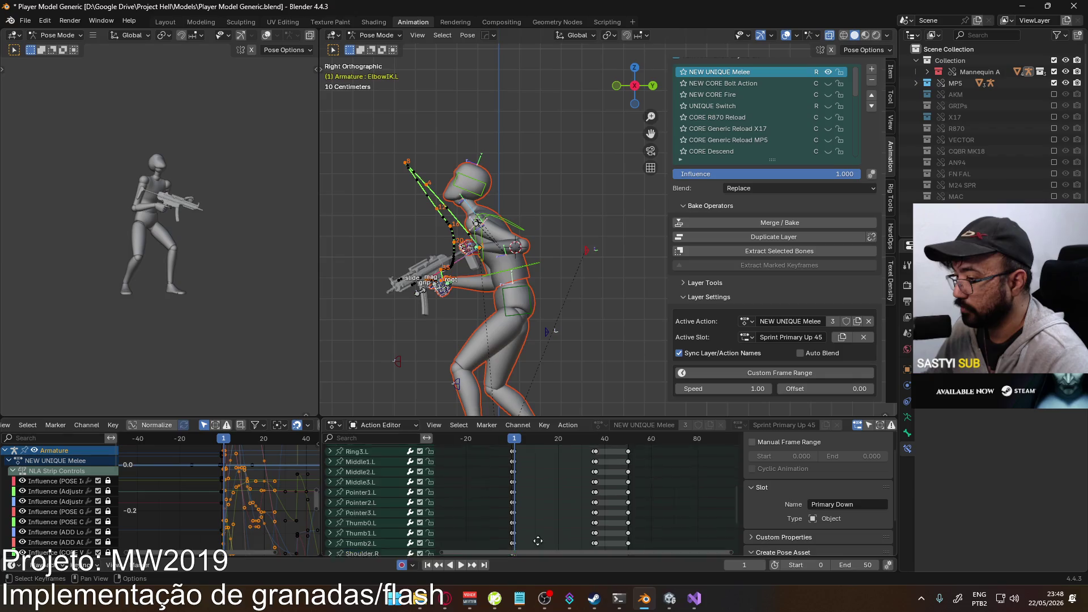
{"action": "key", "text": "Home"}
{"action": "right_click", "coordinate": [534, 486]}
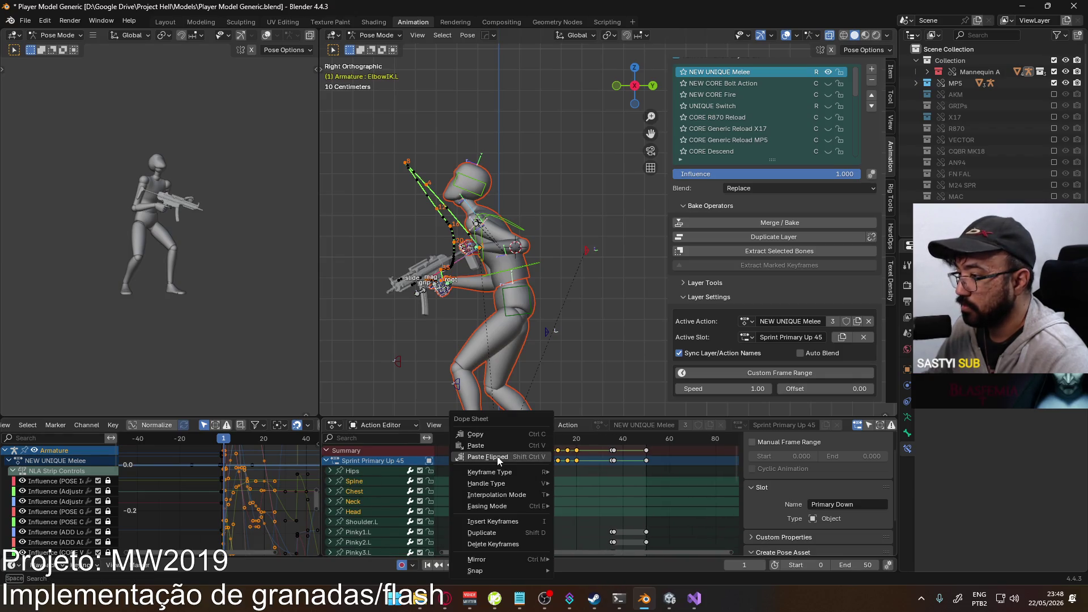
- Paste the copied HandIK.L and ElbowIK.L keys into Sprint Sidearm Up 45 at frame 1 and play it
{"action": "left_click", "coordinate": [498, 436]}
{"action": "left_click", "coordinate": [746, 337]}
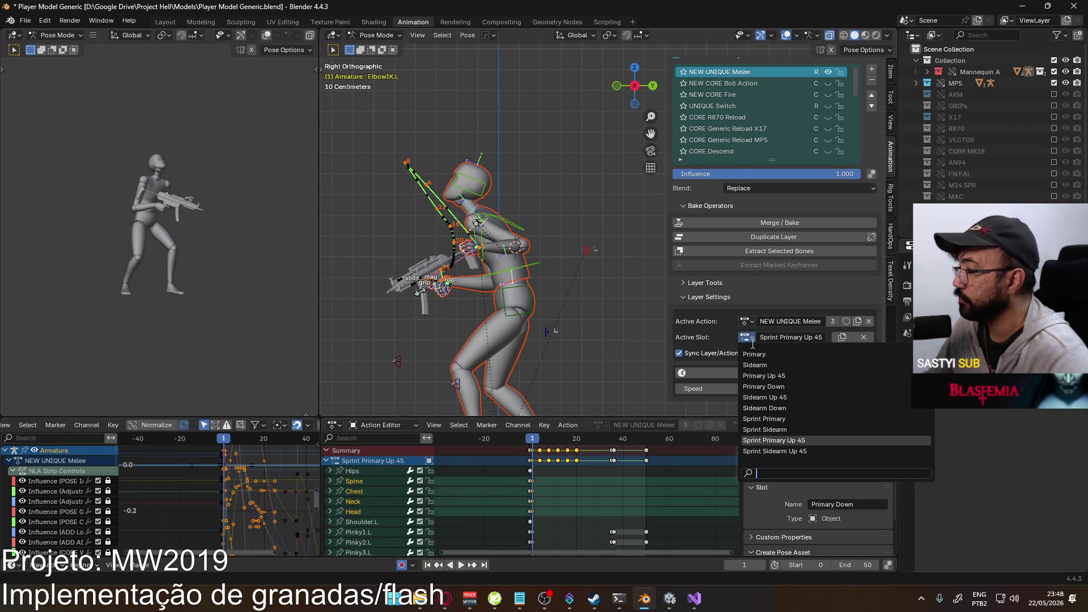
{"action": "left_click", "coordinate": [776, 441]}
{"action": "left_click", "coordinate": [541, 471]}
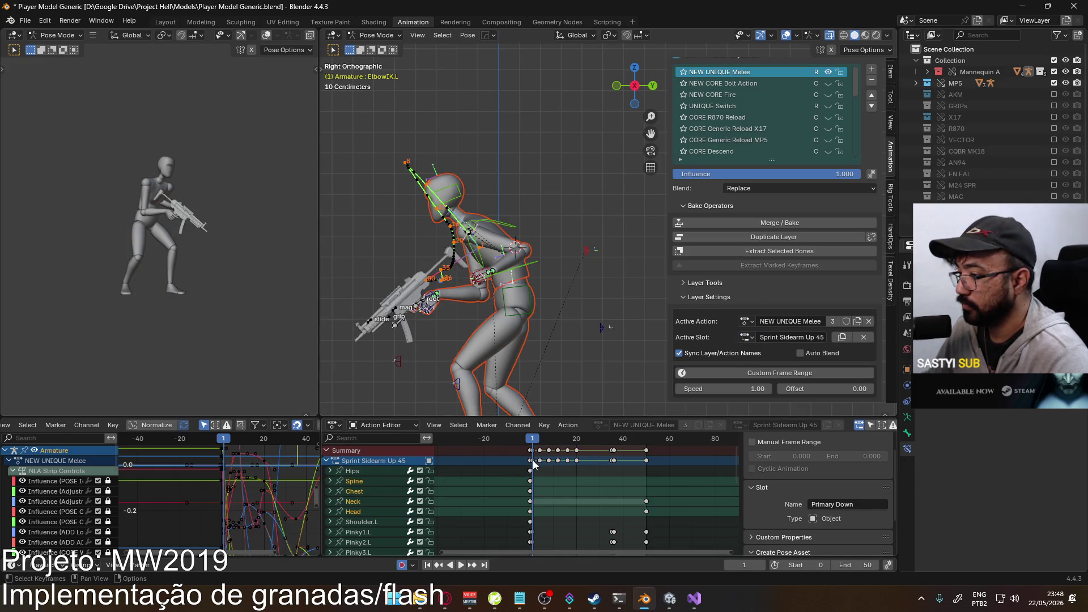
{"action": "right_click", "coordinate": [532, 460]}
{"action": "left_click", "coordinate": [531, 447]}
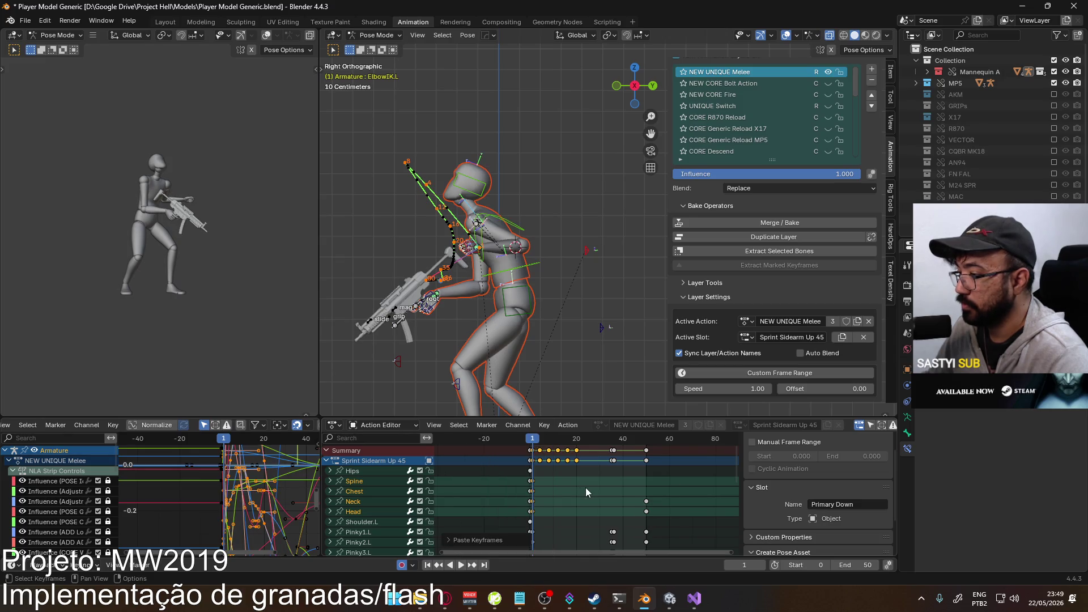
{"action": "scroll", "coordinate": [586, 488], "scroll_direction": "down", "scroll_amount": 8}
{"action": "middle_click_drag", "start_coordinate": [586, 487], "coordinate": [590, 532]}
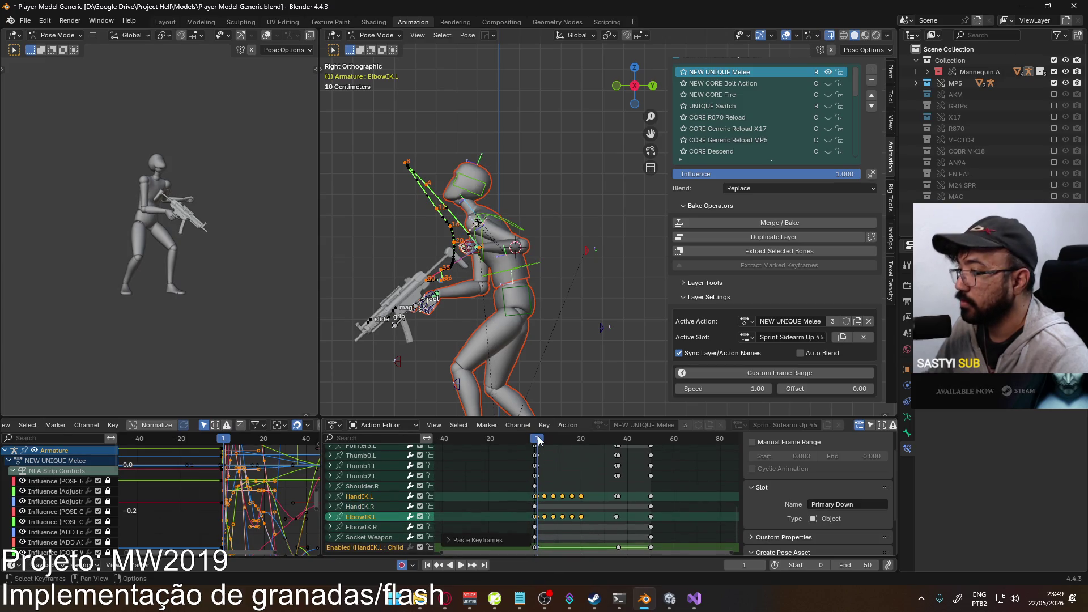
{"action": "key", "text": "space"}
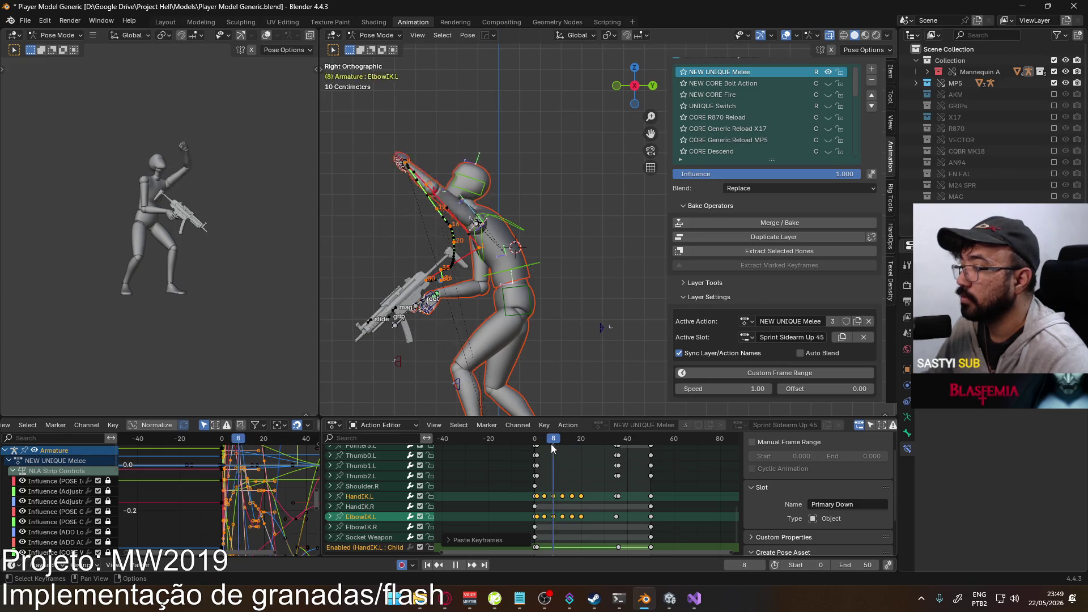
{"action": "key", "text": "Escape"}
- Copy the Neck and Head keys from frame 1 to frame 50
{"action": "scroll", "coordinate": [588, 498], "scroll_direction": "up", "scroll_amount": 6}
{"action": "middle_click_drag", "start_coordinate": [591, 494], "coordinate": [585, 538]}
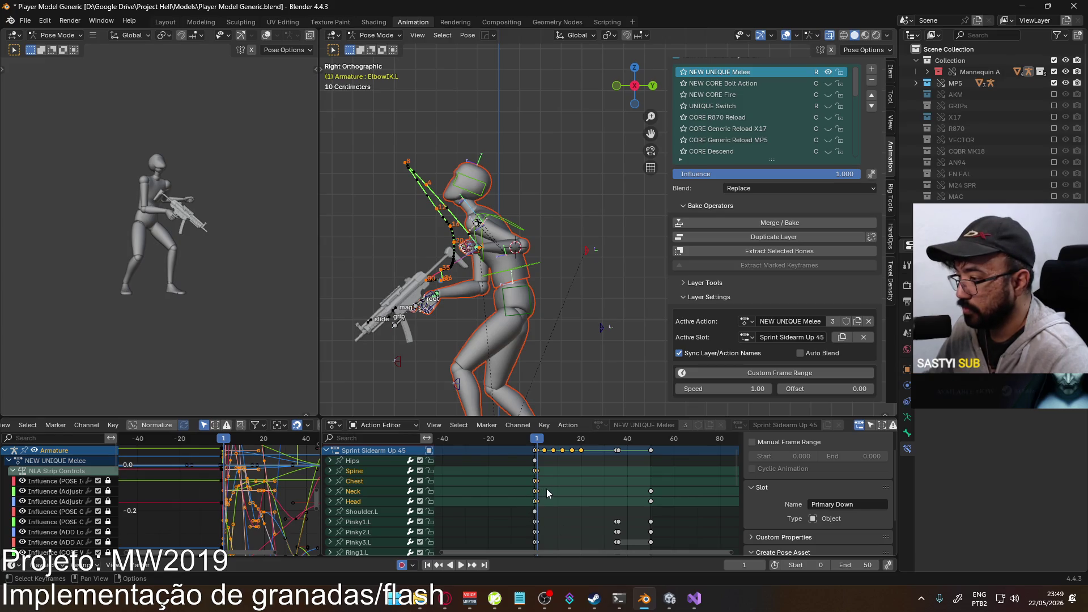
{"action": "left_click_drag", "start_coordinate": [538, 506], "coordinate": [548, 502]}
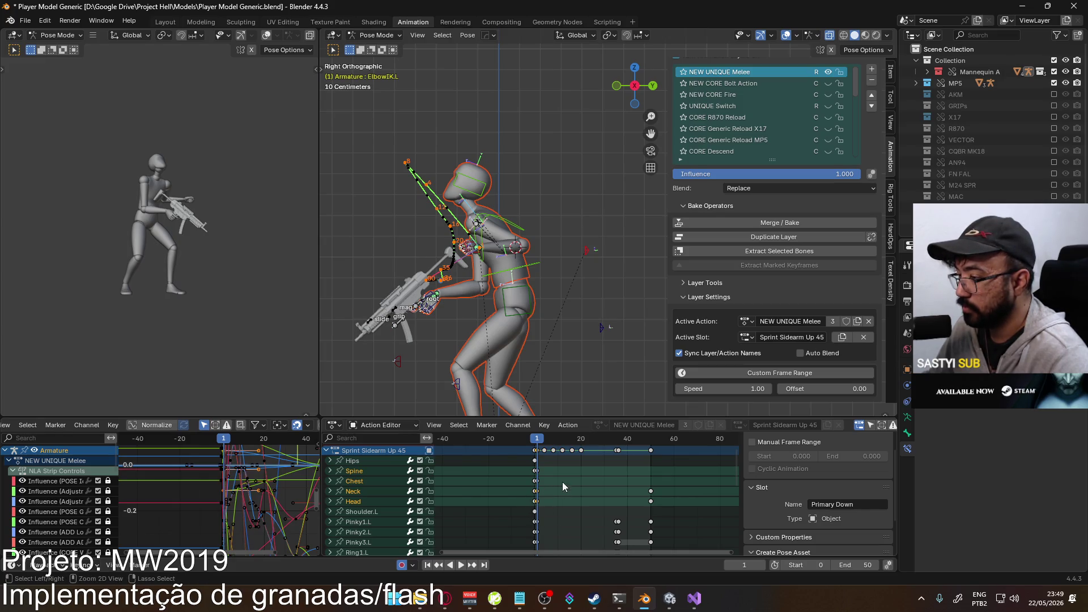
{"action": "mouse_move", "coordinate": [541, 440]}
{"action": "left_mouse_down"}
{"action": "mouse_move", "coordinate": [649, 451]}
{"action": "mouse_move", "coordinate": [538, 454]}
{"action": "left_mouse_up"}
{"action": "key", "text": "ctrl+v"}
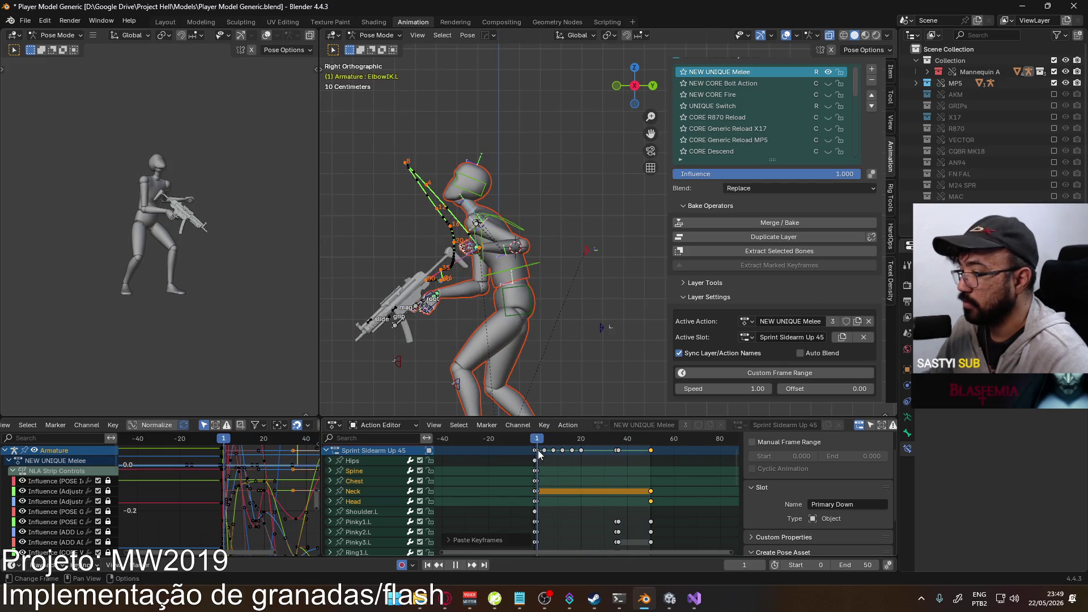
{"action": "left_click", "coordinate": [540, 502]}
{"action": "left_click", "coordinate": [649, 440]}
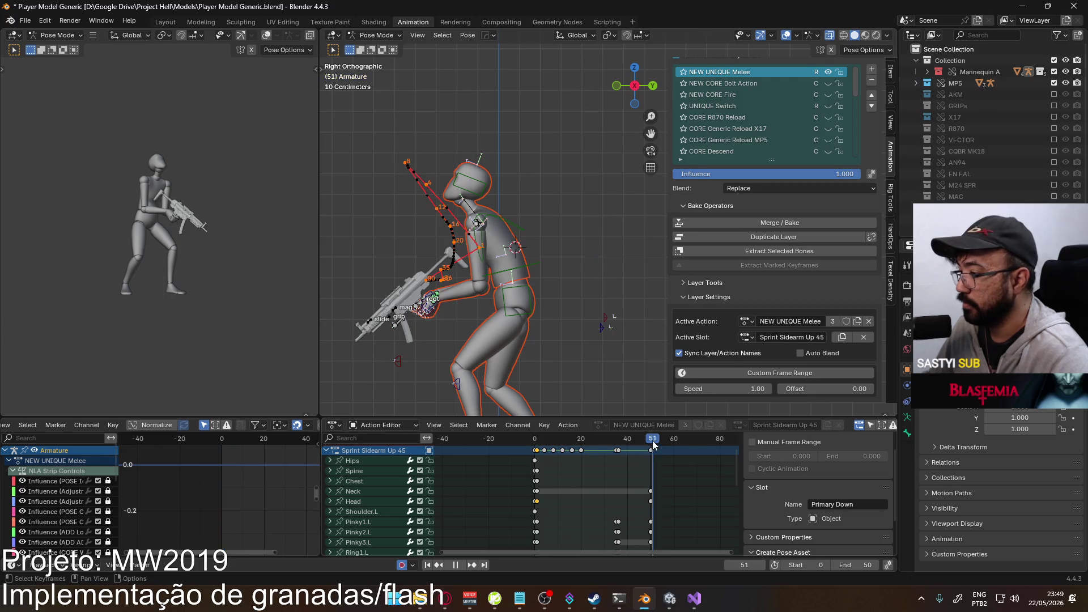
{"action": "key", "text": "ctrl+v"}
- Review the motion through frames 18 to 50 and save the blend file
{"action": "key", "text": "space"}
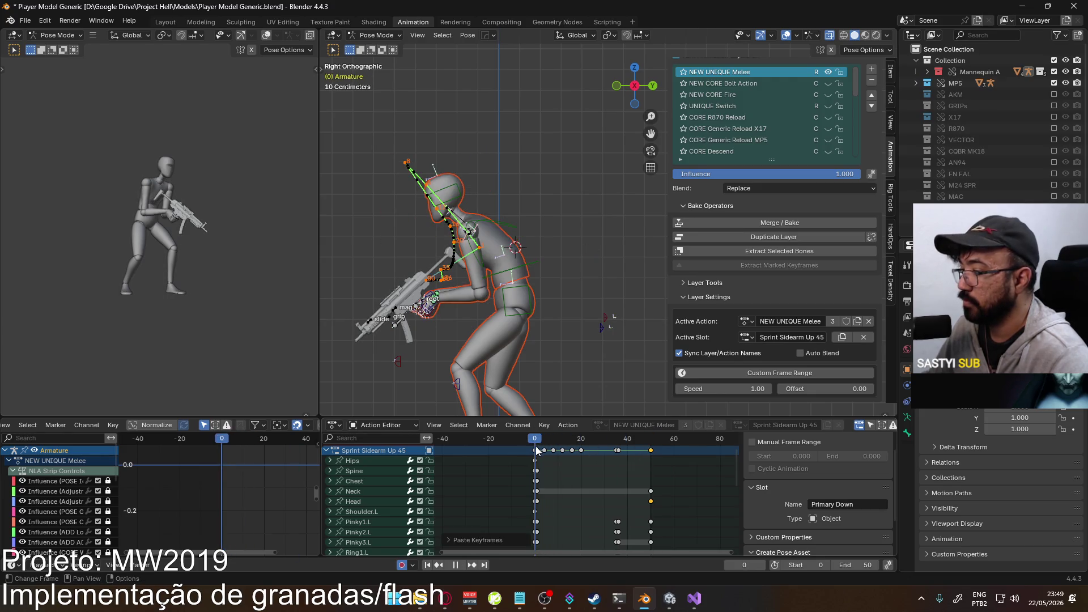
{"action": "mouse_move", "coordinate": [579, 451]}
{"action": "left_mouse_down"}
{"action": "mouse_move", "coordinate": [651, 456]}
{"action": "mouse_move", "coordinate": [532, 463]}
{"action": "left_mouse_up"}
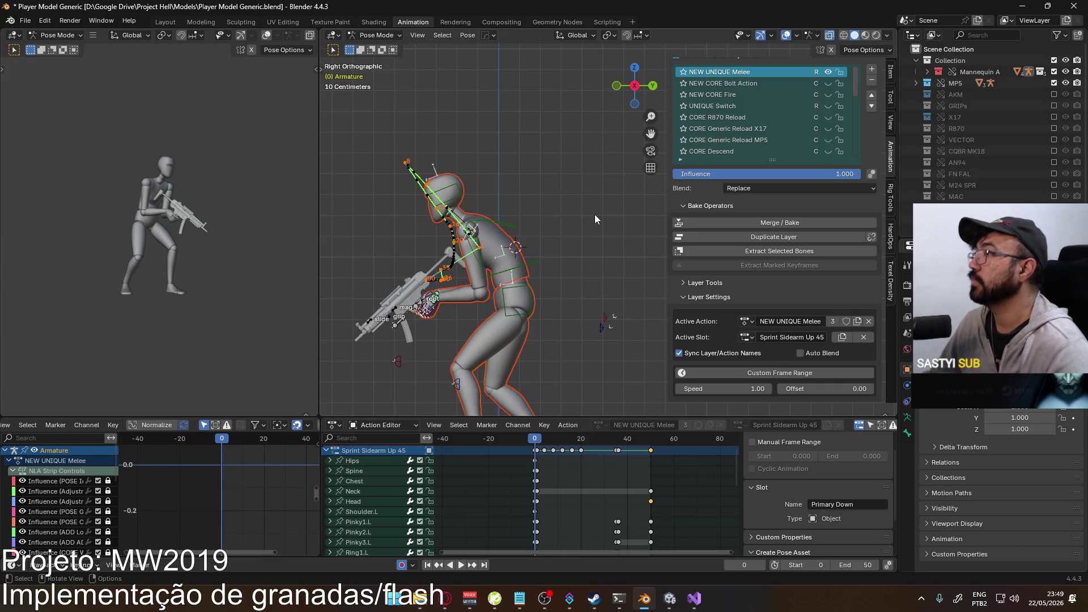
{"action": "key", "text": "ctrl+s"}
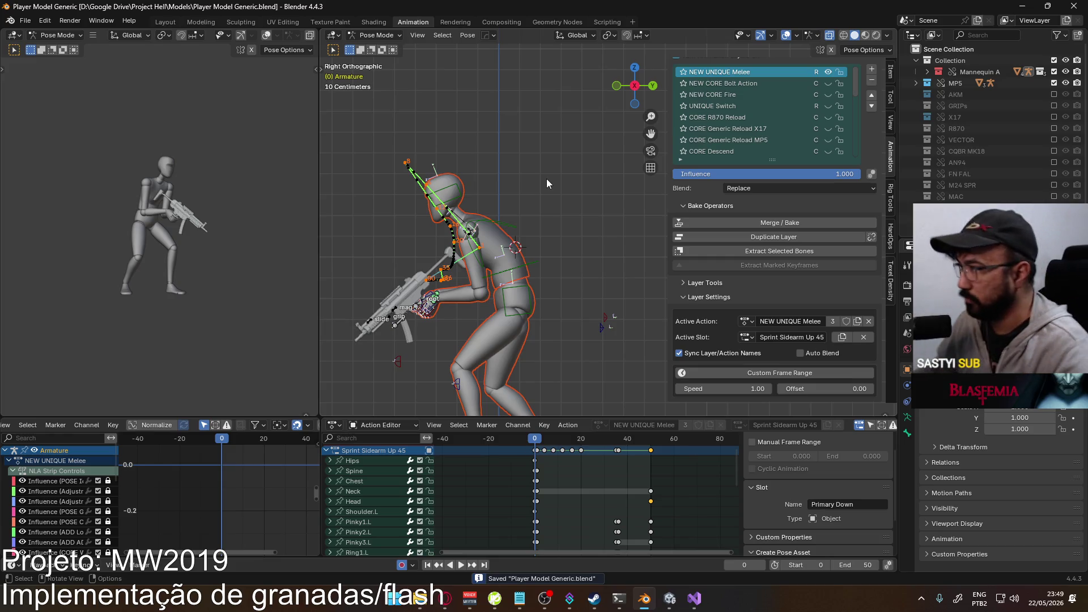
- Make Sprint Primary the active slot and save the blend file
{"action": "left_click", "coordinate": [746, 337]}
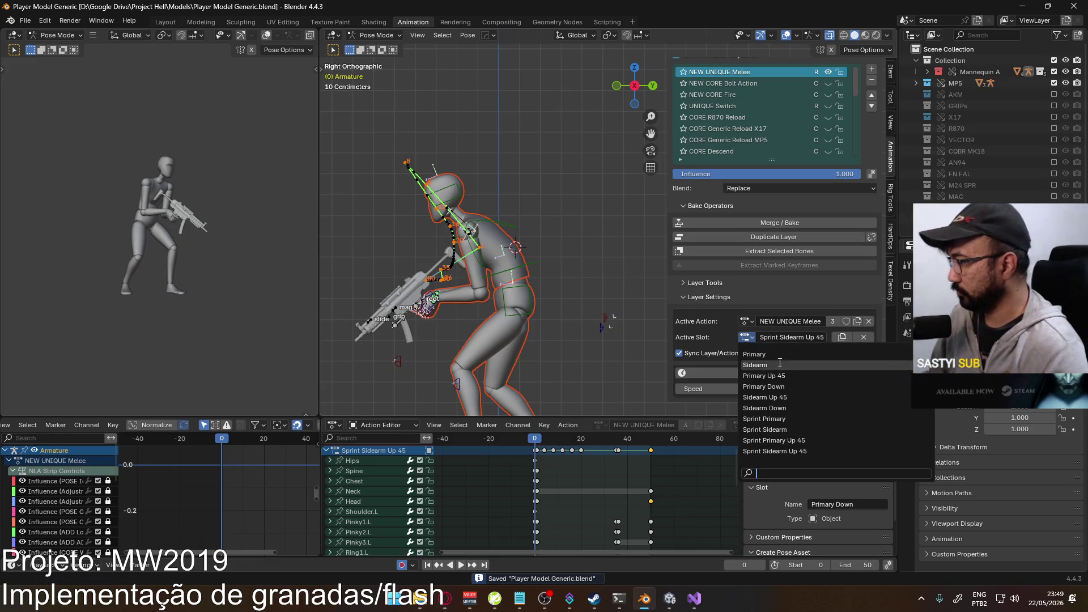
{"action": "left_click", "coordinate": [803, 418]}
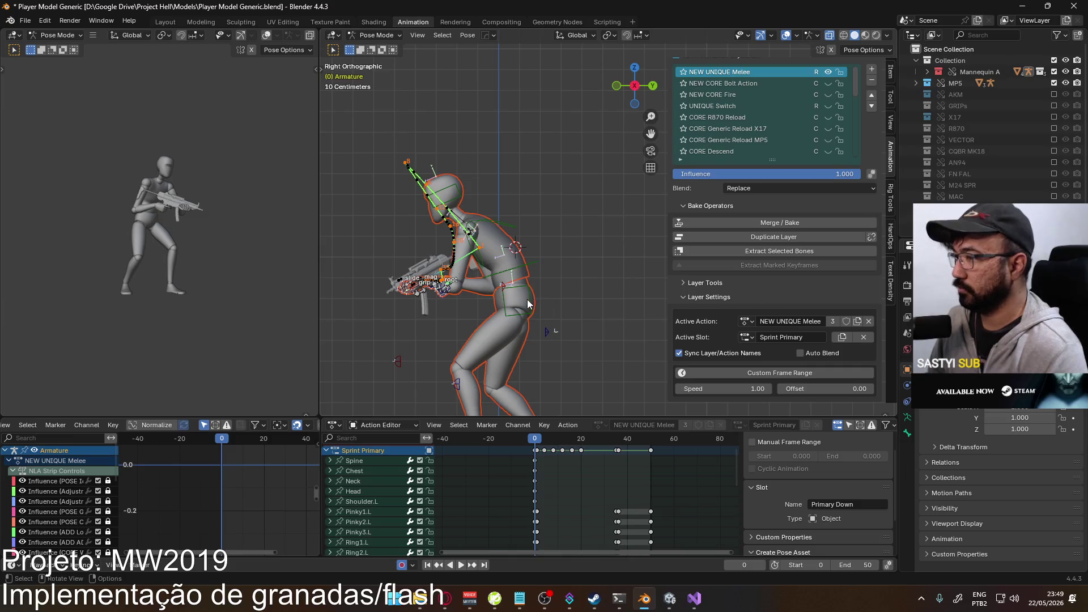
{"action": "key", "text": "ctrl+s"}
- Export FBX as 'Model@Primary Sprint Melee Single.fbx' into the Unity Animations folder
{"action": "left_click", "coordinate": [25, 21]}
{"action": "mouse_move", "coordinate": [79, 195]}
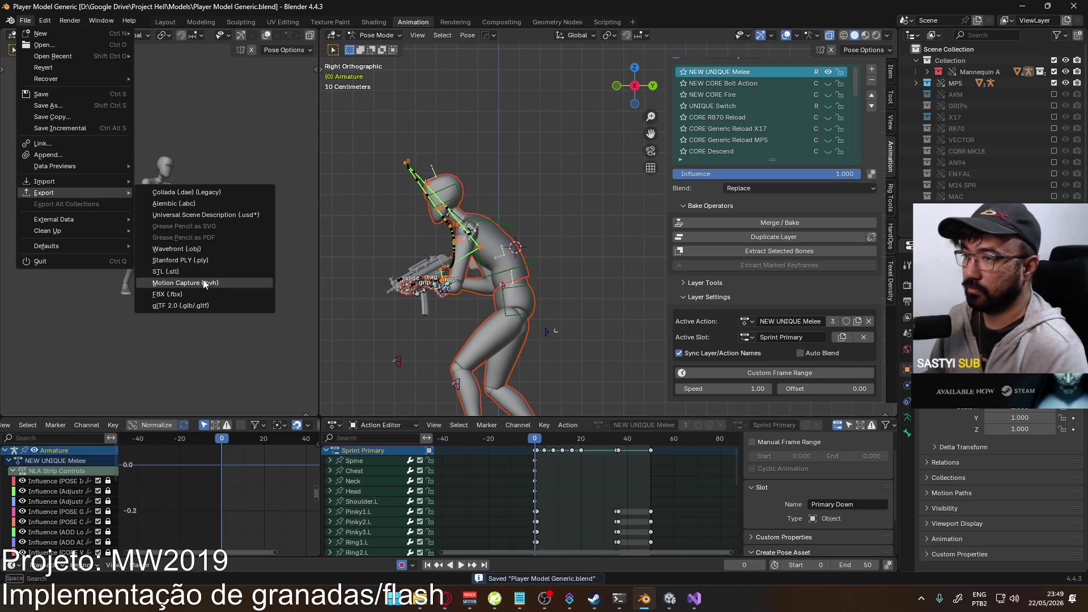
{"action": "left_click", "coordinate": [216, 291]}
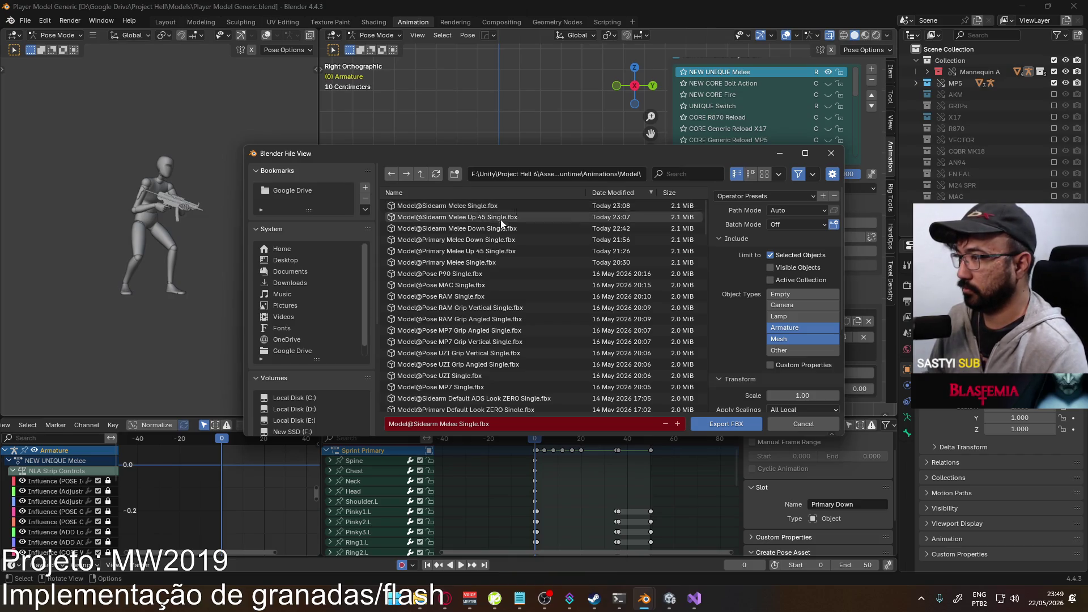
{"action": "left_click", "coordinate": [485, 262]}
{"action": "left_click", "coordinate": [458, 424]}
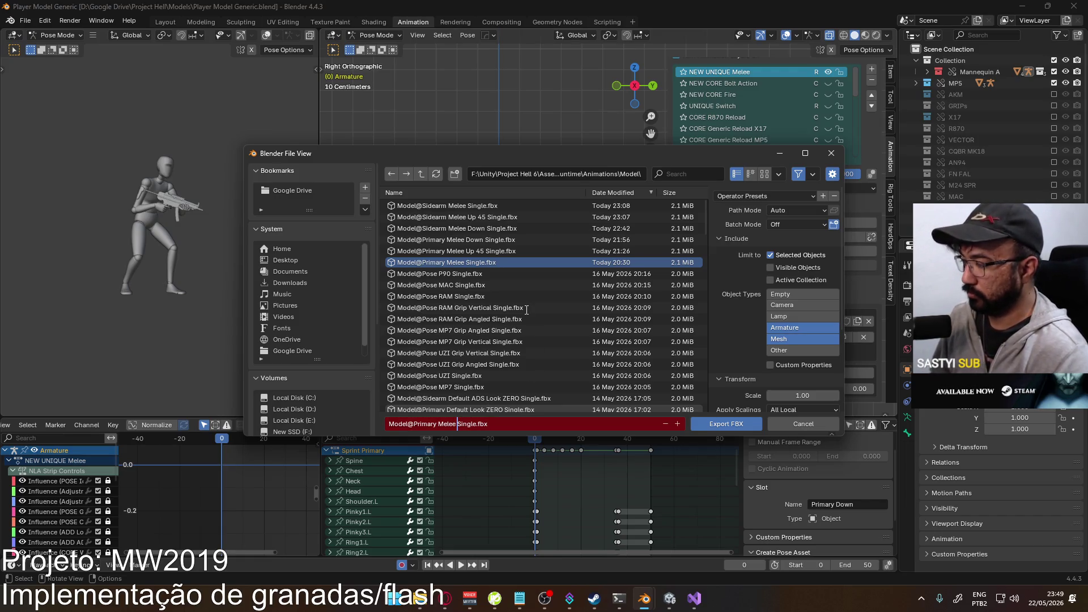
{"action": "key", "text": "Left"}
{"action": "key", "text": "Left"}
{"action": "key", "text": "Left"}
{"action": "type", "text": "Unique"}
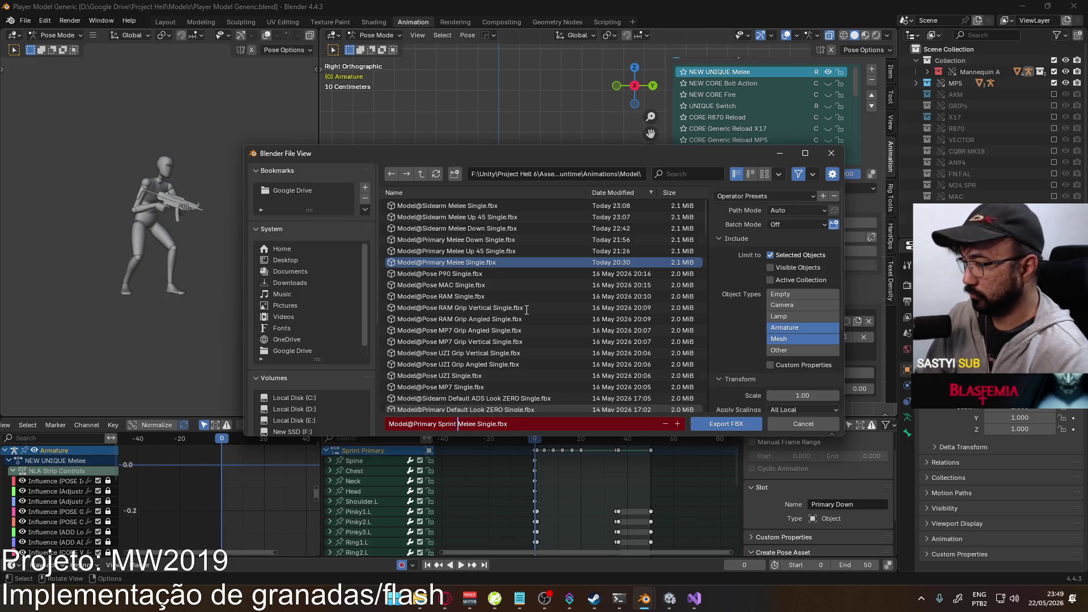
{"action": "key", "text": "Return"}
{"action": "left_click", "coordinate": [746, 337]}
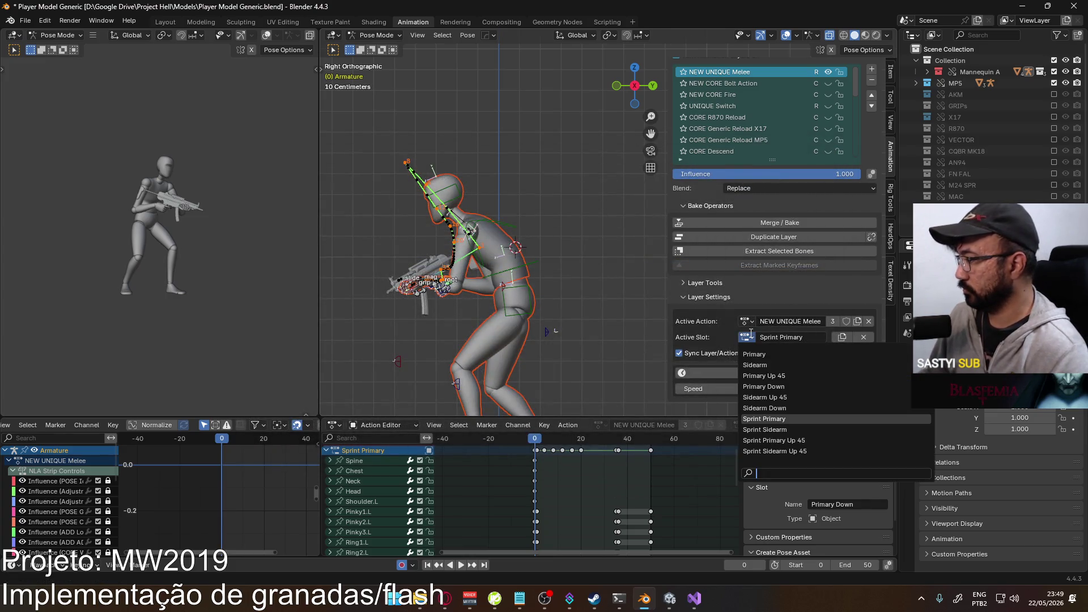
- Make Sprint Primary Up 45 active and start an FBX export from the Primary Sprint Melee file
{"action": "left_click", "coordinate": [805, 440]}
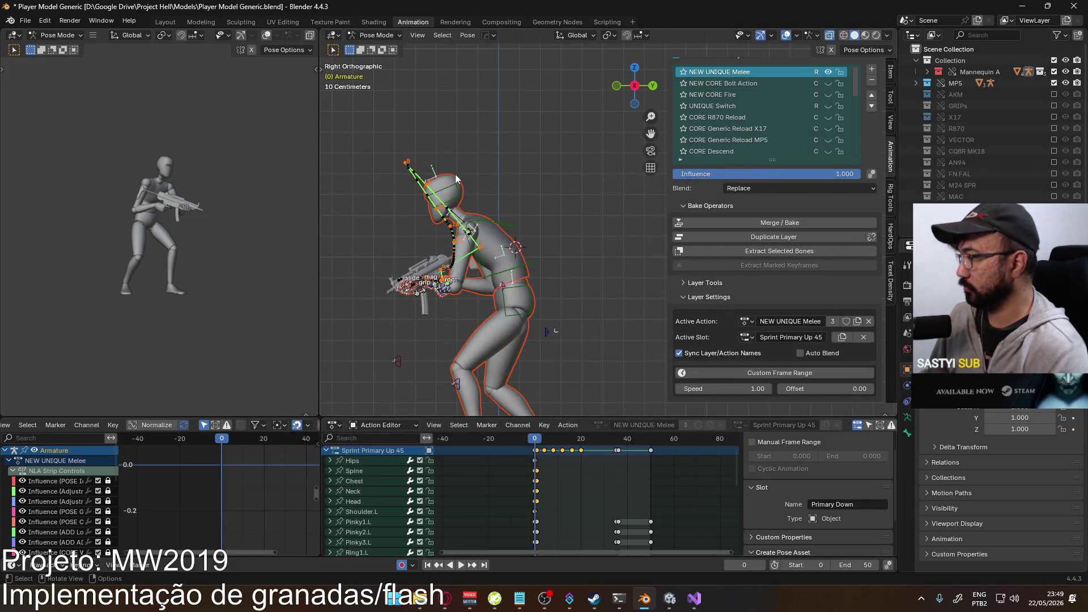
{"action": "left_click", "coordinate": [29, 21]}
{"action": "mouse_move", "coordinate": [92, 196]}
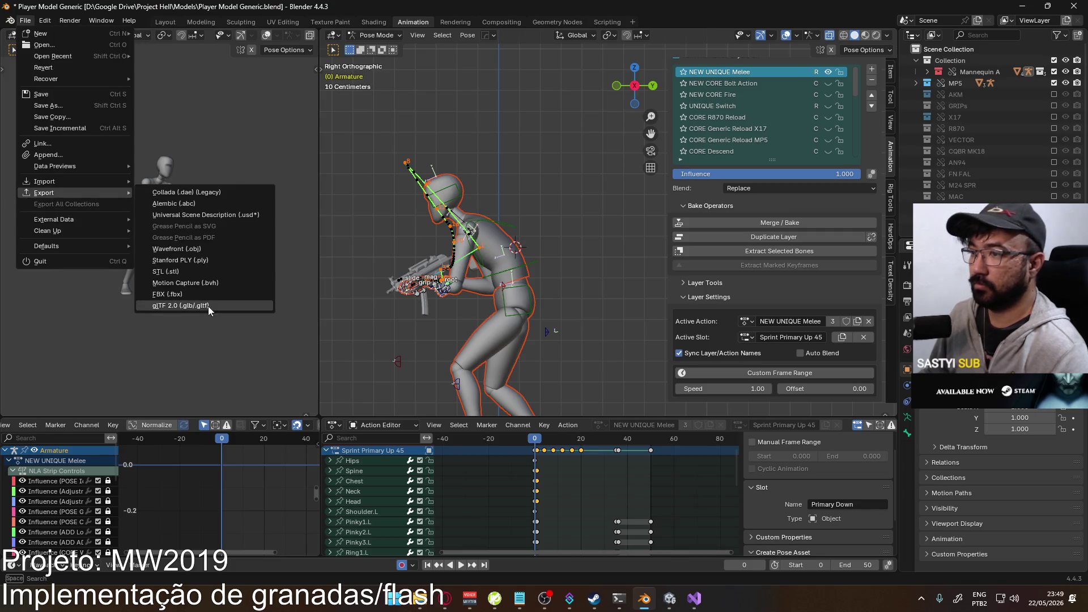
{"action": "left_click", "coordinate": [232, 301]}
{"action": "left_click", "coordinate": [515, 207]}
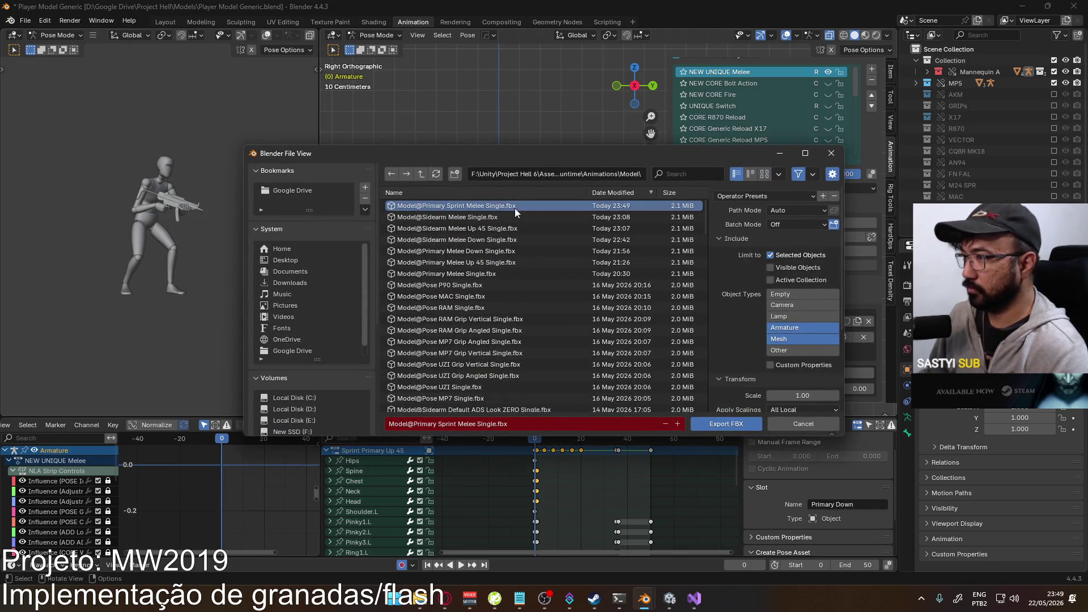
- Insert 'Up' after 'Sprint' in the export file name
{"action": "left_click", "coordinate": [458, 424]}
{"action": "left_click", "coordinate": [454, 425]}
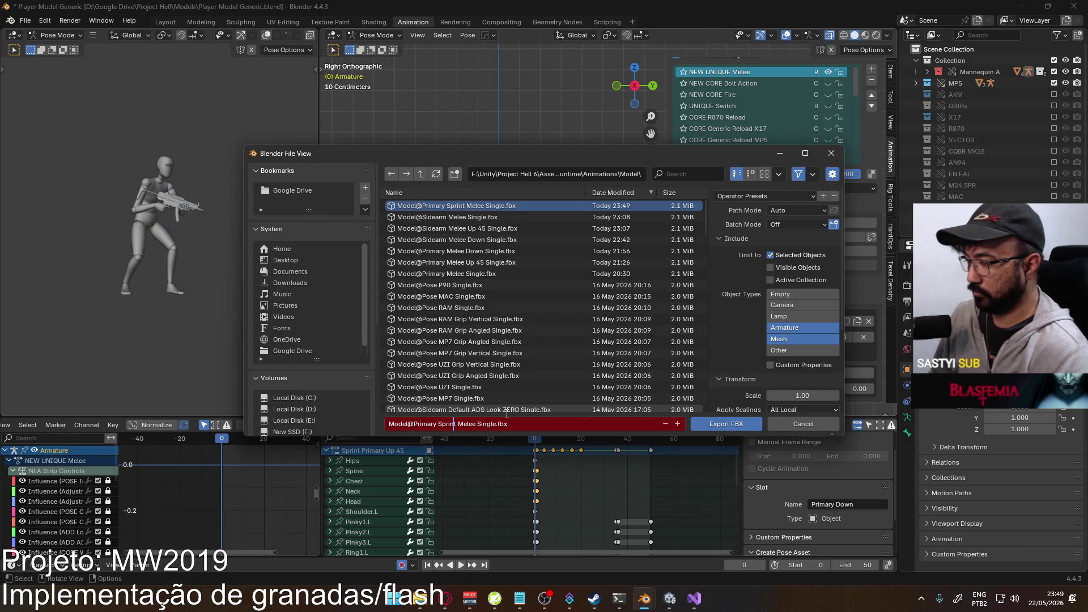
{"action": "type", "text": "U"}
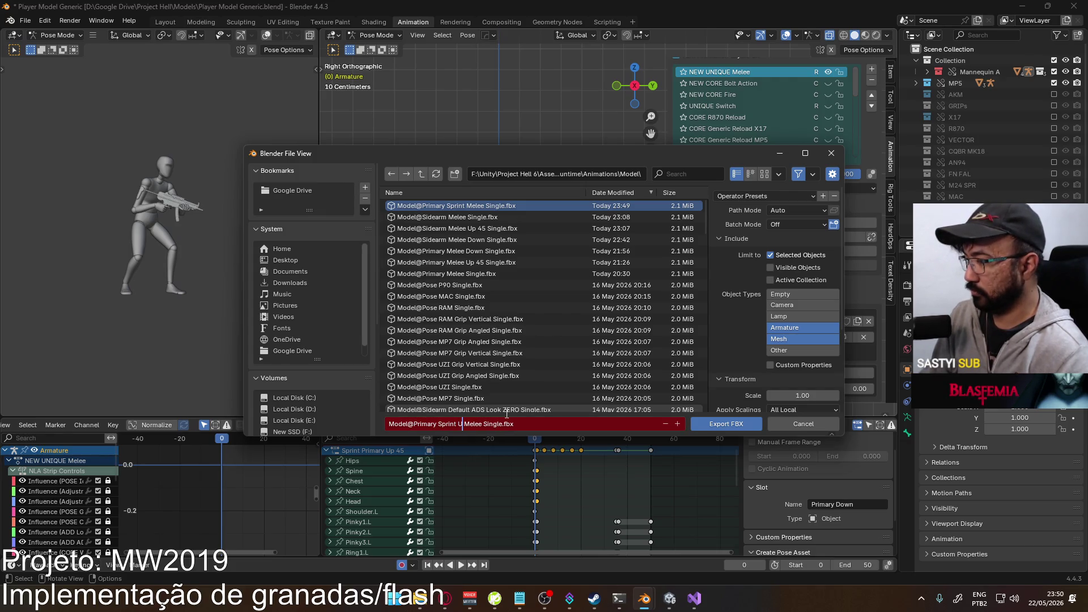
{"action": "type", "text": "p"}
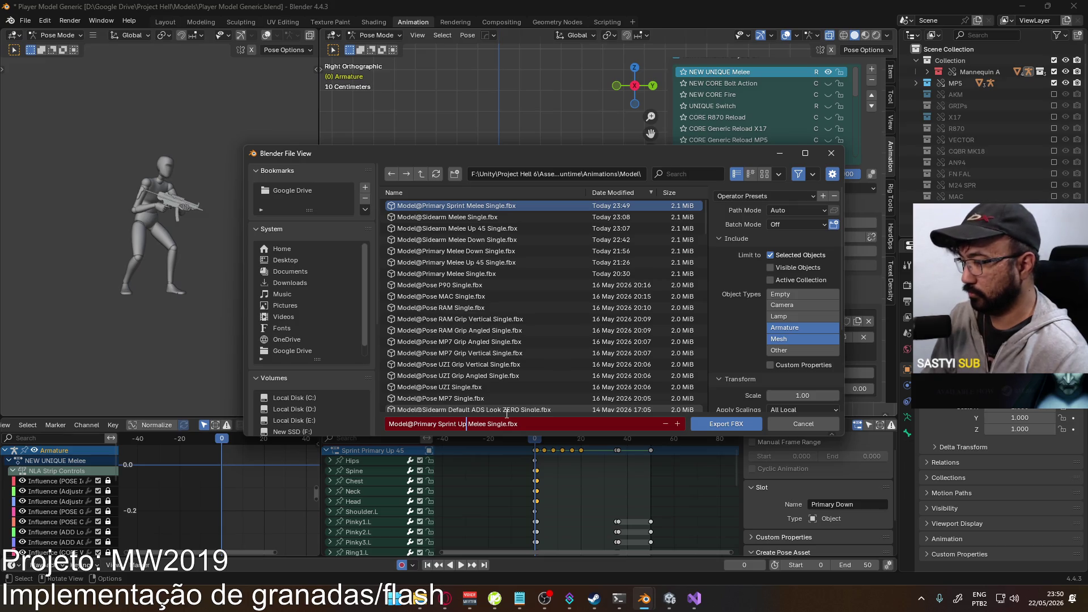
{"action": "key", "text": "BackSpace"}
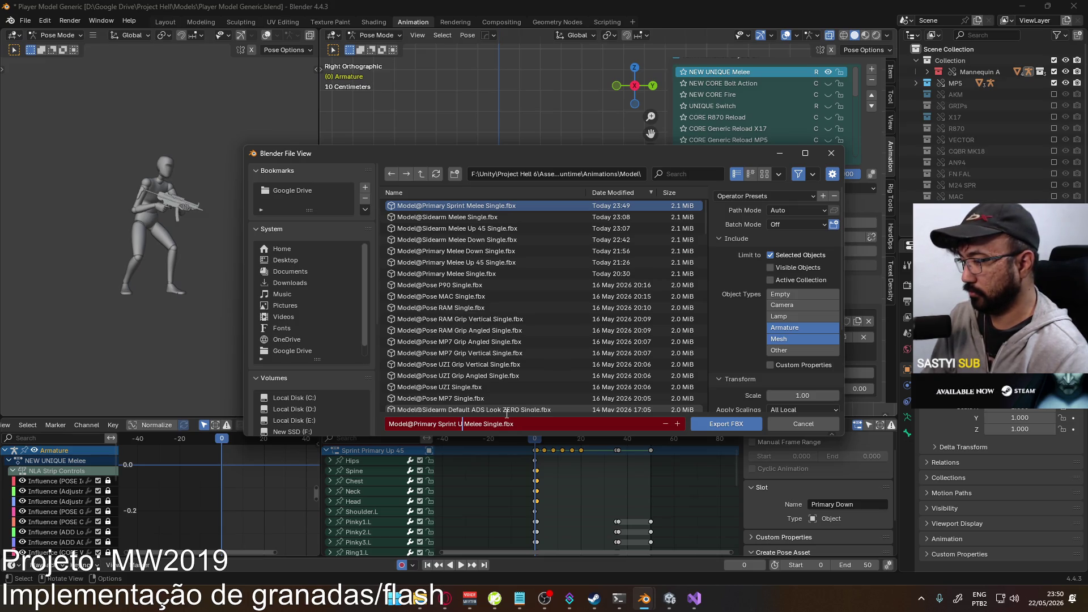
{"action": "key", "text": "BackSpace"}
{"action": "key", "text": "BackSpace"}
{"action": "type", "text": "Up"}
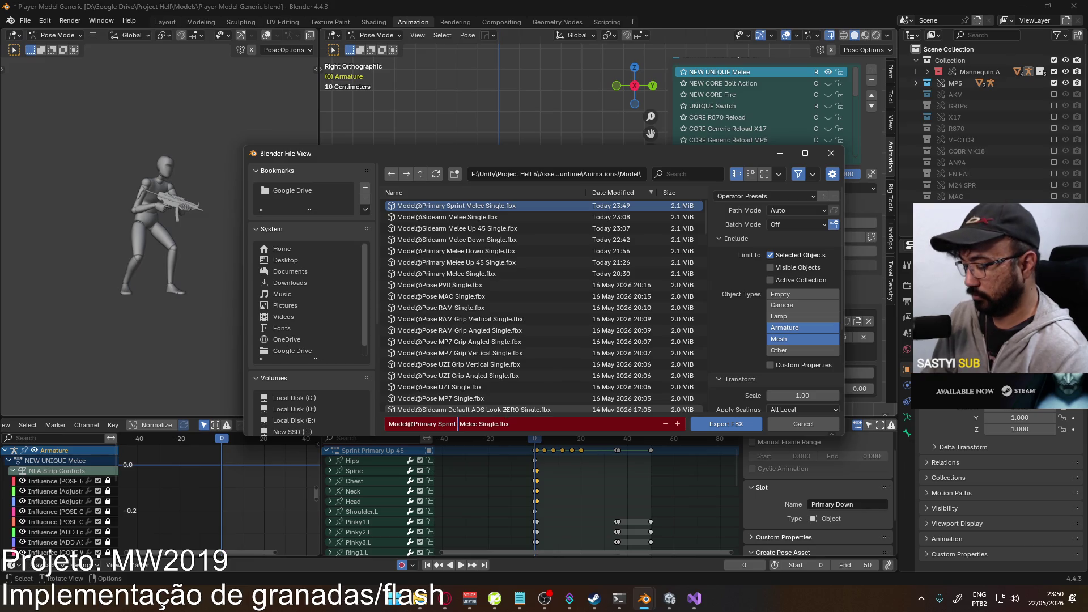